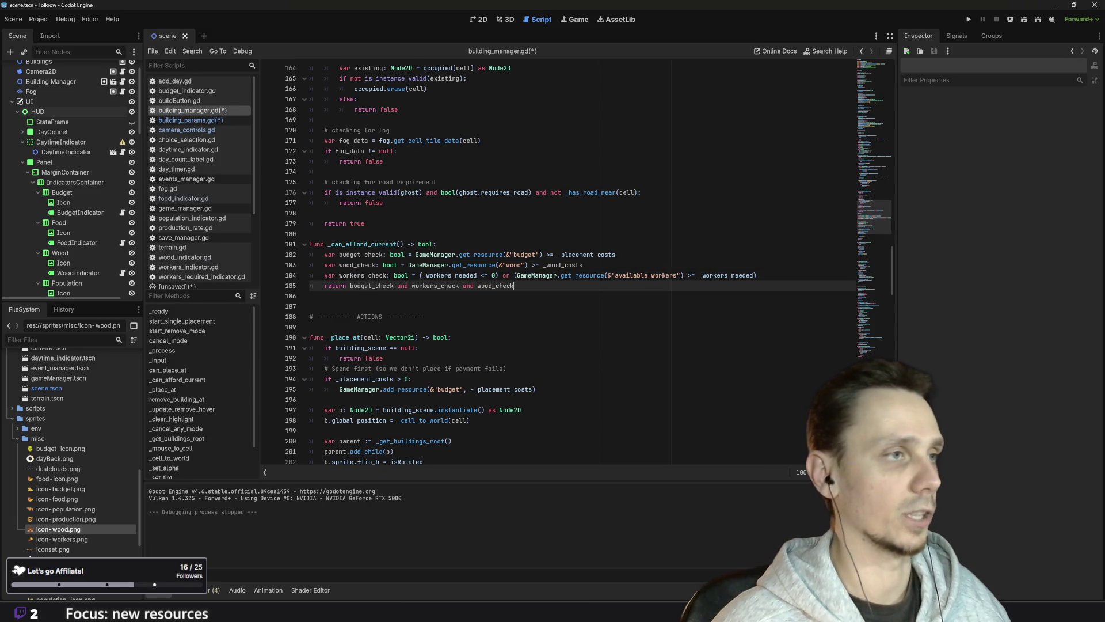
# - Duplicate the budget deduction if-block in _place_at below itself and dedent the copy one level
pyautogui.scroll(-1, 575, 265)
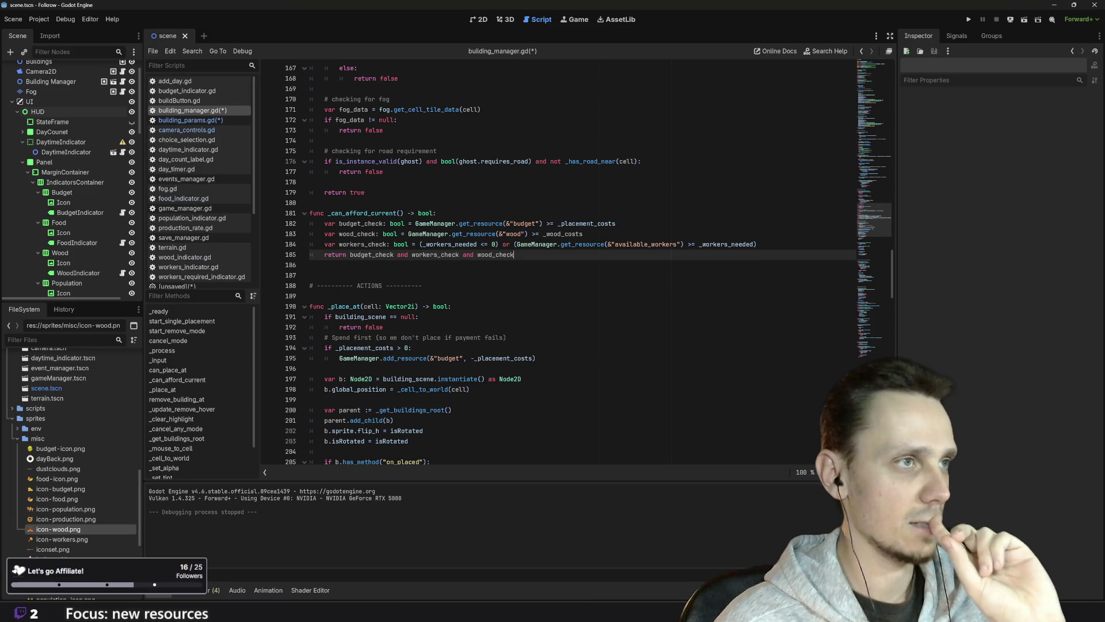
pyautogui.scroll(-1, 575, 265)
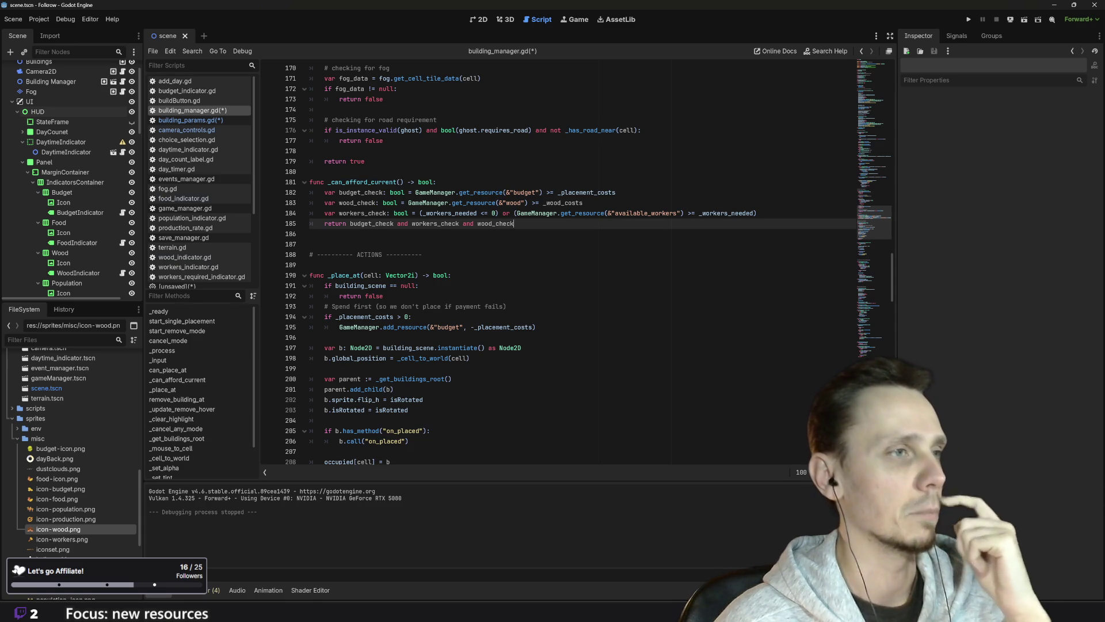
pyautogui.scroll(-2, 507, 266)
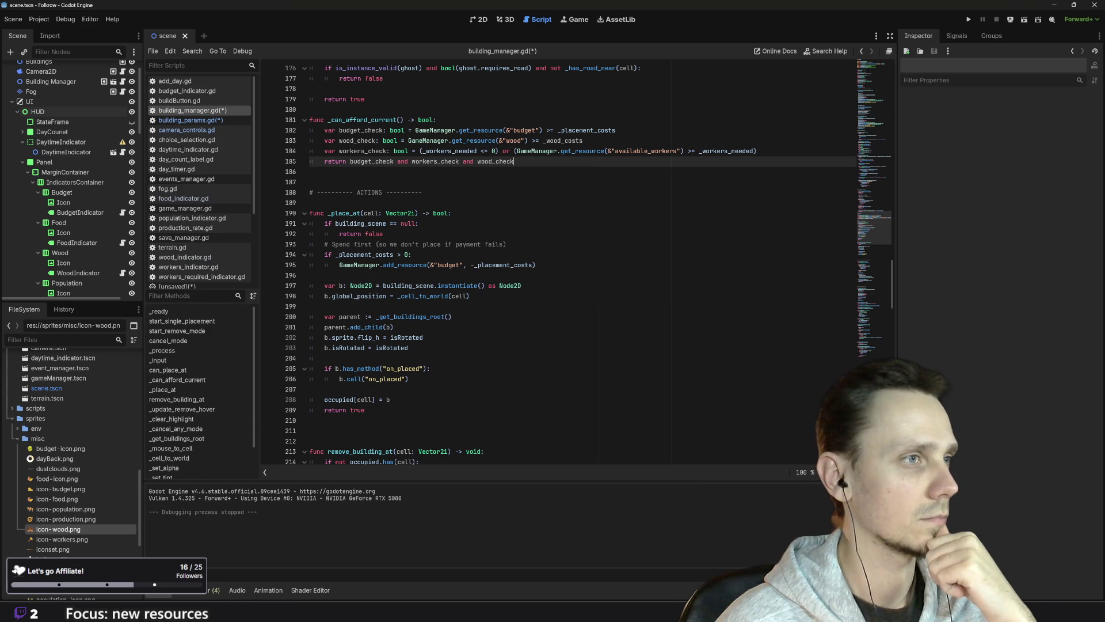
pyautogui.moveTo(537, 265); pyautogui.dragTo(346, 255)
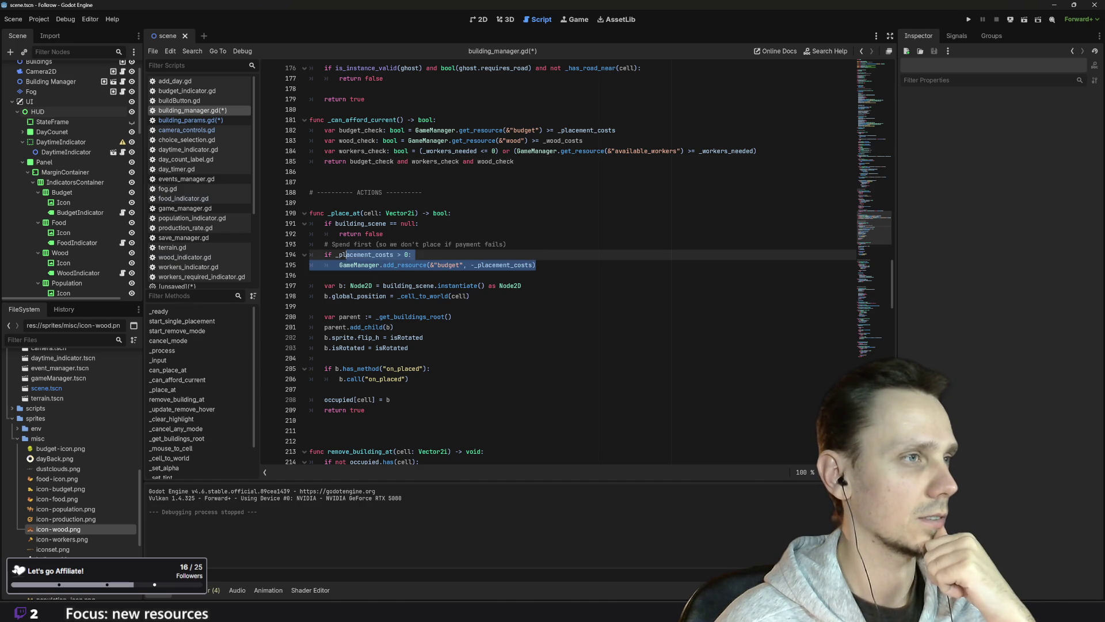
pyautogui.moveTo(346, 254); pyautogui.dragTo(309, 254)
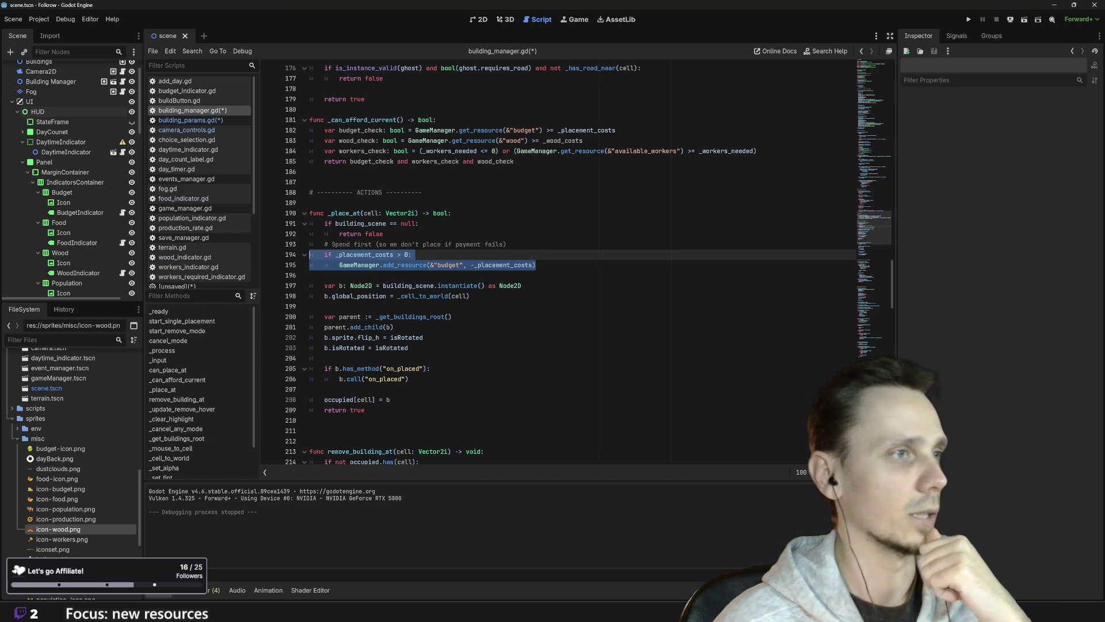
pyautogui.hotkey('ctrl', 'c')
pyautogui.press('Right')
pyautogui.press('Return')
pyautogui.hotkey('ctrl', 'v')
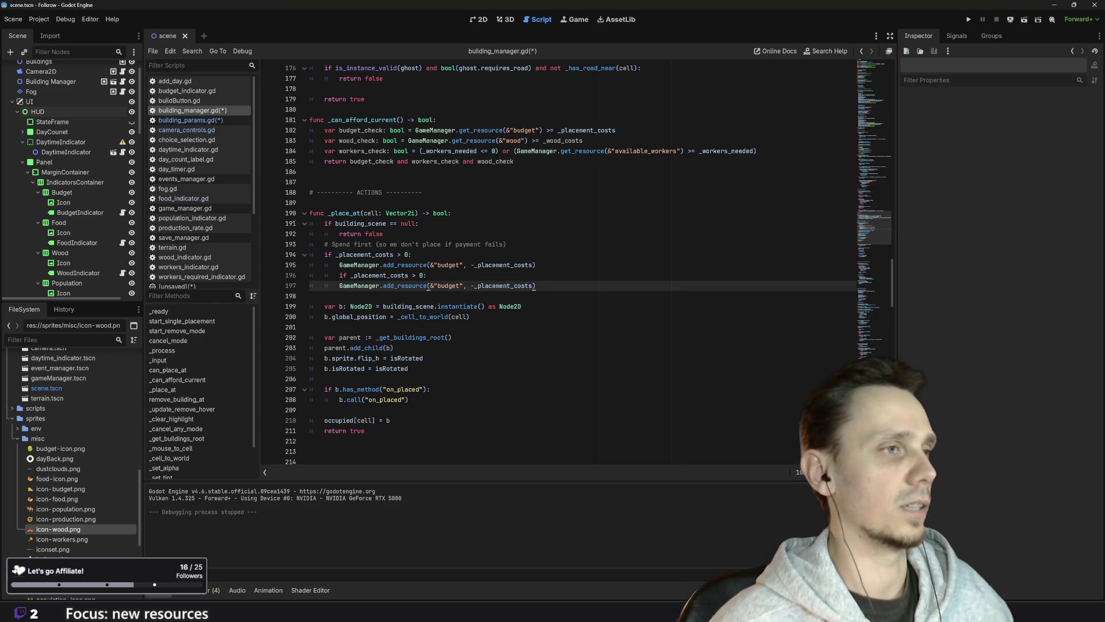
pyautogui.press('Up')
pyautogui.hotkey('shift', 'Tab')
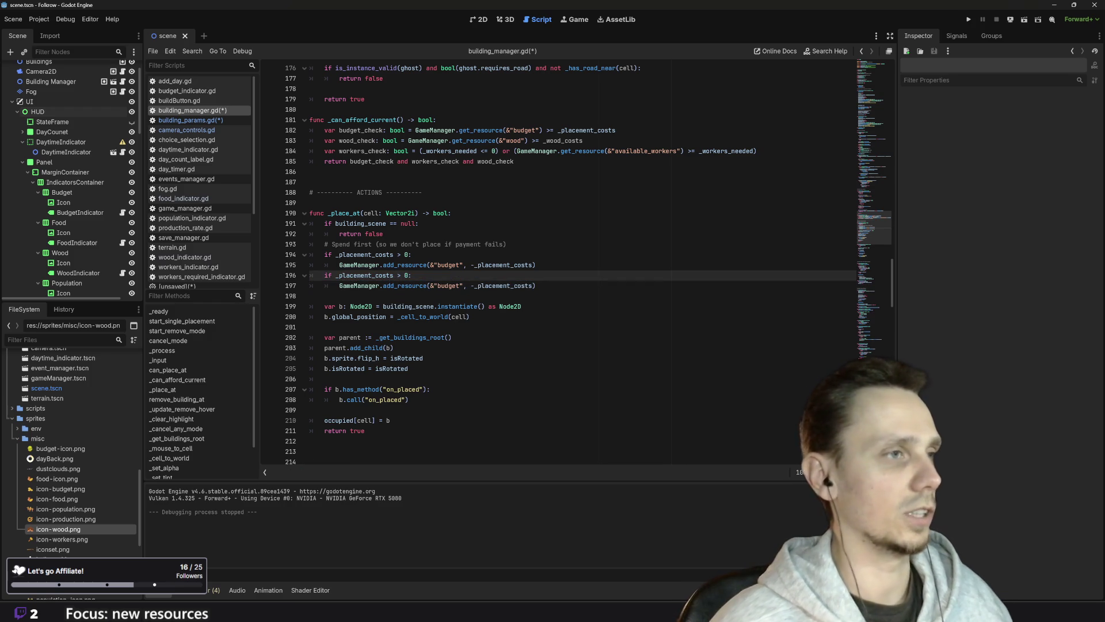
# - Change the copy to check _wood_costs > 0 and call add_resource(&"wood", -_wood_costs)
pyautogui.doubleClick(364, 275)
pyautogui.press('Right')
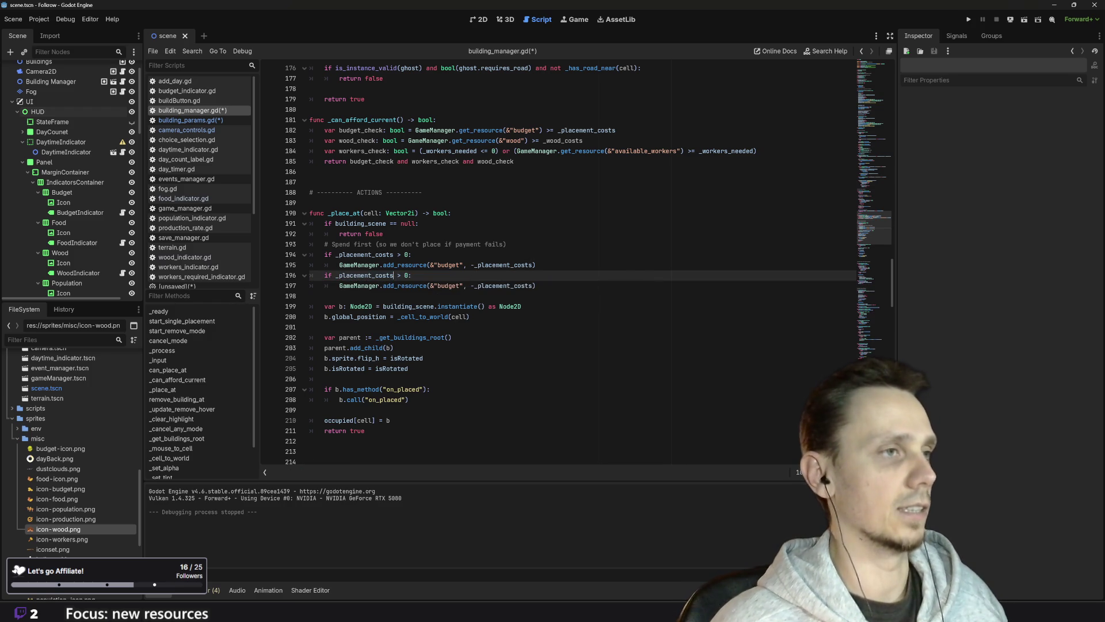
pyautogui.hotkey('shift', 'Left')
pyautogui.hotkey('shift', 'Left')
pyautogui.hotkey('shift', 'Left')
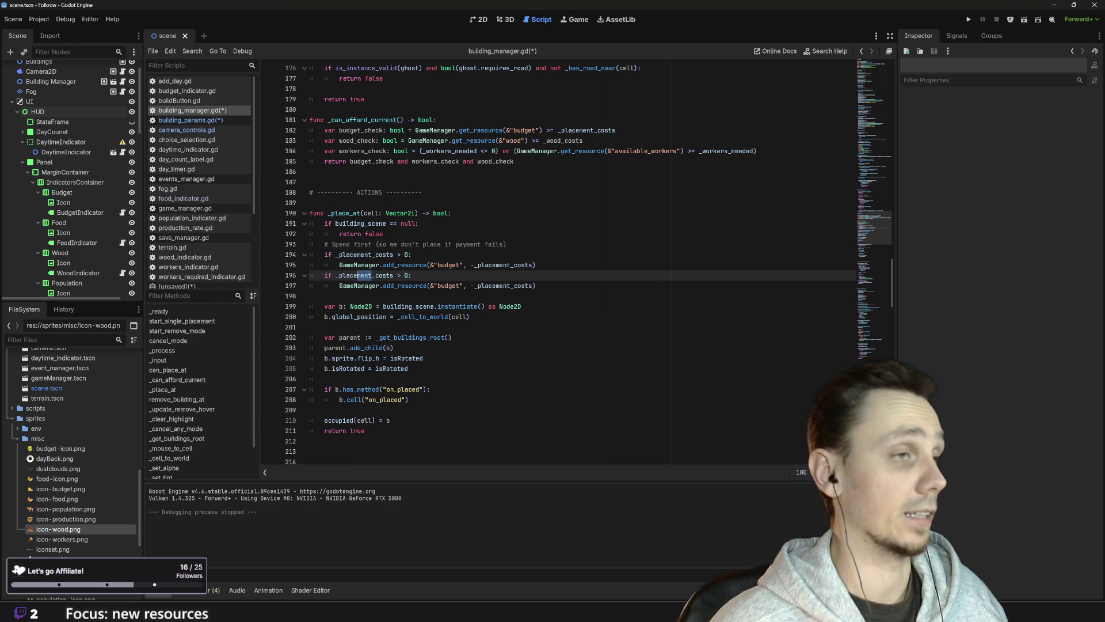
pyautogui.write('wood')
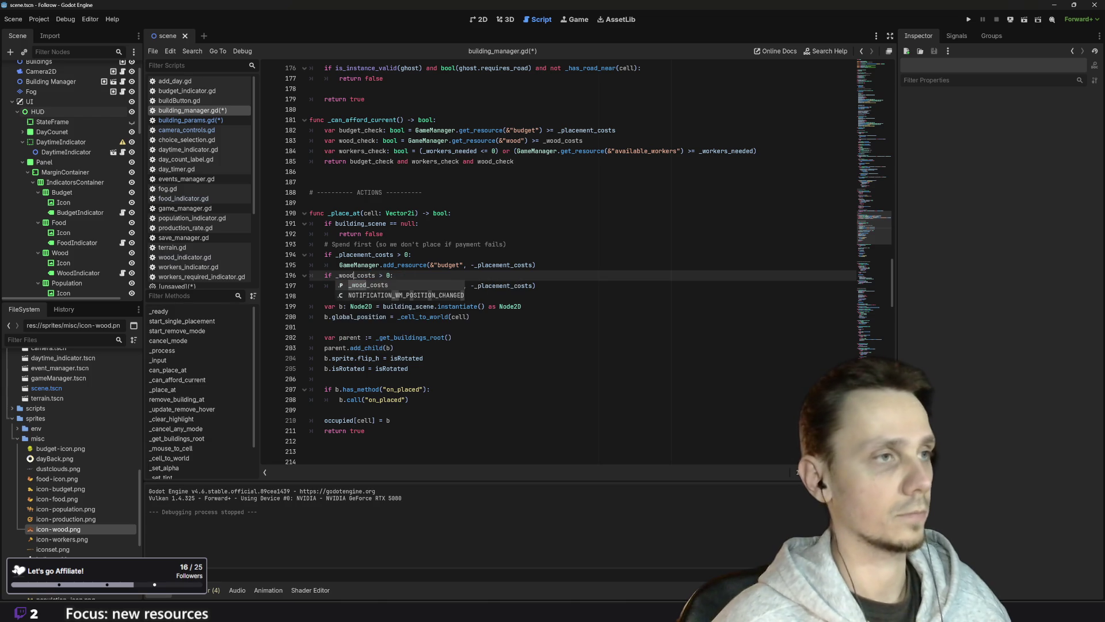
pyautogui.press('End')
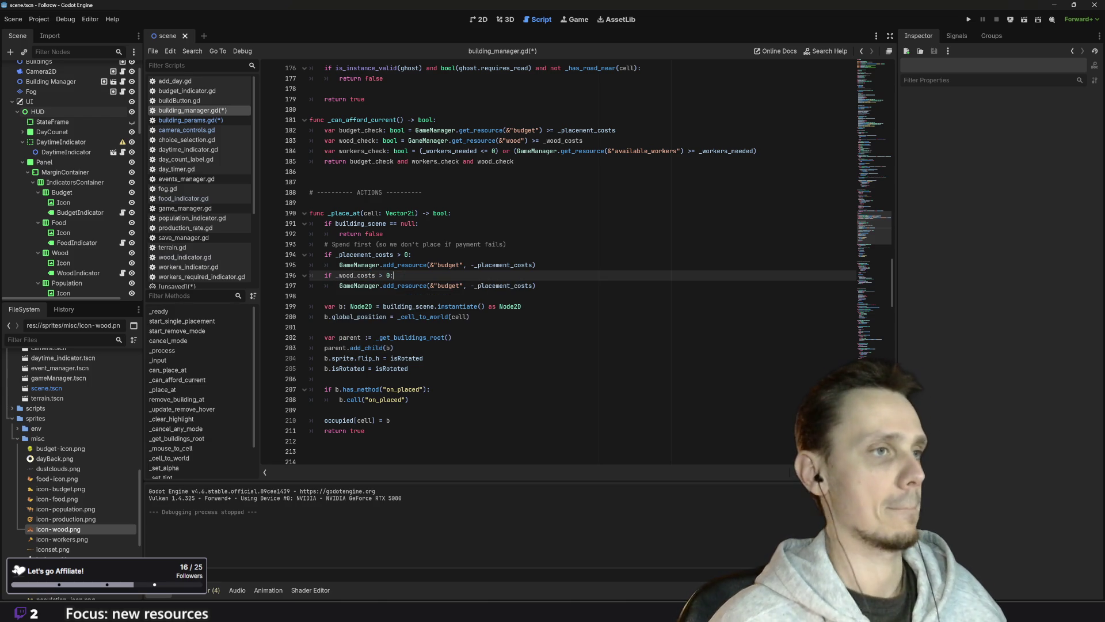
pyautogui.doubleClick(449, 285)
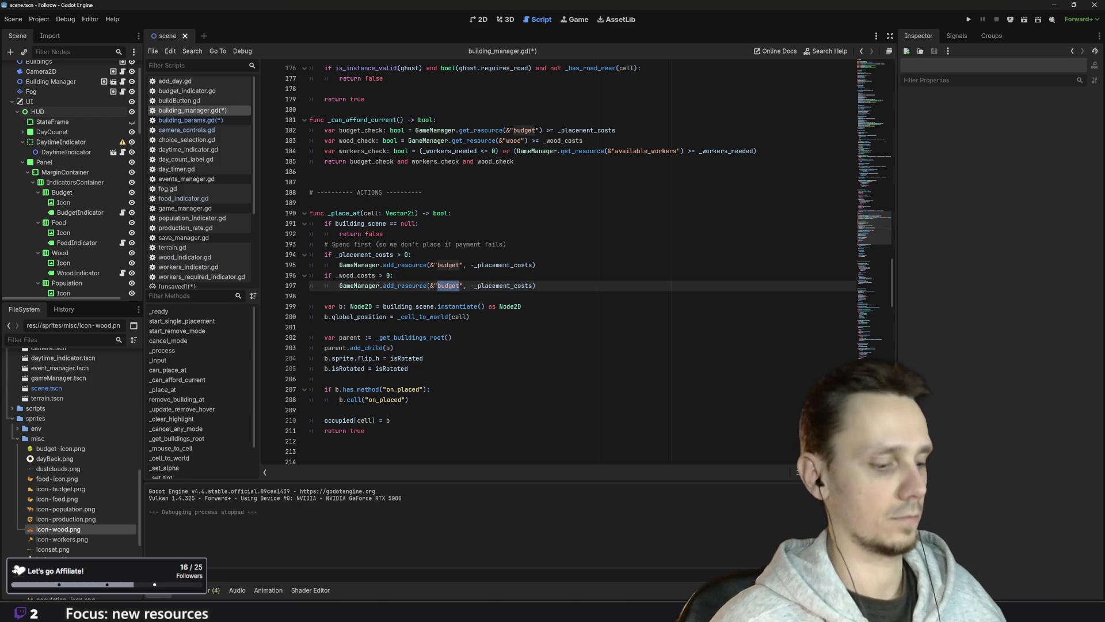
pyautogui.write('wood')
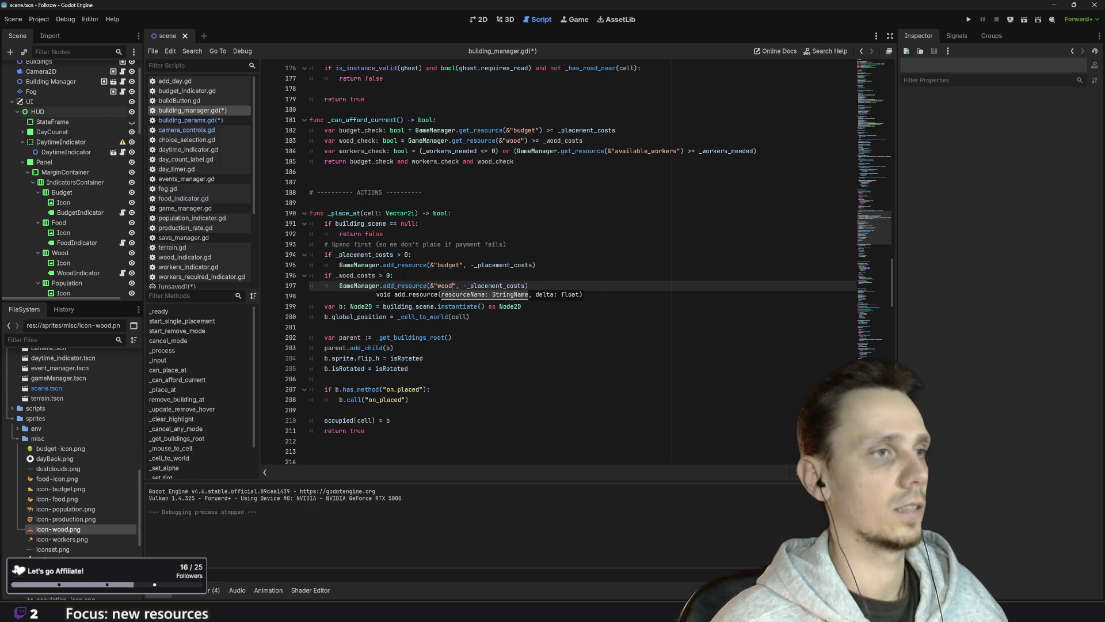
pyautogui.click(480, 285)
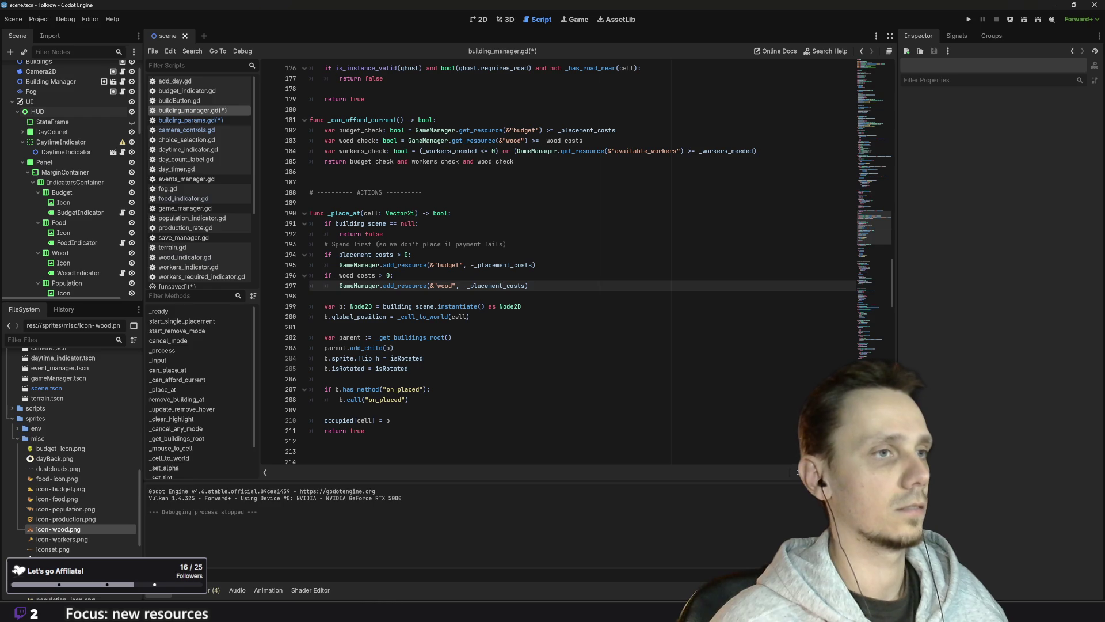
pyautogui.press('BackSpace')
pyautogui.press('BackSpace')
pyautogui.press('BackSpace')
pyautogui.write('wood')
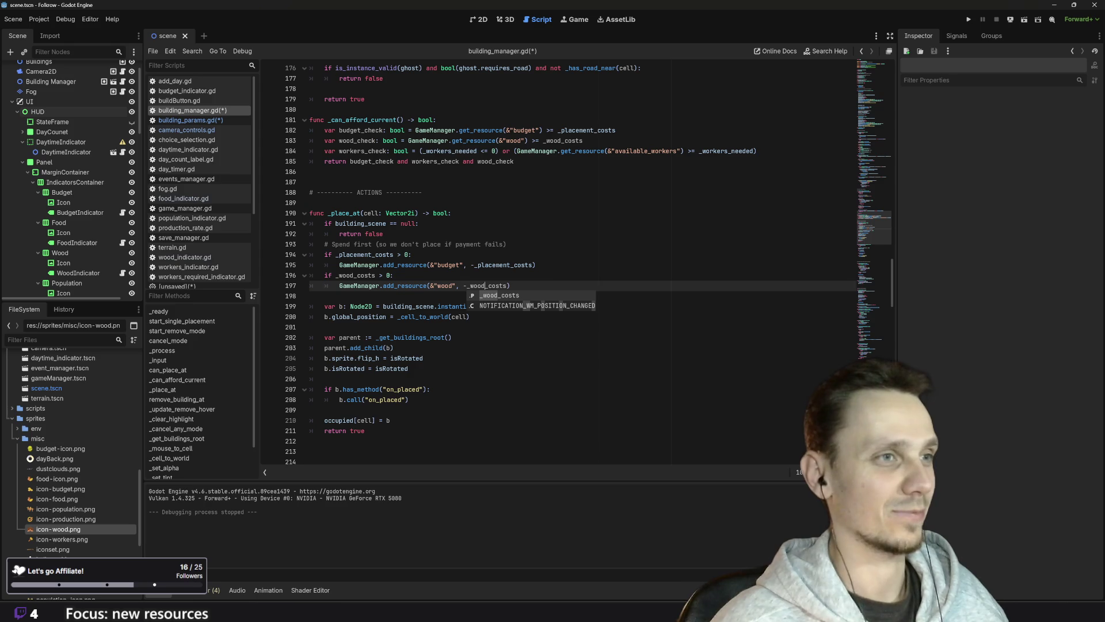
pyautogui.click(394, 275)
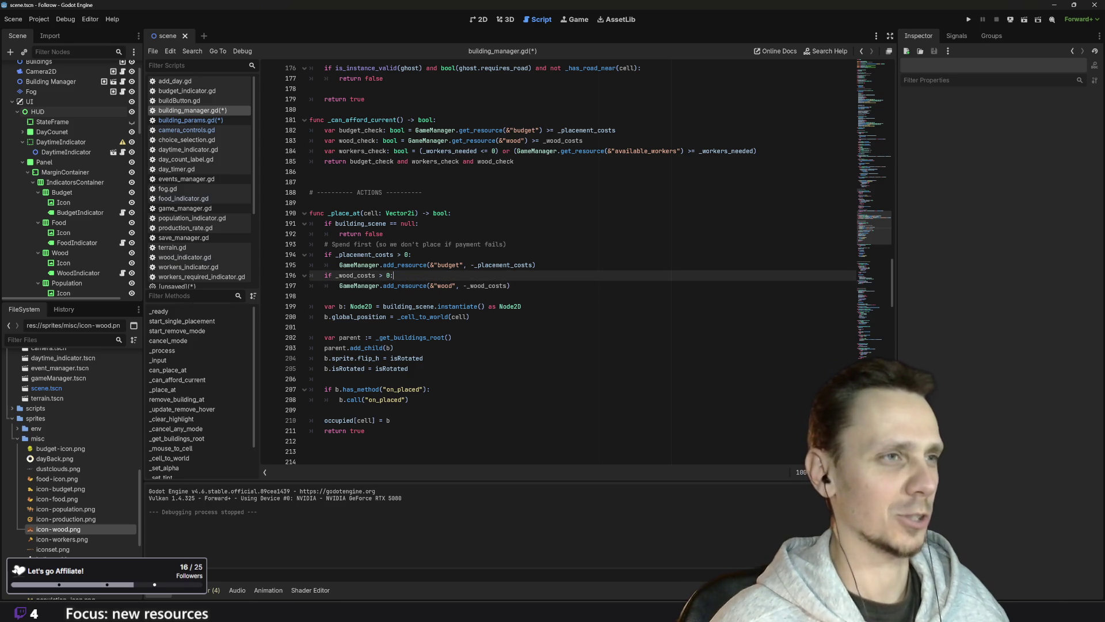
pyautogui.scroll(-2, 576, 265)
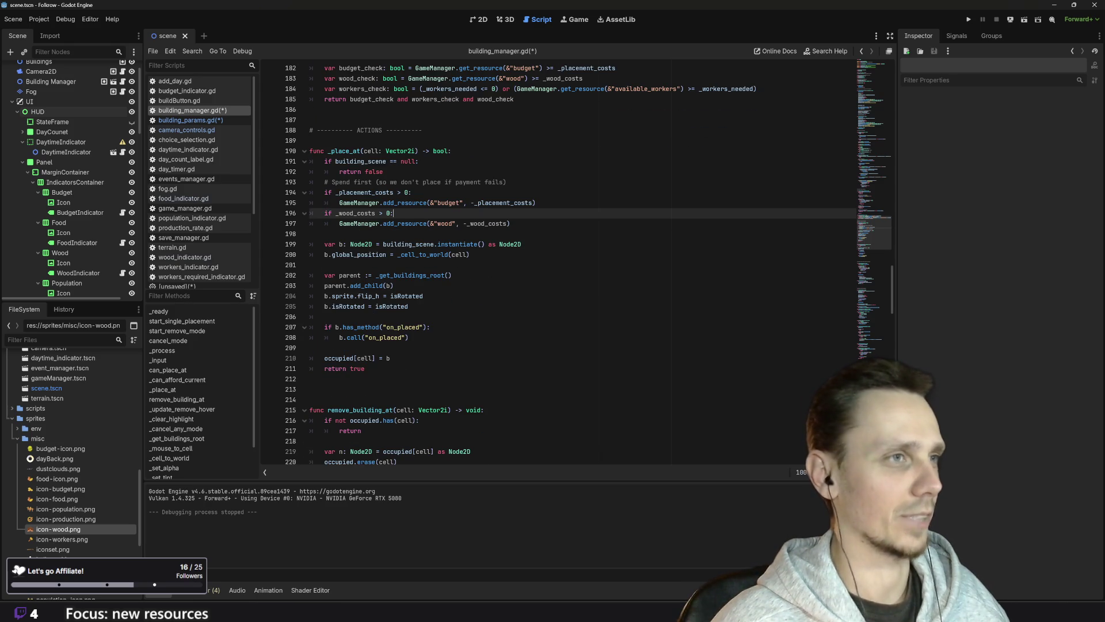
pyautogui.doubleClick(503, 203)
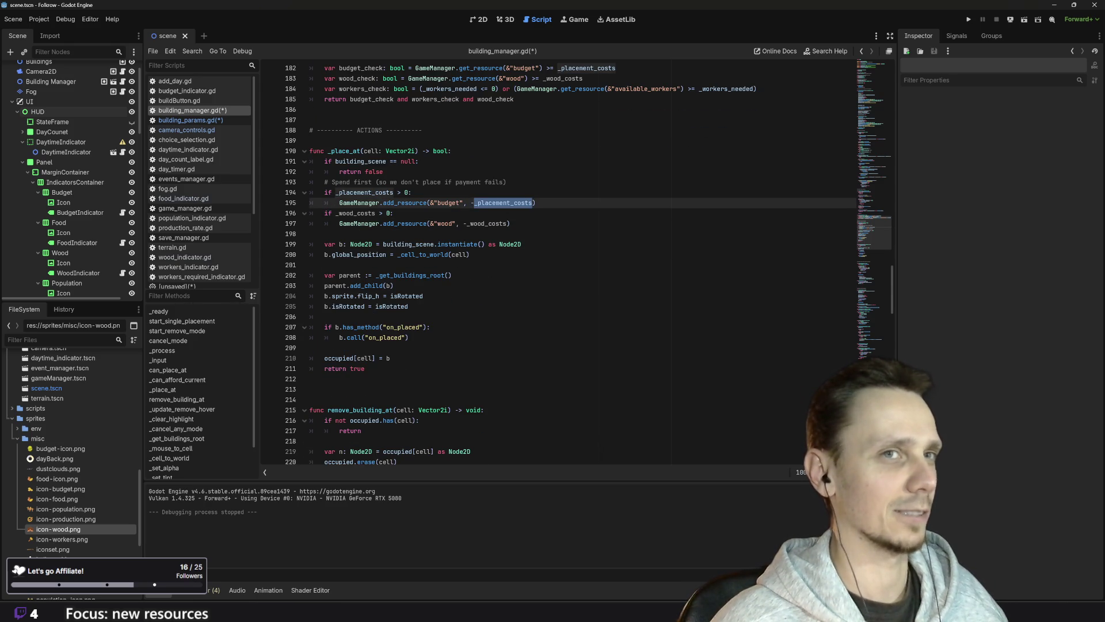
pyautogui.scroll(-7, 575, 264)
pyautogui.scroll(-16, 576, 265)
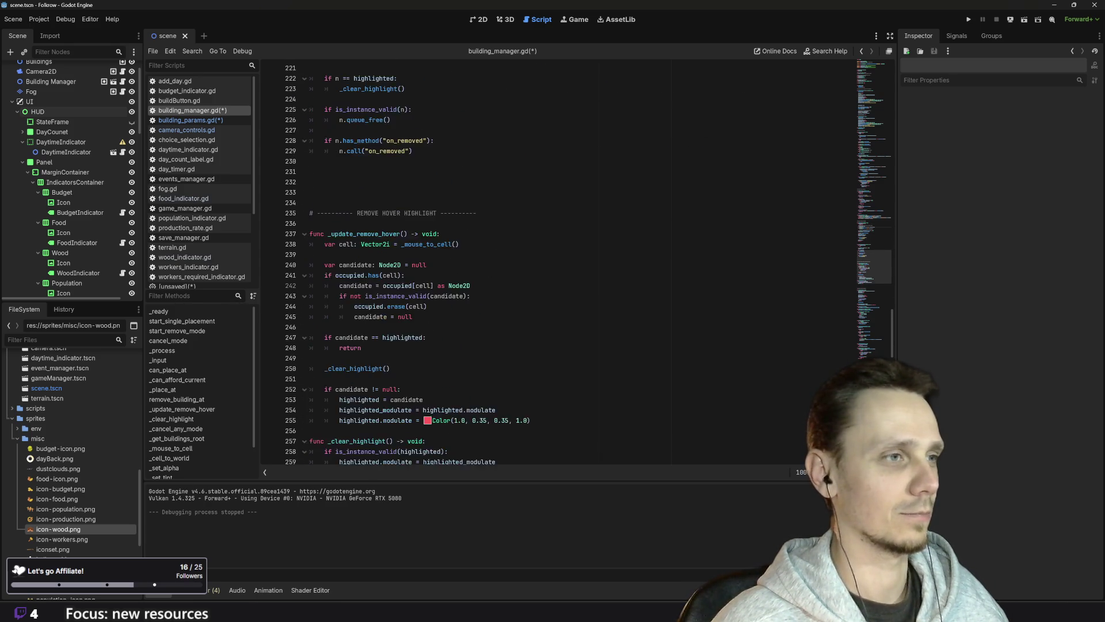
pyautogui.scroll(-5, 575, 264)
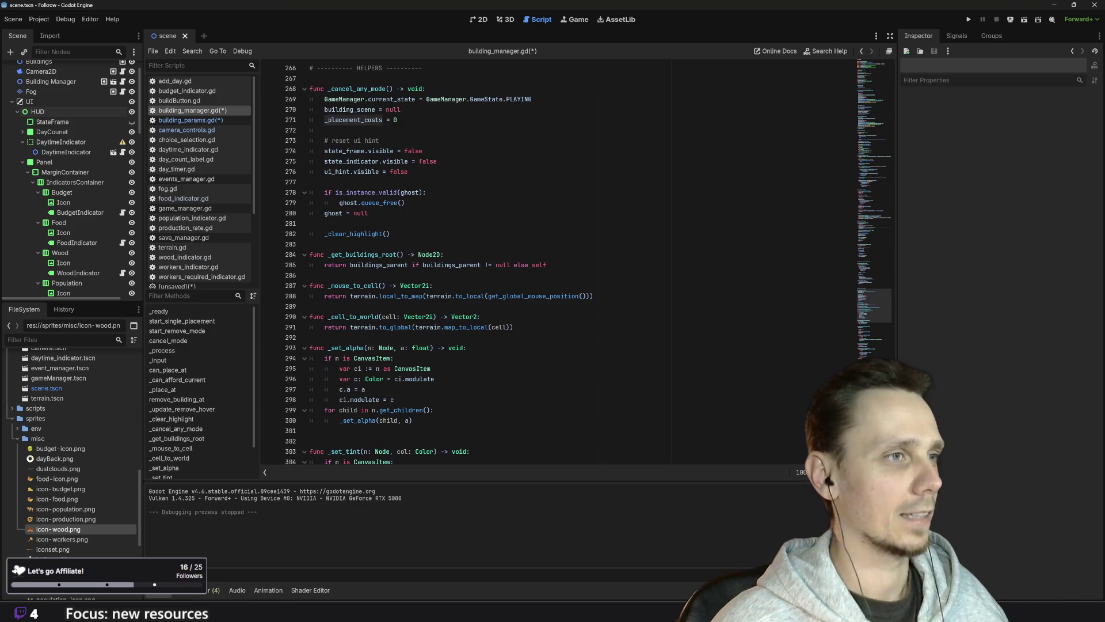
pyautogui.scroll(4, 575, 265)
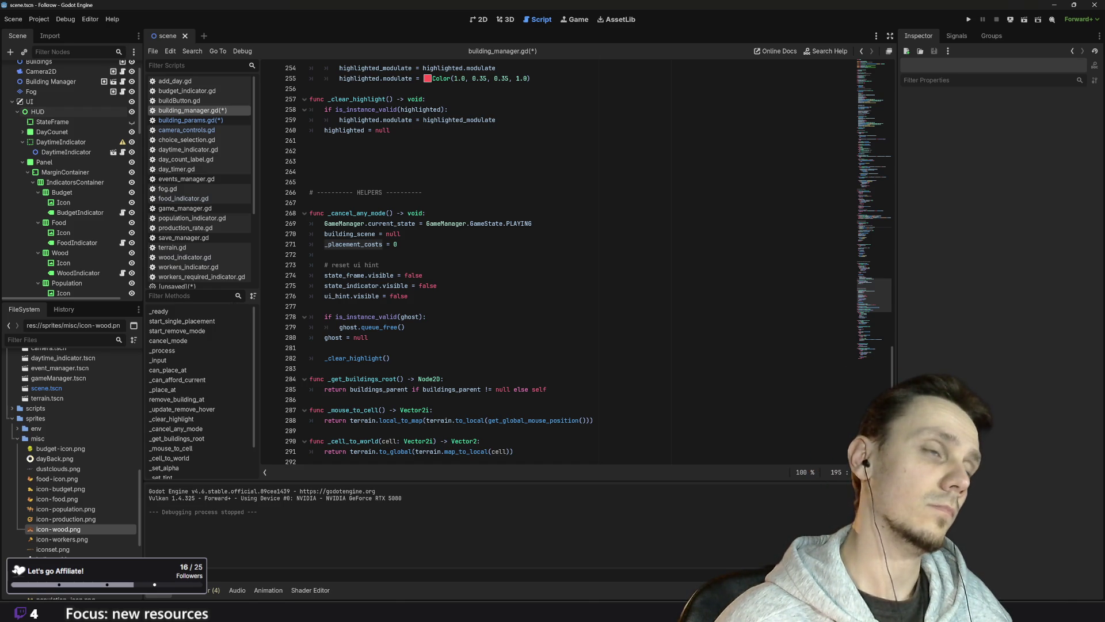
pyautogui.scroll(-14, 575, 259)
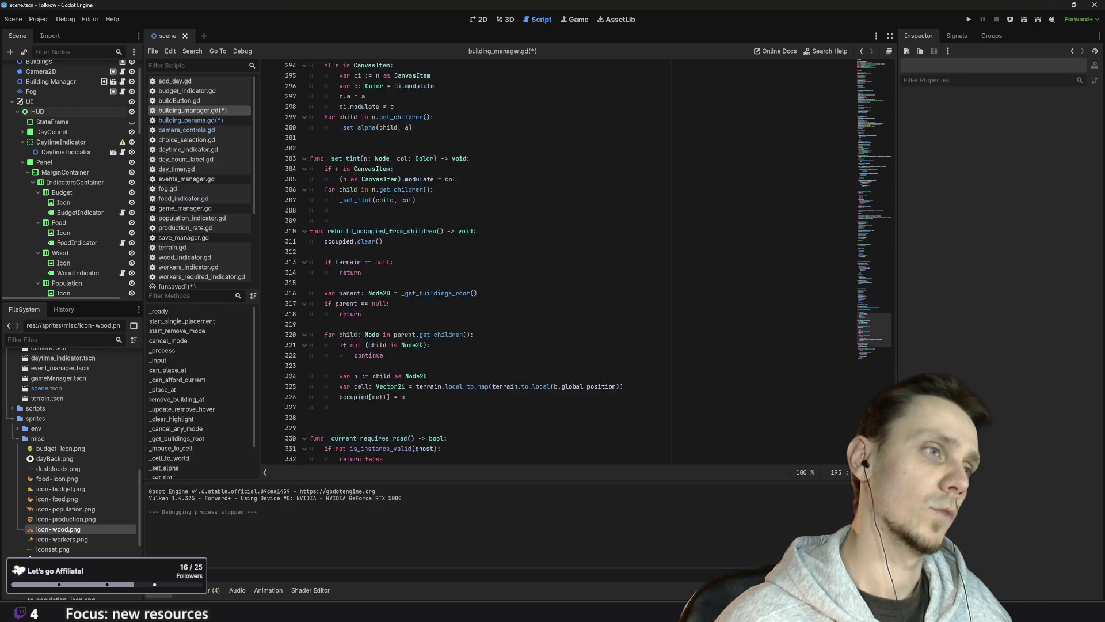
pyautogui.scroll(-5, 575, 259)
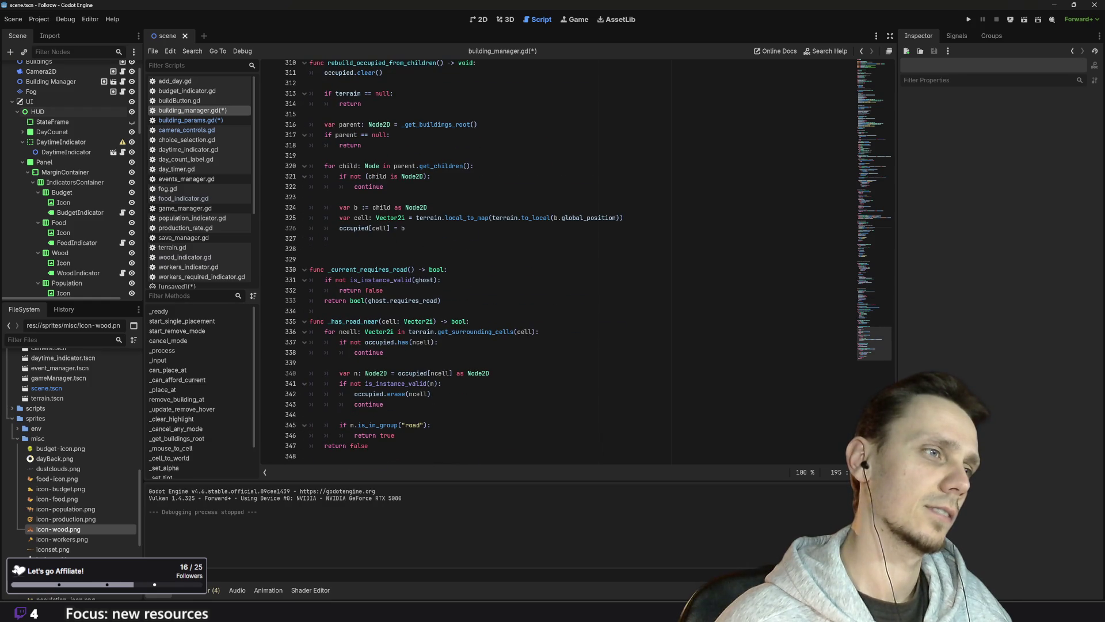
pyautogui.scroll(8, 575, 259)
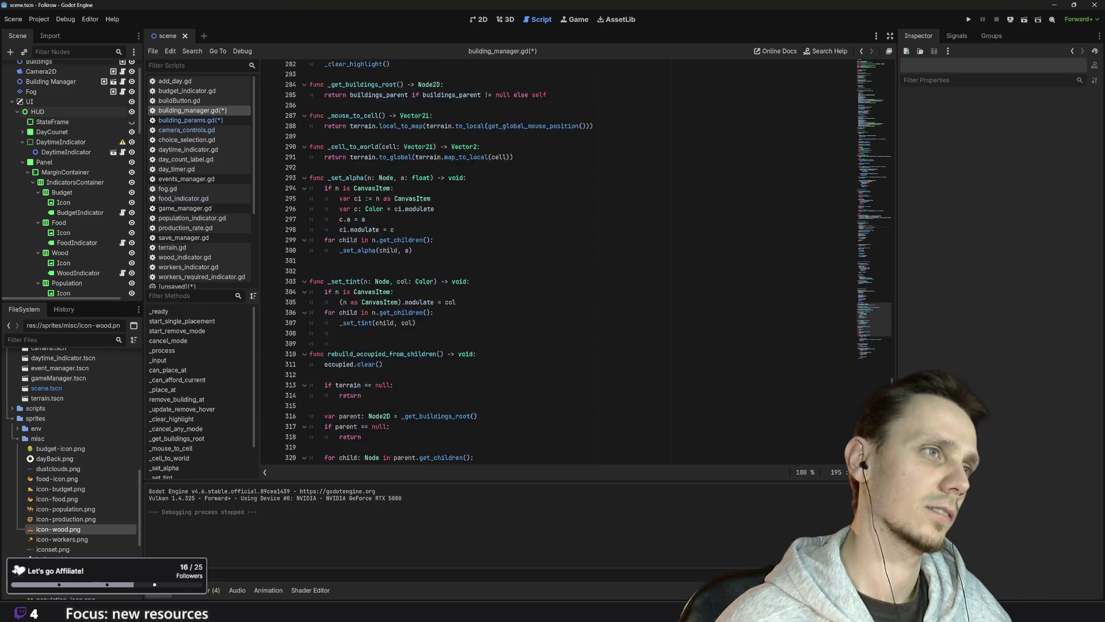
pyautogui.scroll(14, 576, 259)
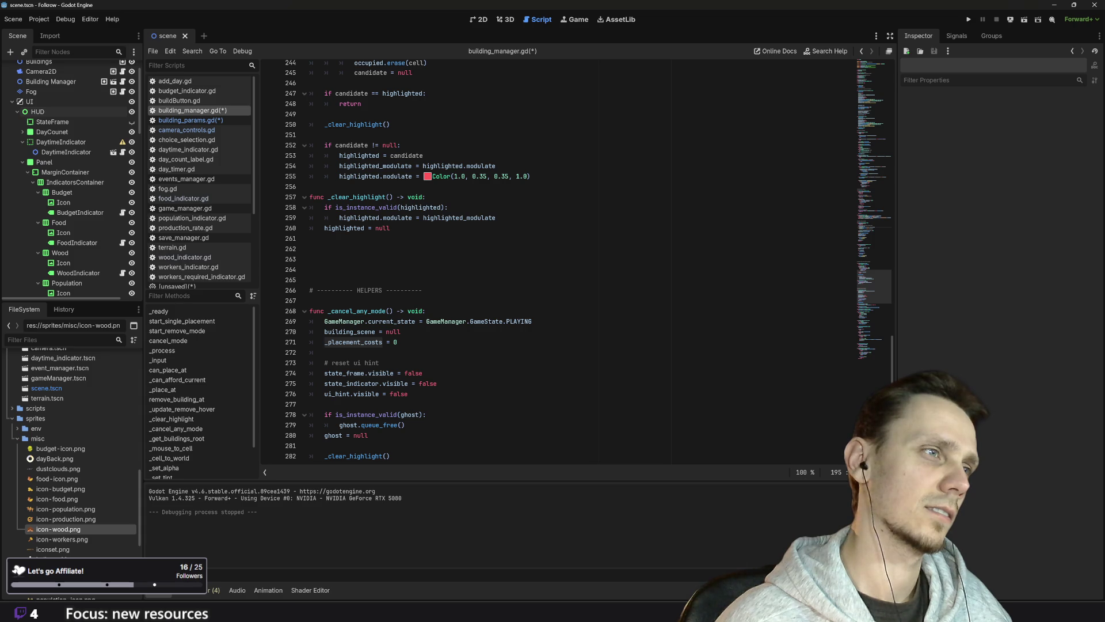
pyautogui.scroll(-1, 575, 259)
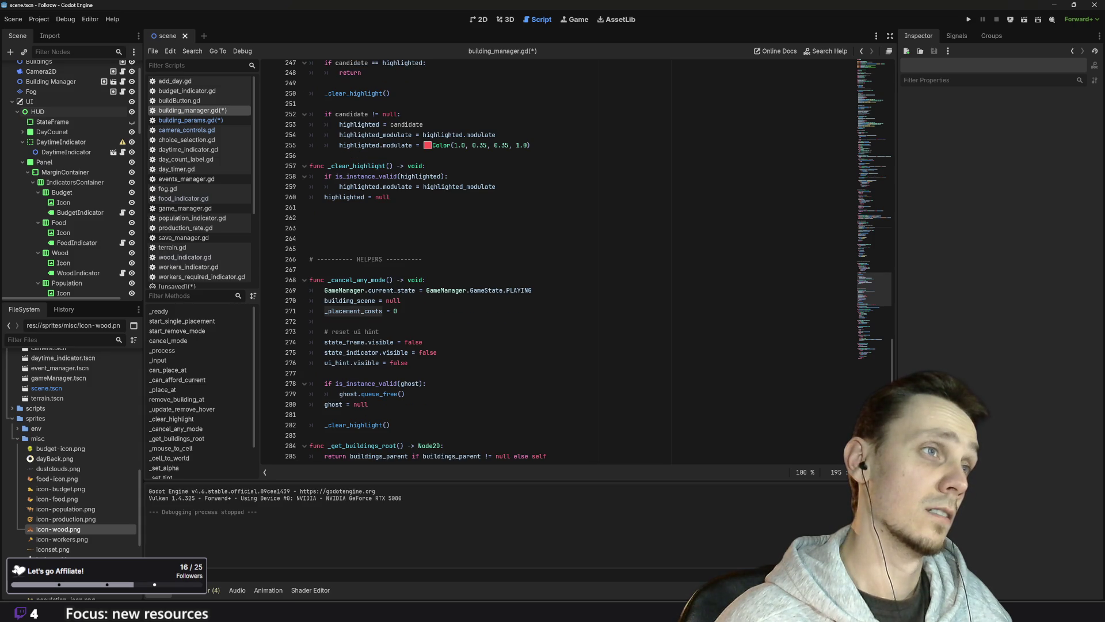
pyautogui.scroll(20, 575, 259)
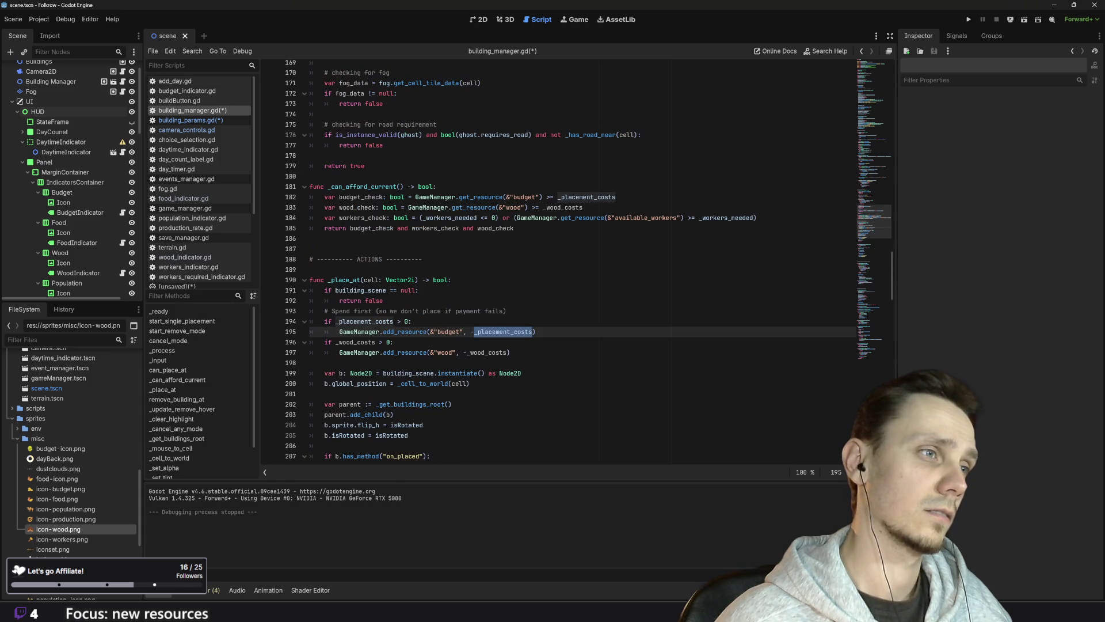
pyautogui.scroll(20, 576, 259)
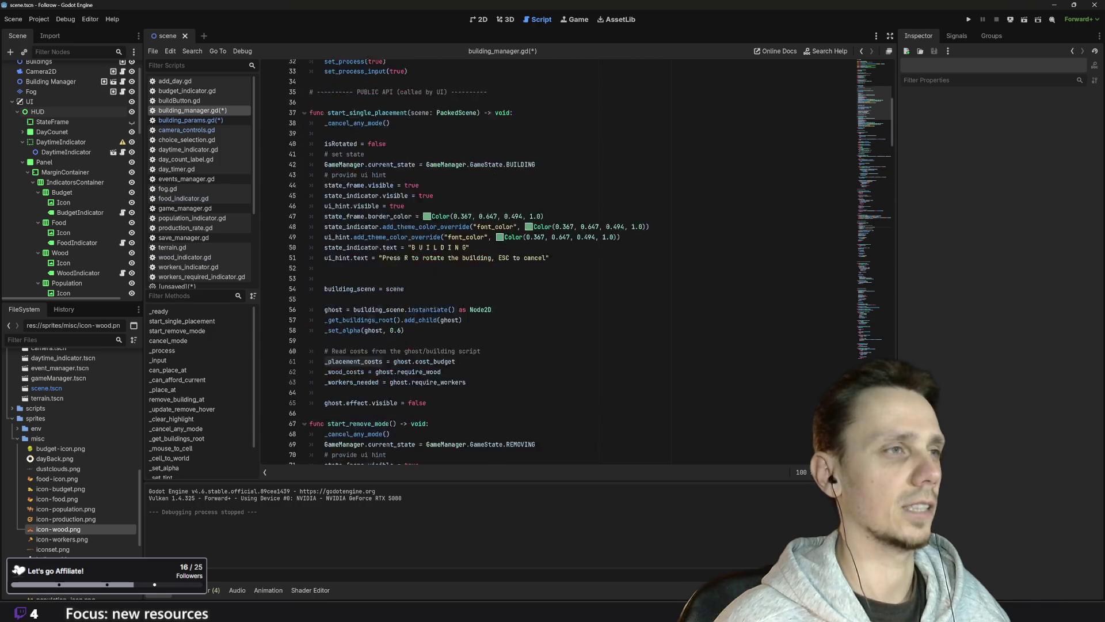
pyautogui.scroll(10, 575, 259)
pyautogui.scroll(-4, 575, 259)
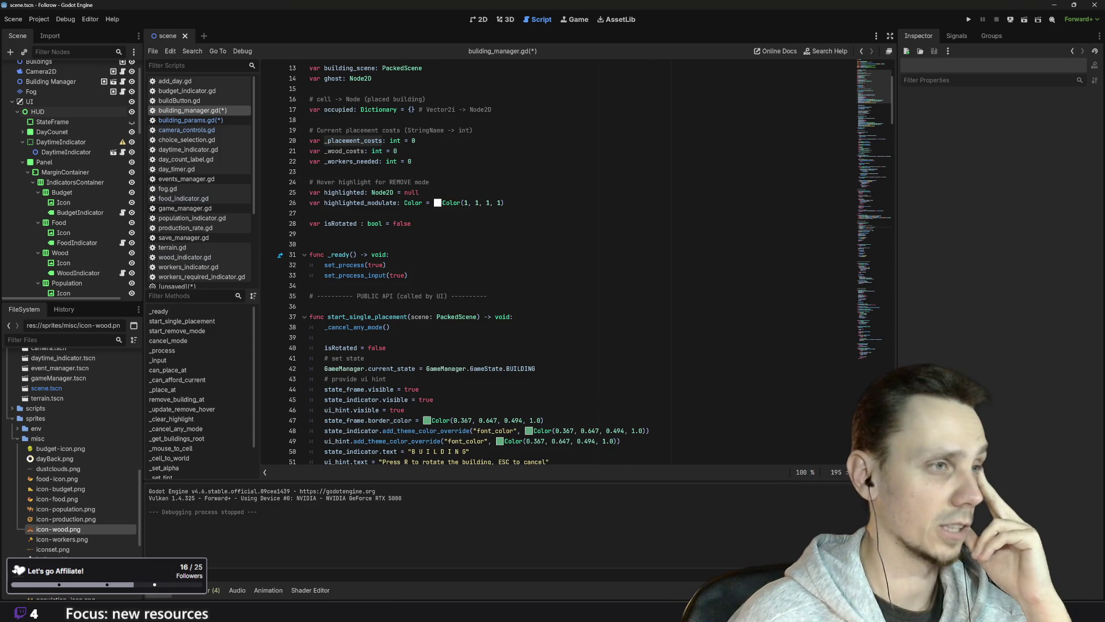
pyautogui.scroll(4, 576, 259)
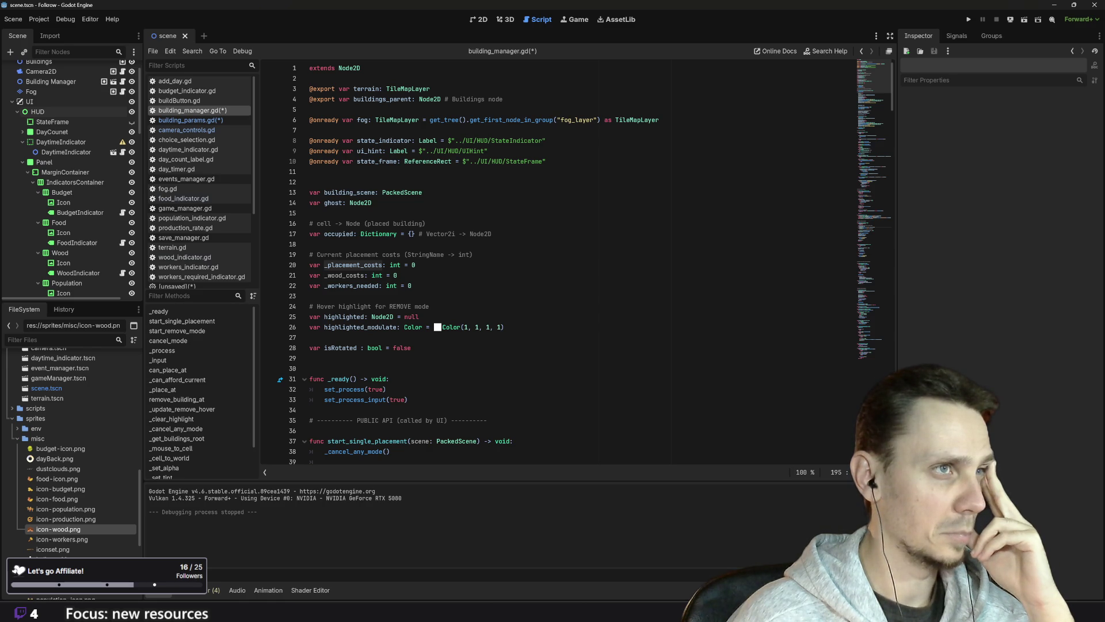
pyautogui.scroll(-7, 575, 259)
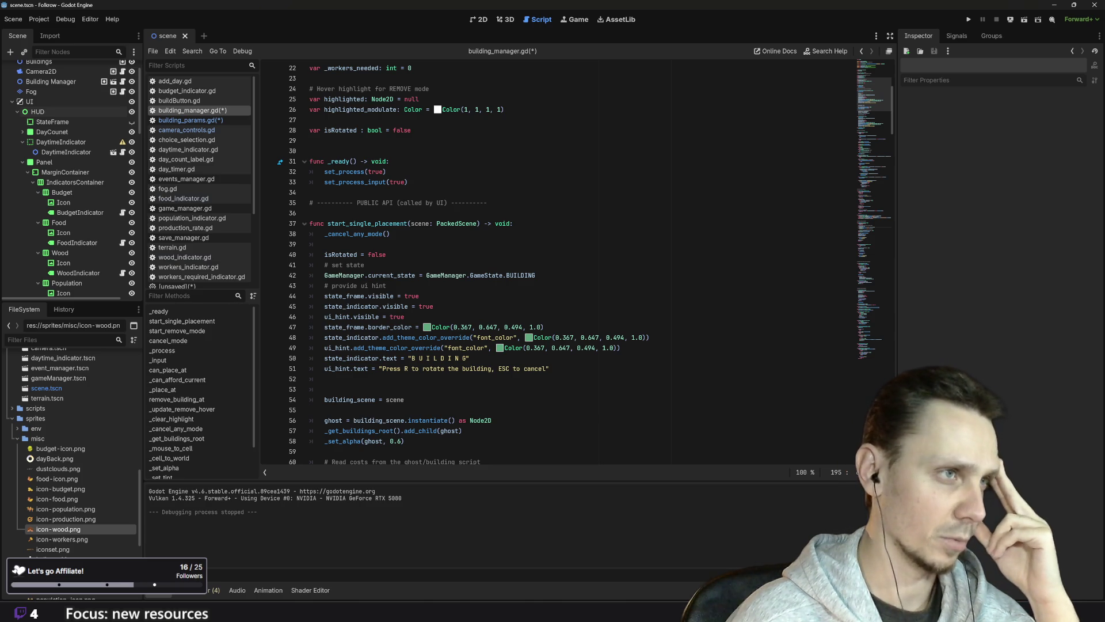
pyautogui.scroll(-5, 576, 265)
pyautogui.scroll(-1, 576, 265)
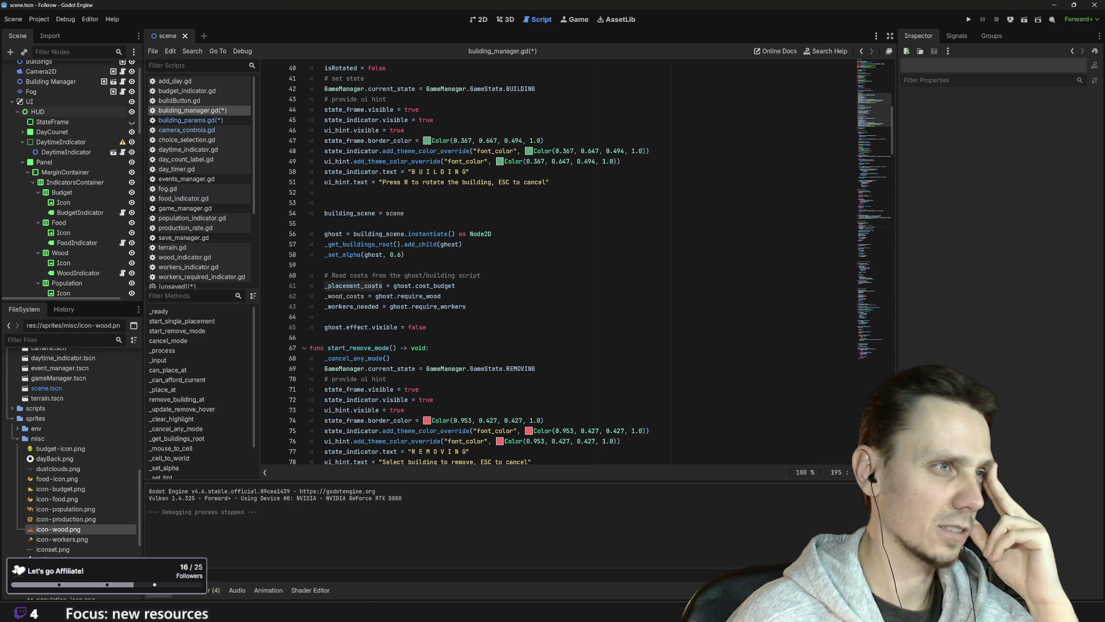
pyautogui.scroll(-20, 576, 265)
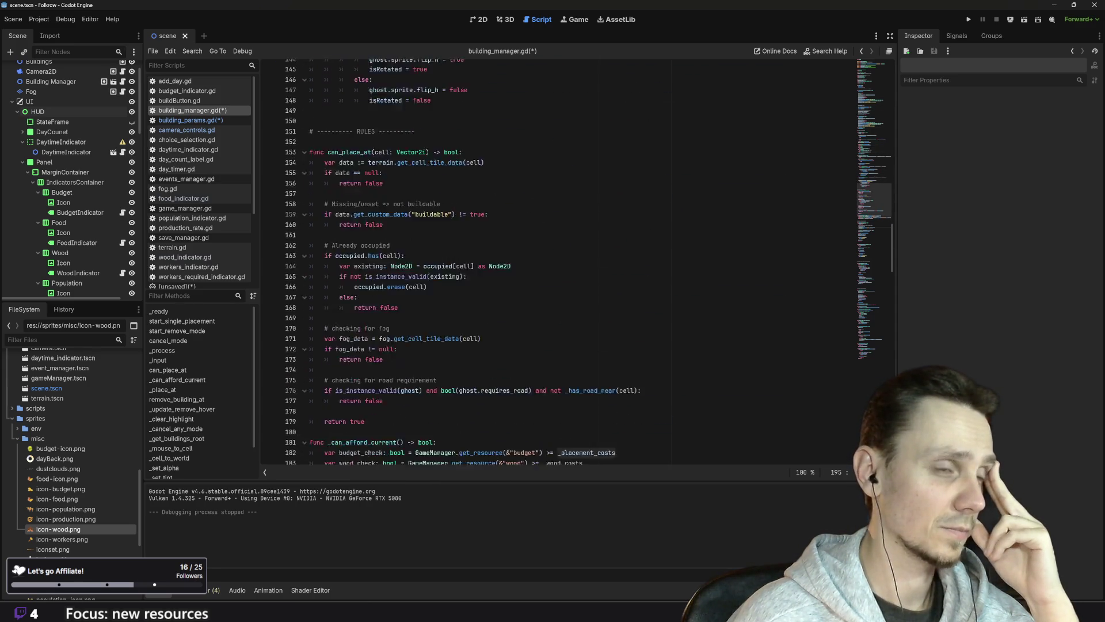
pyautogui.scroll(-20, 575, 262)
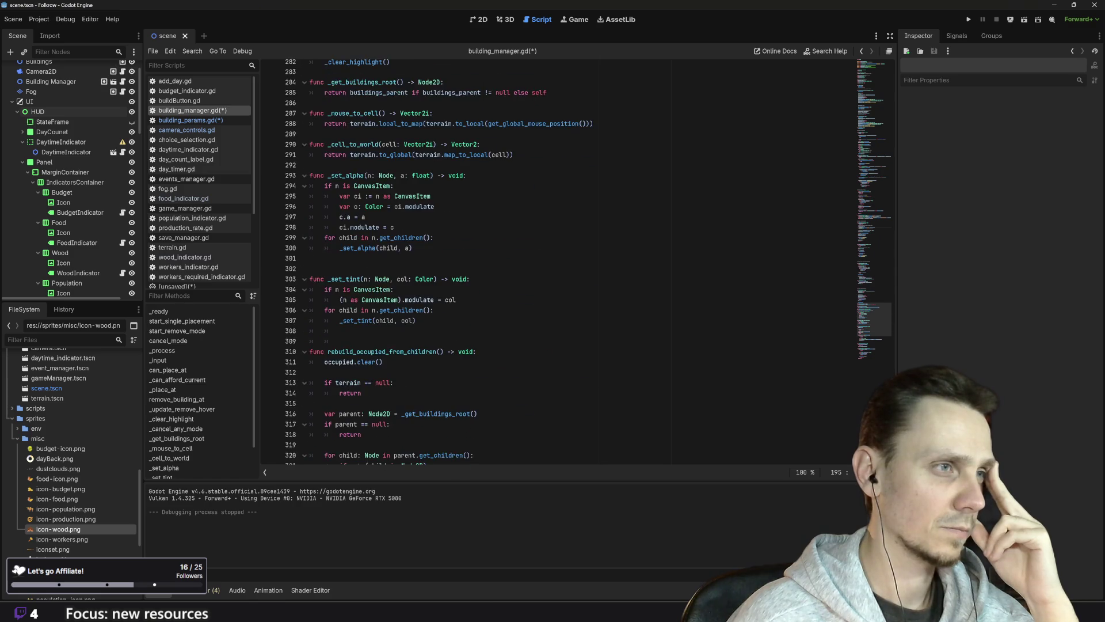
pyautogui.scroll(-4, 576, 262)
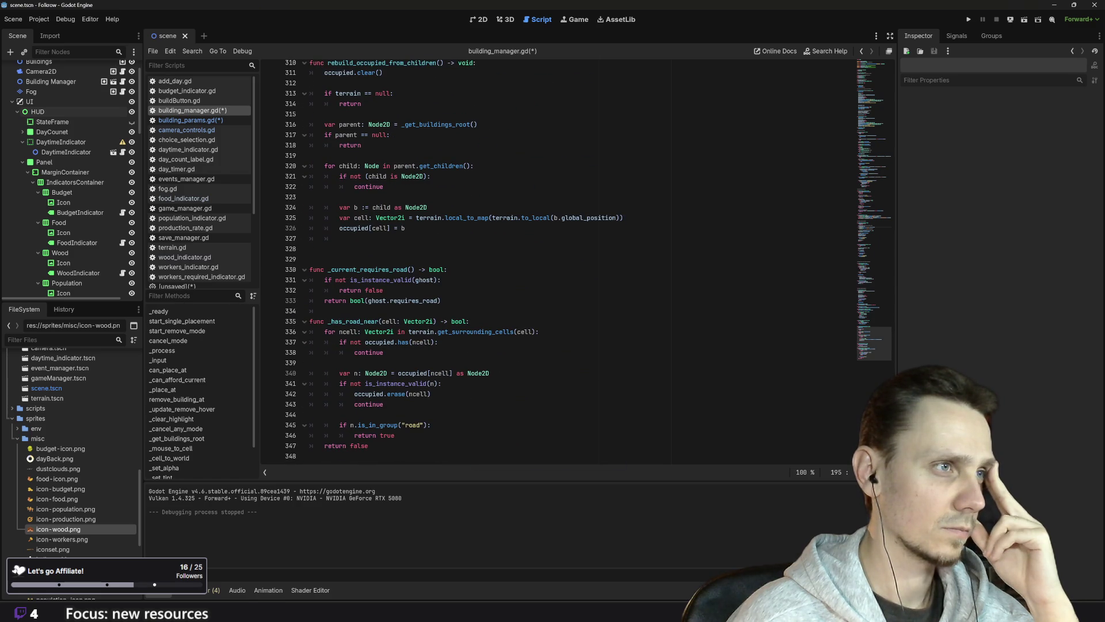
pyautogui.scroll(13, 575, 262)
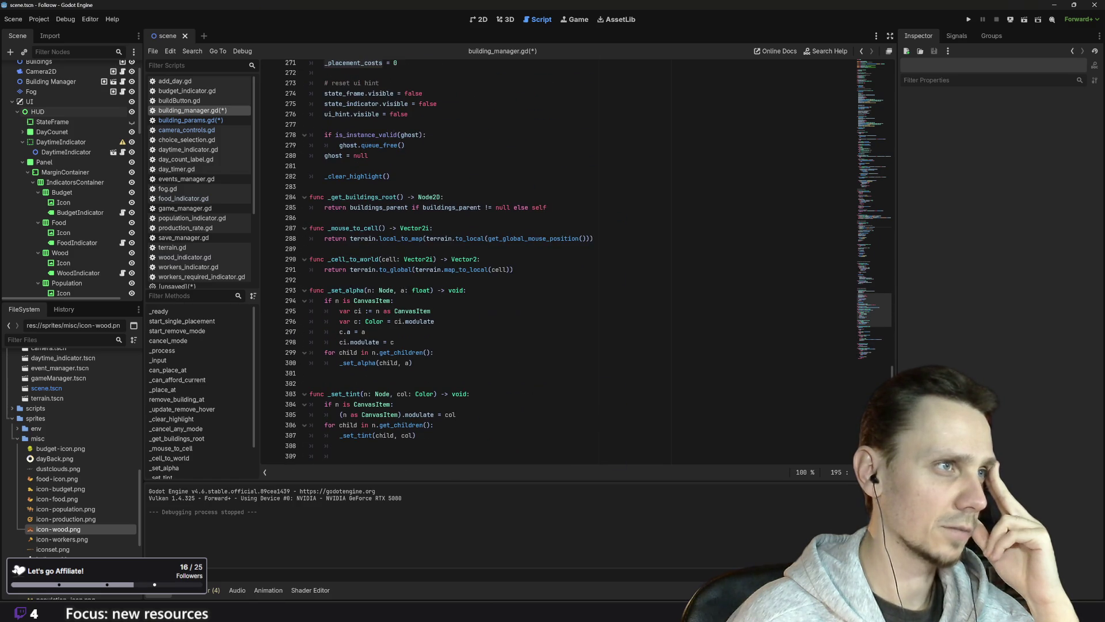
pyautogui.scroll(8, 575, 262)
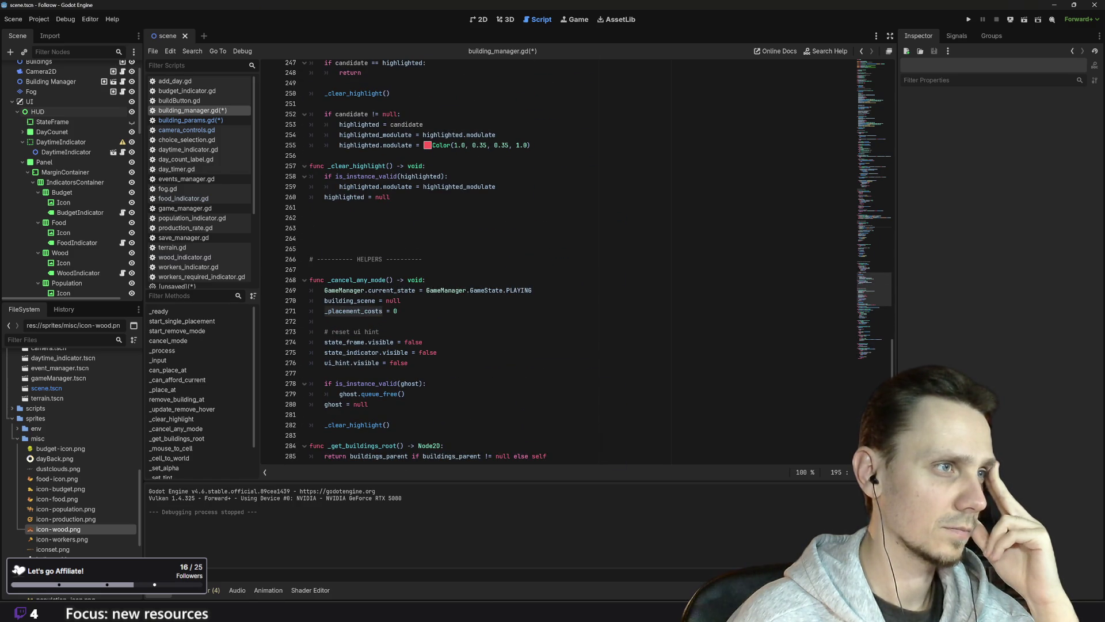
# - Add '_wood_costs = 0' after the _placement_costs reset in _cancel_any_mode
pyautogui.click(396, 311)
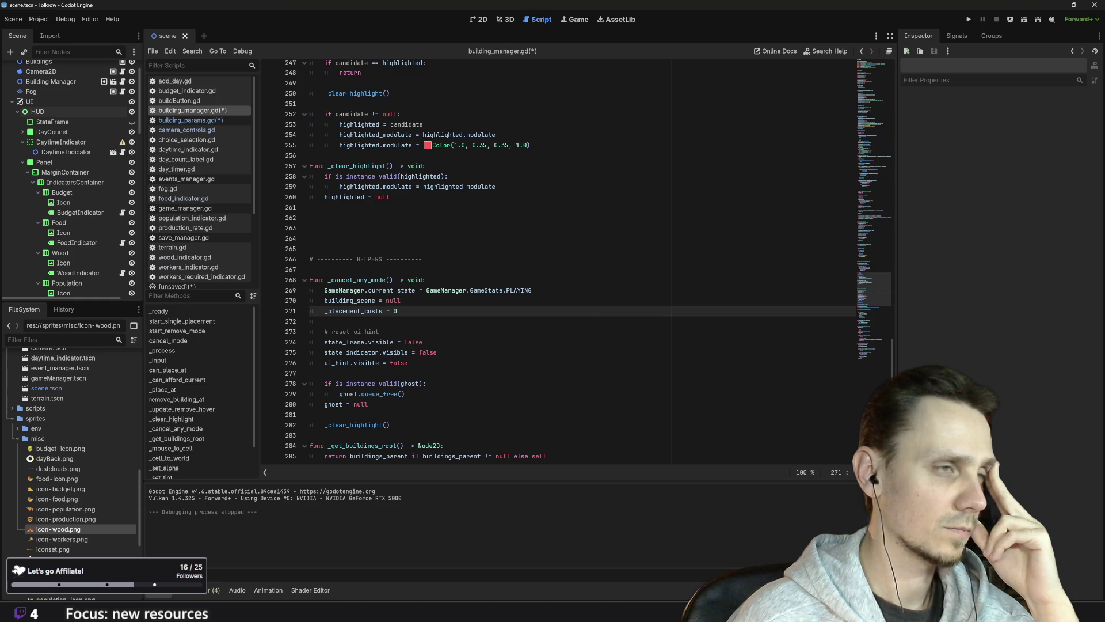
pyautogui.press('Return')
pyautogui.write('_wood_costs')
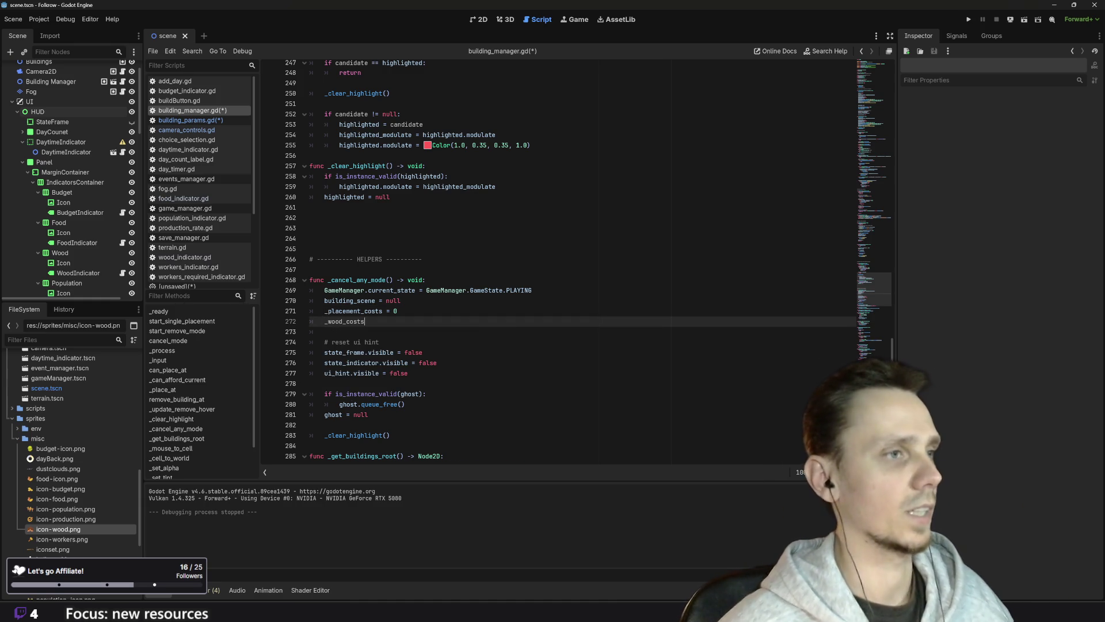
pyautogui.write(' = 0')
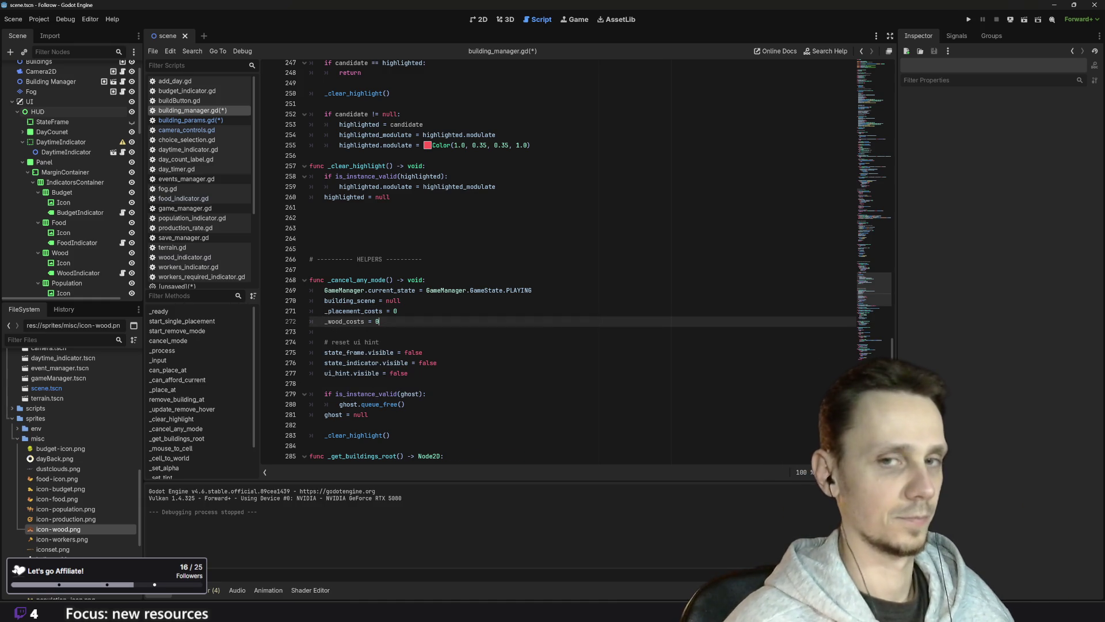
pyautogui.press('Return')
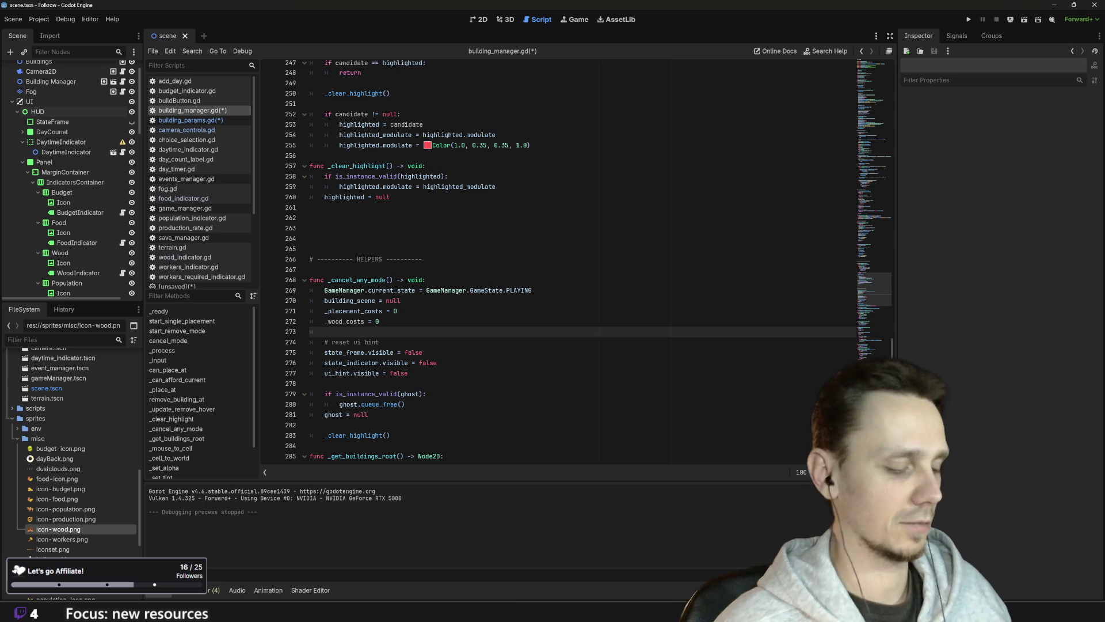
# - Save building_manager.gd with Ctrl+S
pyautogui.scroll(6, 559, 259)
pyautogui.hotkey('ctrl', 's')
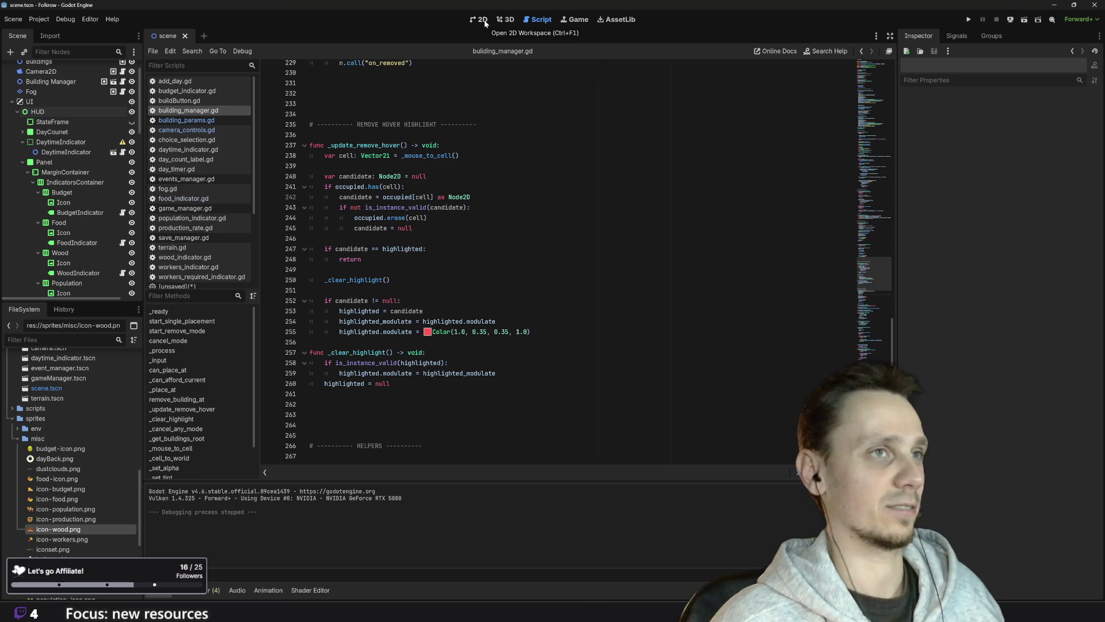
pyautogui.scroll(20, 559, 259)
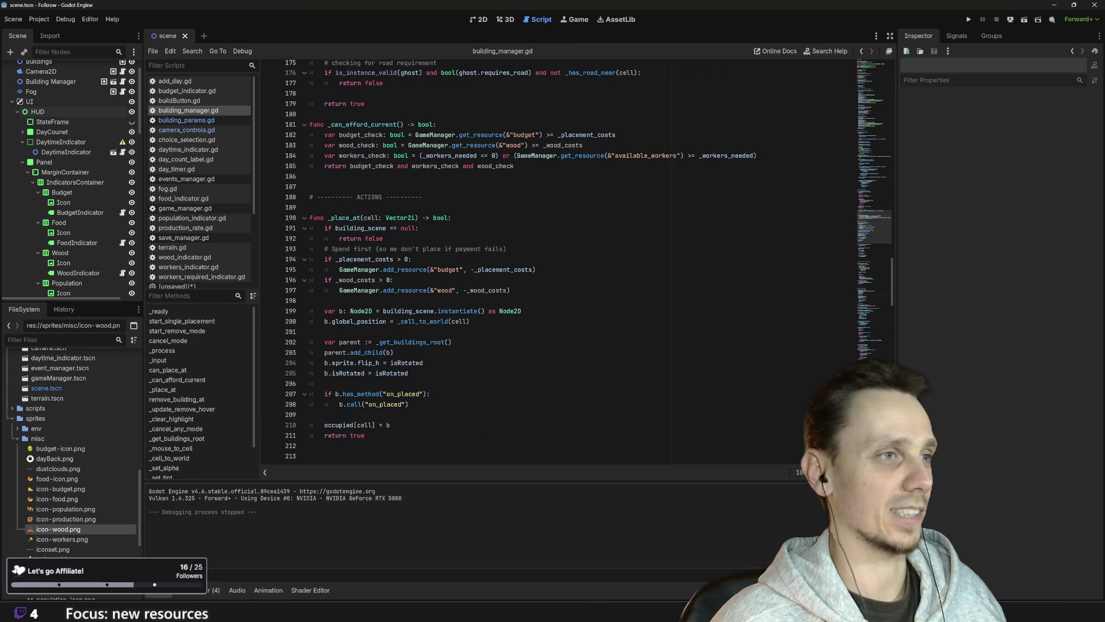
pyautogui.scroll(20, 575, 259)
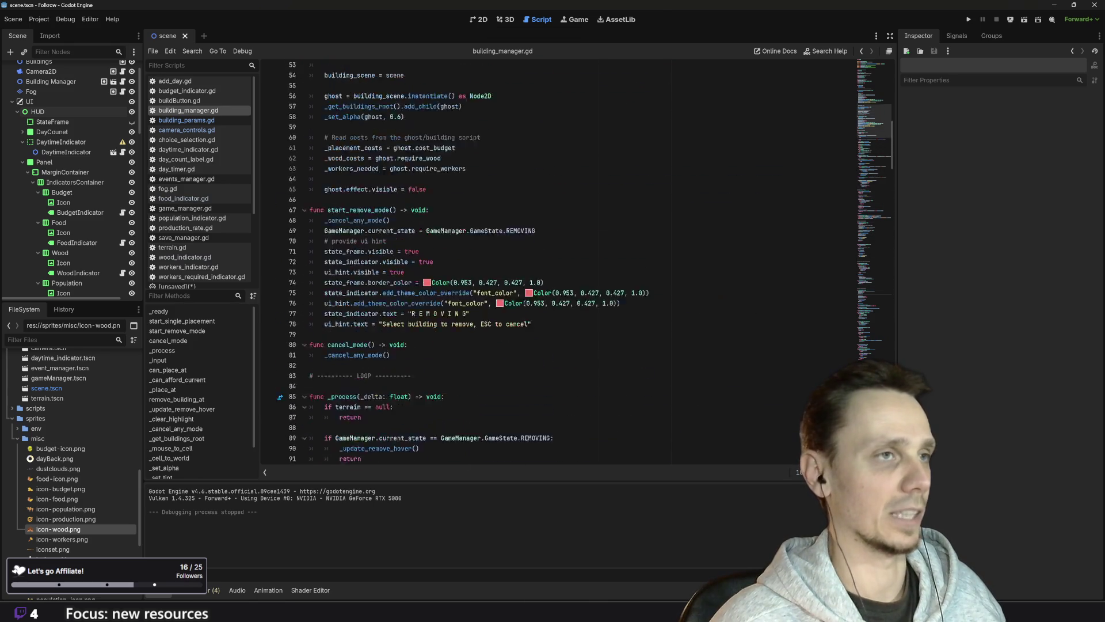
# - Switch to building_params.gd and go to the isRotated declaration on line 28
pyautogui.scroll(5, 518, 259)
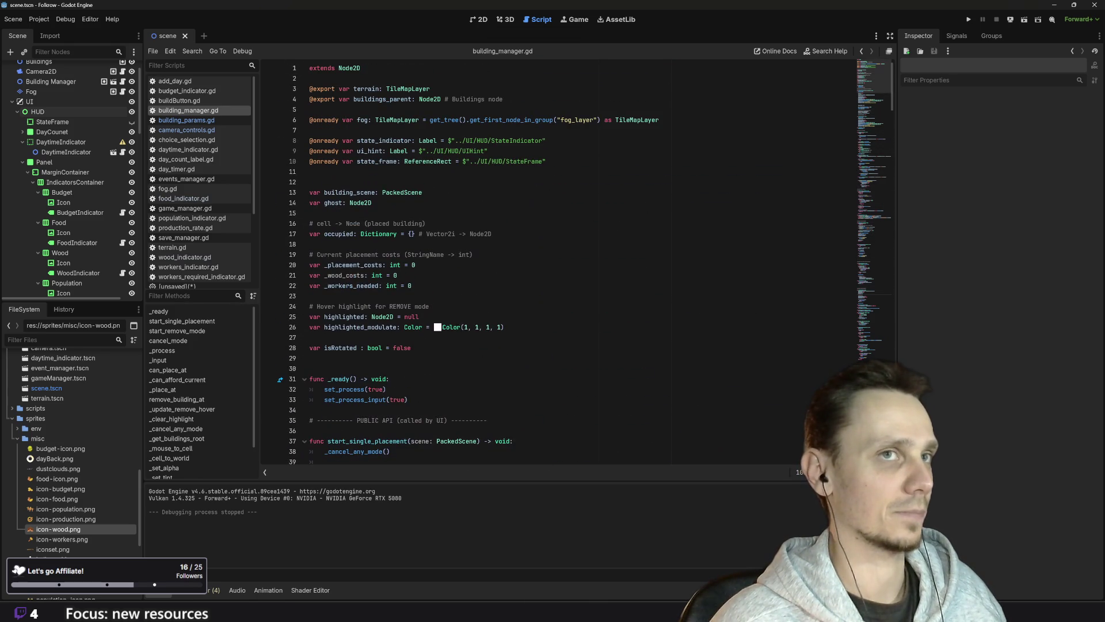
pyautogui.click(184, 120)
pyautogui.click(392, 347)
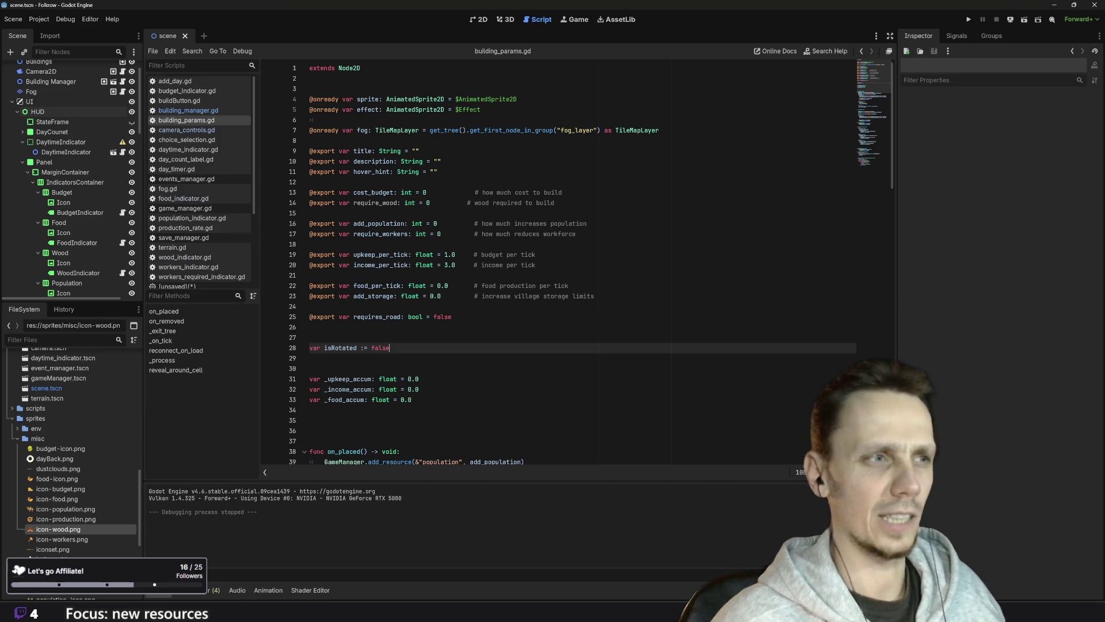
# - Open scenes/buildings/wooden-wall.tscn from the FileSystem panel
pyautogui.scroll(5, 80, 489)
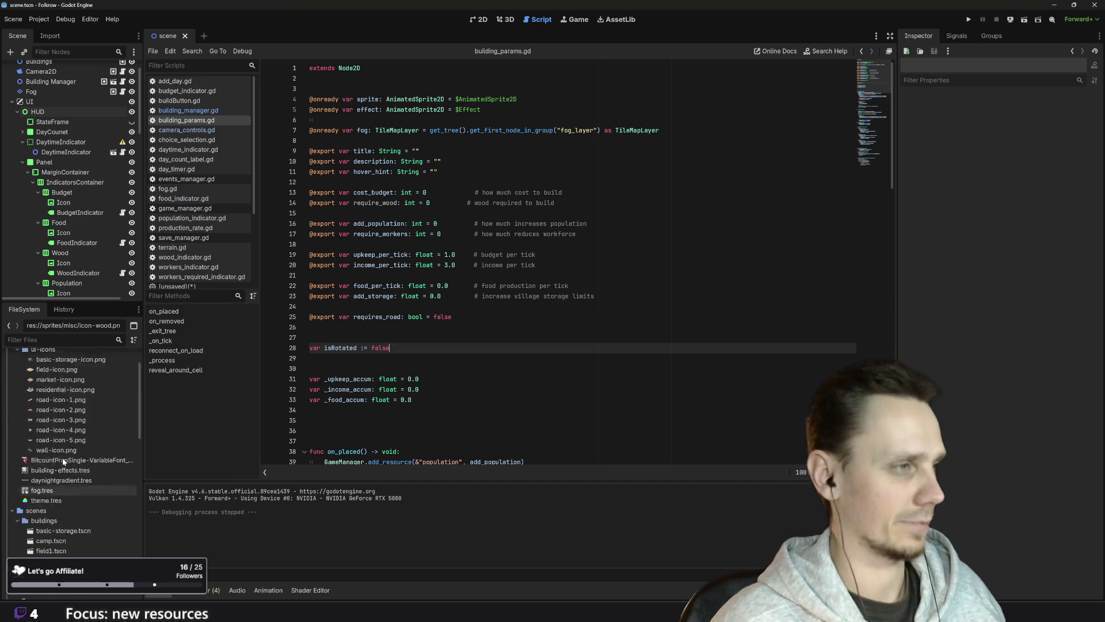
pyautogui.scroll(-4, 85, 509)
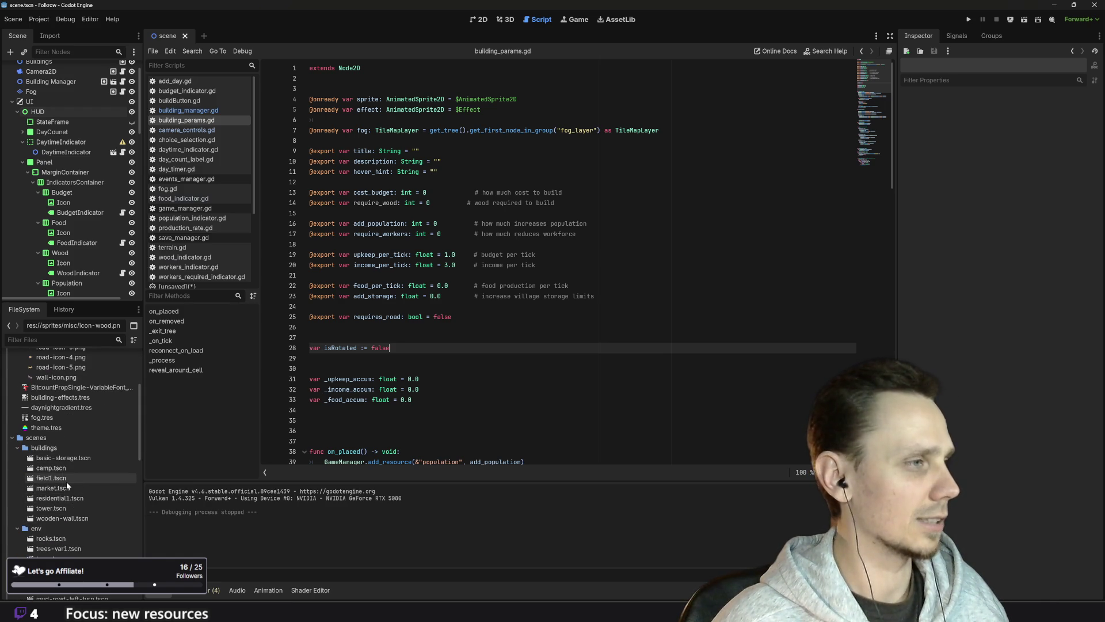
pyautogui.click(61, 522)
pyautogui.doubleClick(62, 521)
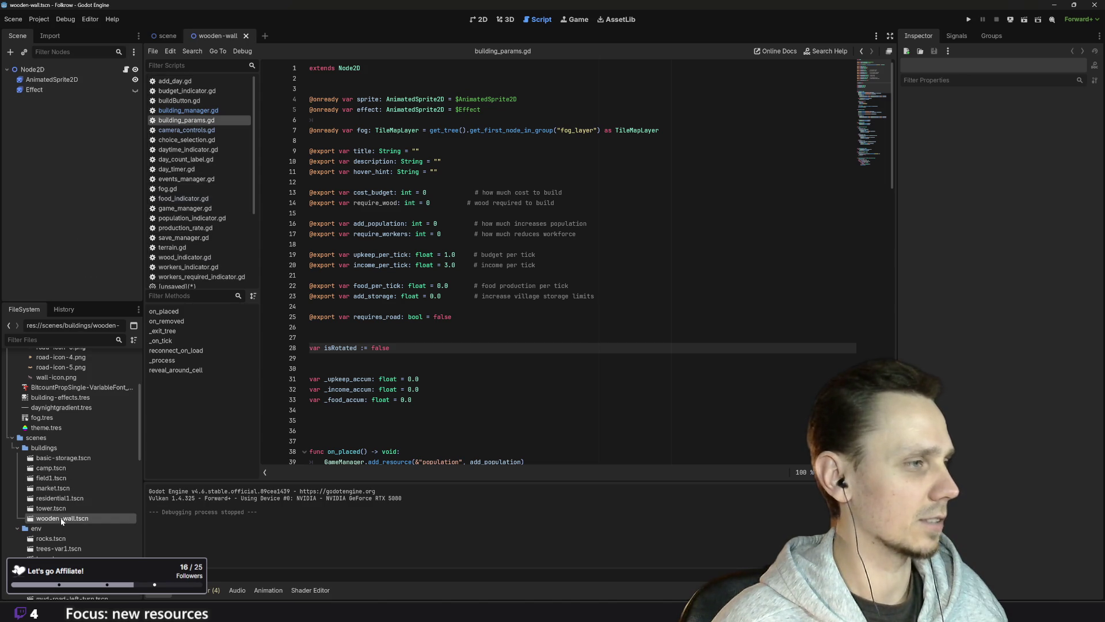
# - Set the wall Node2D's Require Wood to 7, save wooden-wall.tscn, and run the project
pyautogui.click(32, 69)
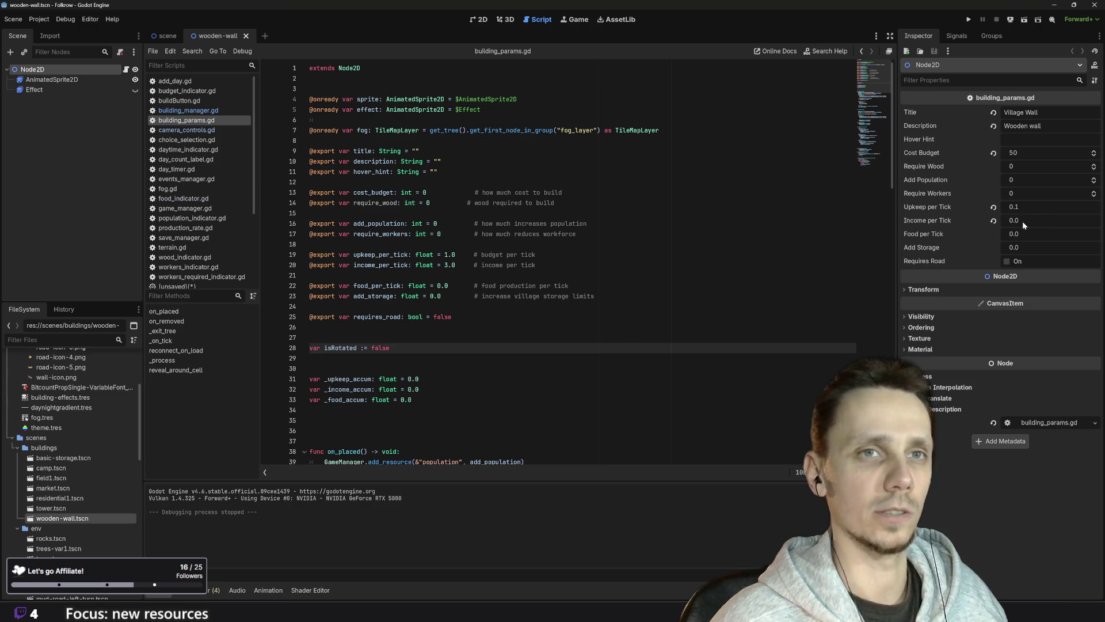
pyautogui.click(1012, 166)
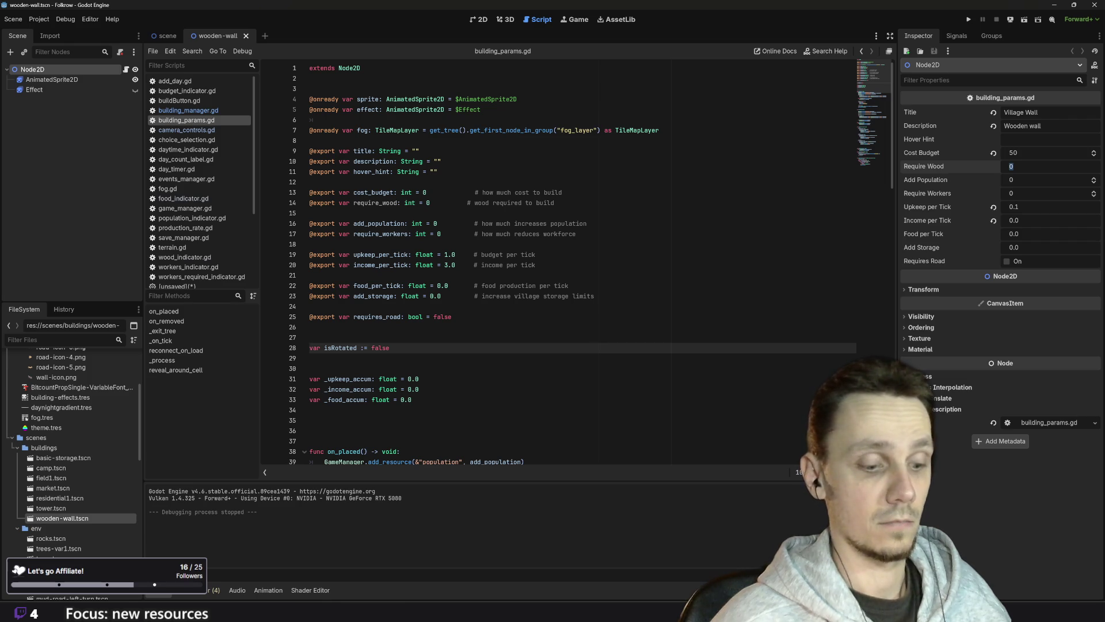
pyautogui.write('7')
pyautogui.press('Return')
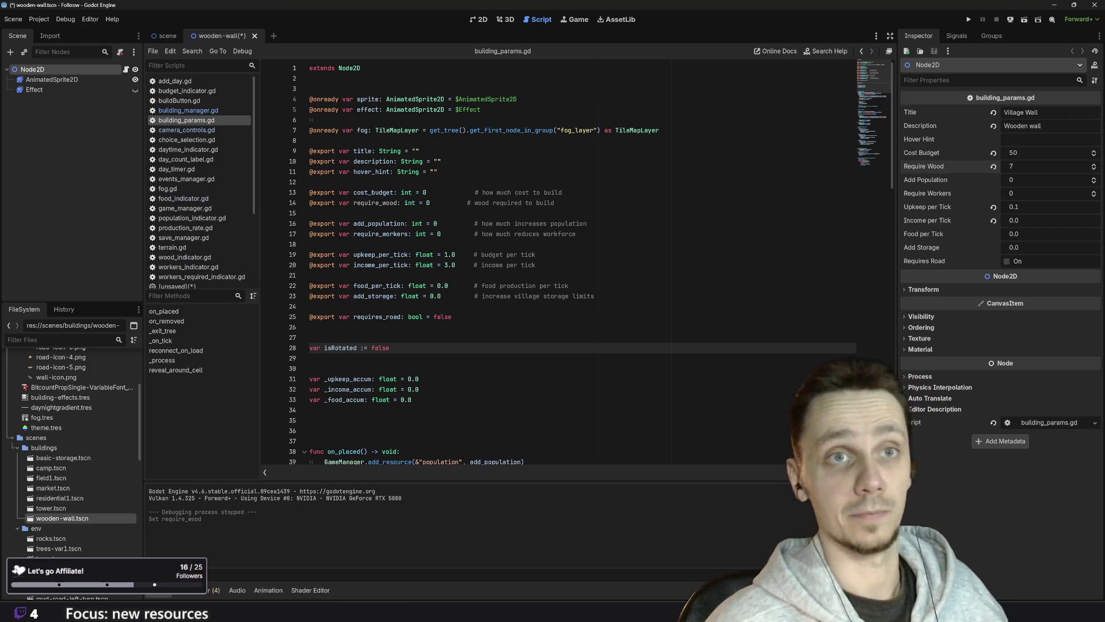
pyautogui.hotkey('ctrl', 's')
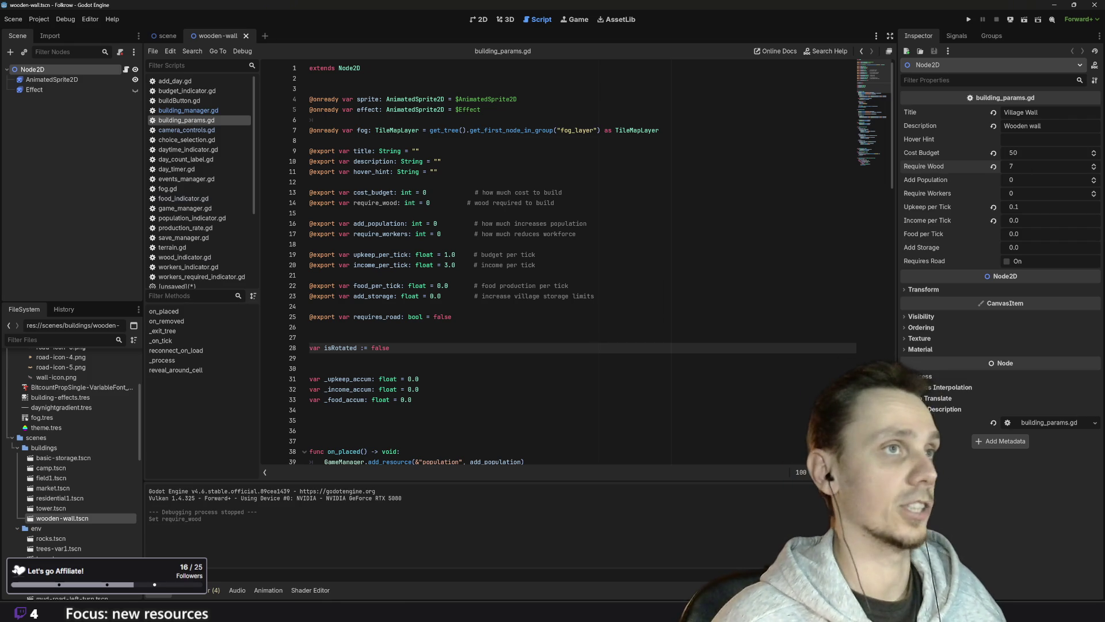
pyautogui.click(968, 19)
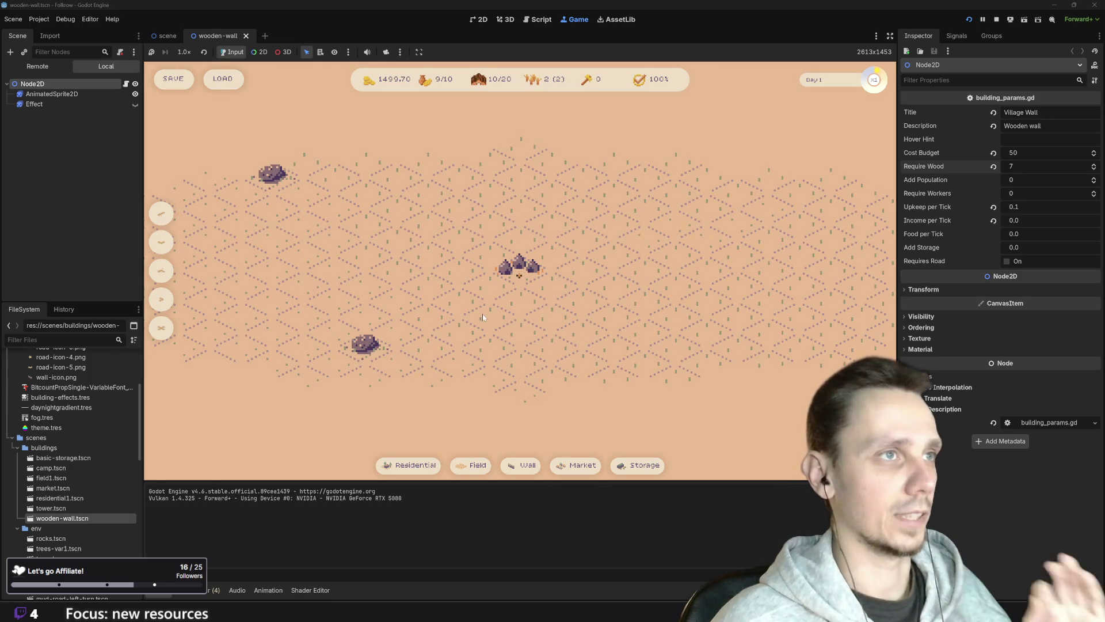
# - Build a residential house and two wheat fields on the village map
pyautogui.moveTo(454, 307); pyautogui.dragTo(548, 397)
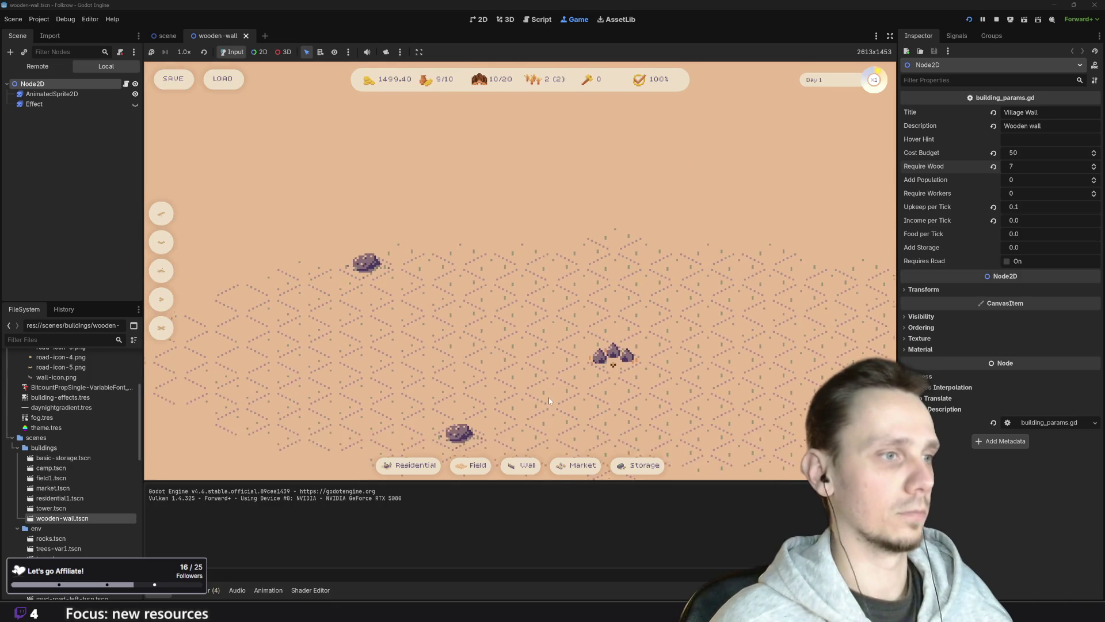
pyautogui.click(421, 465)
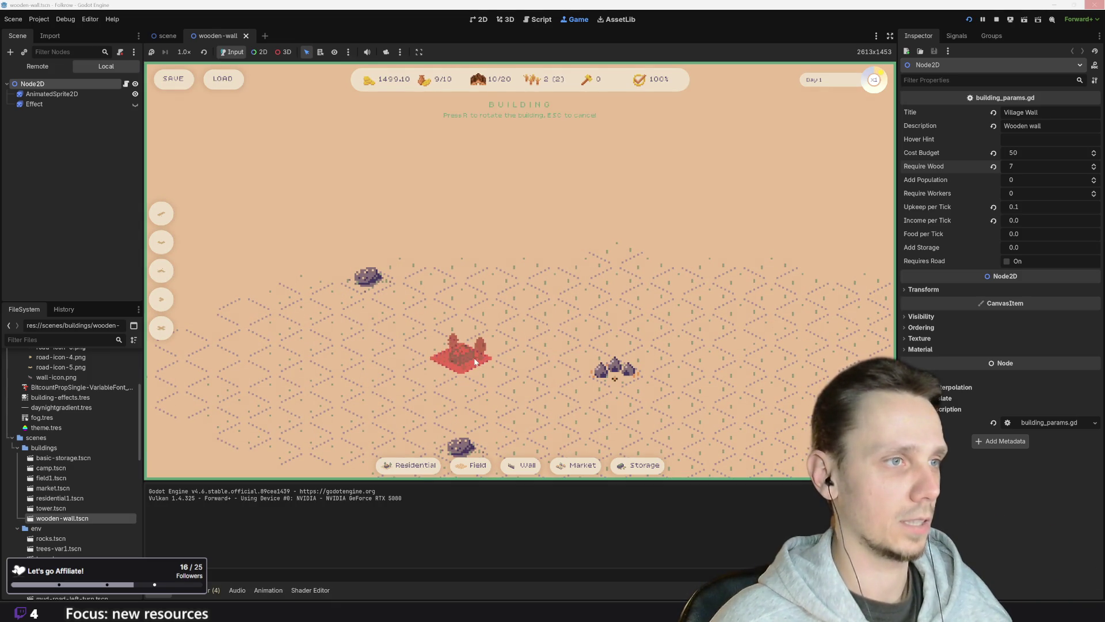
pyautogui.rightClick(461, 354)
pyautogui.click(421, 465)
pyautogui.click(459, 354)
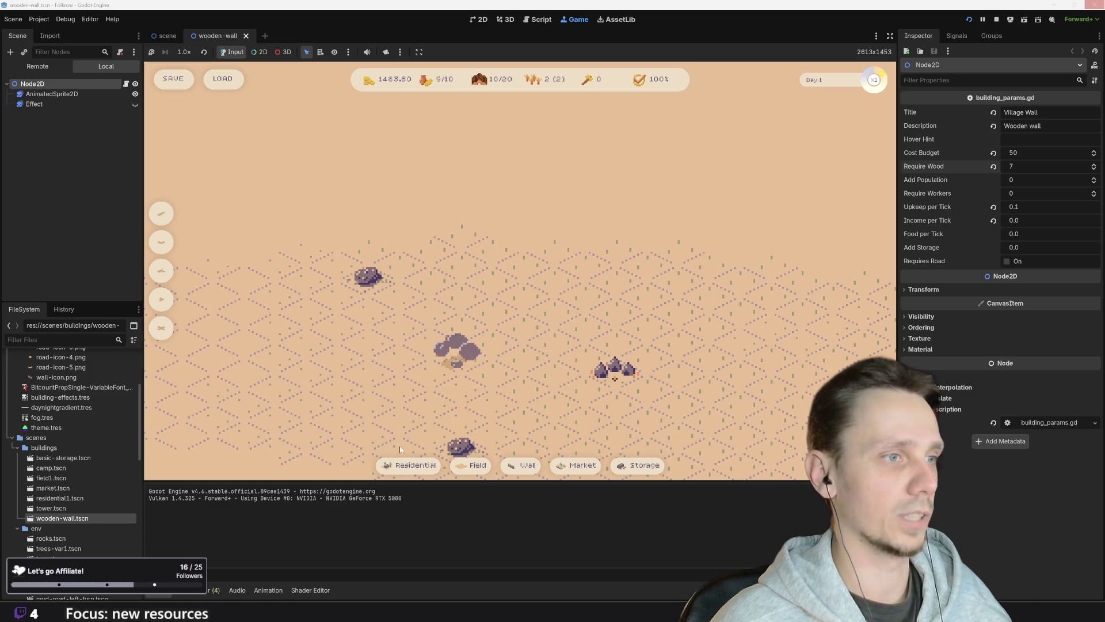
pyautogui.click(426, 332)
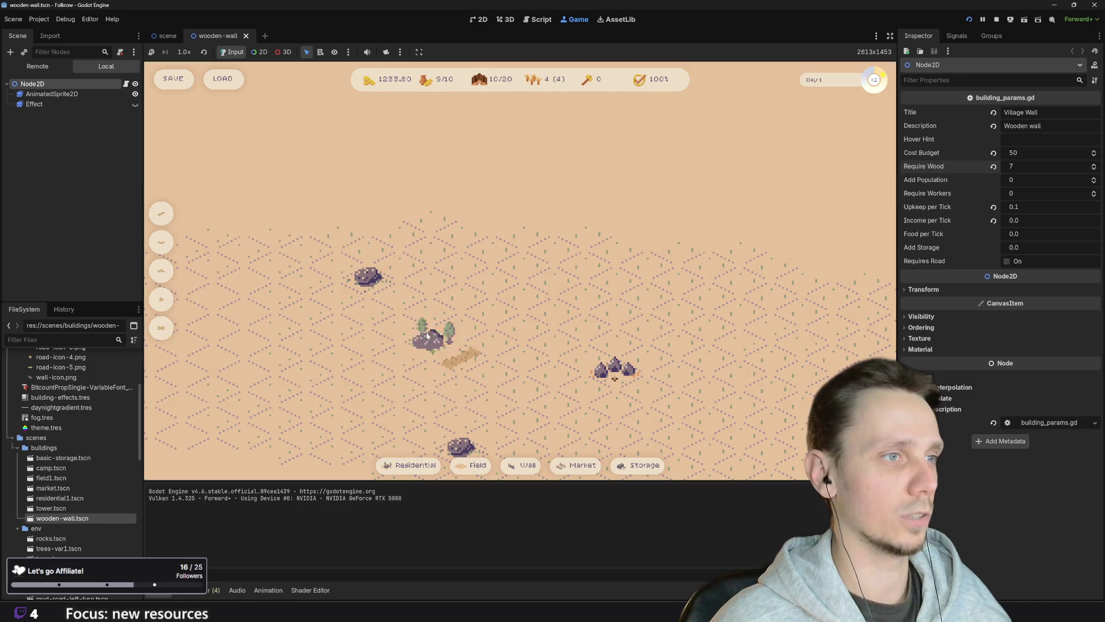
pyautogui.click(483, 467)
pyautogui.click(492, 248)
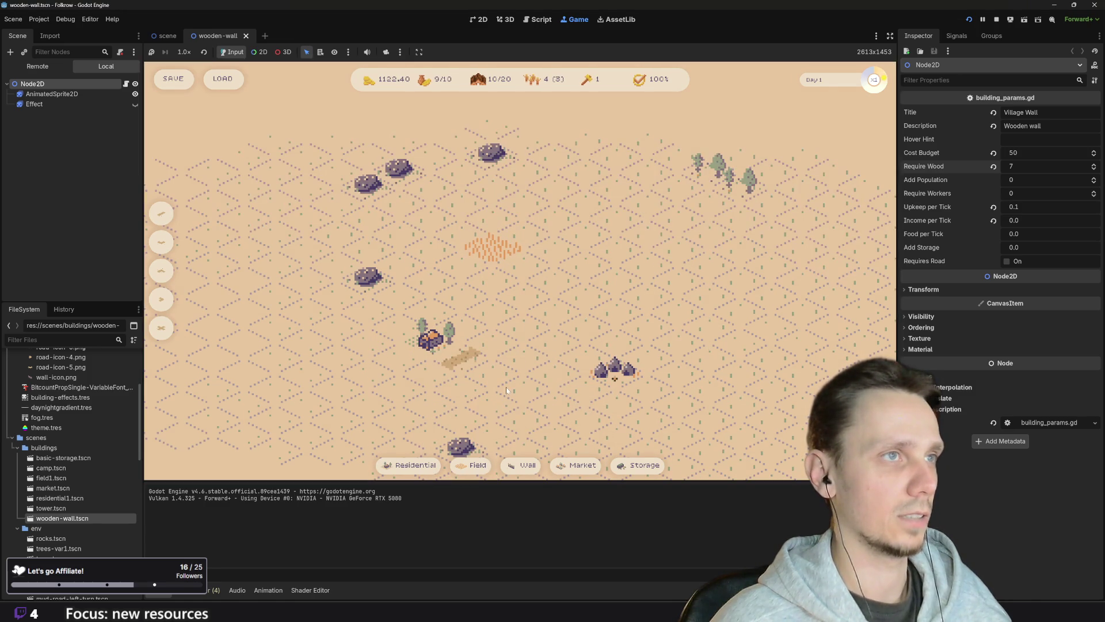
pyautogui.click(471, 465)
pyautogui.click(338, 326)
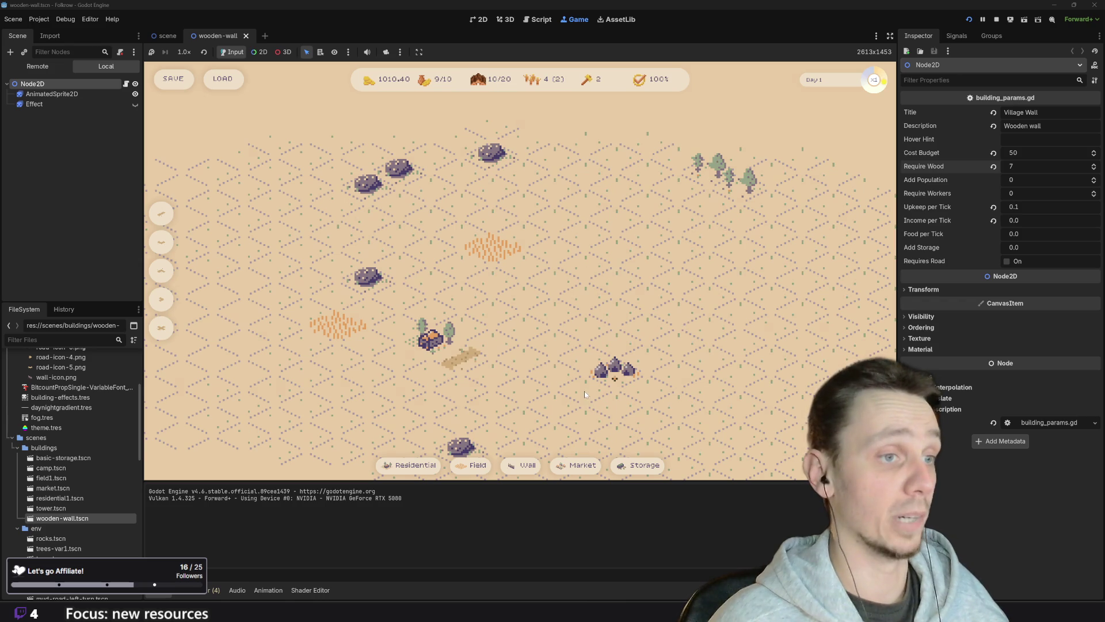
# - Place a test wooden wall, cancel a second wall, and restart the game with F5
pyautogui.moveTo(524, 472)
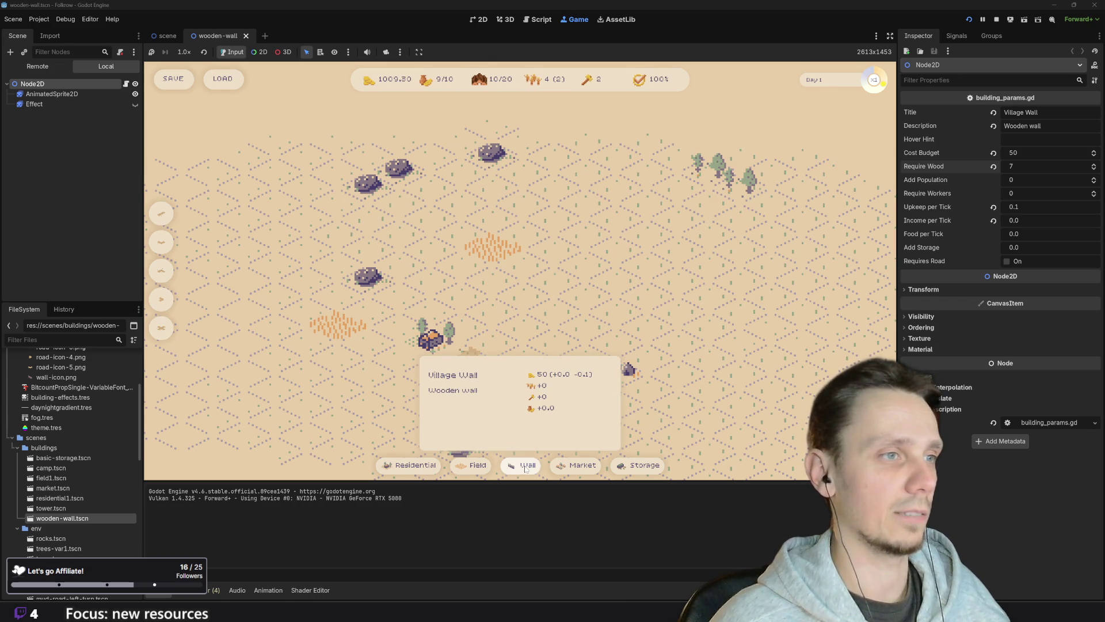
pyautogui.click(527, 467)
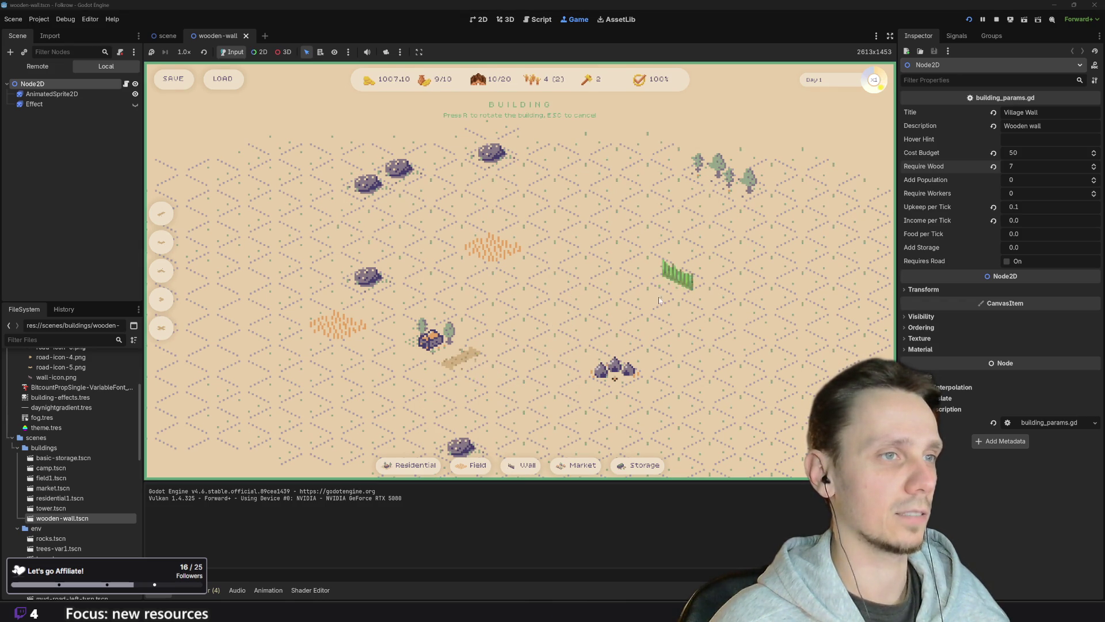
pyautogui.click(599, 329)
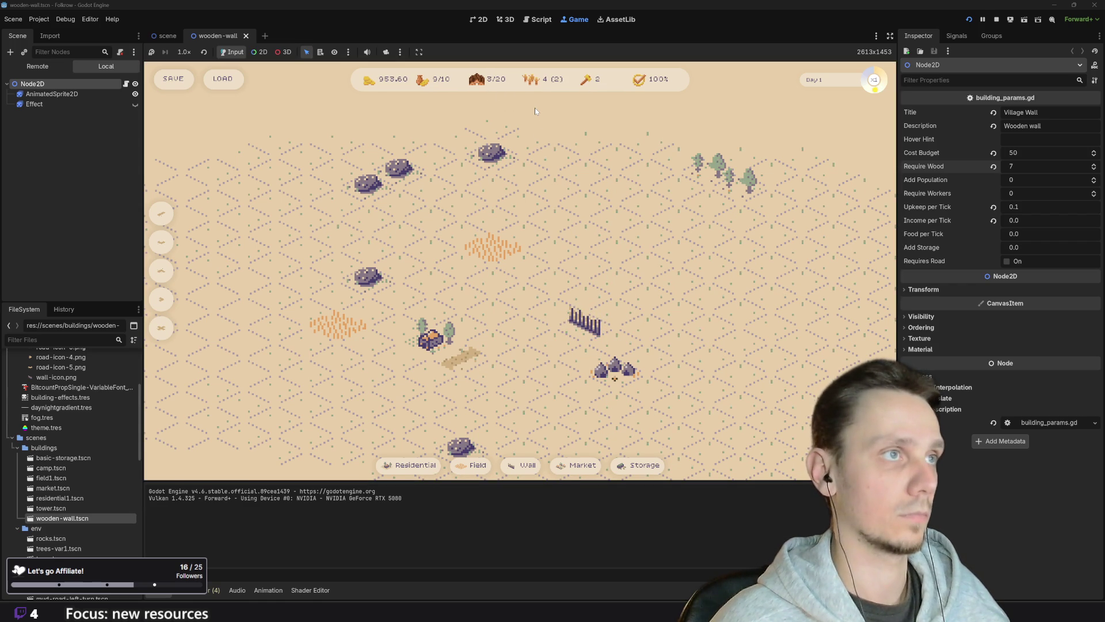
pyautogui.moveTo(529, 472)
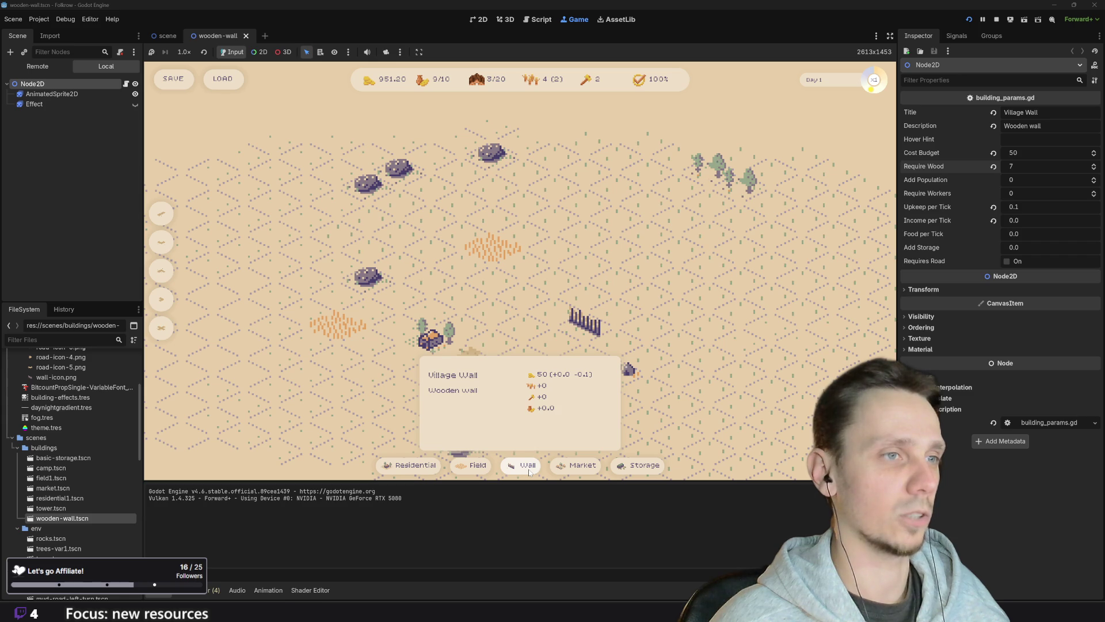
pyautogui.click(529, 472)
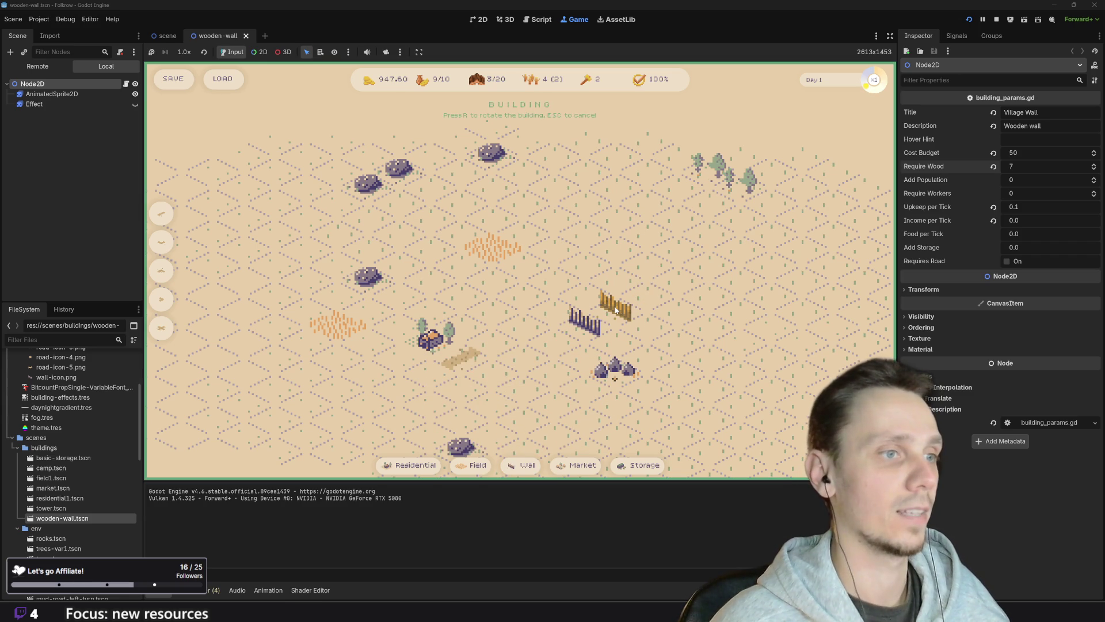
pyautogui.press('Escape')
pyautogui.press('F5')
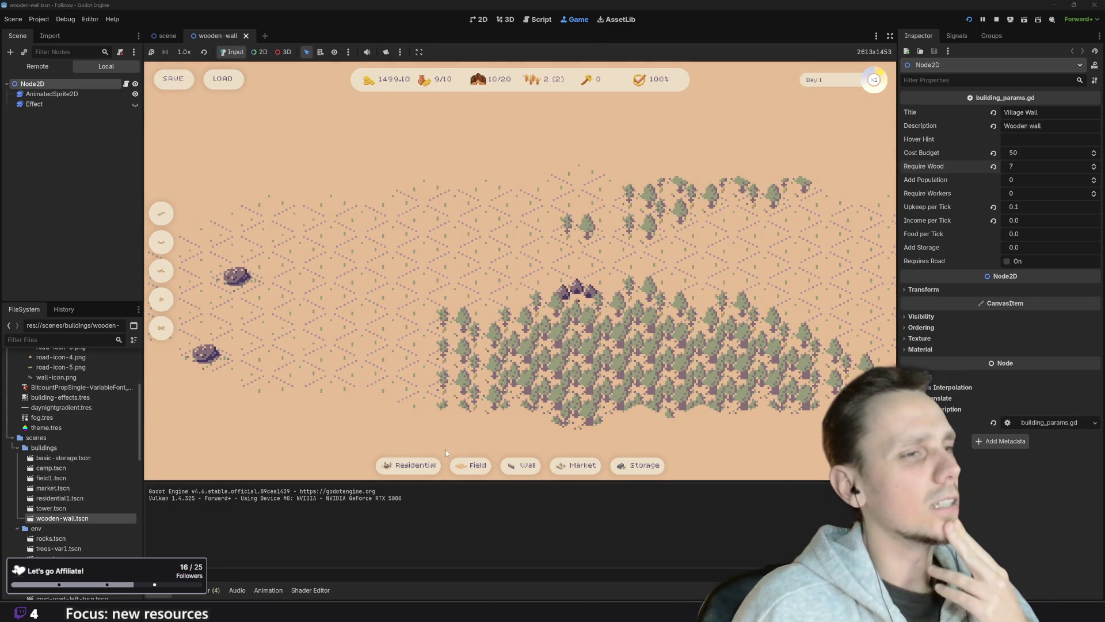
# - Place a wall on the new map, dropping wood from 10 to 3
pyautogui.click(521, 465)
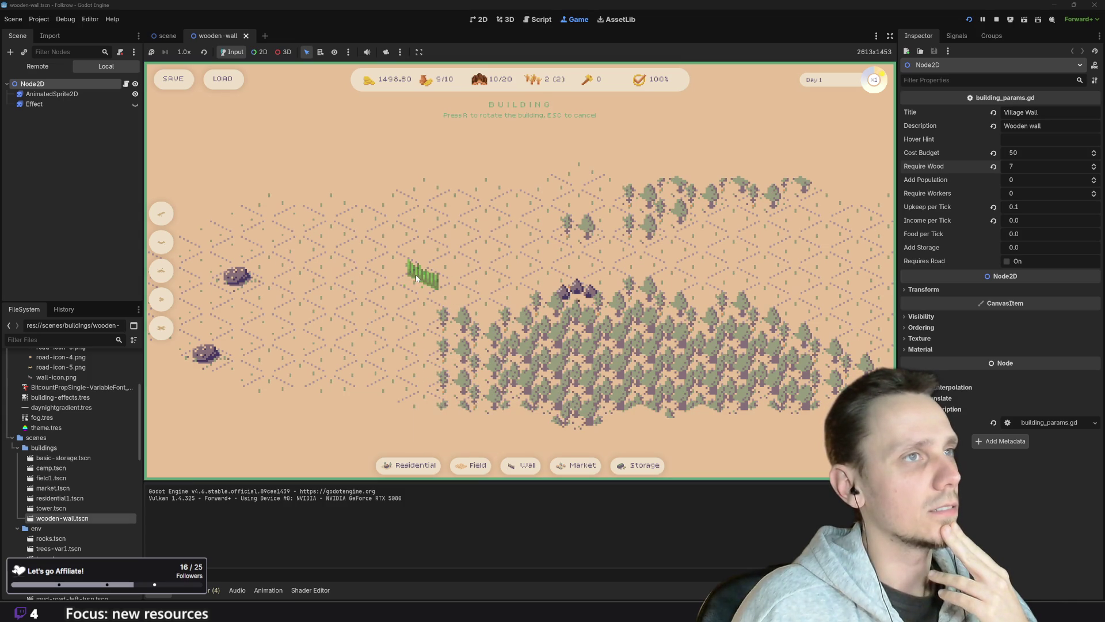
pyautogui.press('Escape')
pyautogui.moveTo(422, 470)
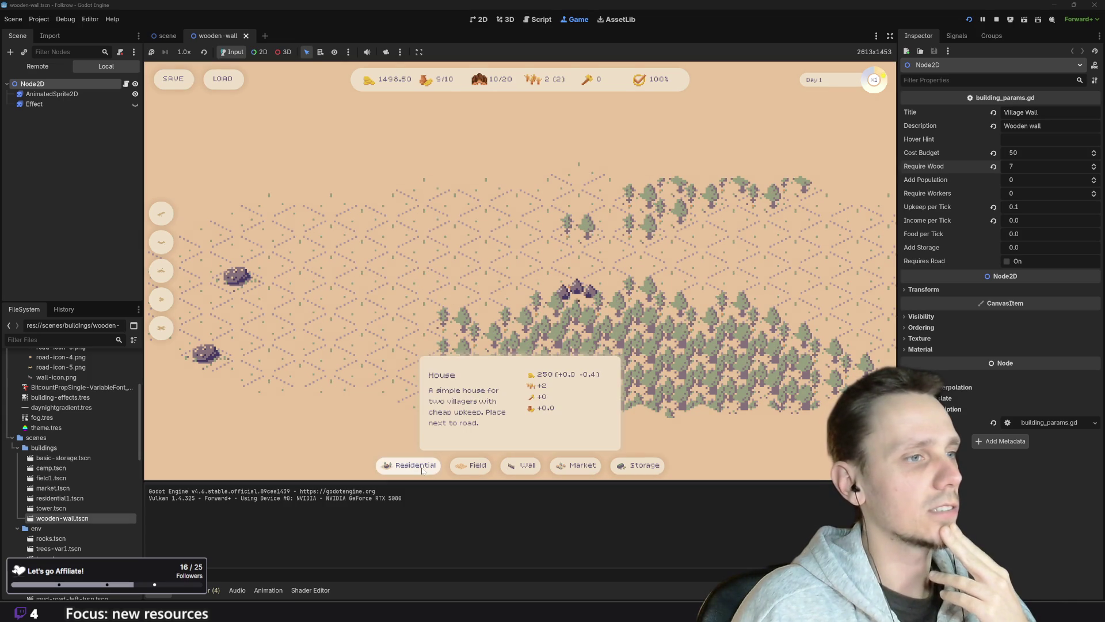
pyautogui.moveTo(520, 469)
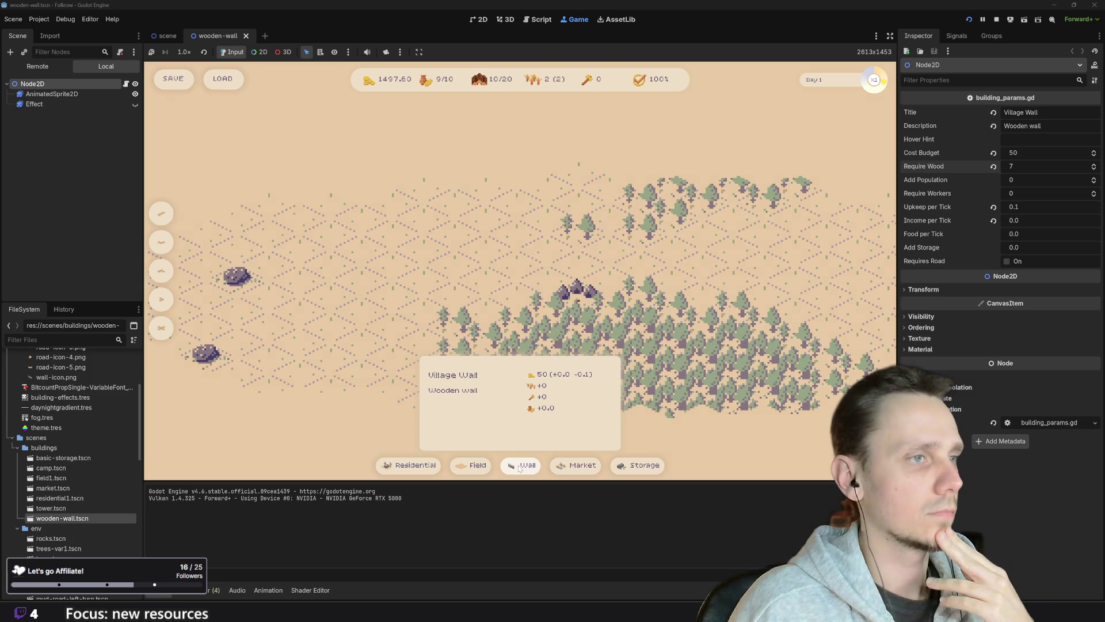
pyautogui.click(520, 468)
pyautogui.click(354, 289)
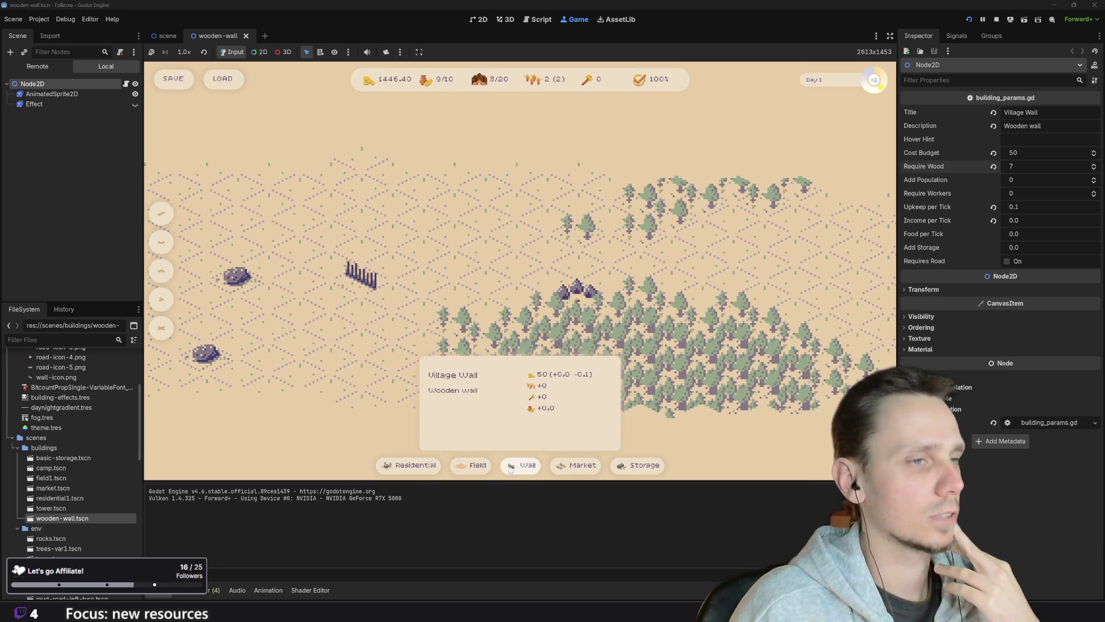
# - Try a market placement, cancel it, and stop the running game
pyautogui.click(590, 465)
pyautogui.rightClick(445, 259)
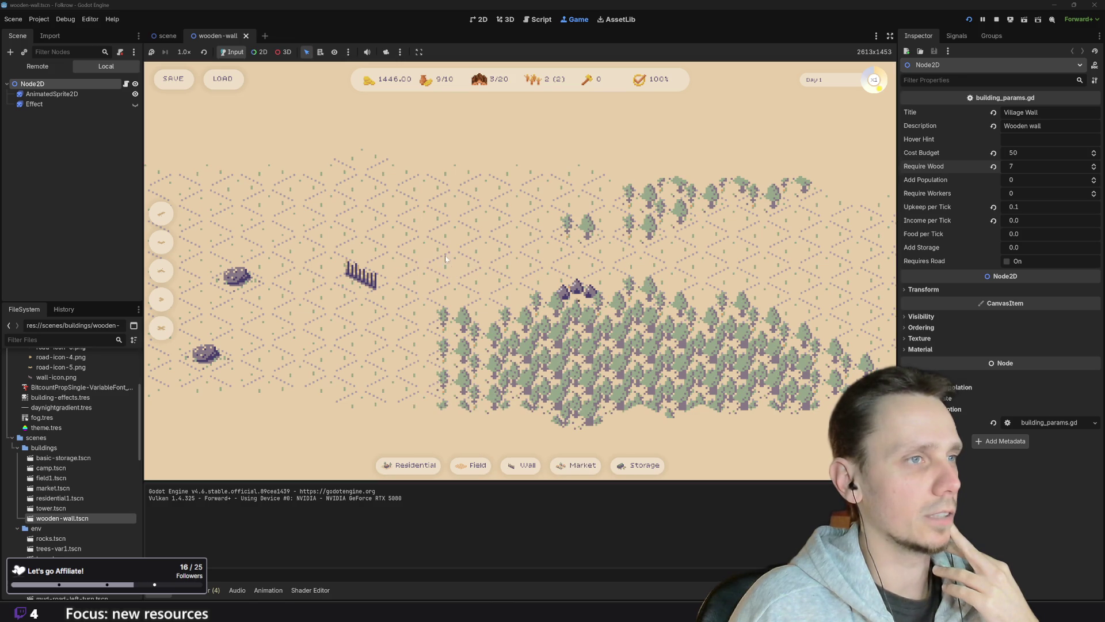
pyautogui.moveTo(648, 472)
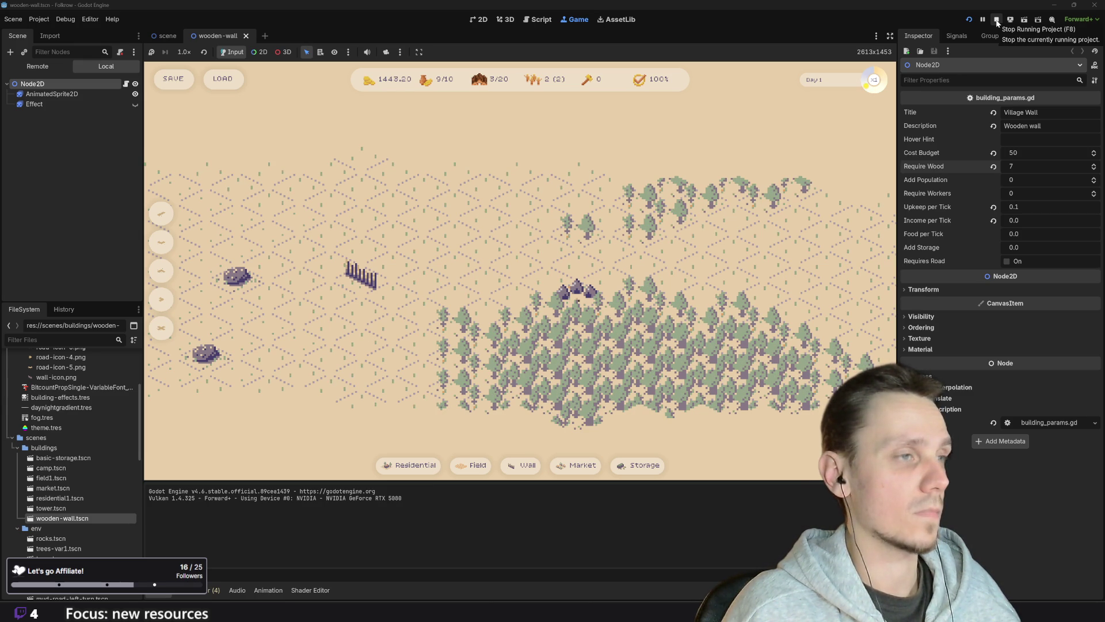
pyautogui.click(996, 21)
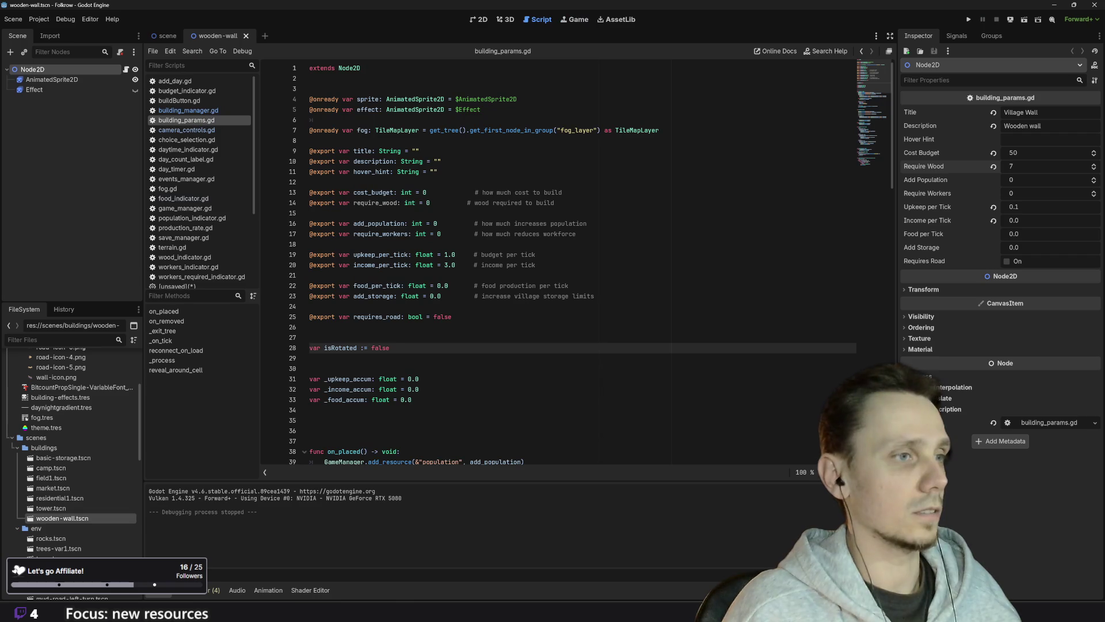
# - Lower the wooden wall's Require Wood to 2, save the scene, and open basic-storage.tscn
pyautogui.click(167, 36)
pyautogui.click(218, 35)
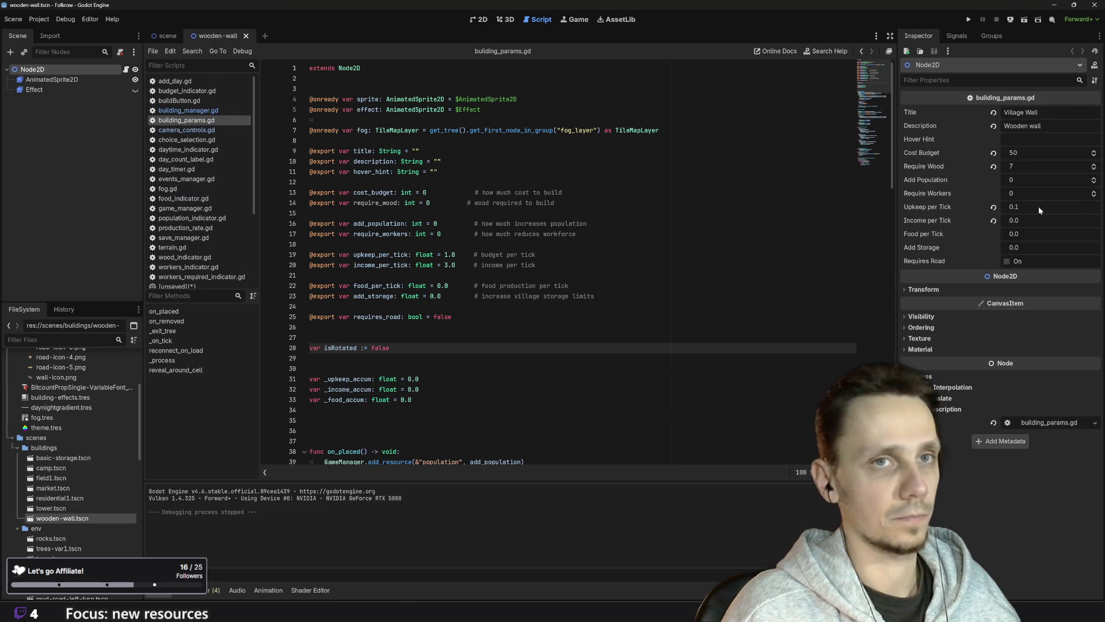
pyautogui.click(1039, 167)
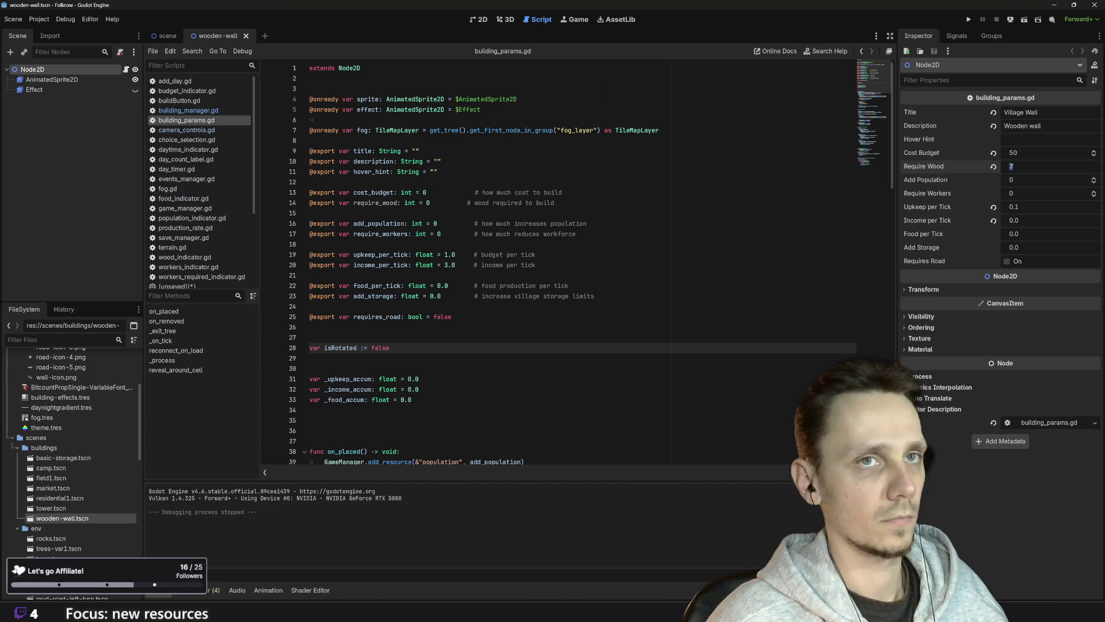
pyautogui.write('2')
pyautogui.press('Return')
pyautogui.hotkey('ctrl', 's')
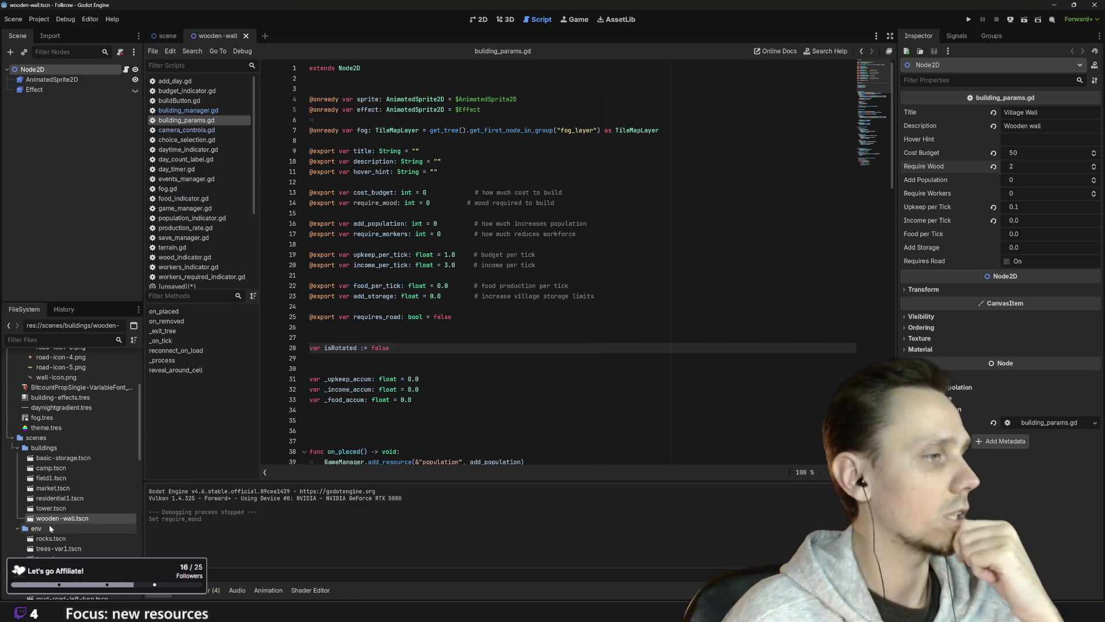
pyautogui.doubleClick(57, 457)
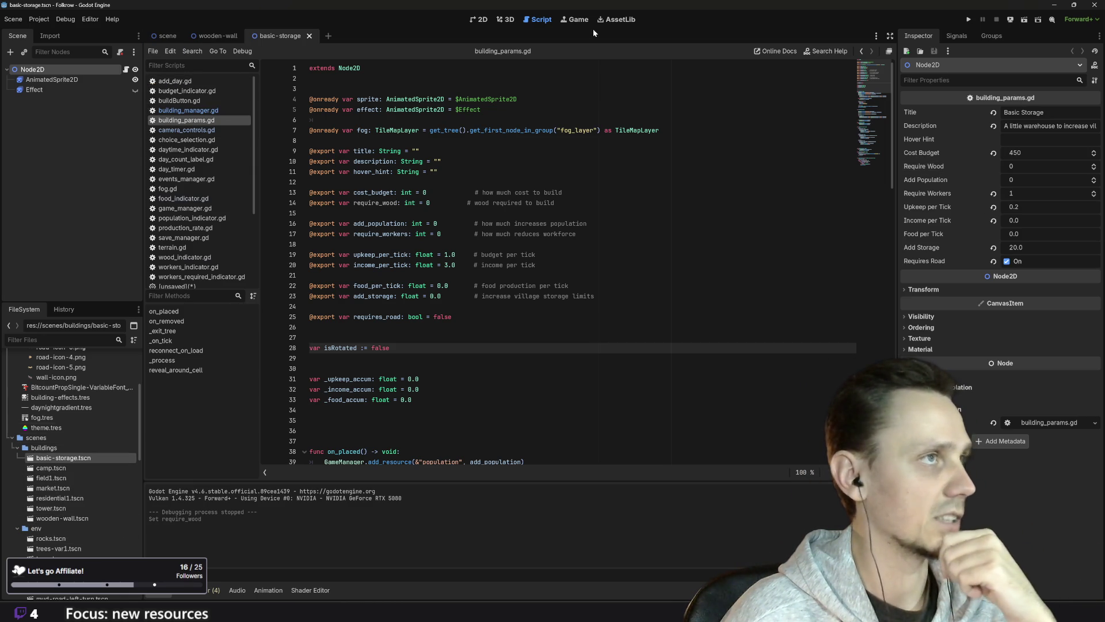
# - Set Basic Storage's Require Wood to 3
pyautogui.click(1034, 167)
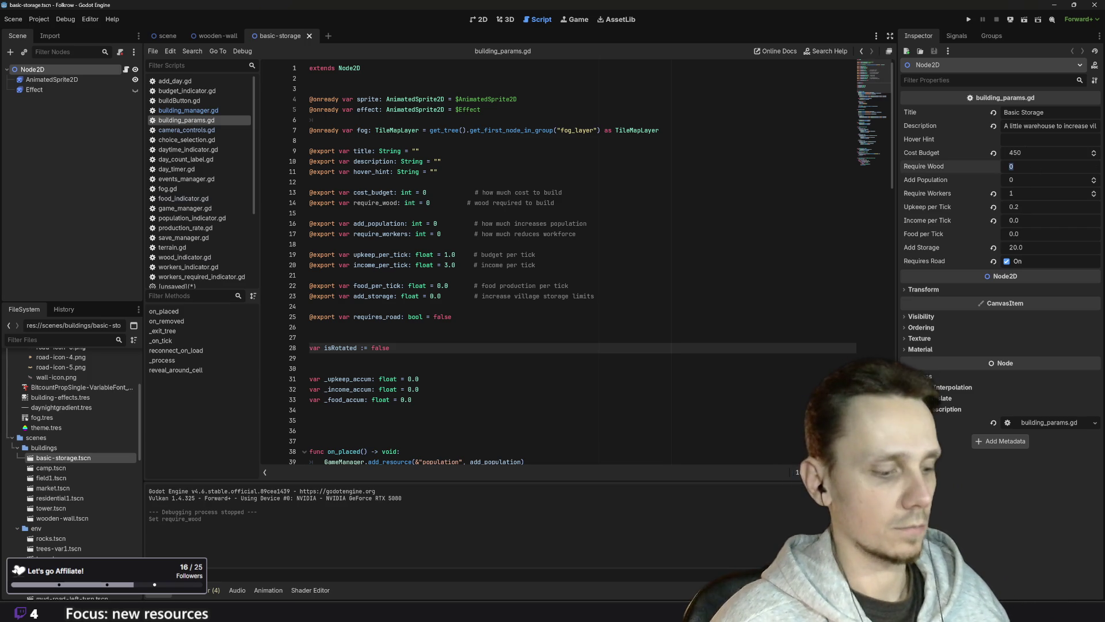
pyautogui.write('3')
pyautogui.press('Return')
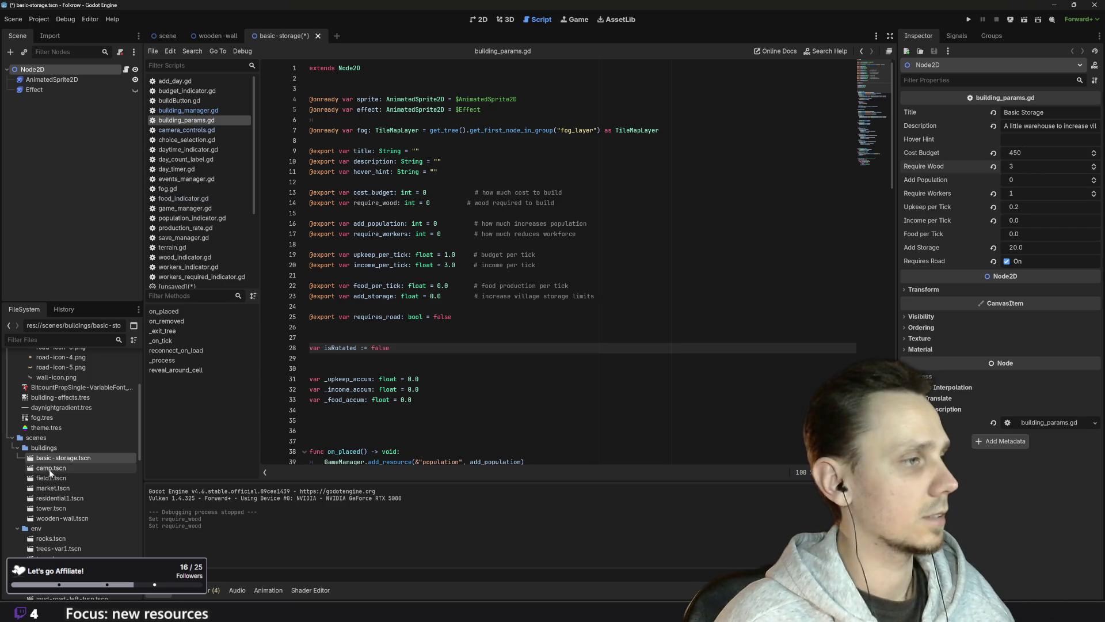
# - Open market.tscn, set Small Market's Require Wood to 2, then open residential1.tscn
pyautogui.click(74, 487)
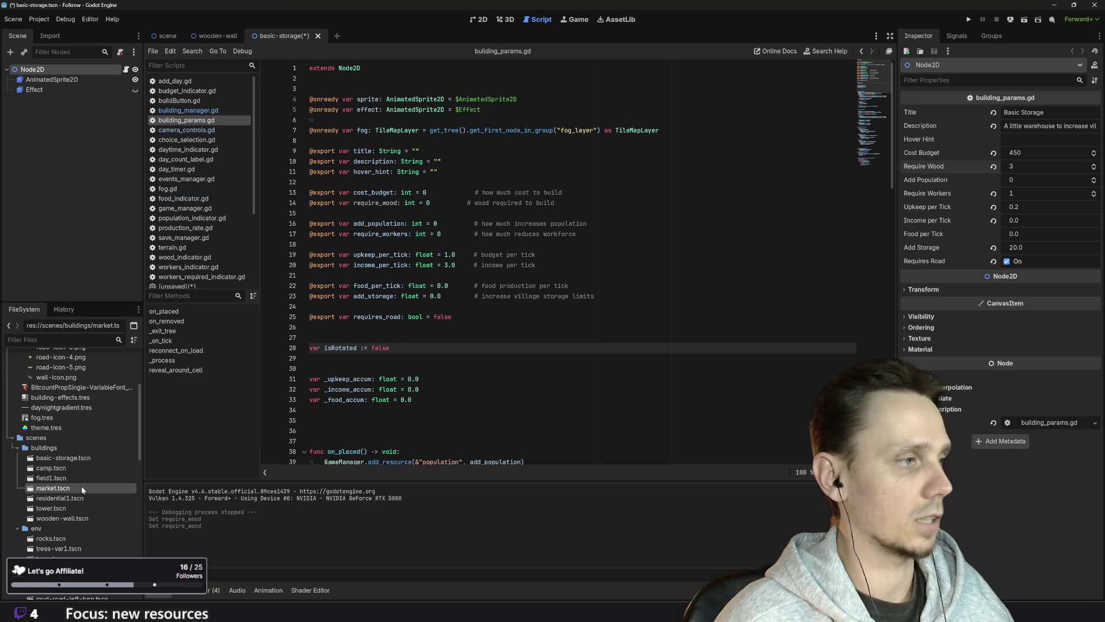
pyautogui.doubleClick(81, 487)
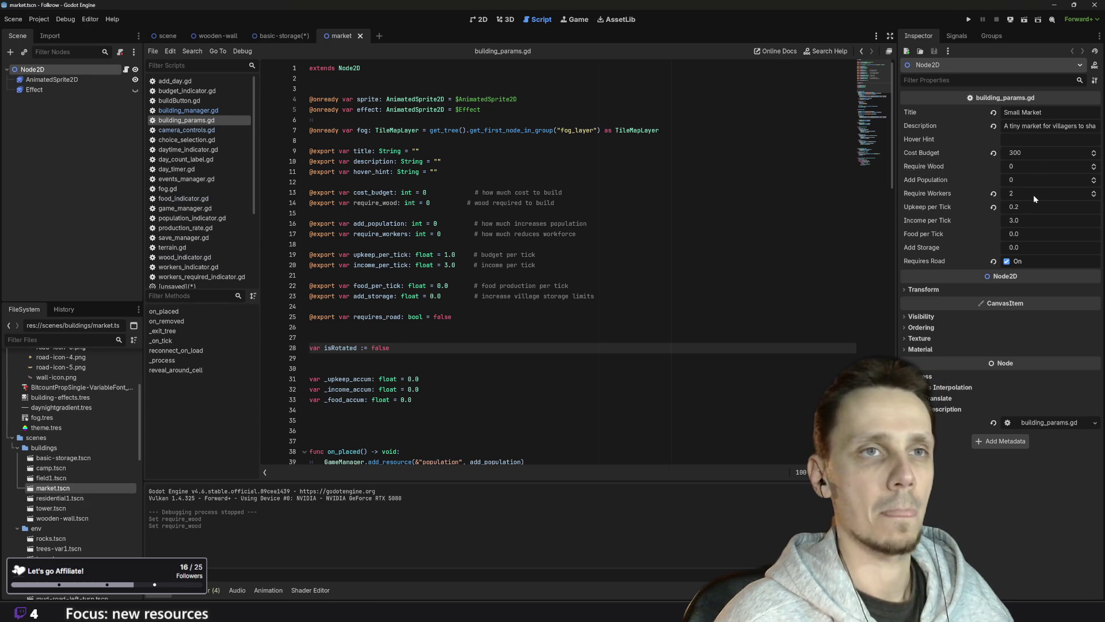
pyautogui.click(1031, 166)
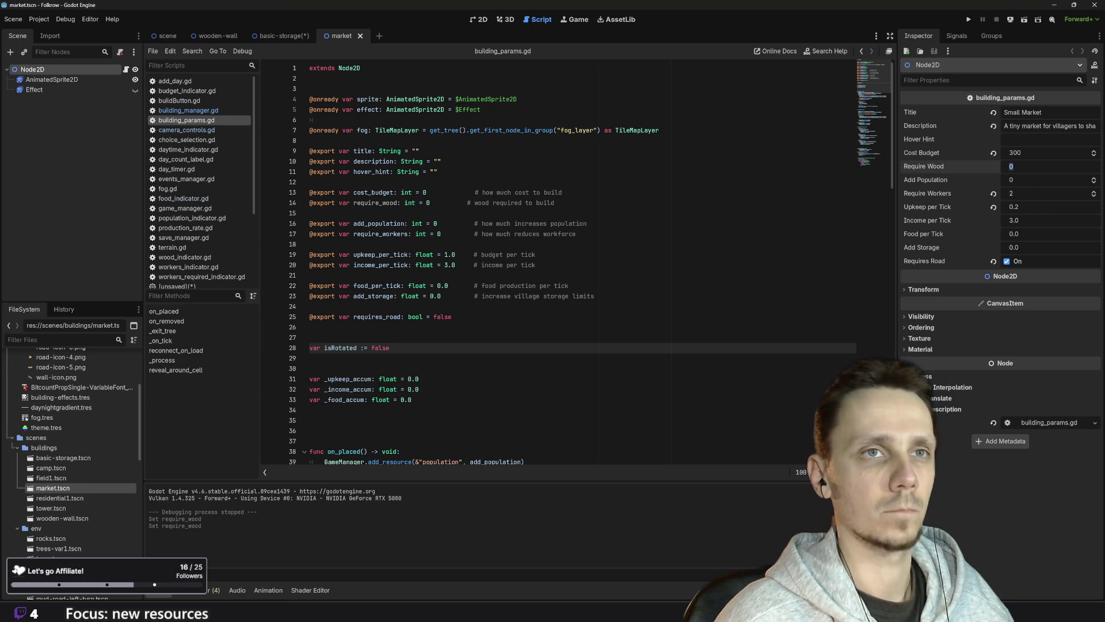
pyautogui.write('2')
pyautogui.press('Return')
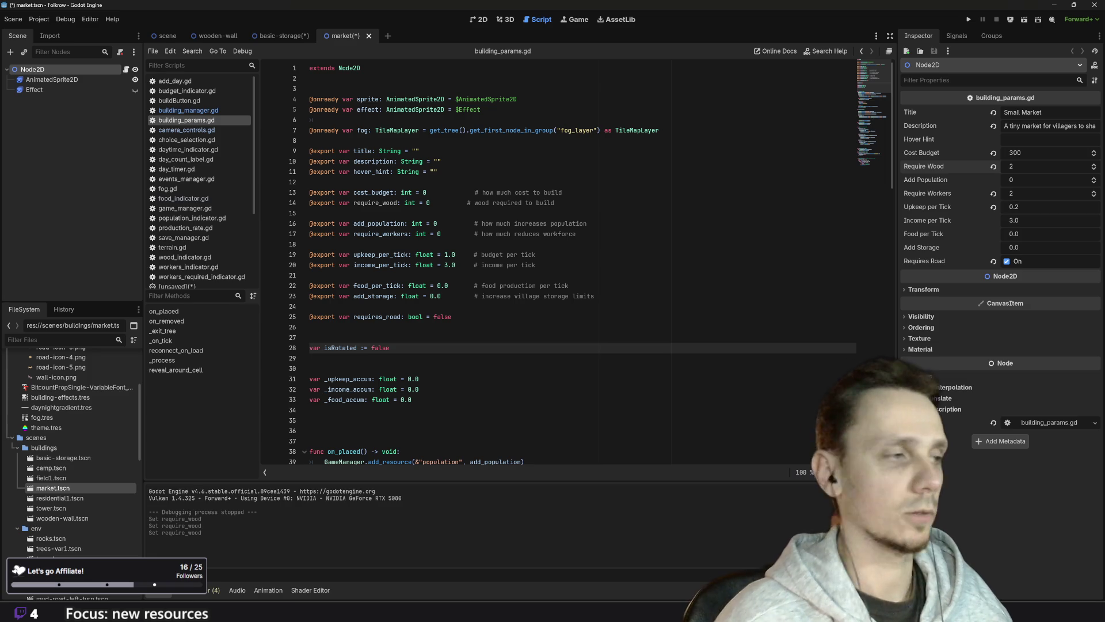
pyautogui.doubleClick(84, 497)
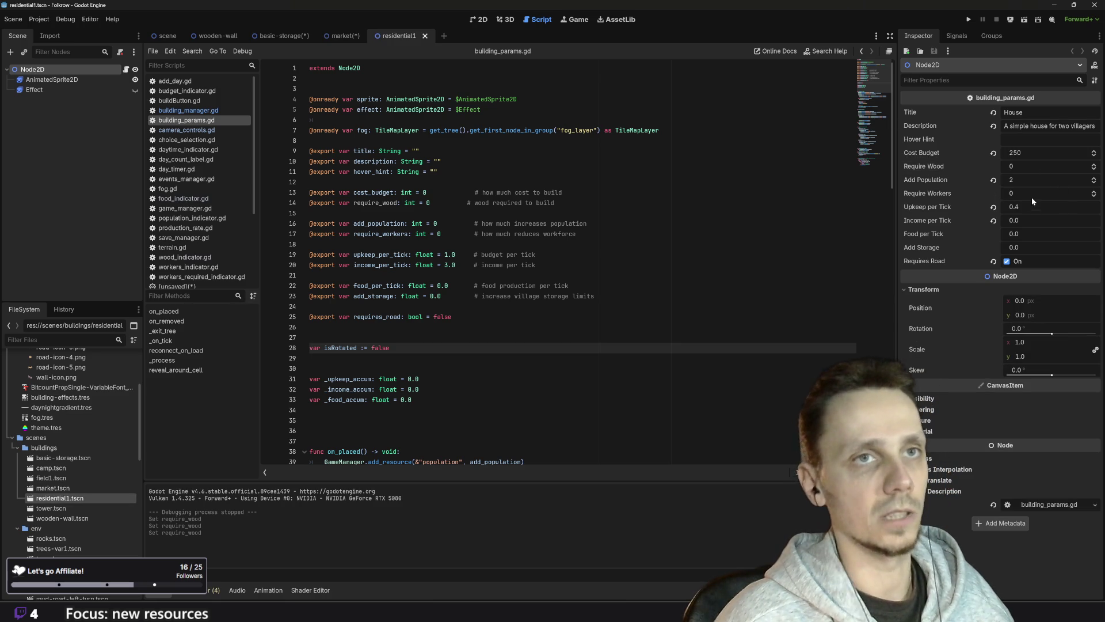
# - Set the House's Require Wood to 2, save the scene, and run the project
pyautogui.click(1027, 168)
pyautogui.write('2')
pyautogui.press('Return')
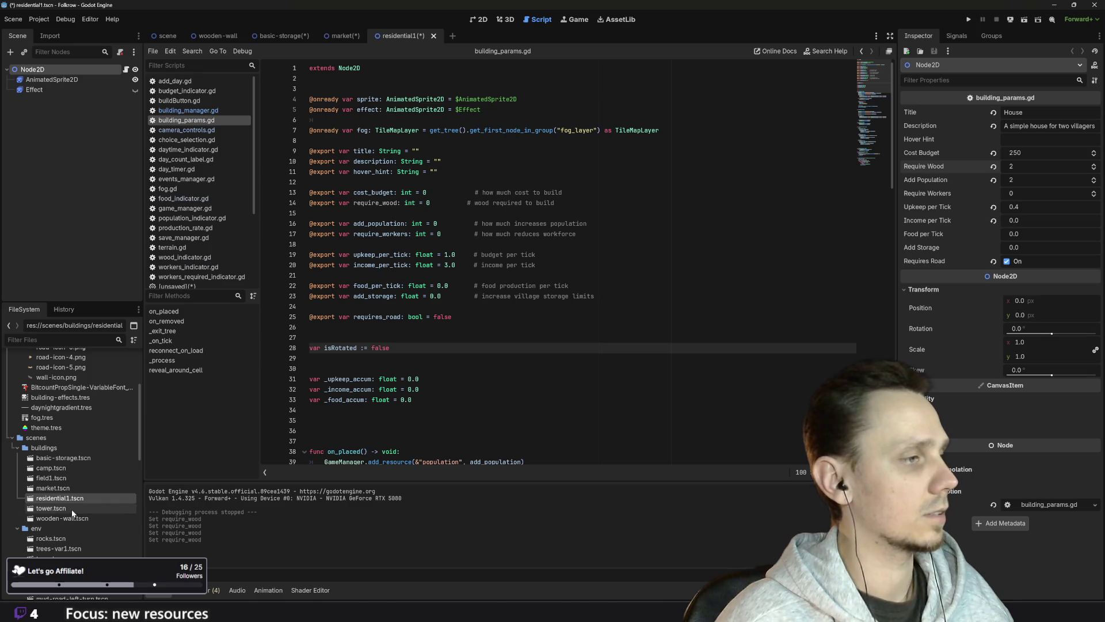
pyautogui.hotkey('ctrl', 's')
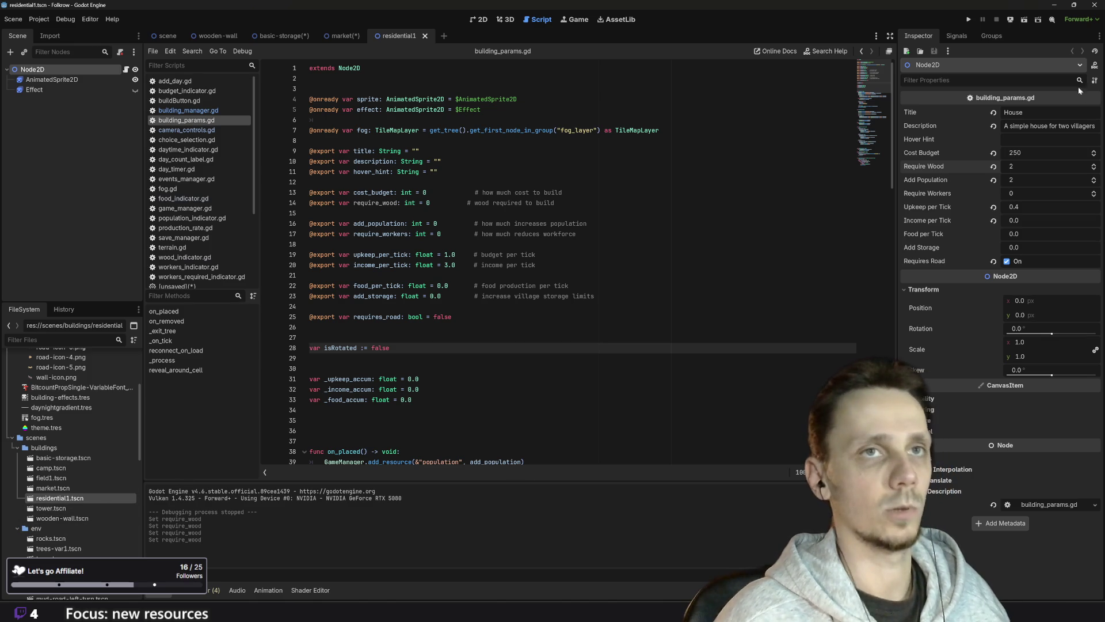
pyautogui.click(969, 21)
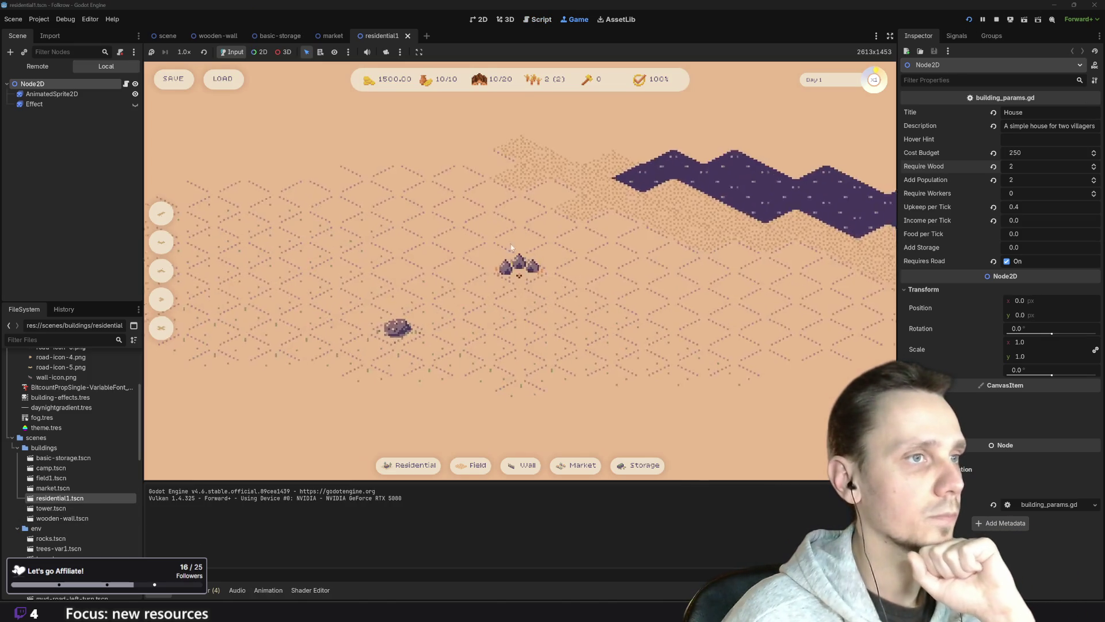
# - Place a house and a wheat field in the running village game
pyautogui.click(428, 464)
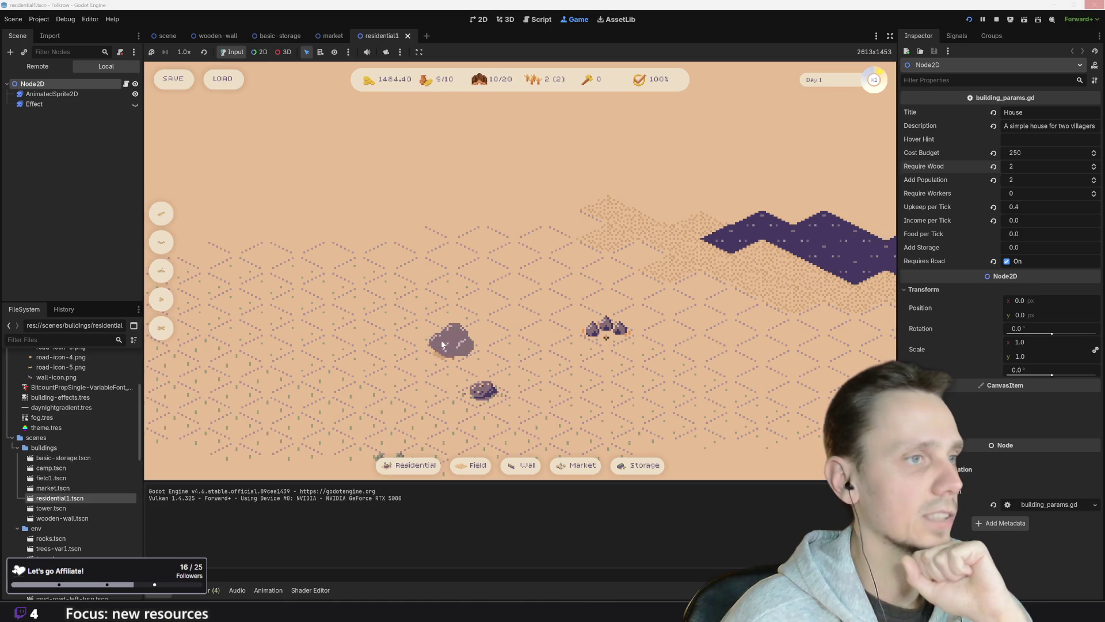
pyautogui.click(410, 465)
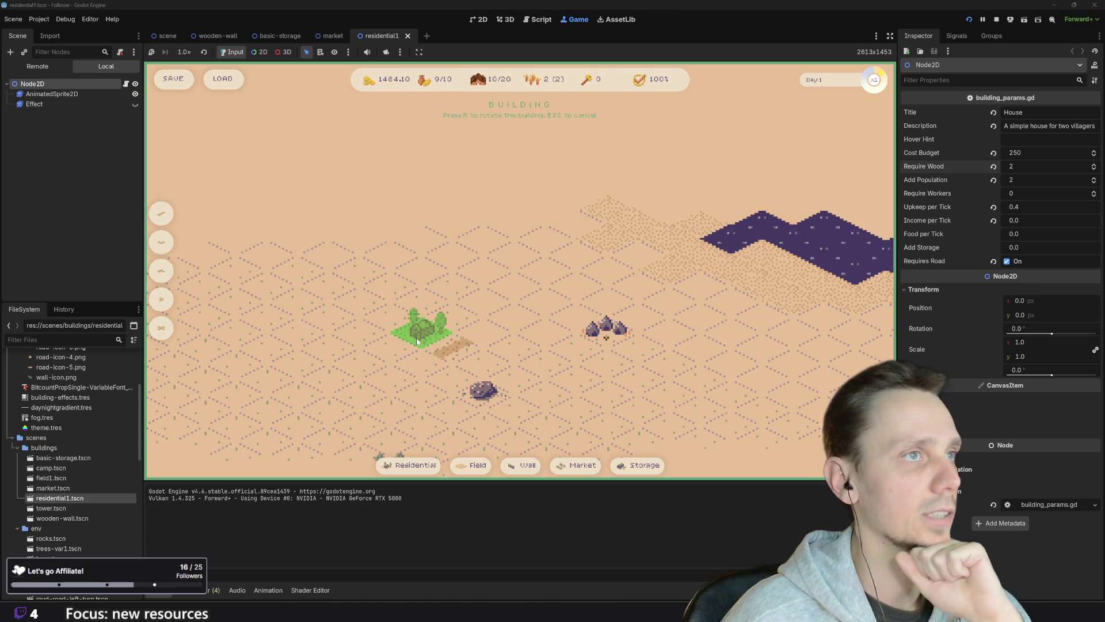
pyautogui.click(417, 341)
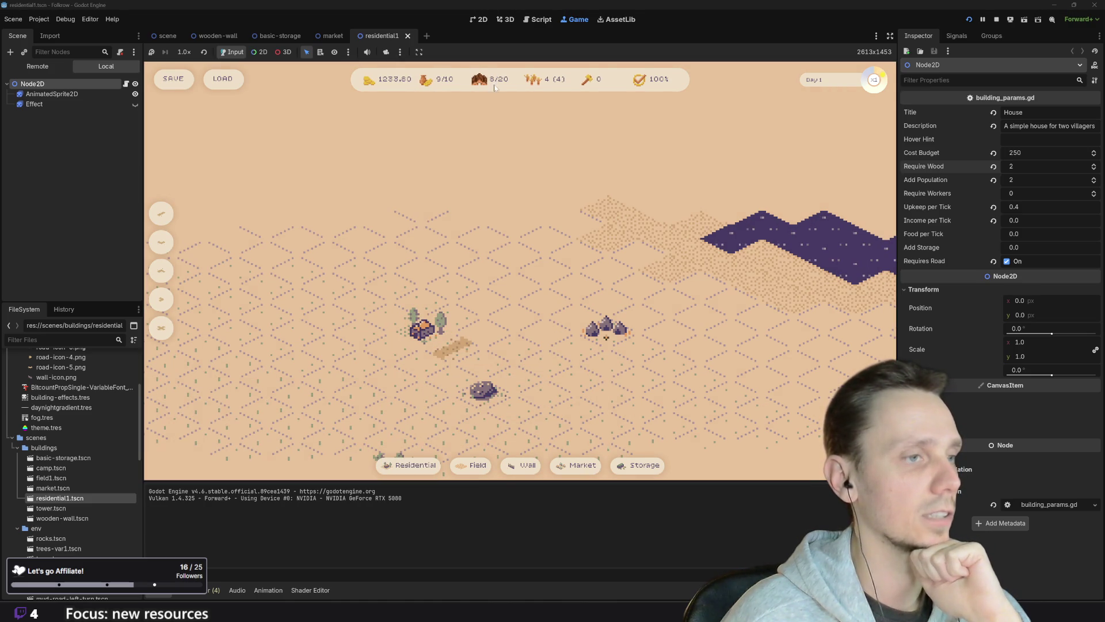
pyautogui.click(481, 466)
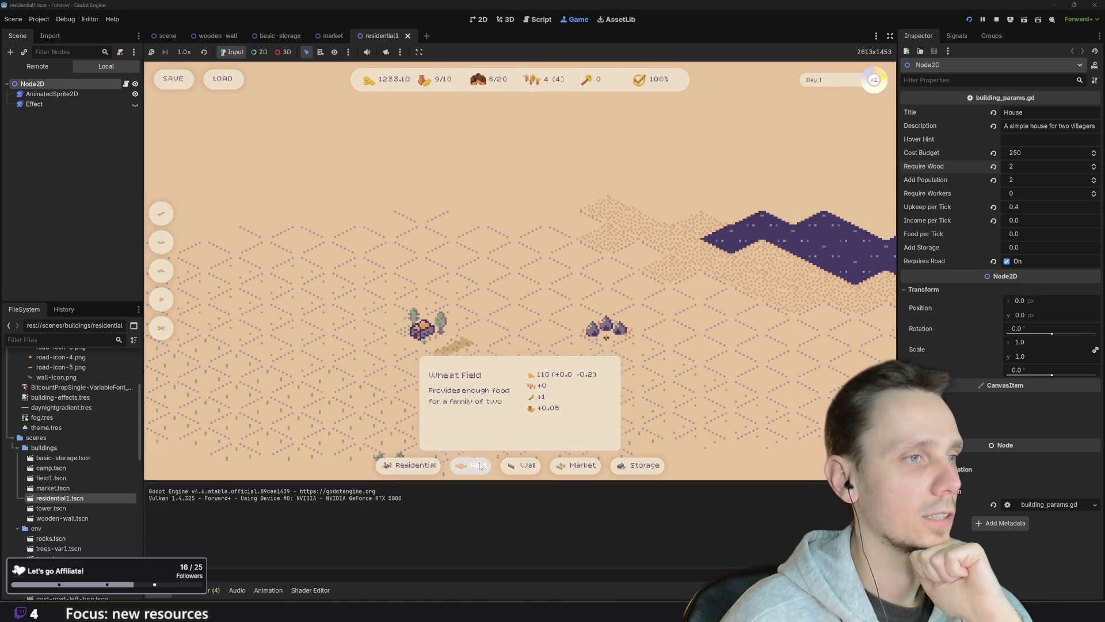
pyautogui.click(350, 281)
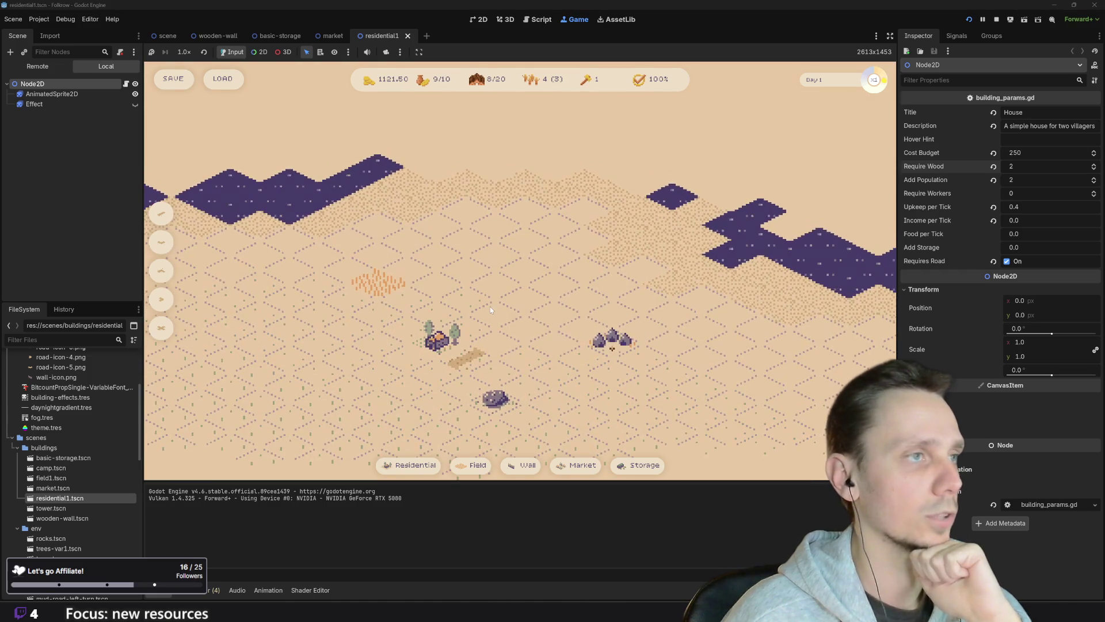
# - Place a wall, a market and a storage on the map, then stop the game
pyautogui.click(524, 465)
pyautogui.click(463, 262)
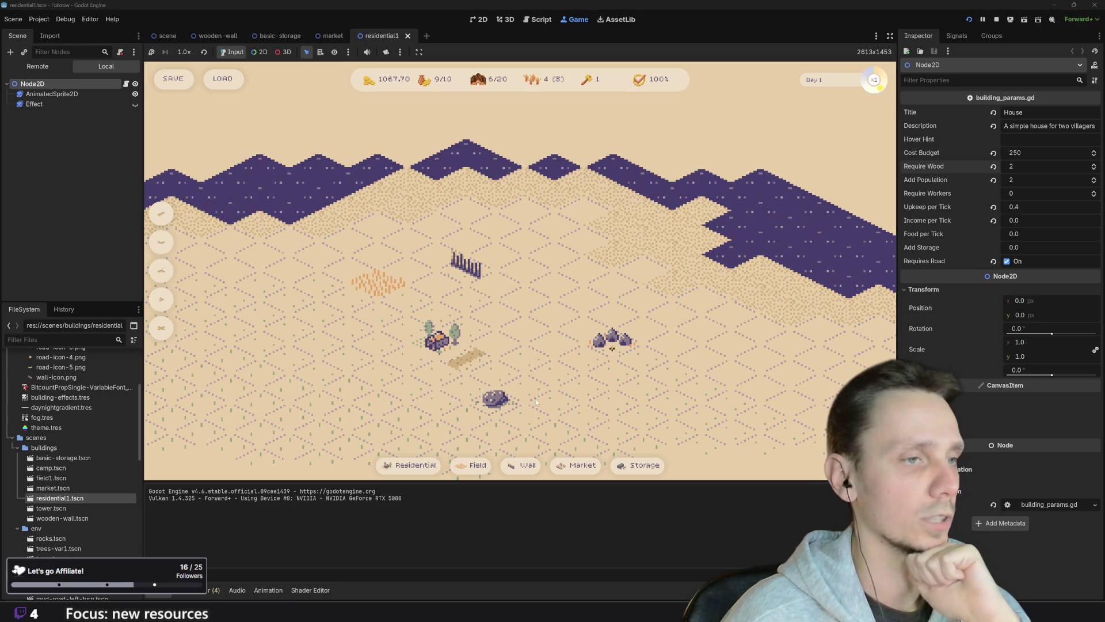
pyautogui.click(582, 469)
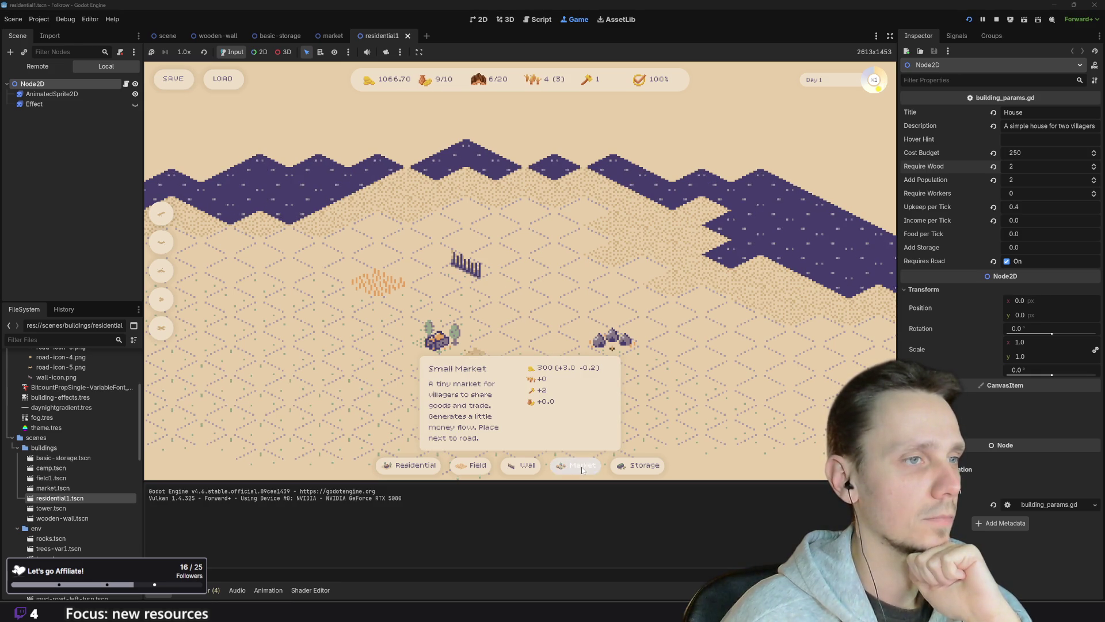
pyautogui.click(513, 352)
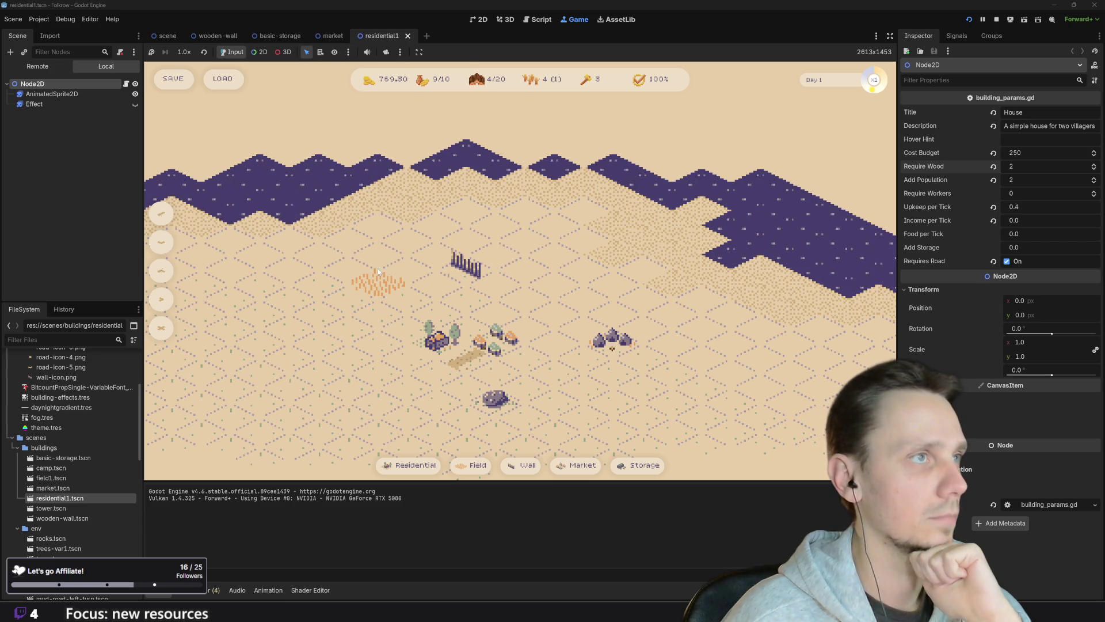
pyautogui.click(646, 473)
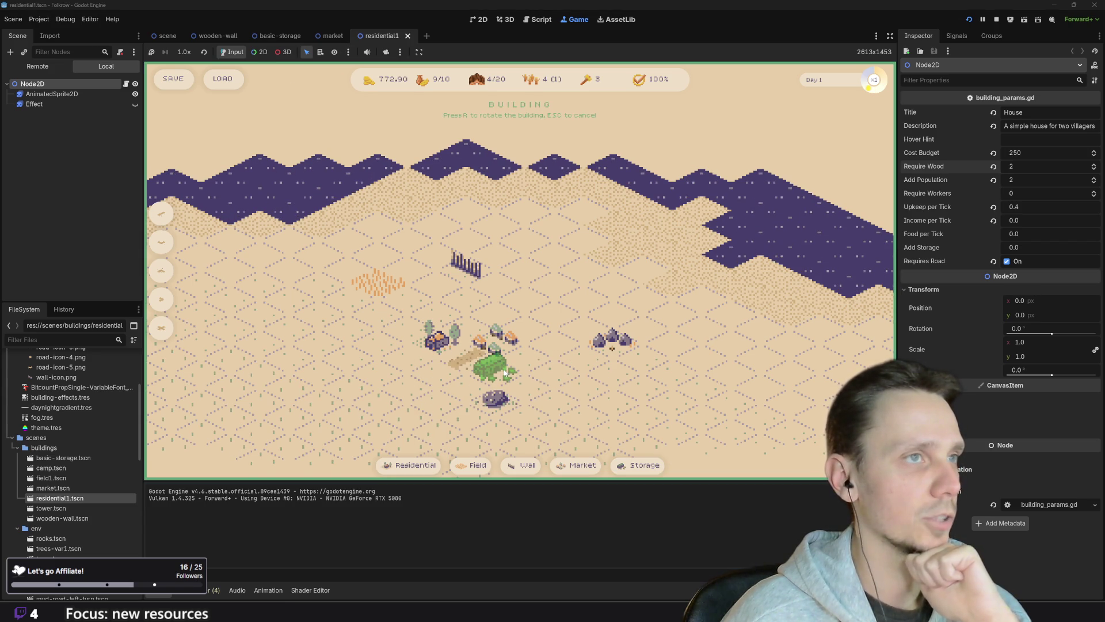
pyautogui.click(505, 373)
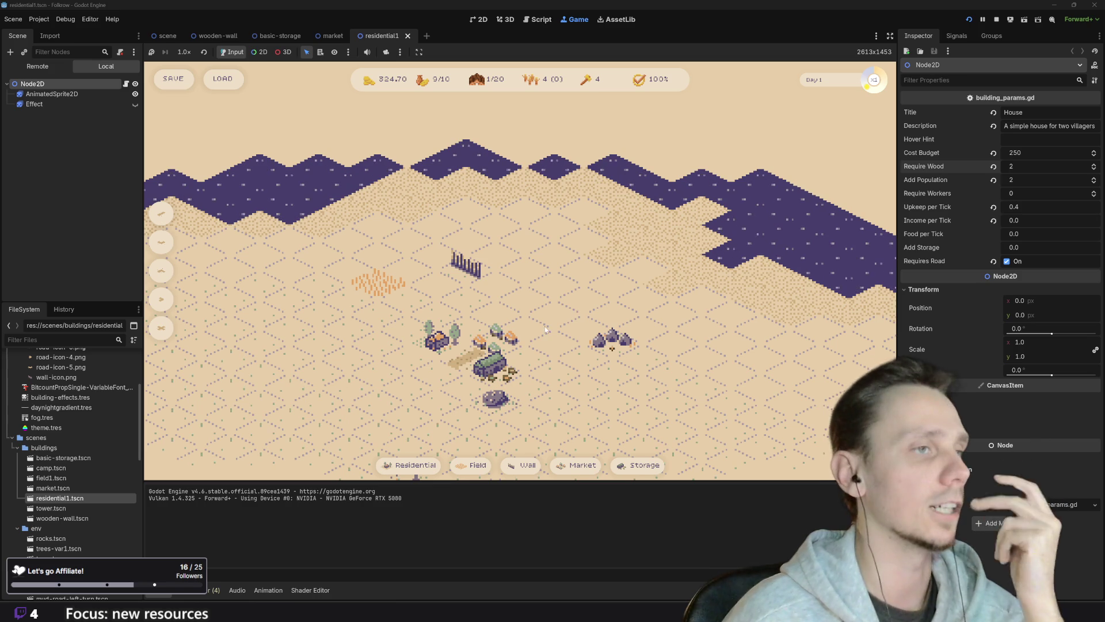
pyautogui.moveTo(412, 467)
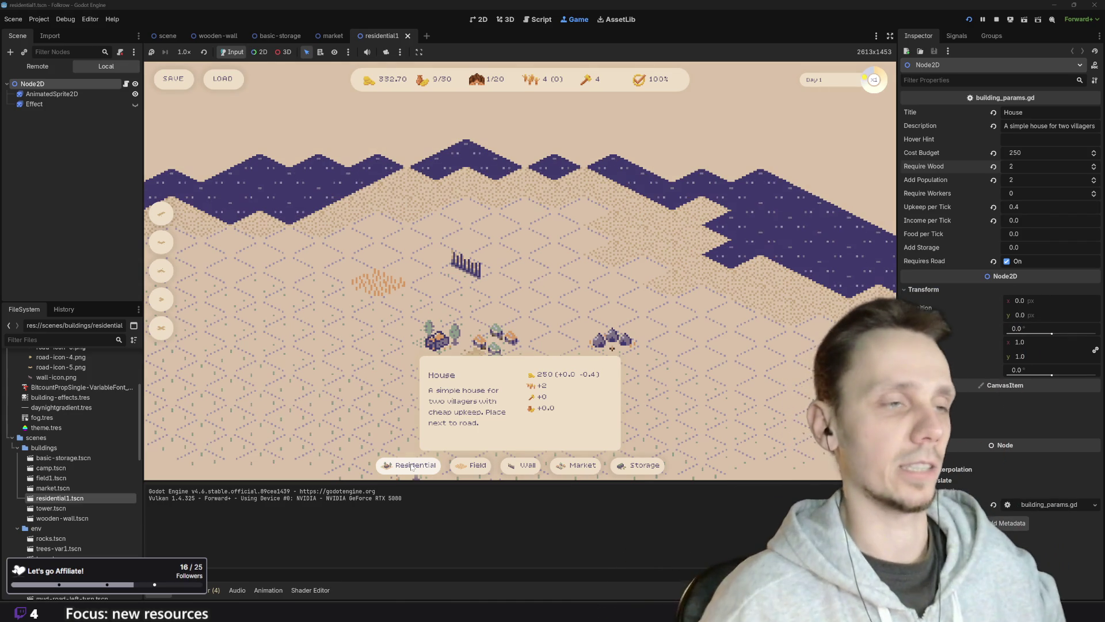
pyautogui.click(995, 21)
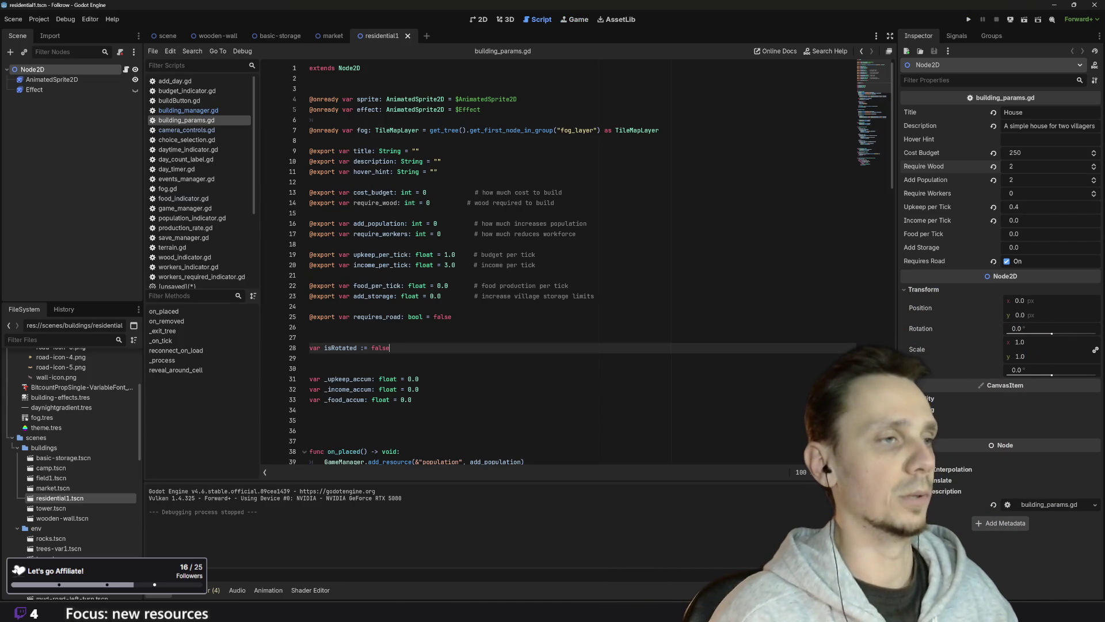
# - In the 2D workspace, close the wooden-wall, basic-storage, market and residential1 scene tabs
pyautogui.click(480, 22)
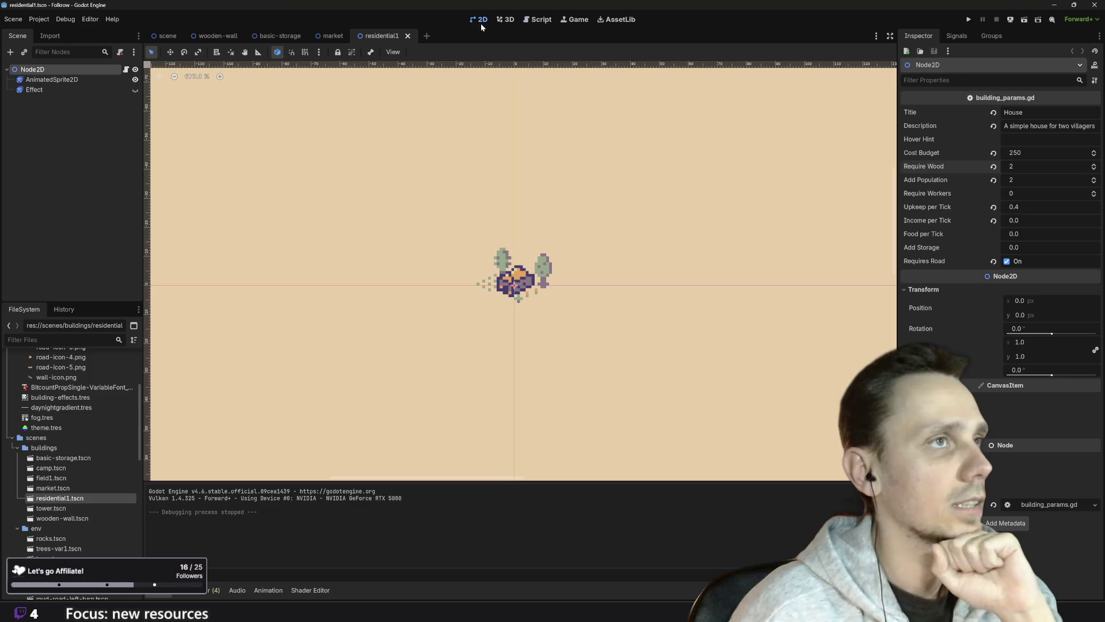
pyautogui.click(169, 37)
pyautogui.click(252, 36)
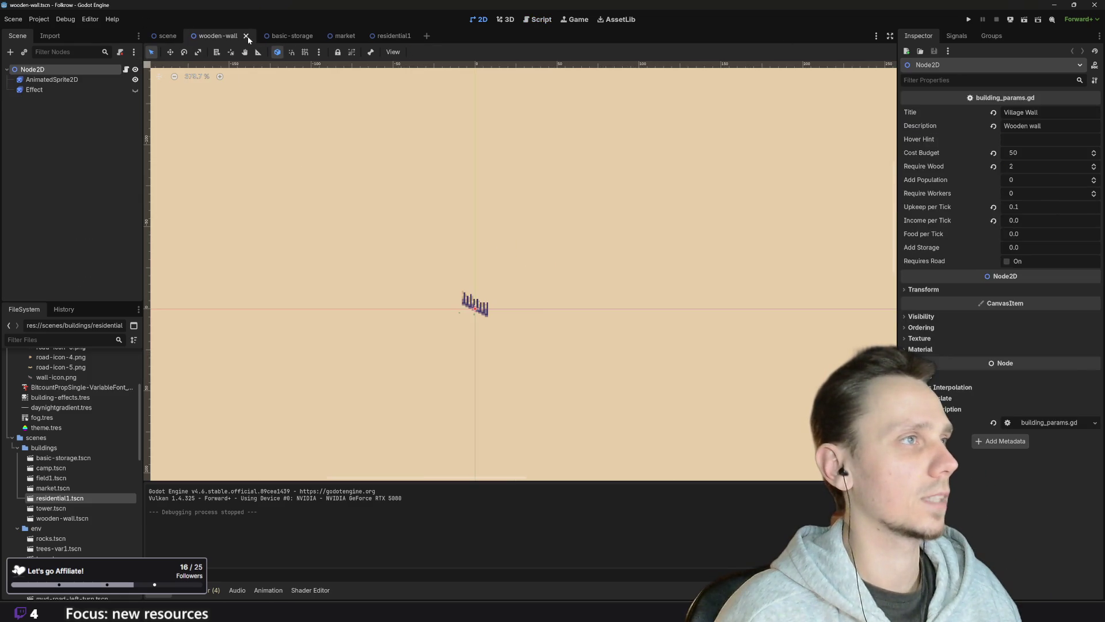
pyautogui.click(246, 38)
pyautogui.click(247, 35)
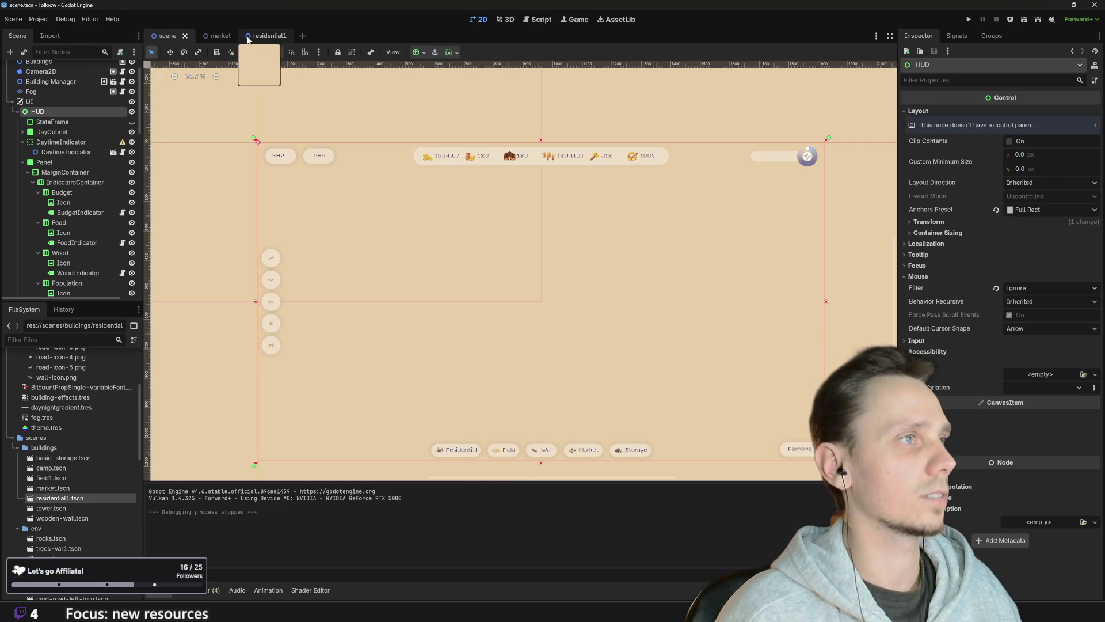
pyautogui.click(228, 36)
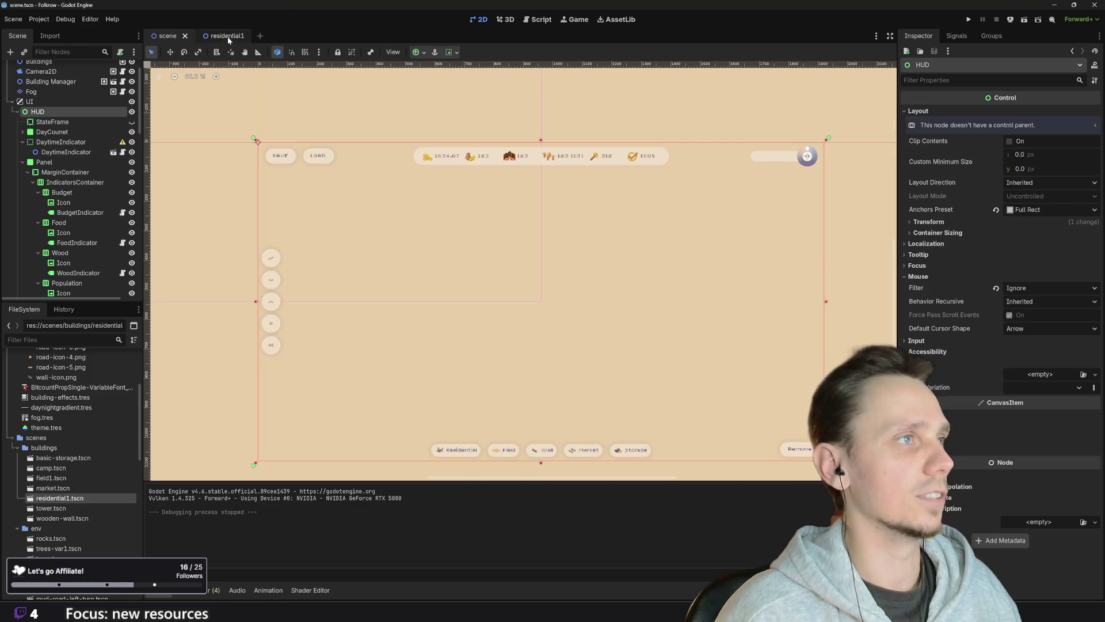
pyautogui.click(246, 36)
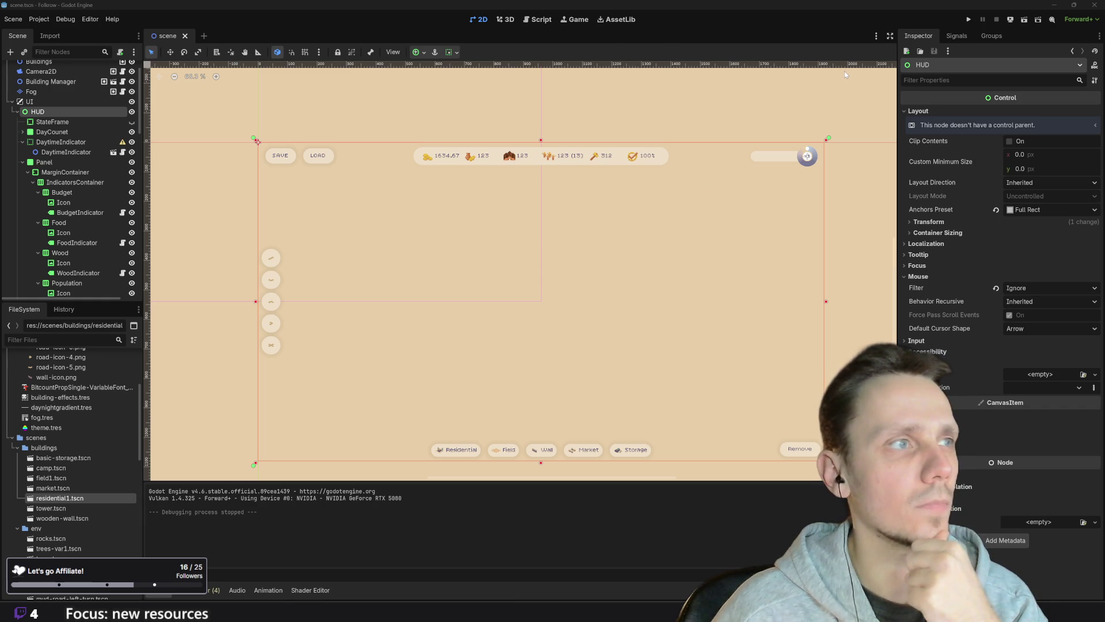
# - Show BuildingInfoView and zoom in to inspect its Budget, Population, Workers and Food rows
pyautogui.scroll(-3, 99, 224)
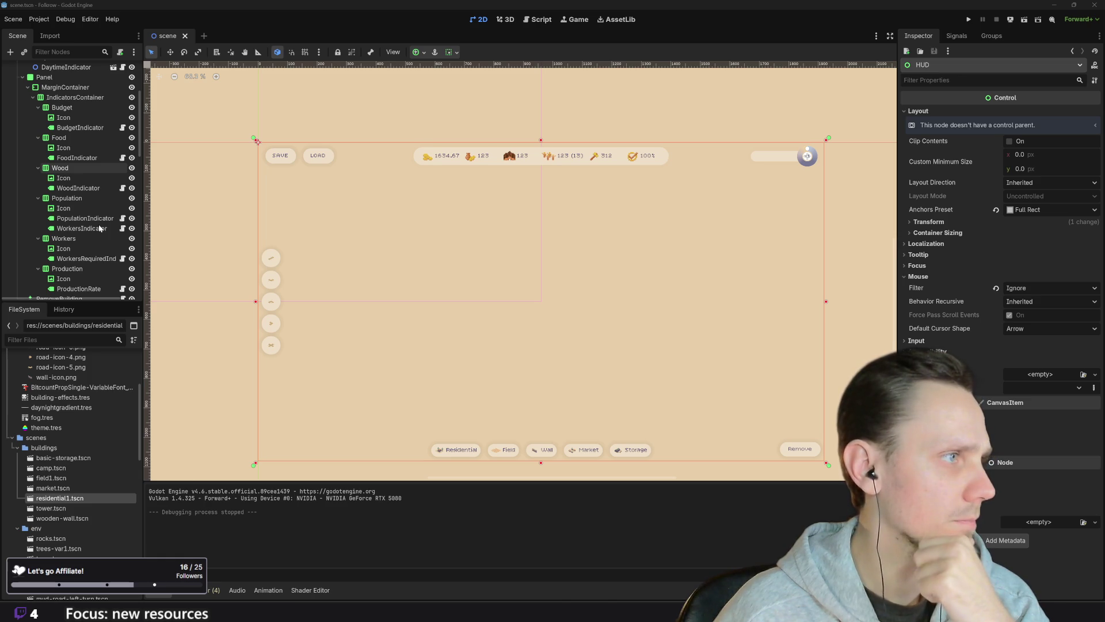
pyautogui.scroll(-5, 99, 228)
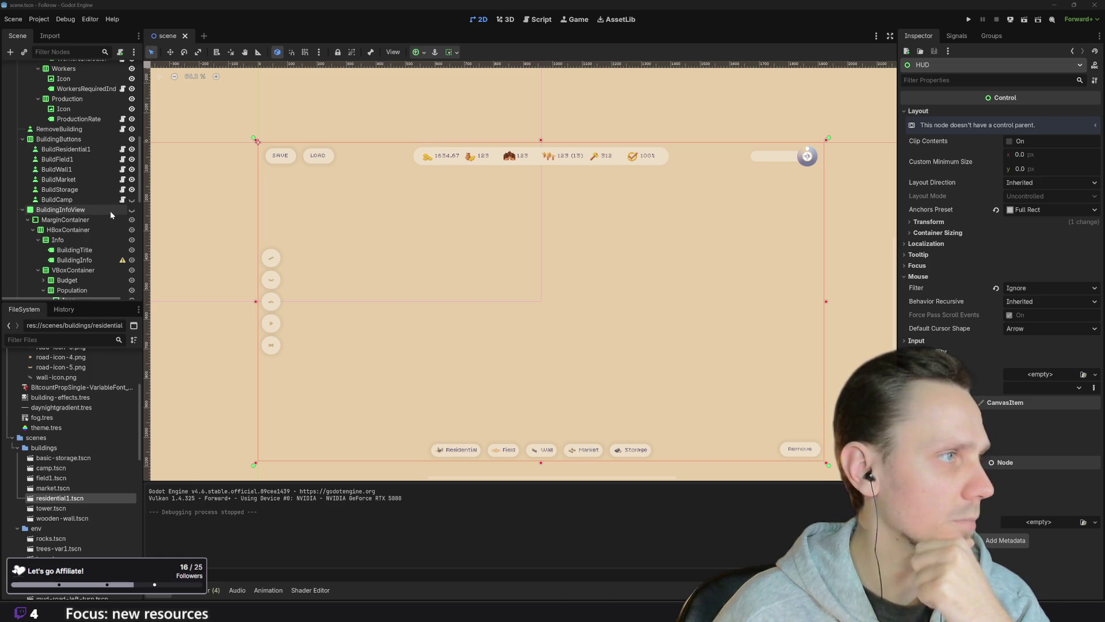
pyautogui.click(132, 210)
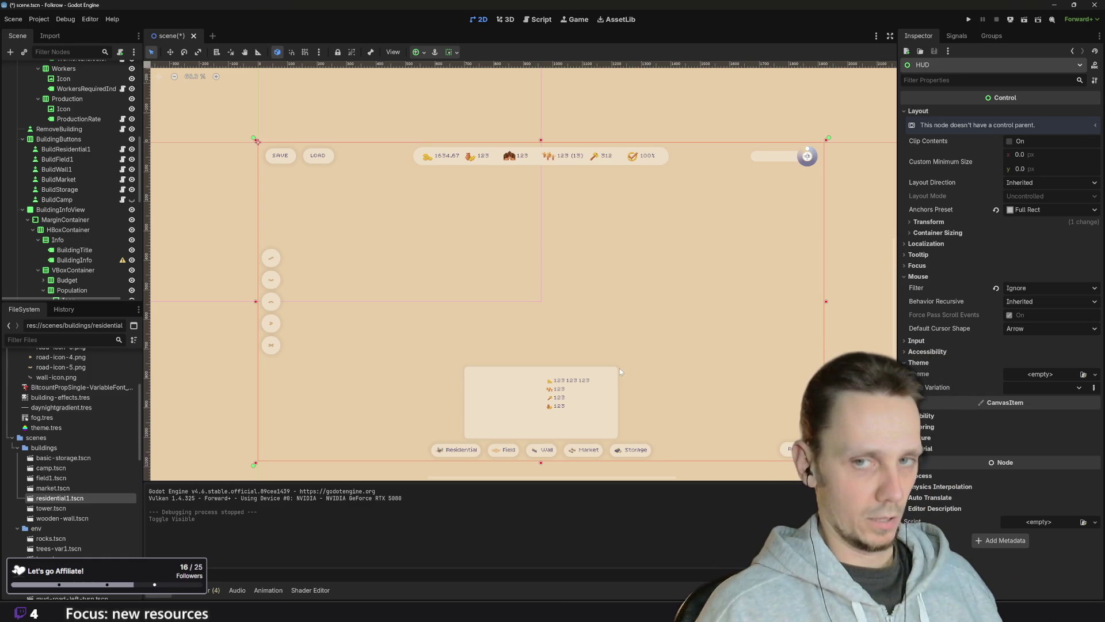
pyautogui.scroll(3, 619, 367)
pyautogui.moveTo(620, 368); pyautogui.dragTo(674, 321)
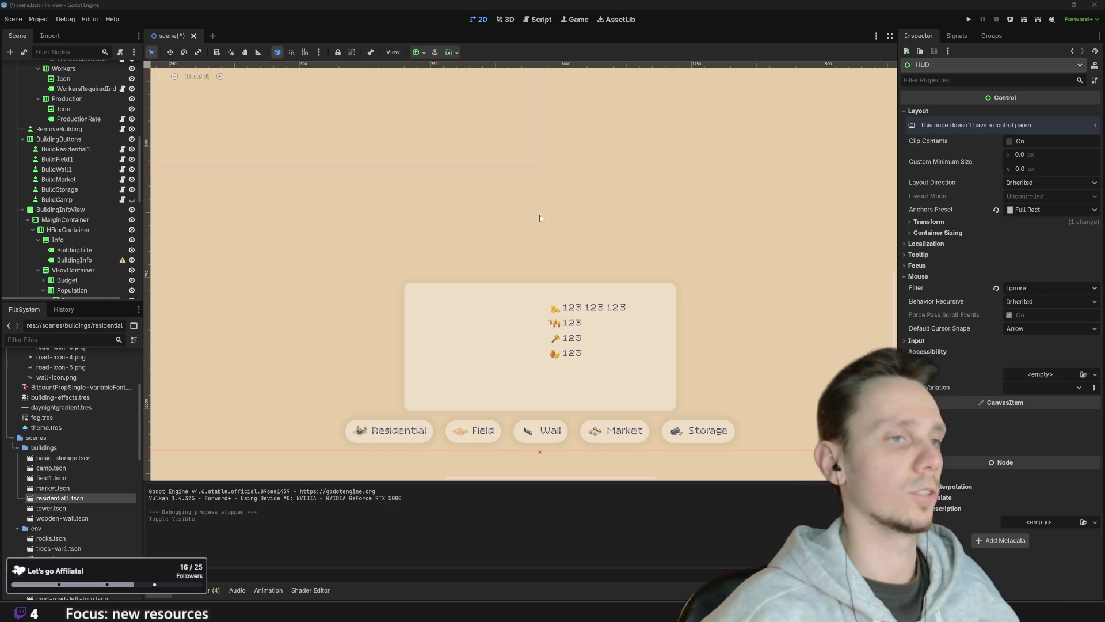
pyautogui.click(605, 342)
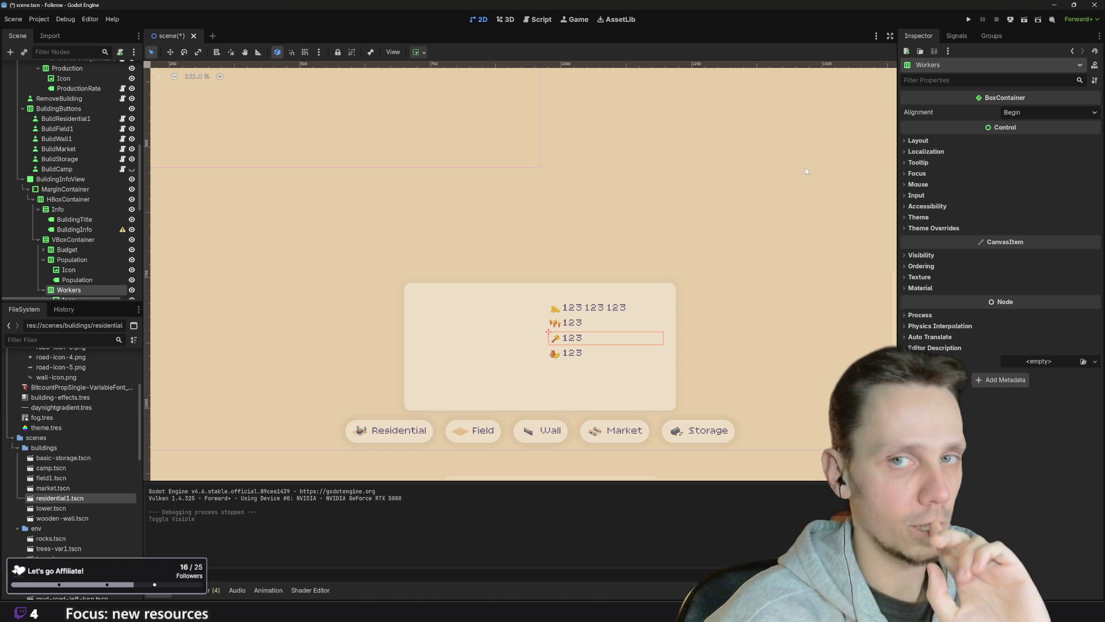
pyautogui.click(594, 357)
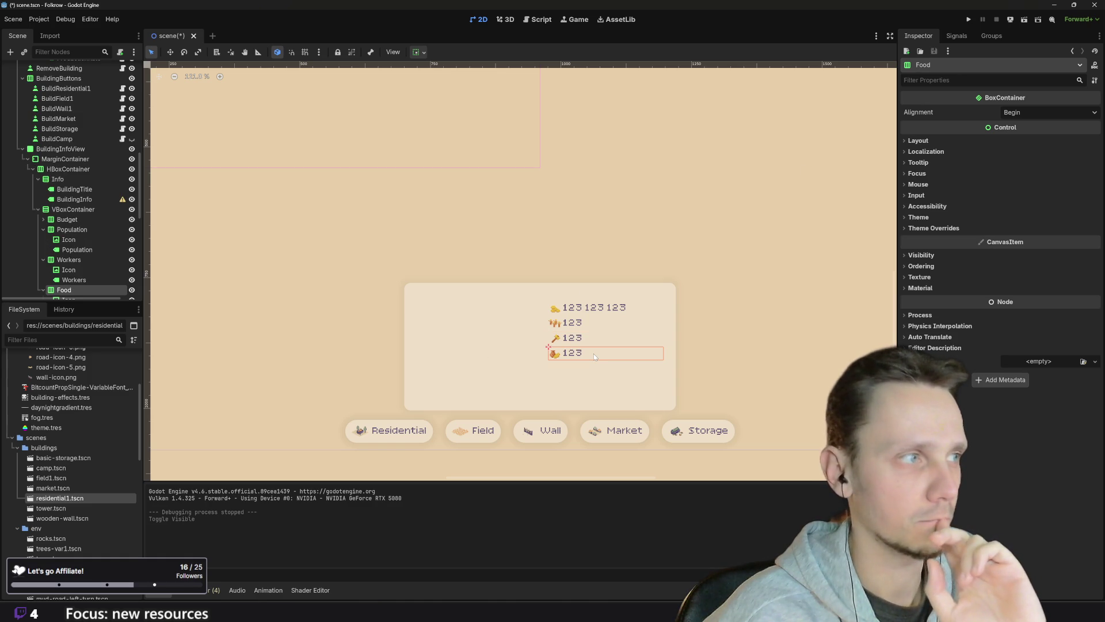
pyautogui.scroll(-2, 79, 252)
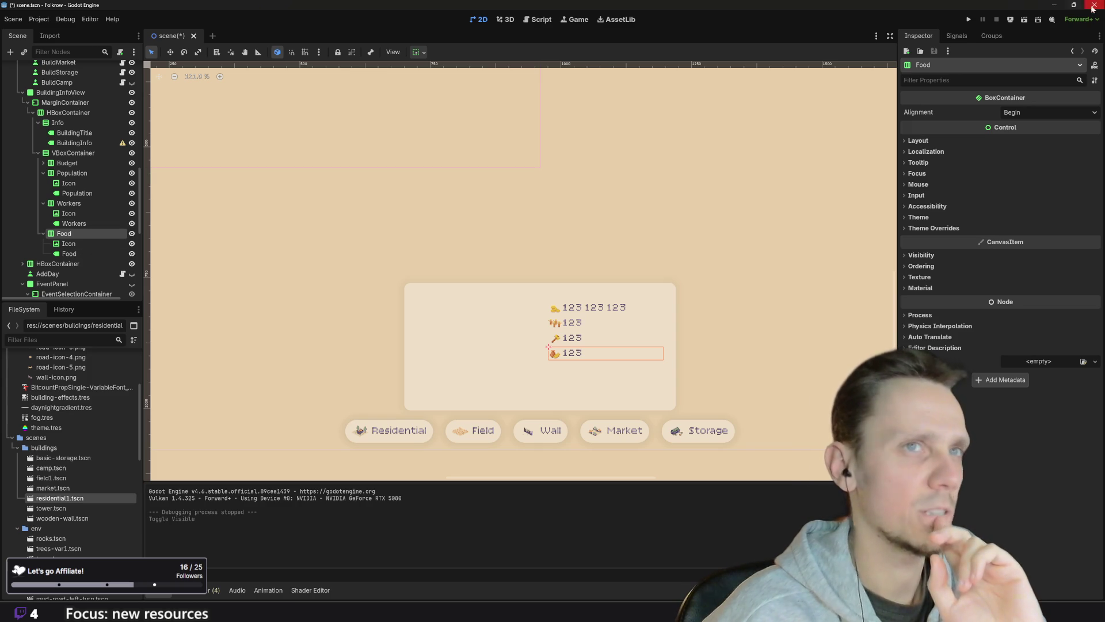
# - Test-run the game with the visible panel, stop it, then select the Budget and Population rows
pyautogui.click(969, 19)
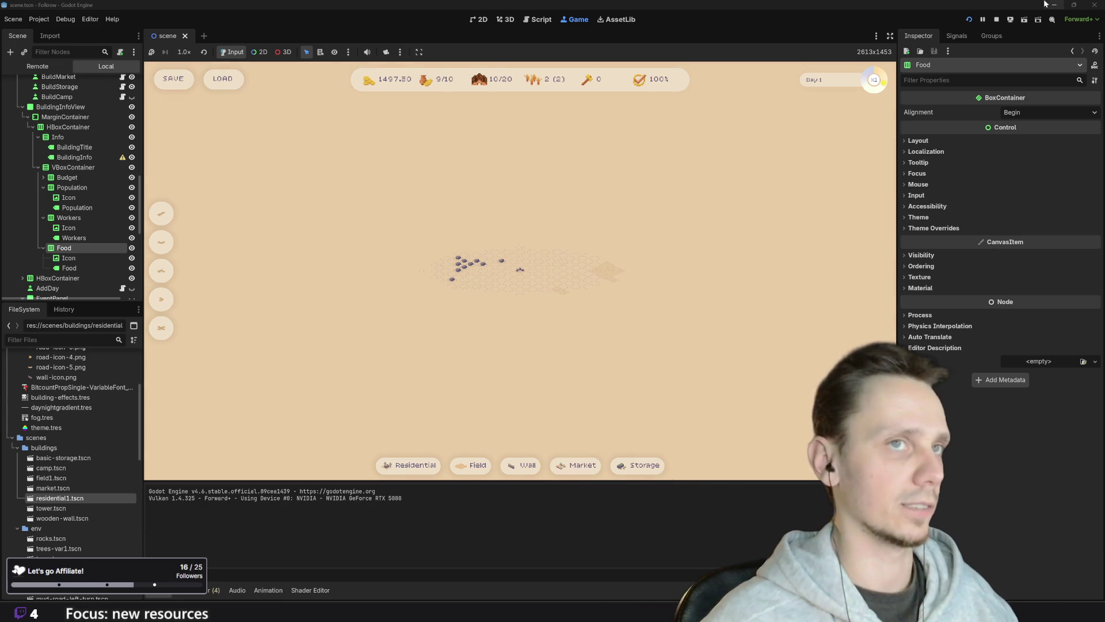
pyautogui.click(996, 19)
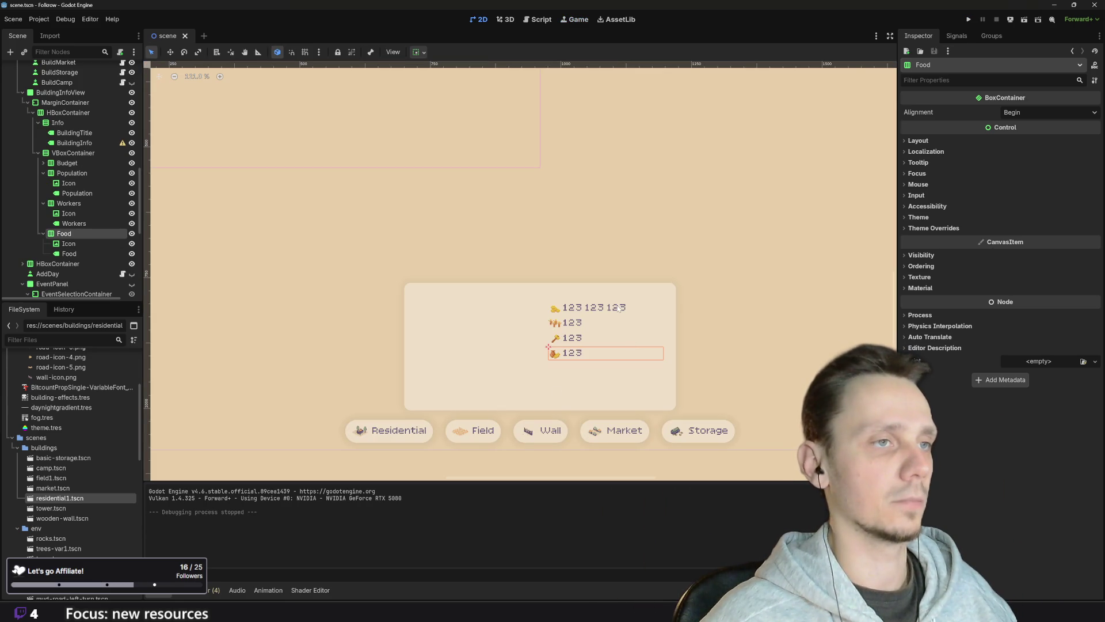
pyautogui.click(582, 322)
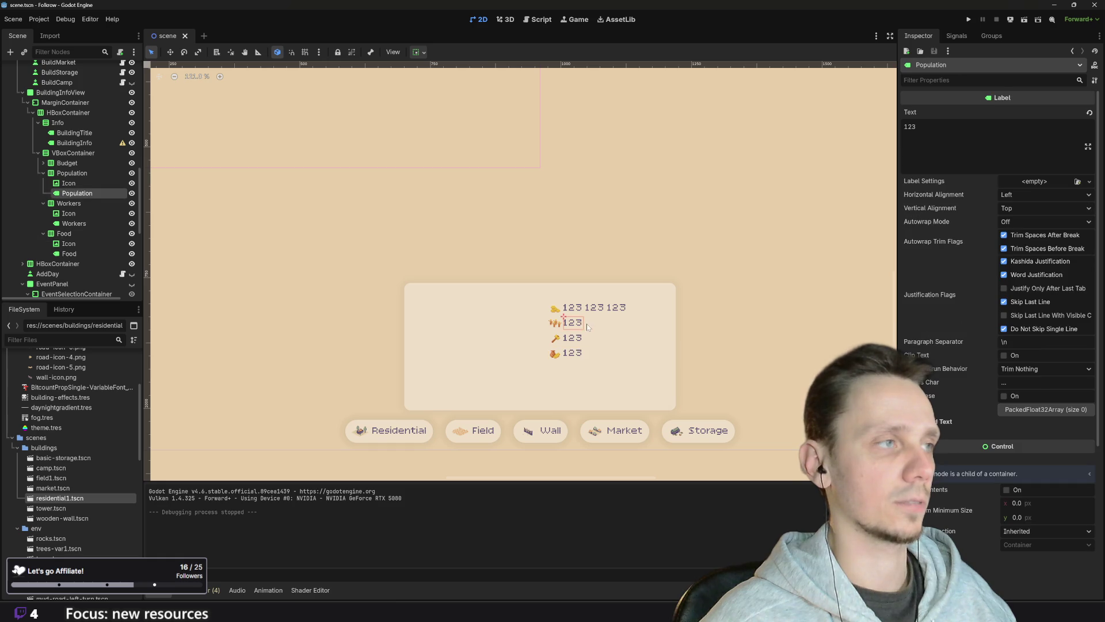
pyautogui.click(82, 167)
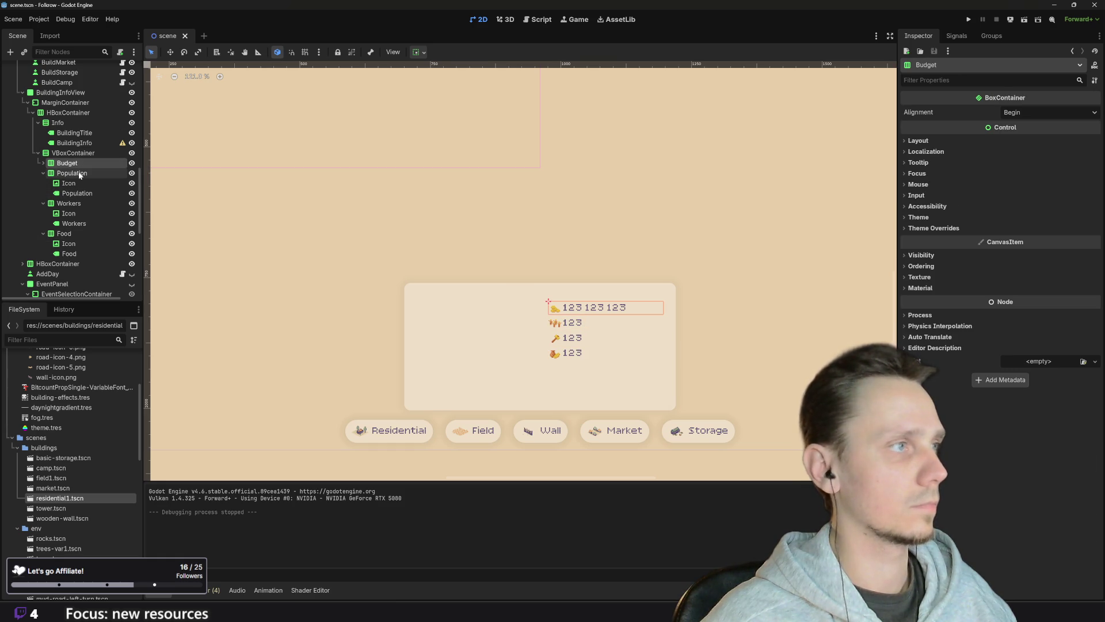
pyautogui.click(79, 173)
# - Duplicate the Population row, move the copy above the original, and rename it Wood
pyautogui.rightClick(79, 173)
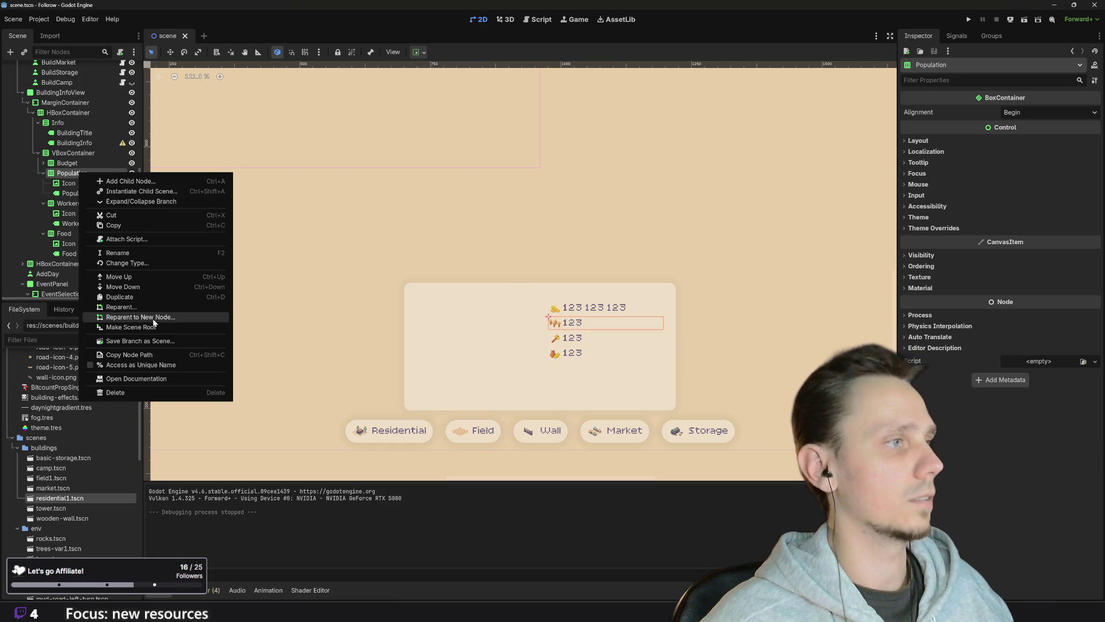
pyautogui.click(146, 297)
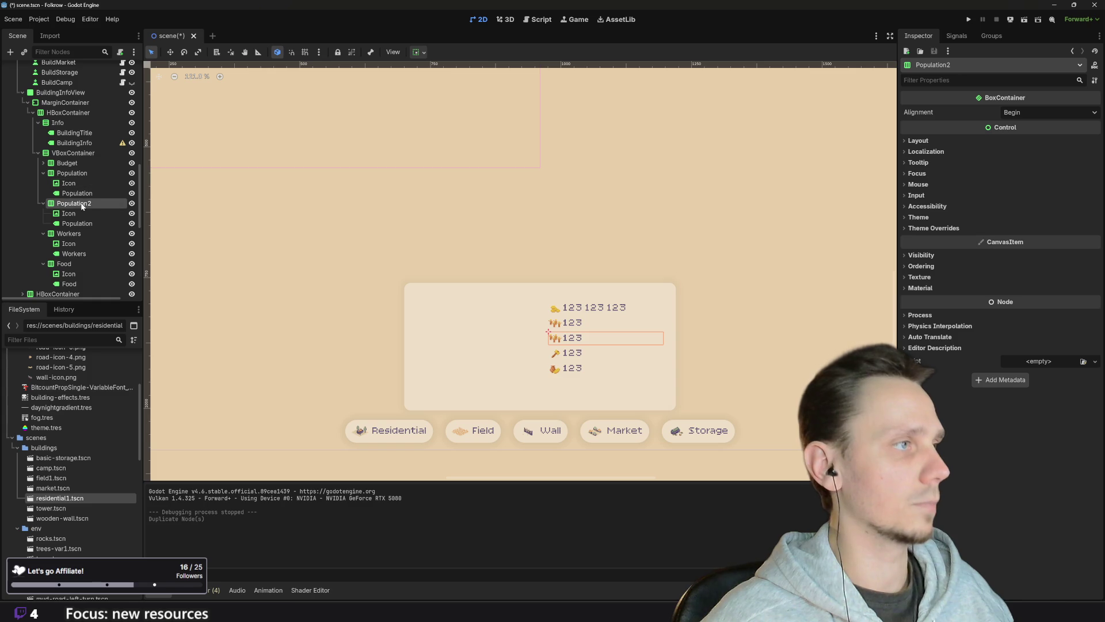
pyautogui.moveTo(70, 204); pyautogui.dragTo(62, 173)
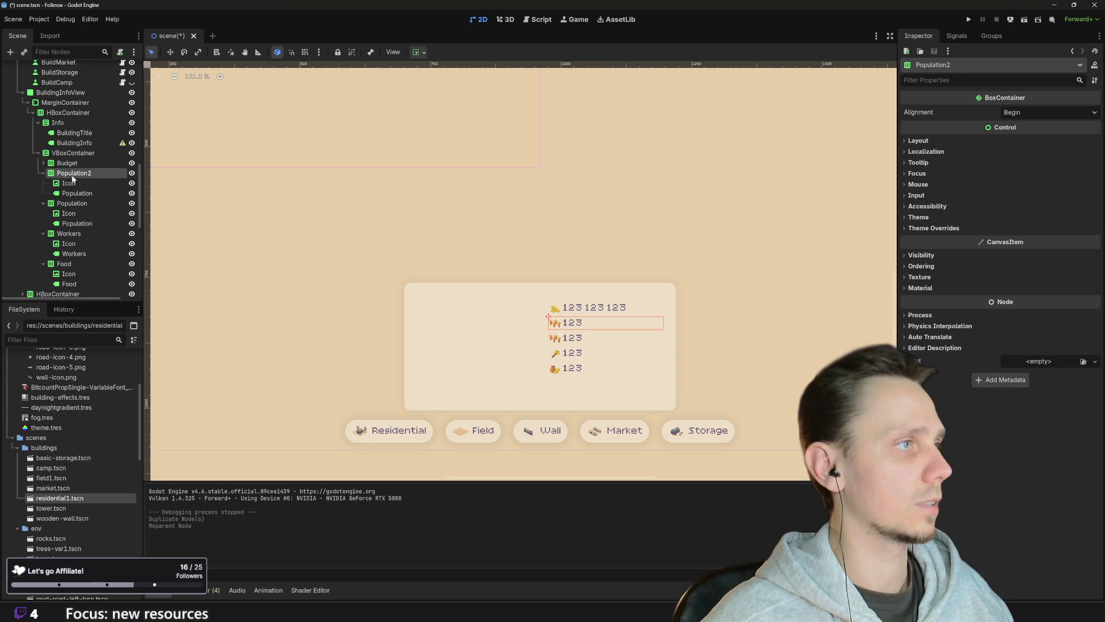
pyautogui.doubleClick(74, 173)
pyautogui.doubleClick(78, 172)
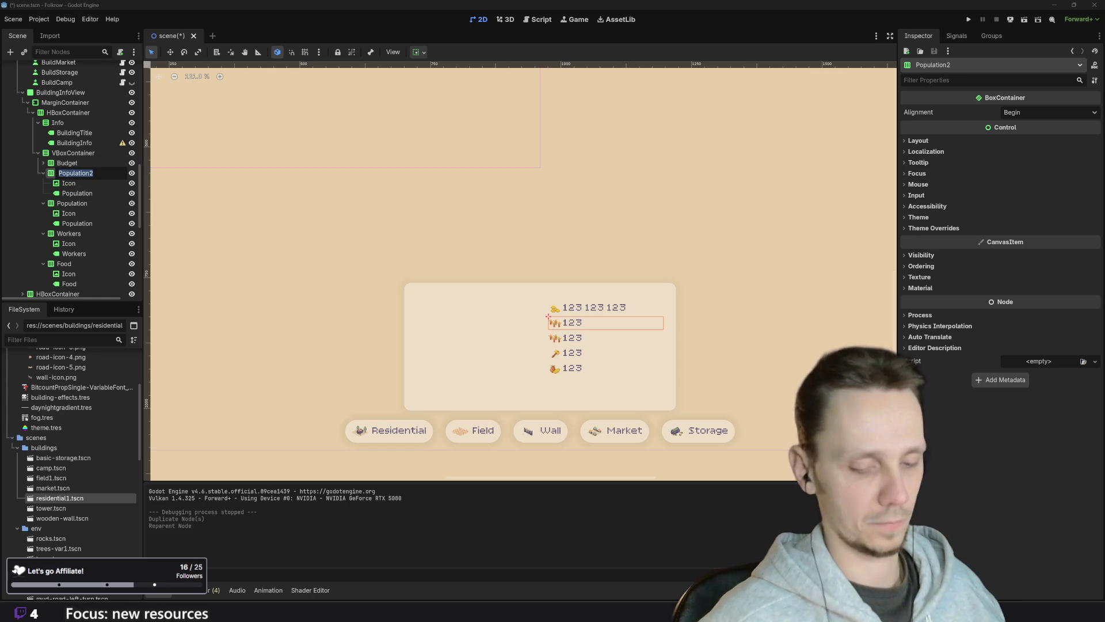
pyautogui.write('Wood')
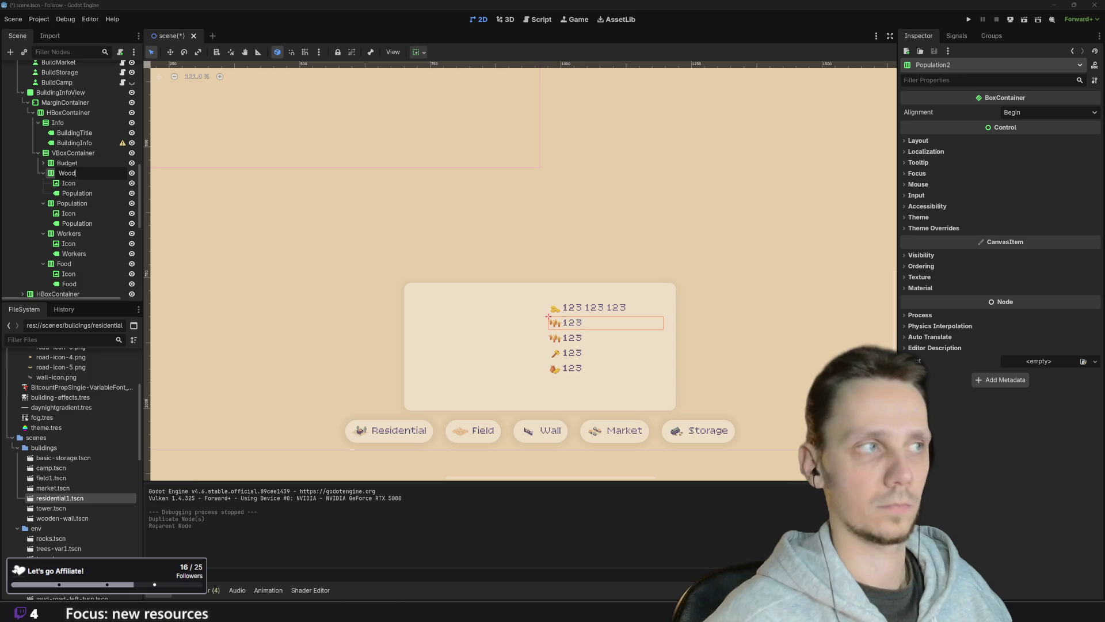
pyautogui.press('Return')
# - Rename the new row's Population label to Wood
pyautogui.click(85, 193)
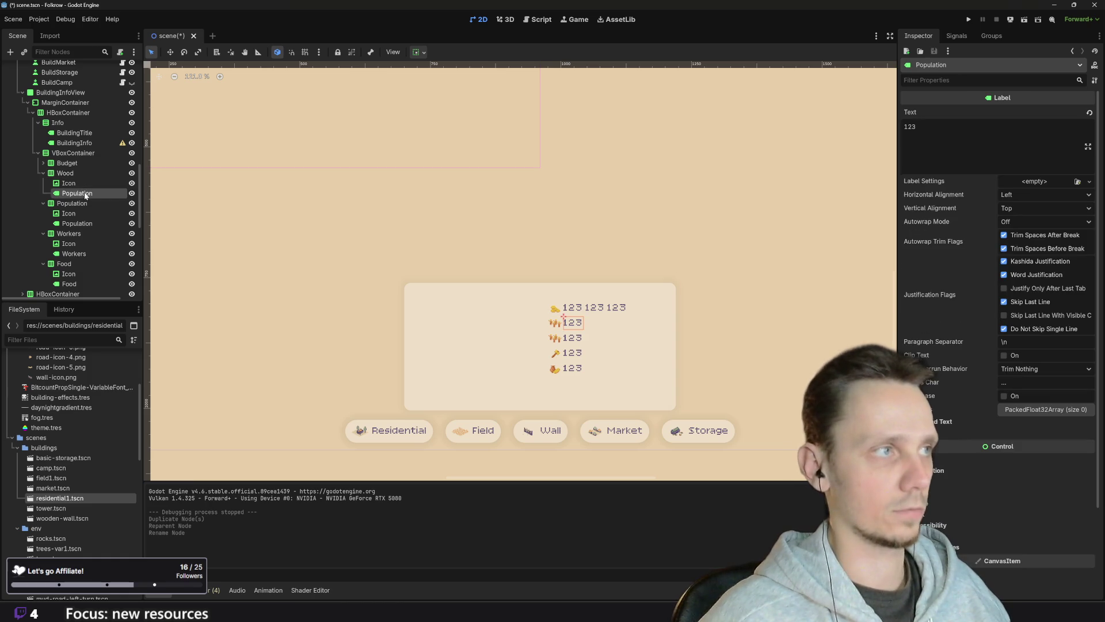
pyautogui.click(85, 193)
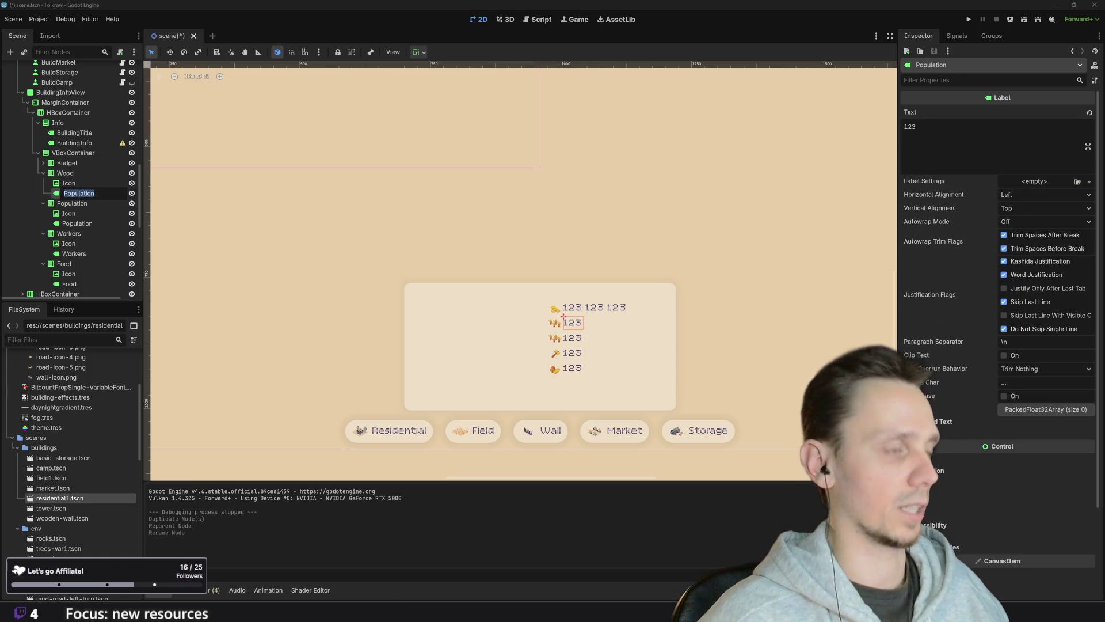
pyautogui.write('Wood')
pyautogui.press('Return')
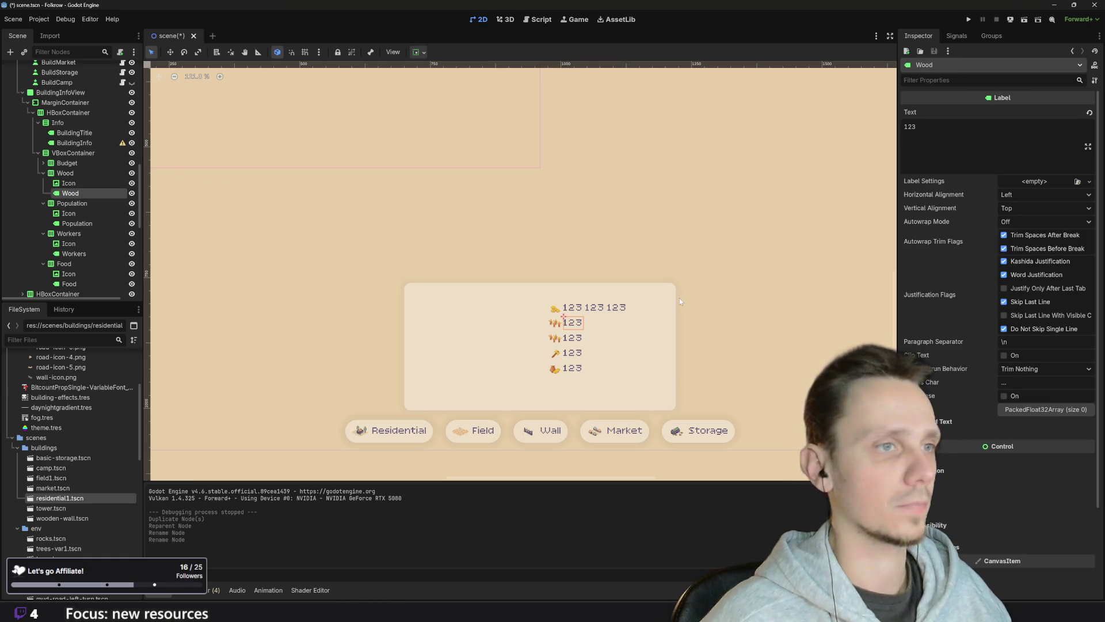
# - Give the Wood row's icon the icon-wood.png texture
pyautogui.click(558, 325)
pyautogui.scroll(-10, 81, 489)
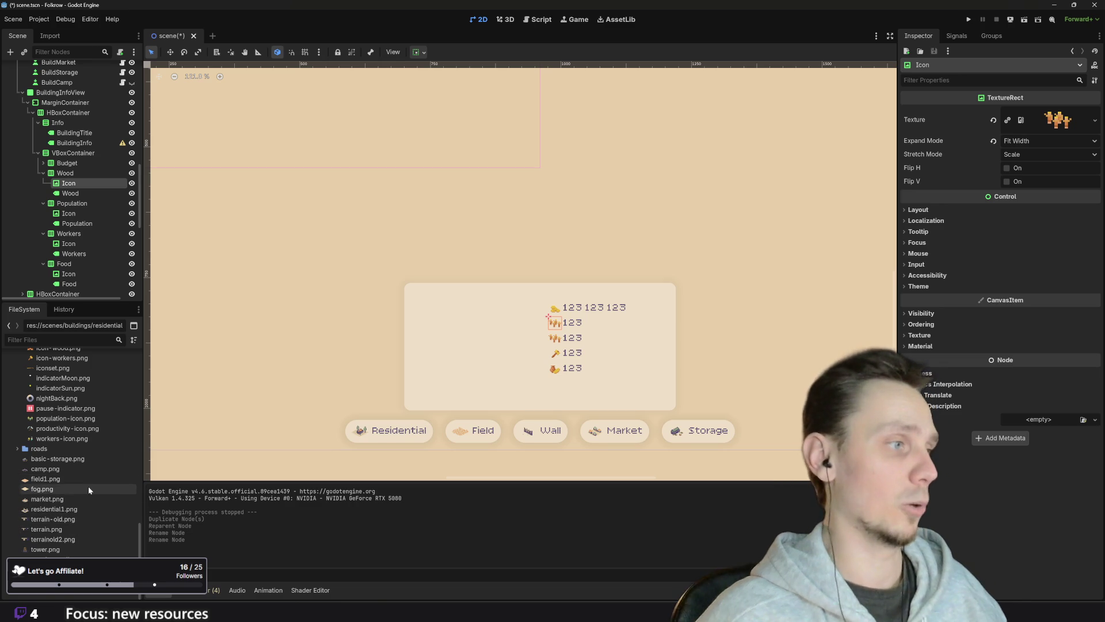
pyautogui.scroll(4, 85, 486)
pyautogui.moveTo(58, 469)
pyautogui.mouseDown()
pyautogui.moveTo(144, 455)
pyautogui.moveTo(816, 259)
pyautogui.moveTo(1055, 124)
pyautogui.mouseUp()
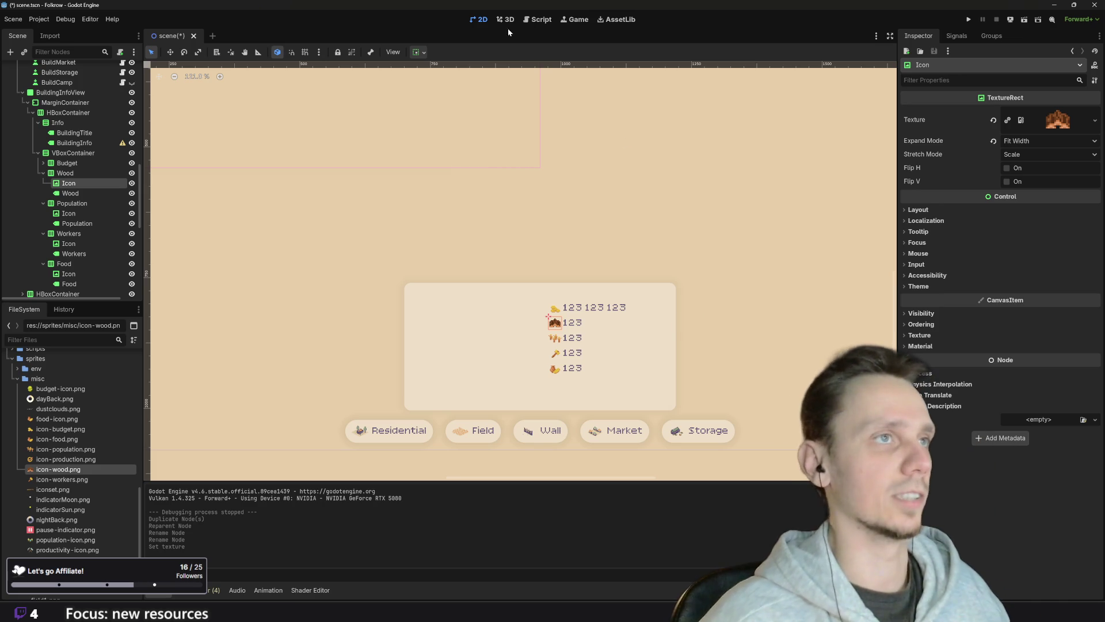
pyautogui.click(538, 20)
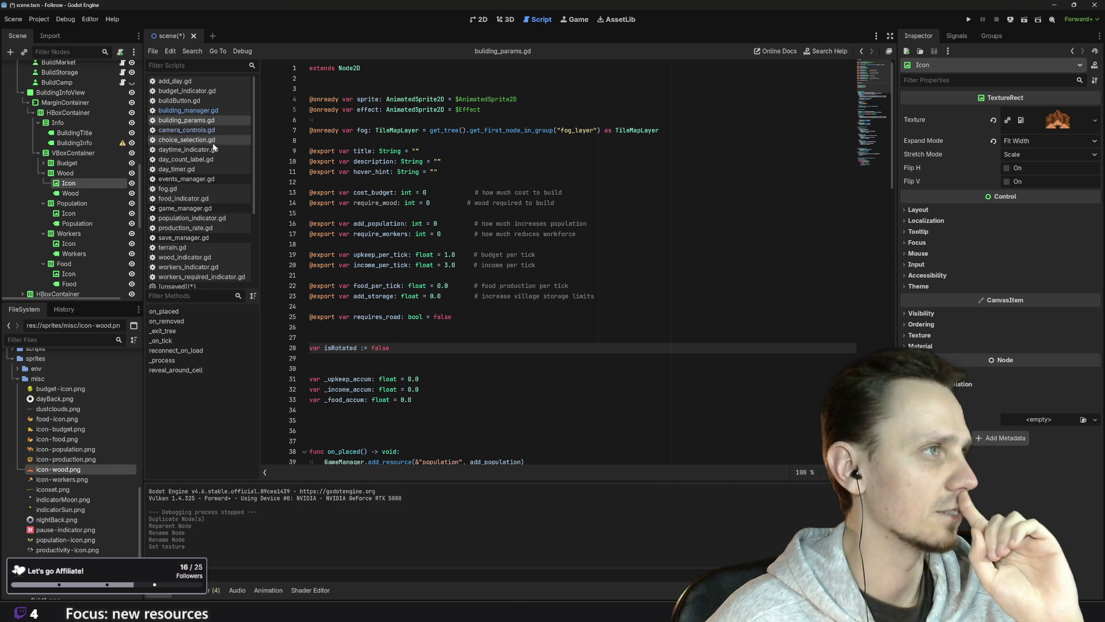
pyautogui.click(199, 111)
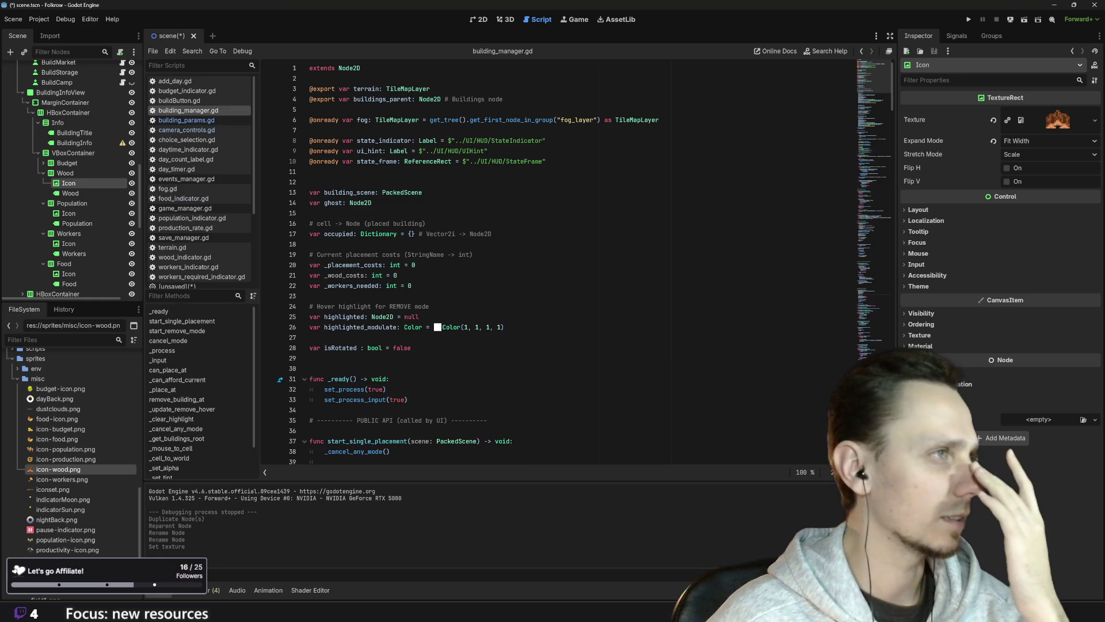
pyautogui.click(171, 101)
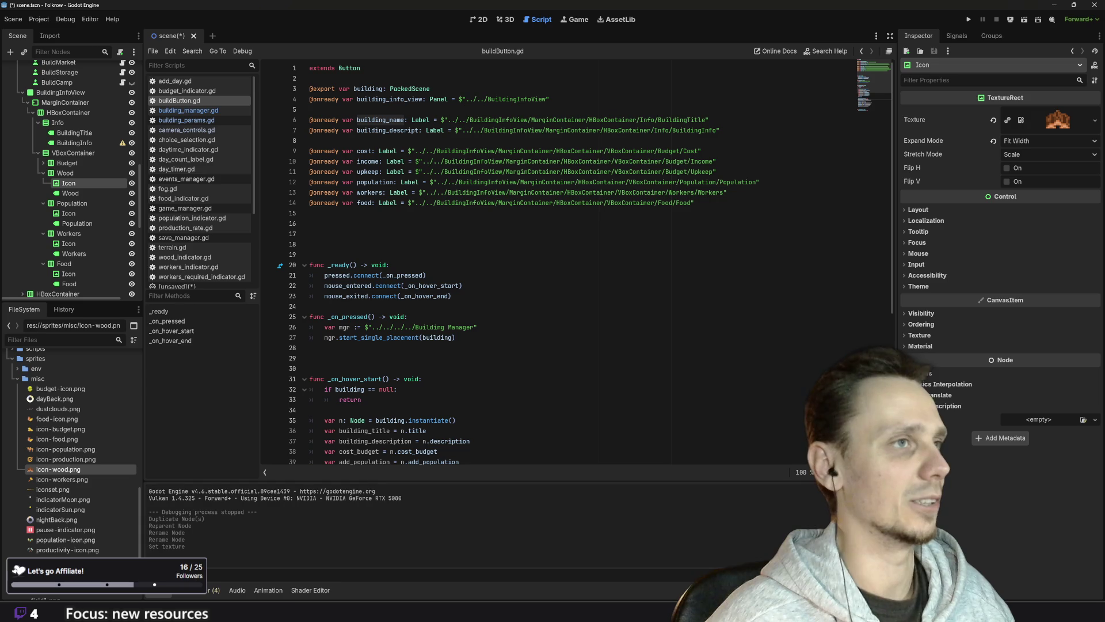
pyautogui.click(701, 151)
pyautogui.press('Return')
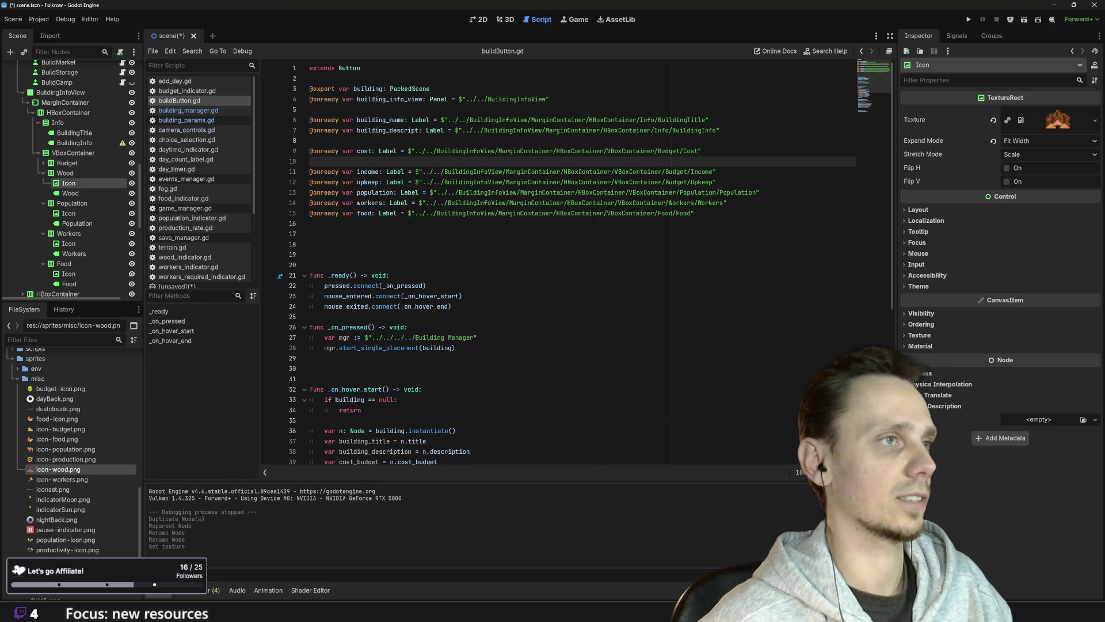
pyautogui.press('Return')
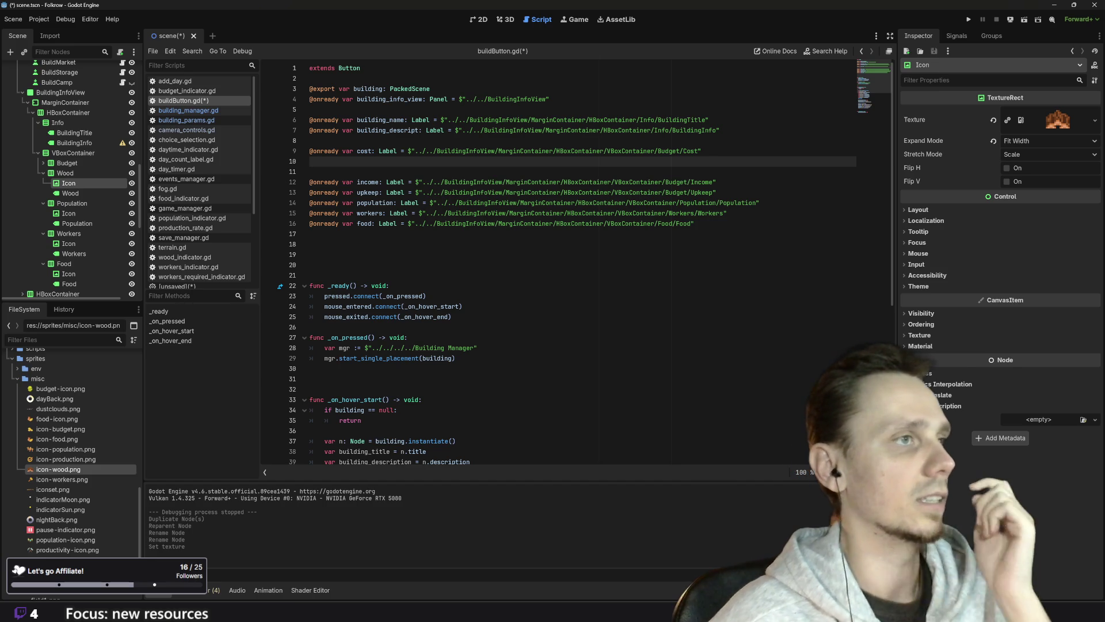
pyautogui.moveTo(80, 193)
pyautogui.mouseDown()
pyautogui.moveTo(319, 180)
pyautogui.moveTo(330, 163)
pyautogui.mouseUp()
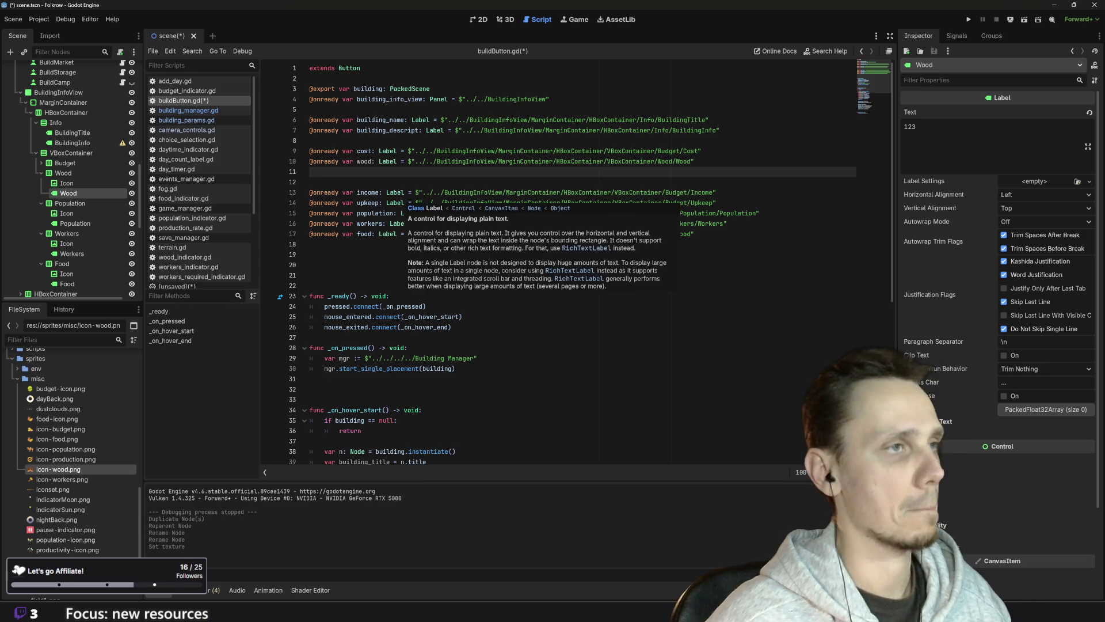
pyautogui.press('BackSpace')
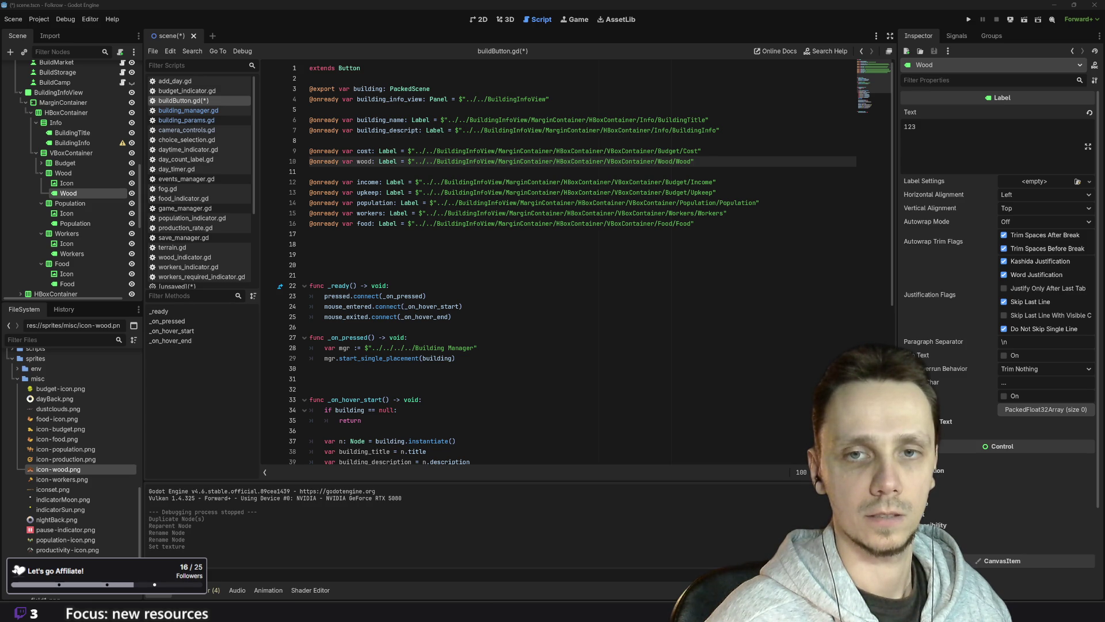
# - Add 'var require_wood = n.require_wood' after cost_budget, copying the name from building_params.gd
pyautogui.scroll(-2, 999, 288)
pyautogui.scroll(-5, 576, 259)
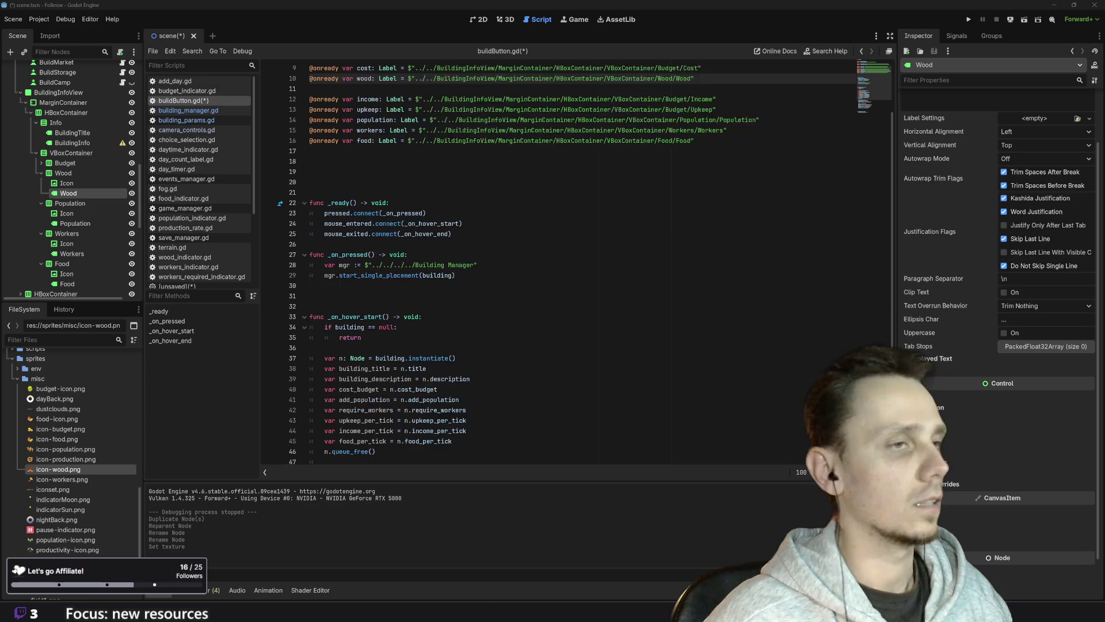
pyautogui.click(467, 347)
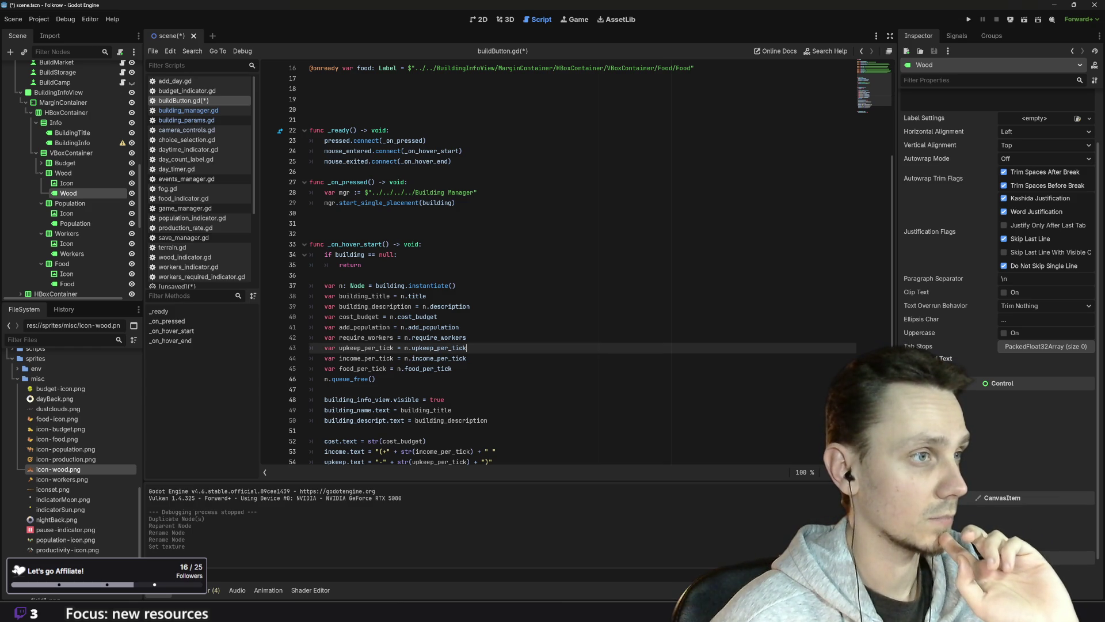
pyautogui.click(437, 316)
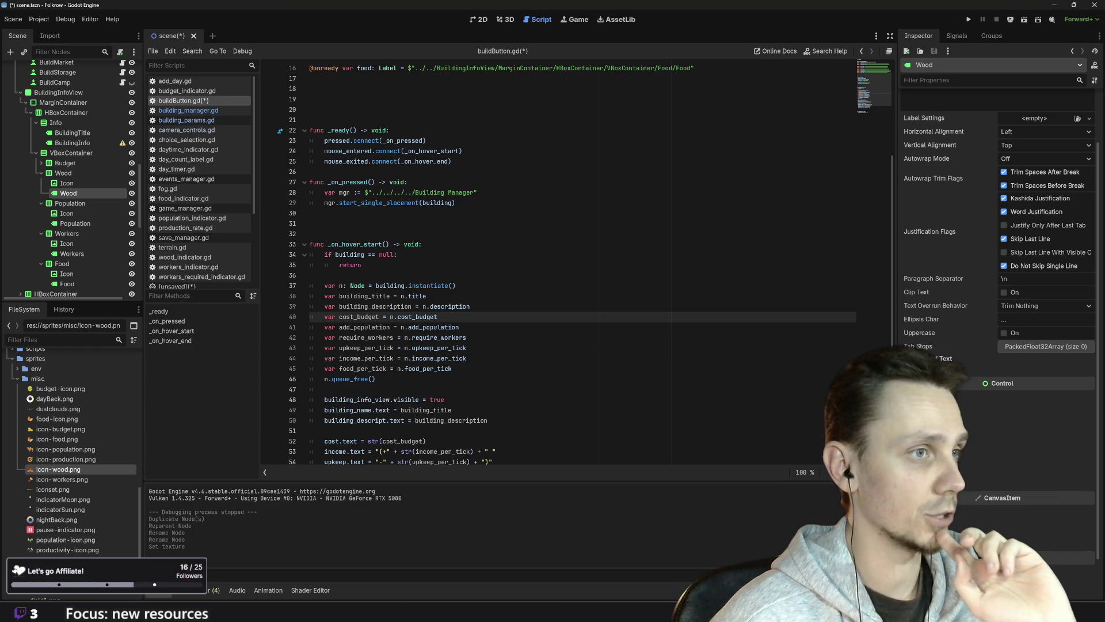
pyautogui.press('Return')
pyautogui.write('va')
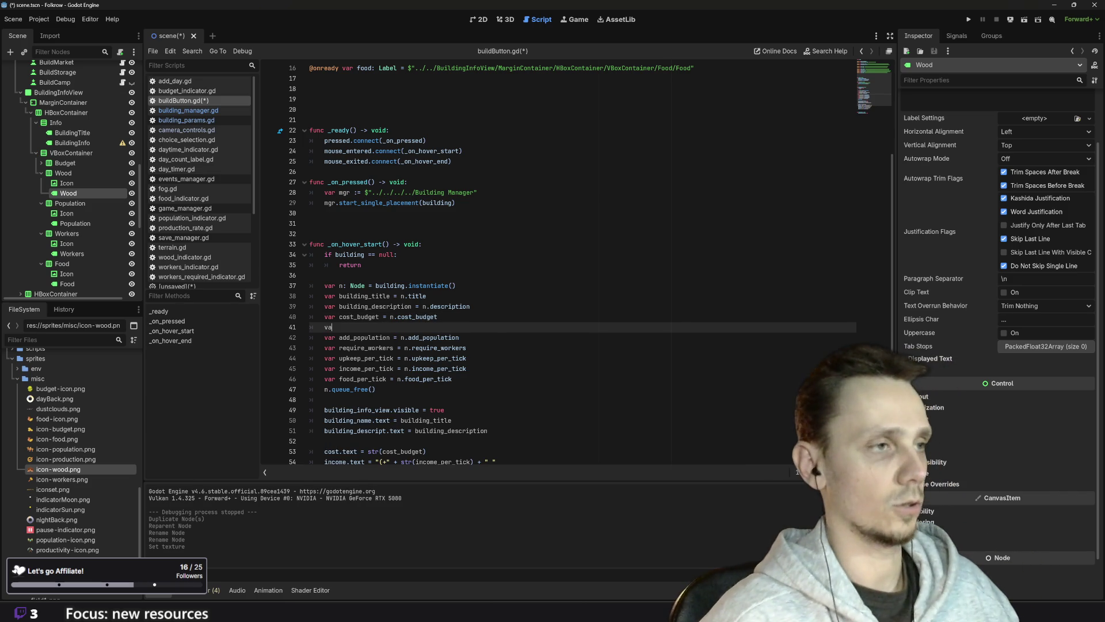
pyautogui.write('r')
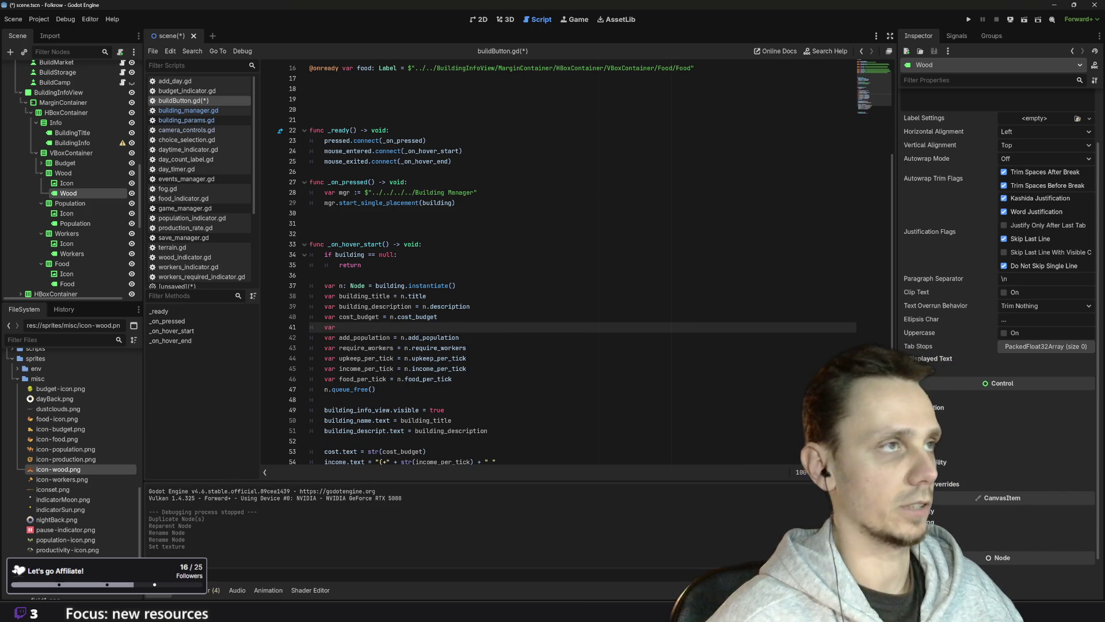
pyautogui.click(185, 119)
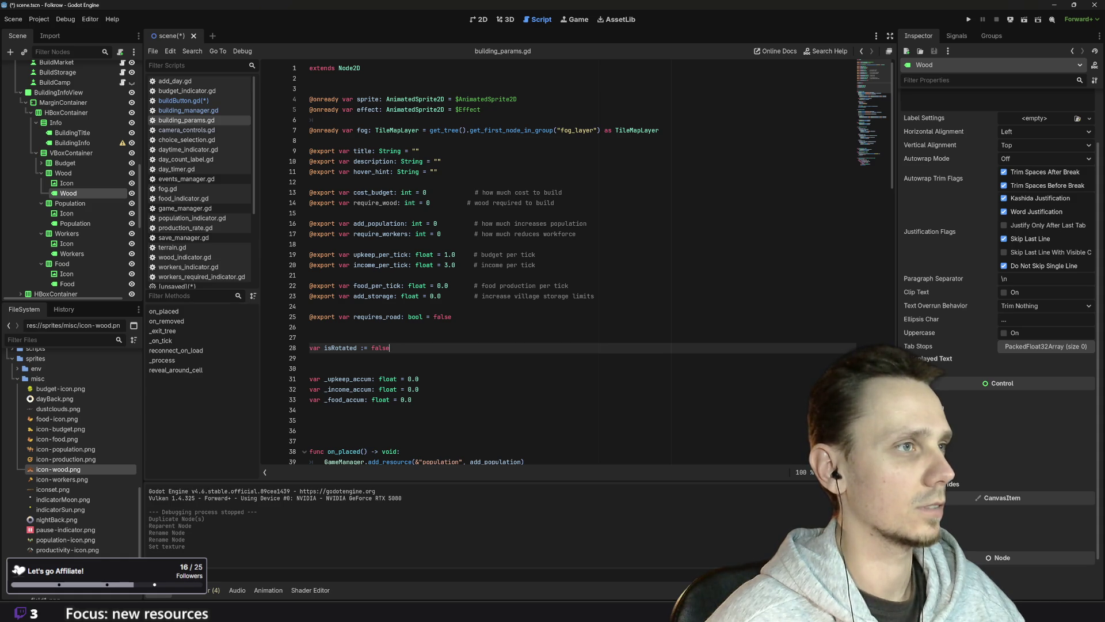
pyautogui.doubleClick(375, 203)
pyautogui.hotkey('ctrl', 'c')
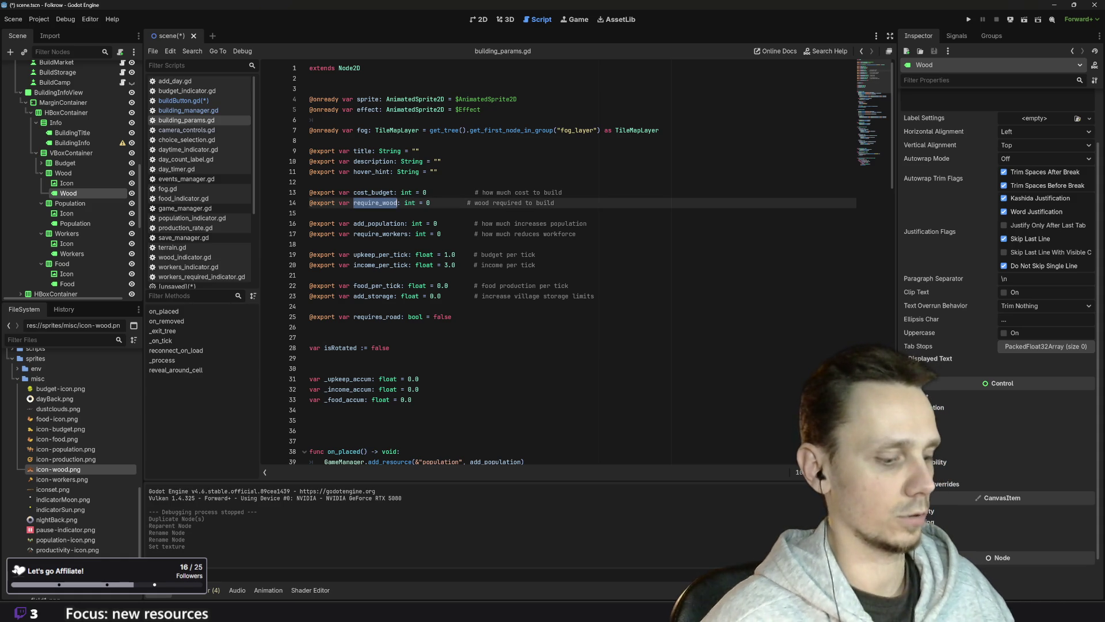
pyautogui.click(183, 100)
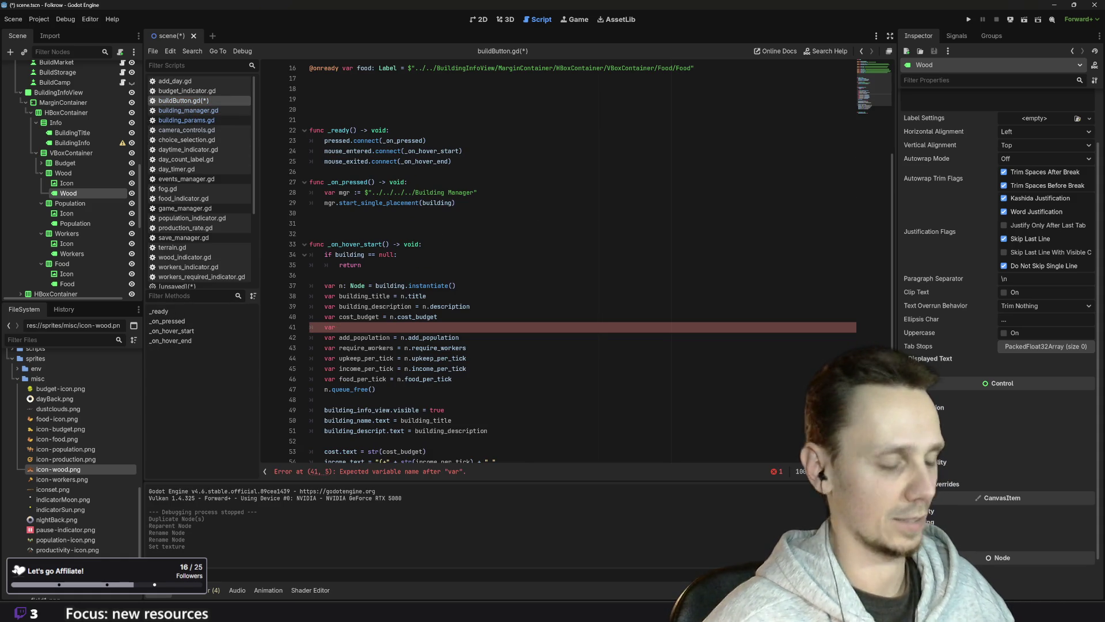
pyautogui.write('require_wood')
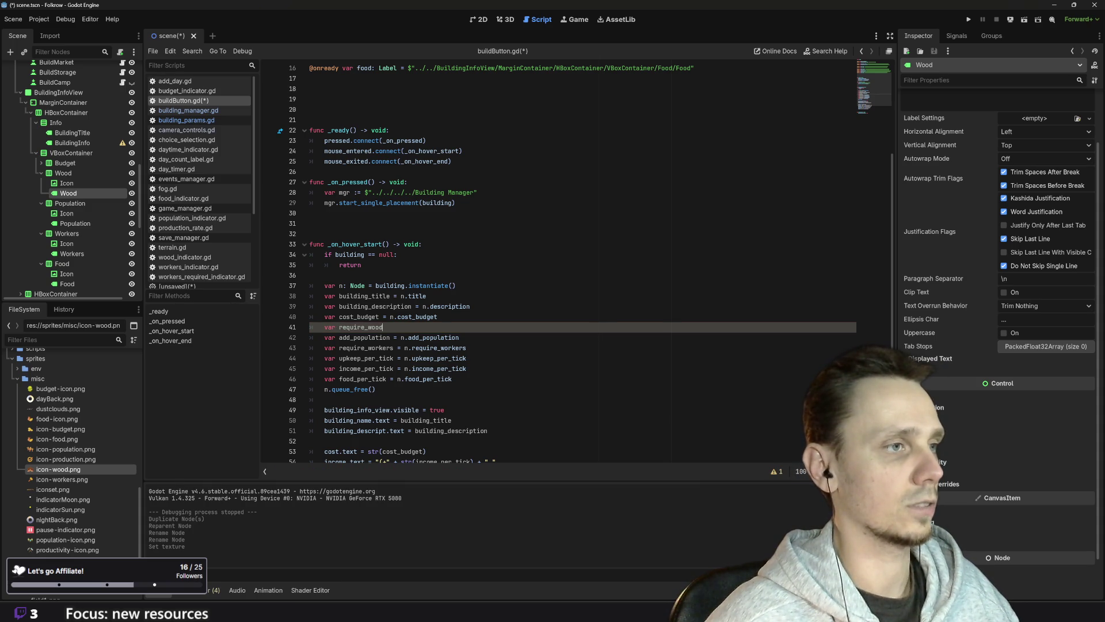
pyautogui.write(' = n.')
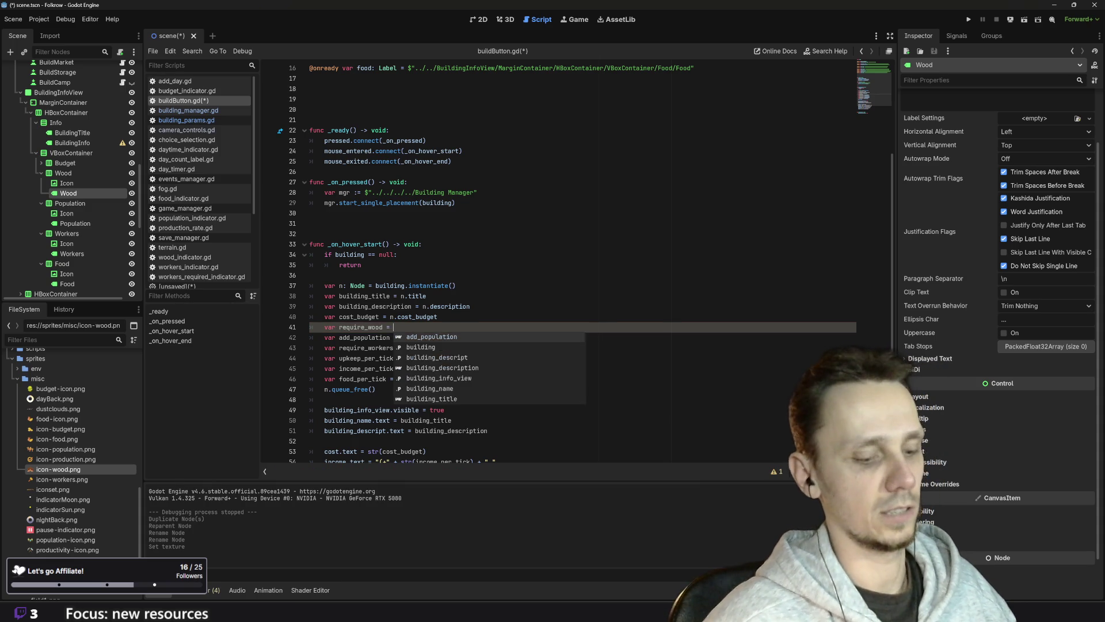
pyautogui.hotkey('ctrl', 'v')
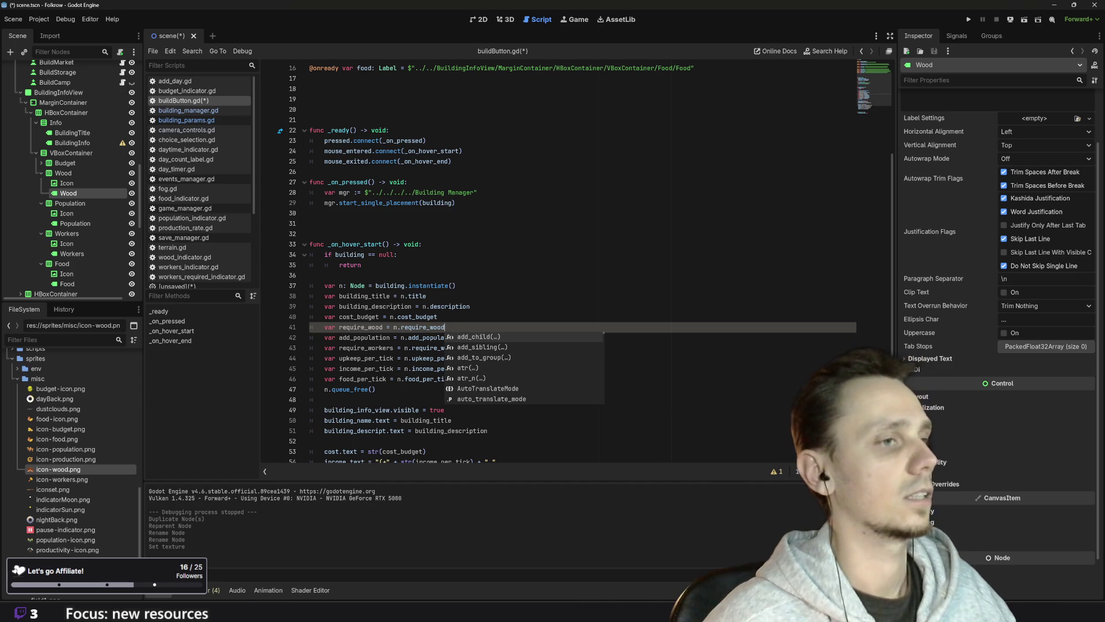
# - Move to the end of the cost text line in the hover handler
pyautogui.click(324, 399)
pyautogui.scroll(-3, 324, 399)
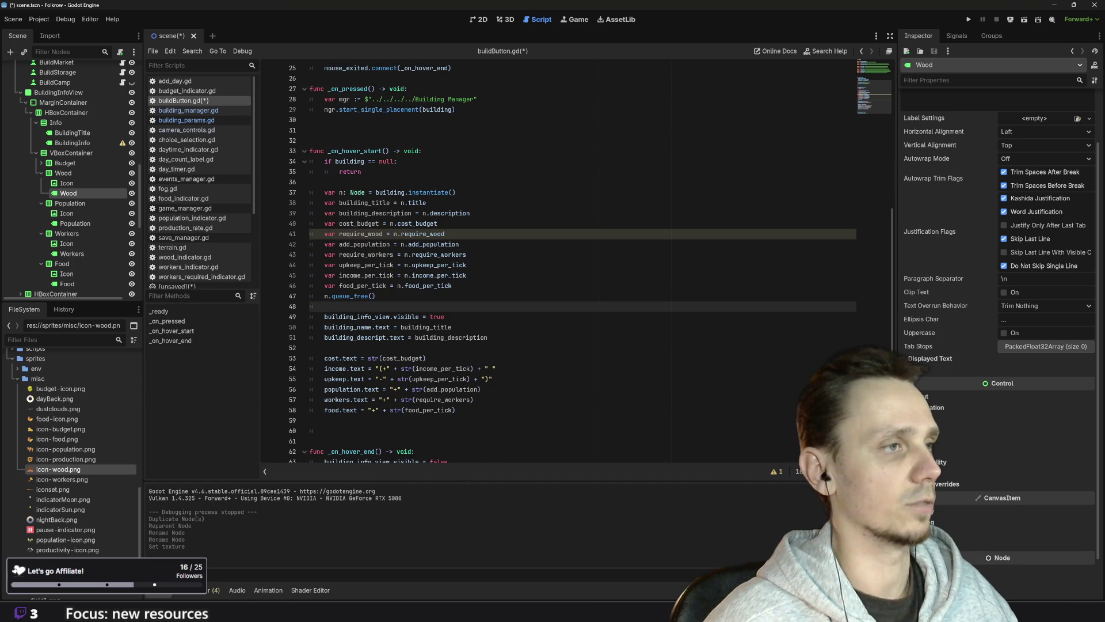
pyautogui.scroll(-1, 576, 259)
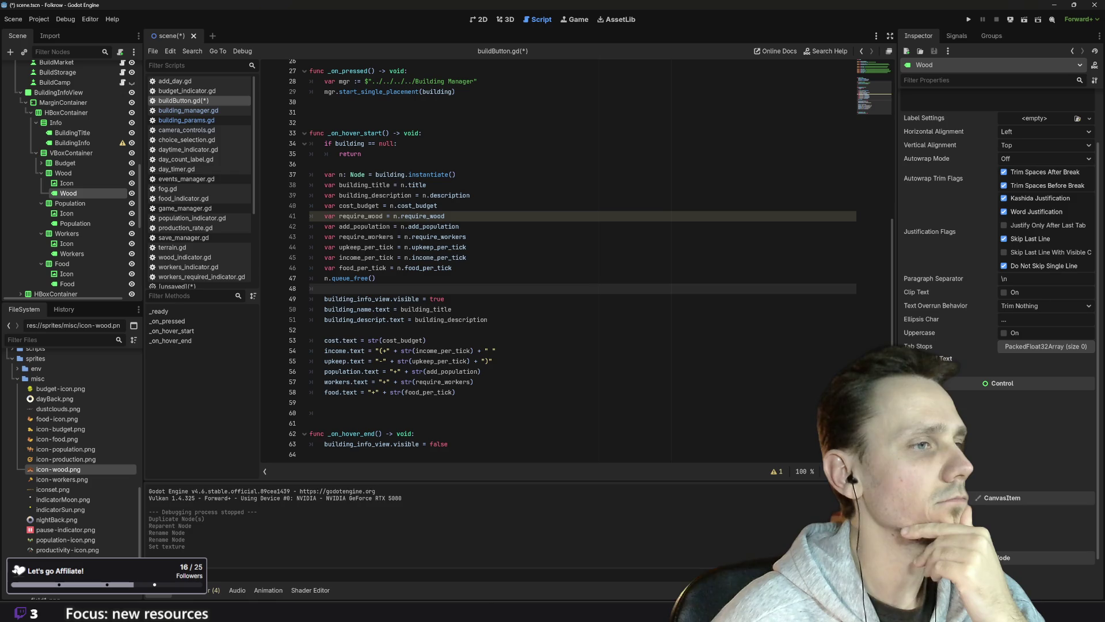
pyautogui.click(427, 341)
# - Add 'wood.text = str(require_wood)' on line 54 below the cost text line and save buildButton.gd
pyautogui.keyDown('shift'); pyautogui.click(360, 340); pyautogui.keyUp('shift')
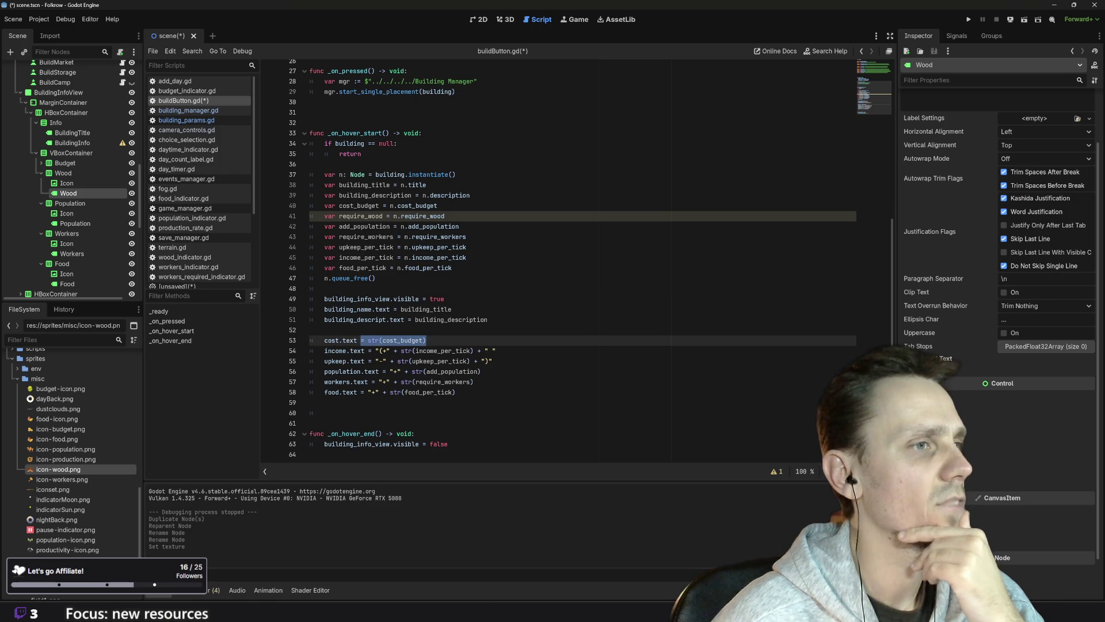
pyautogui.press('End')
pyautogui.press('Return')
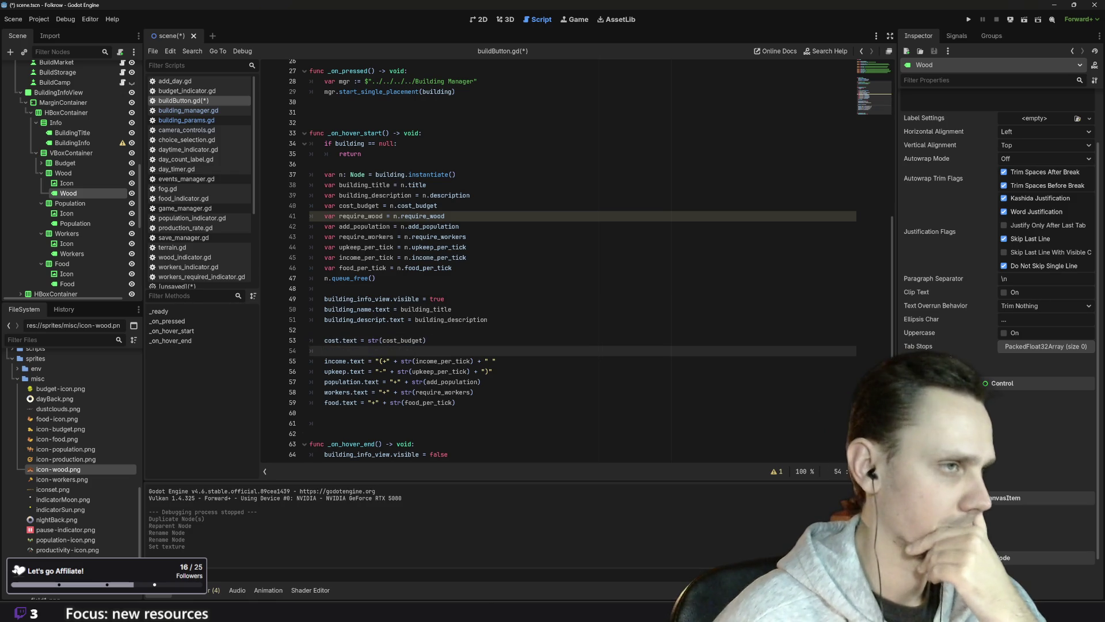
pyautogui.scroll(8, 575, 259)
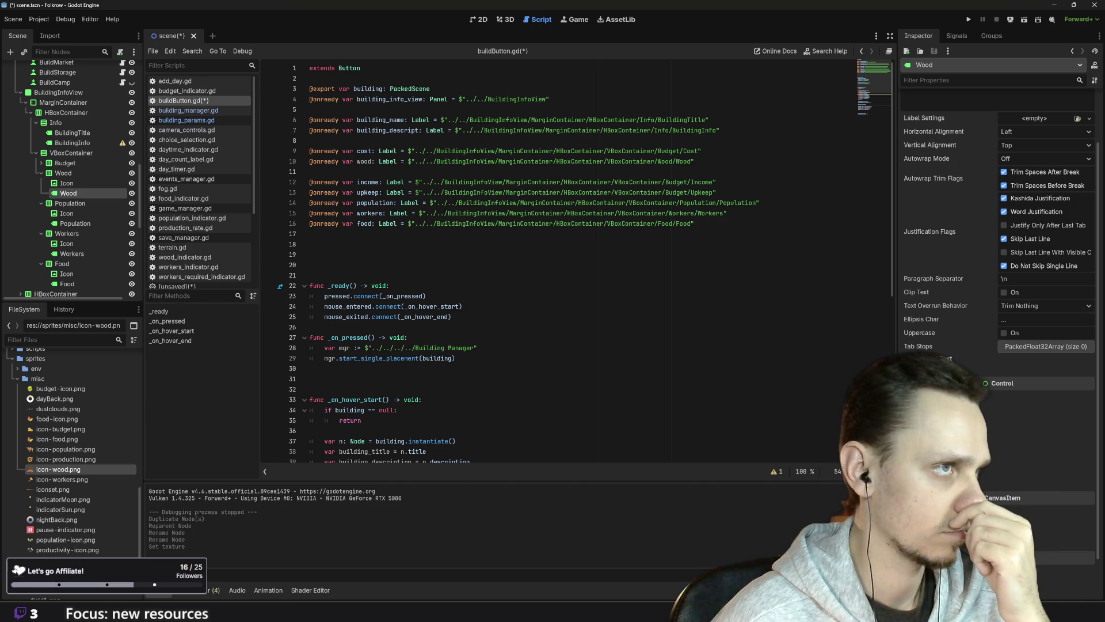
pyautogui.scroll(-9, 575, 259)
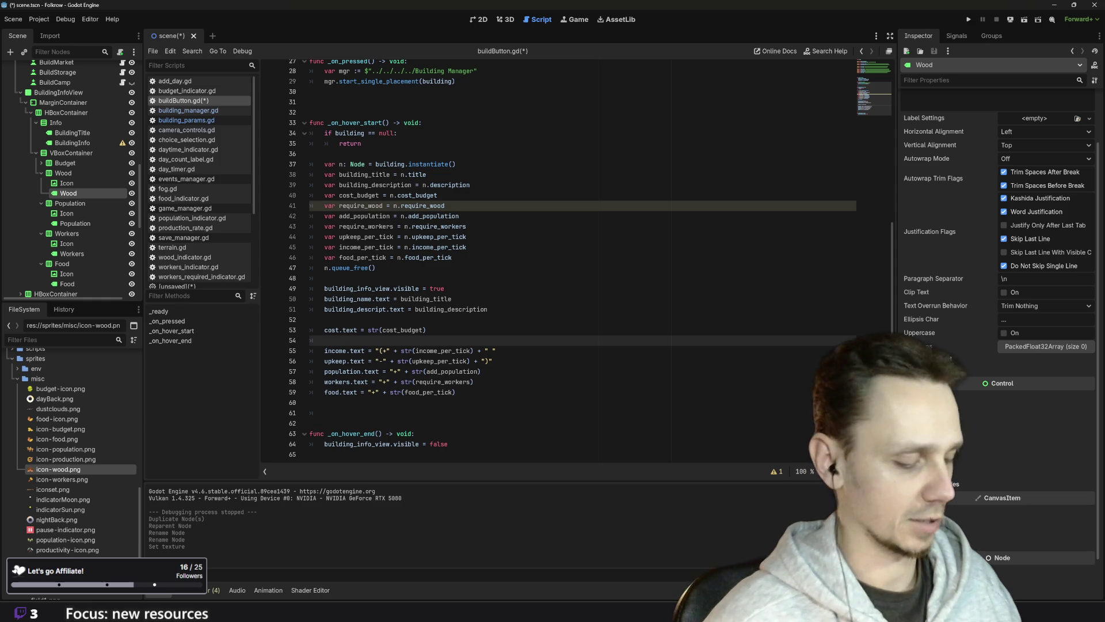
pyautogui.write('woo')
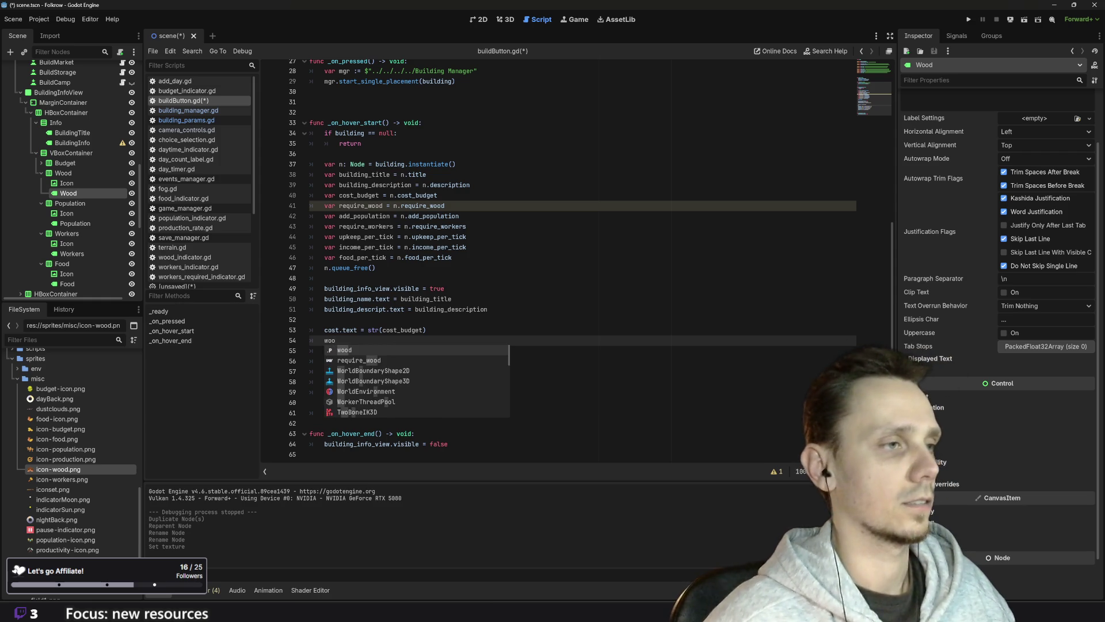
pyautogui.hotkey('ctrl', 'v')
pyautogui.scroll(8, 575, 259)
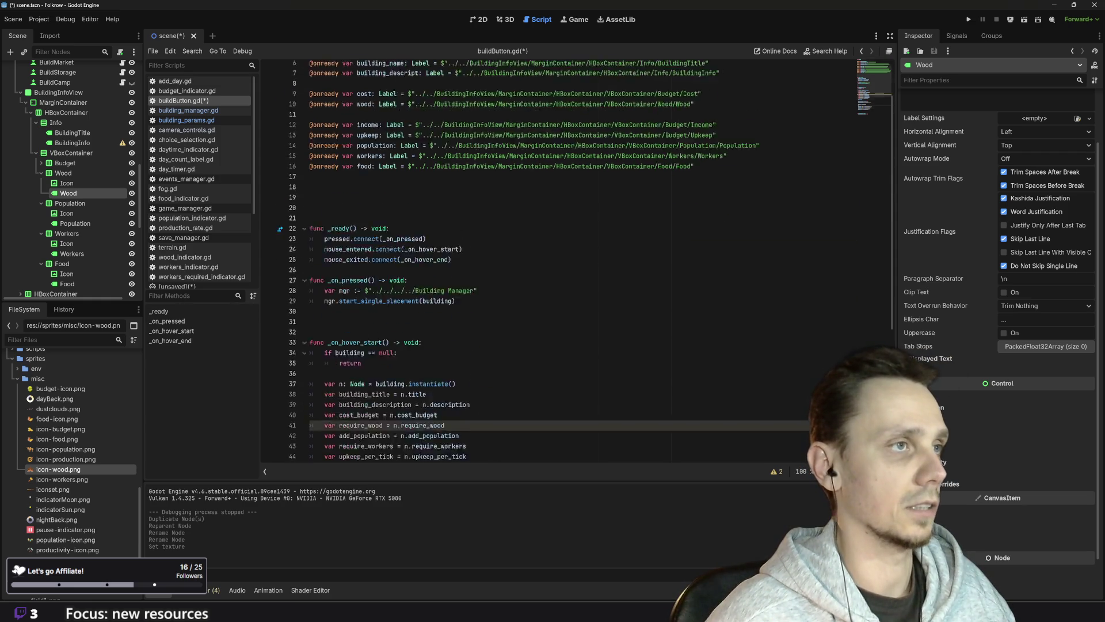
pyautogui.scroll(-8, 576, 259)
pyautogui.write('.text')
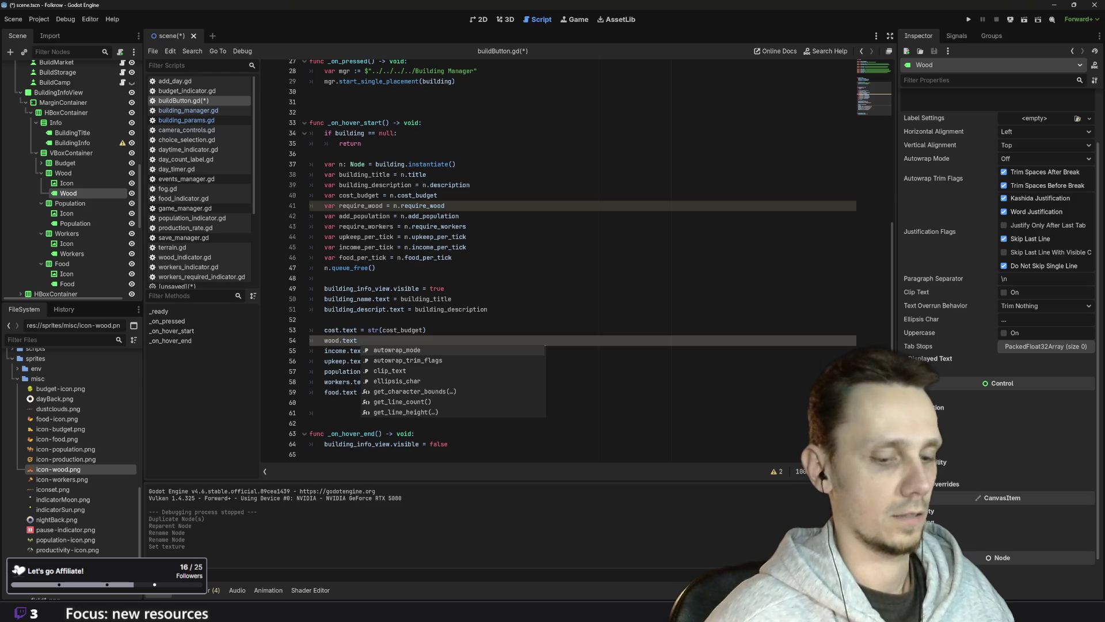
pyautogui.write(' = ')
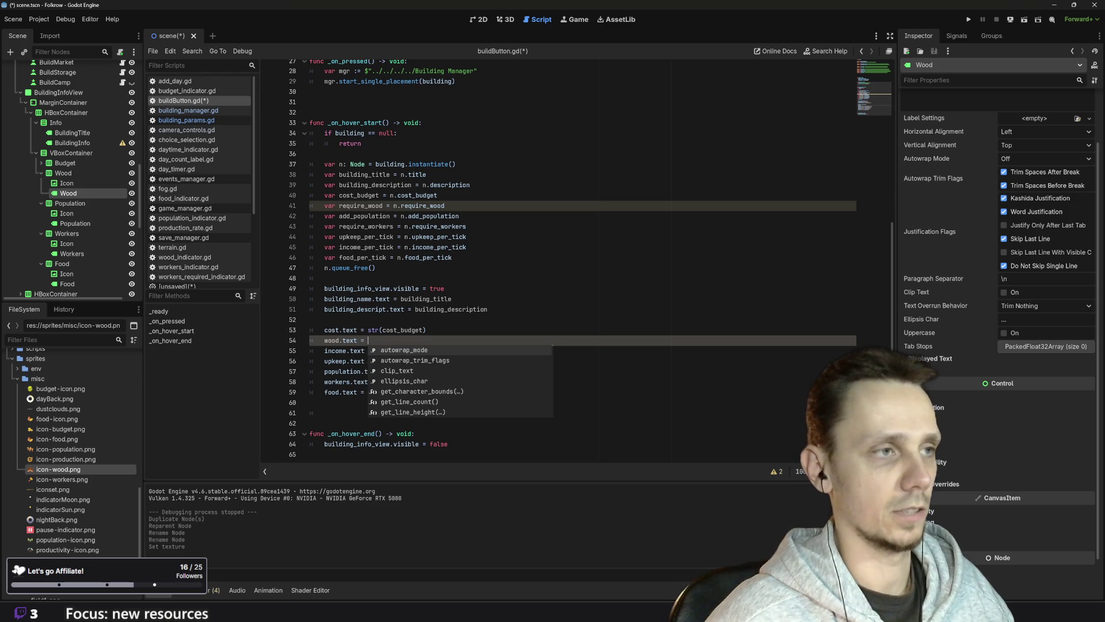
pyautogui.write('str(')
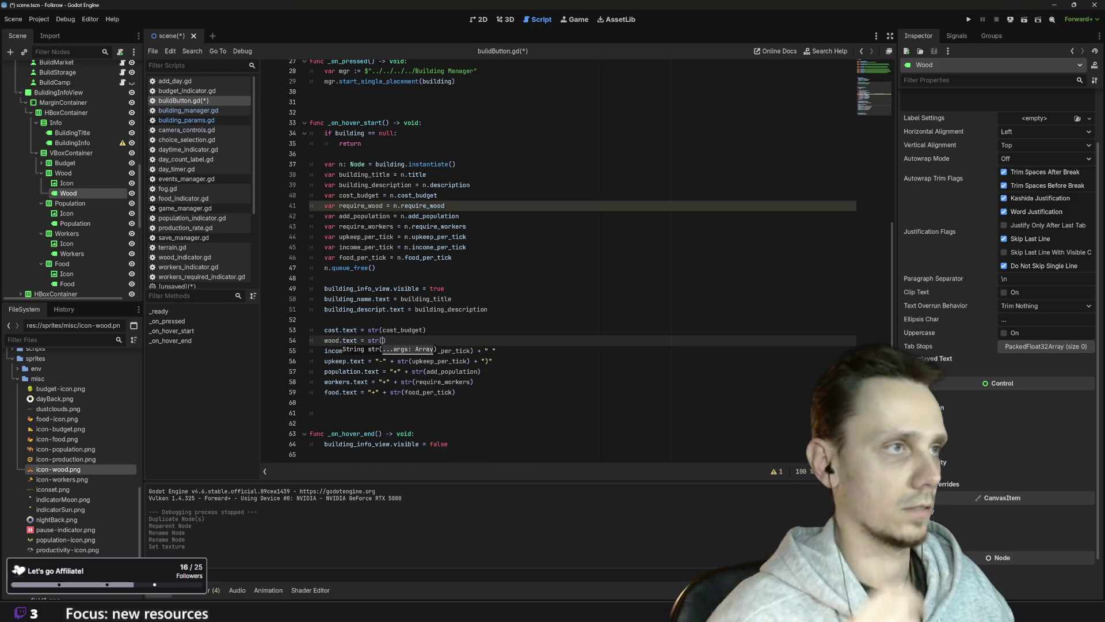
pyautogui.write('req')
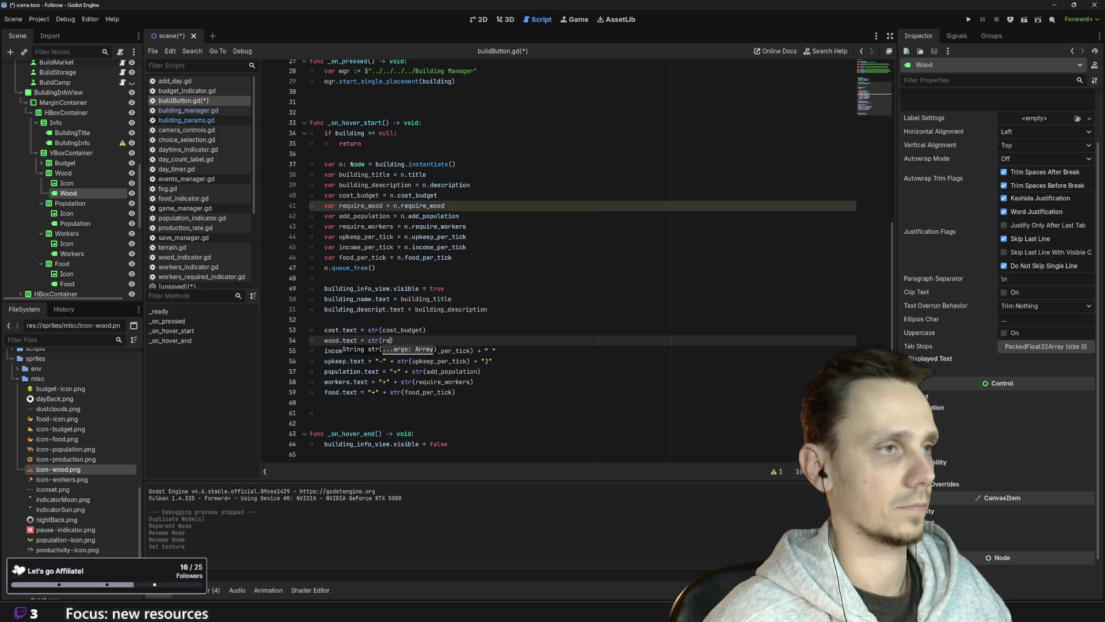
pyautogui.press('Return')
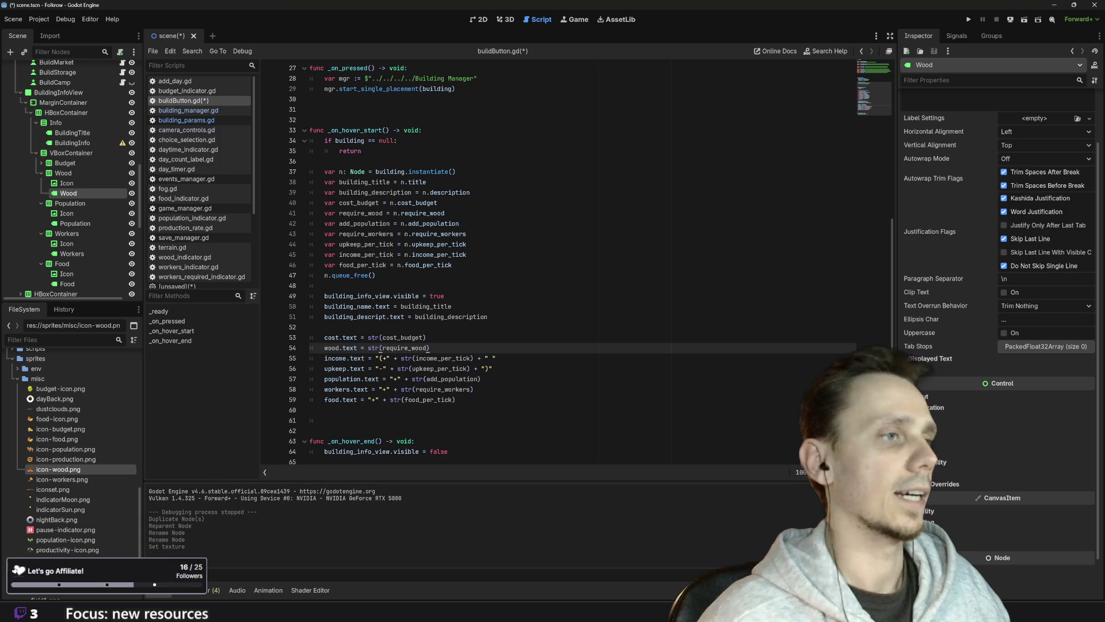
pyautogui.hotkey('ctrl', 's')
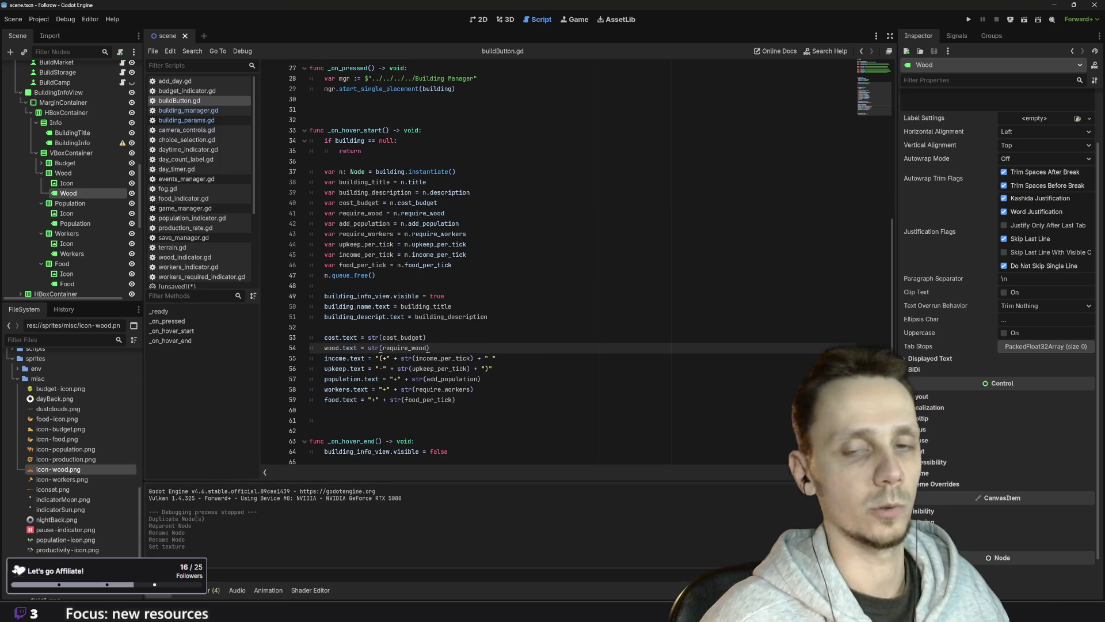
# - Run the project, hover the build buttons to check the info cards, then stop and return to 2D
pyautogui.click(964, 19)
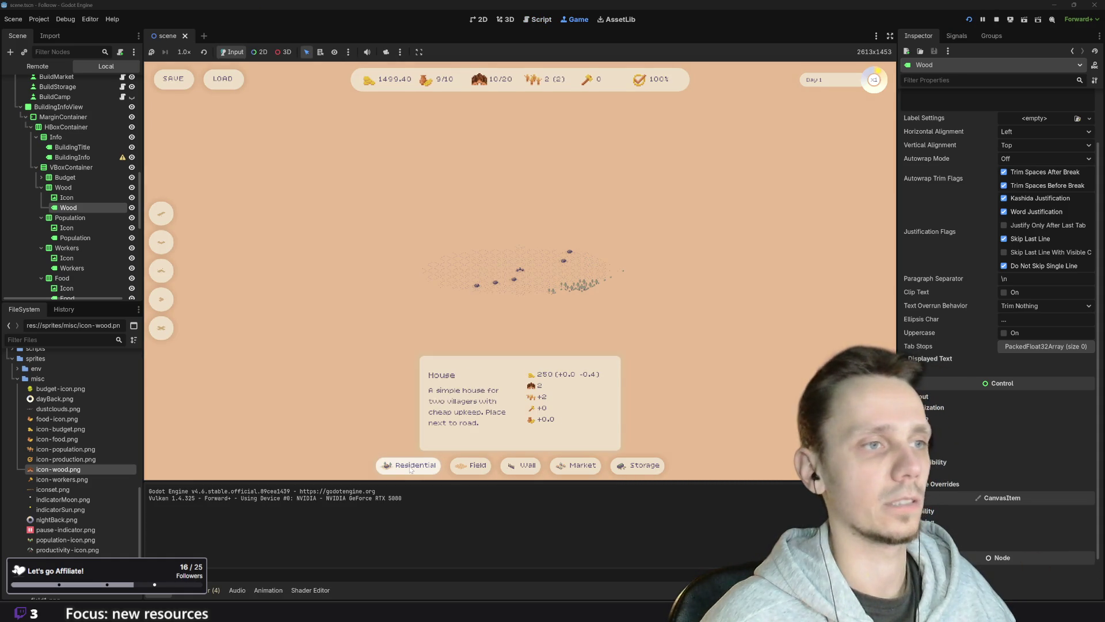
pyautogui.moveTo(637, 473)
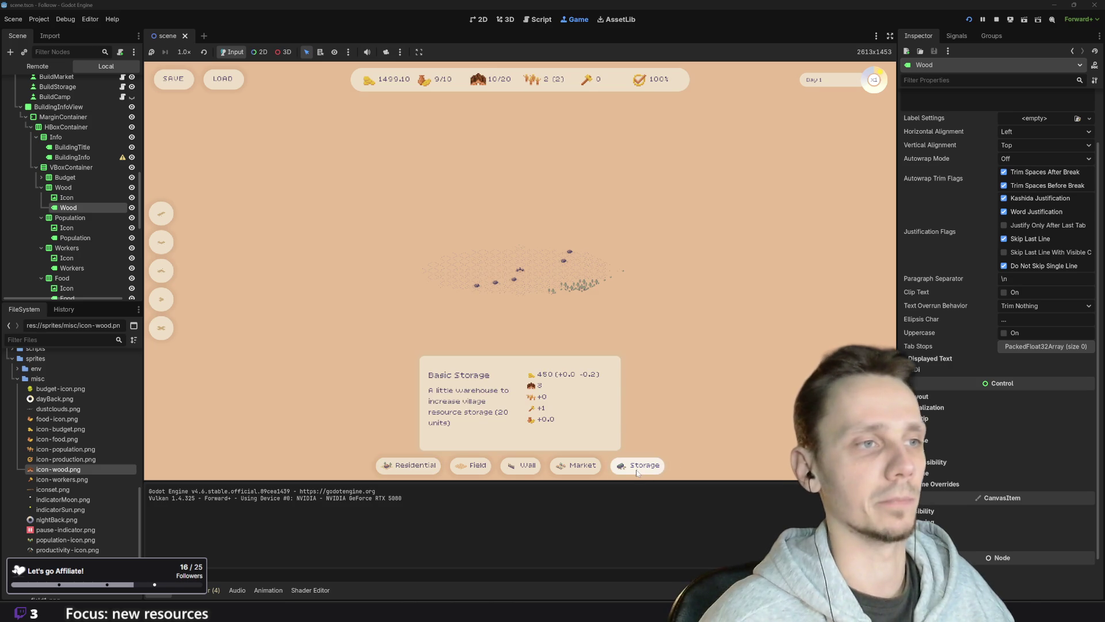
pyautogui.moveTo(574, 469)
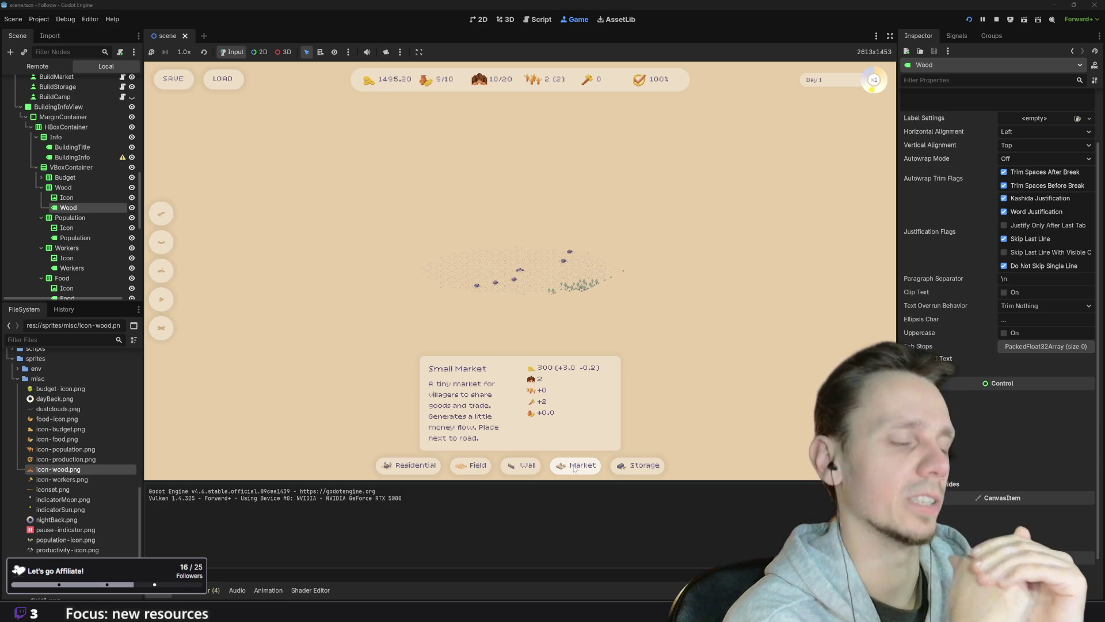
pyautogui.click(996, 20)
pyautogui.hotkey('shift', 'Left')
pyautogui.hotkey('shift', 'Left')
pyautogui.hotkey('shift', 'Left')
pyautogui.click(481, 22)
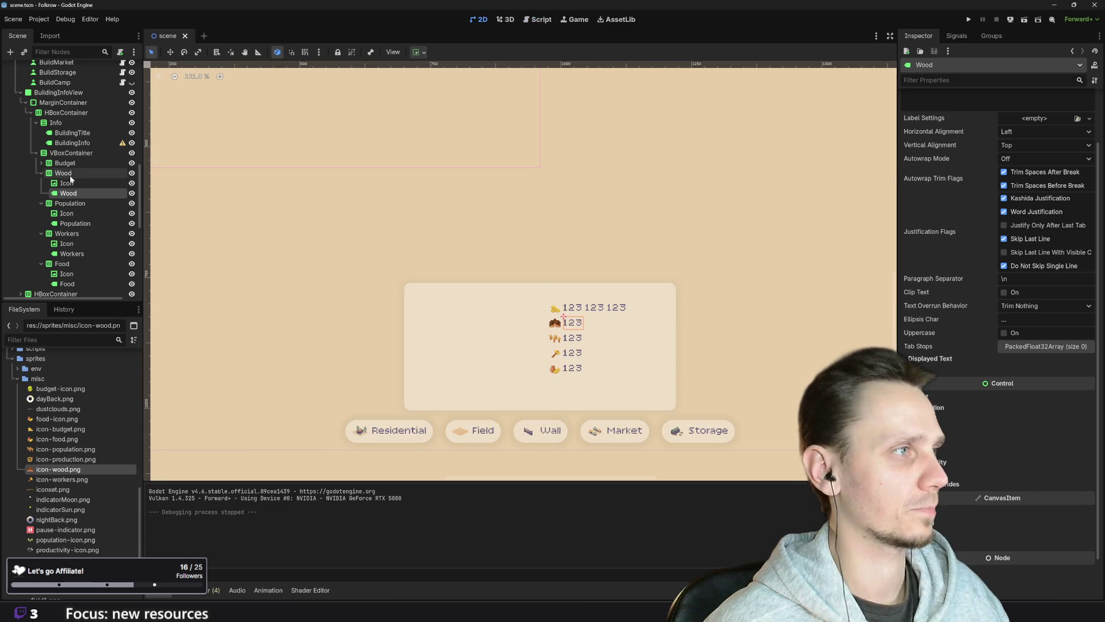
# - Collapse the Wood row and move it below Food in the VBoxContainer
pyautogui.click(38, 172)
pyautogui.click(40, 173)
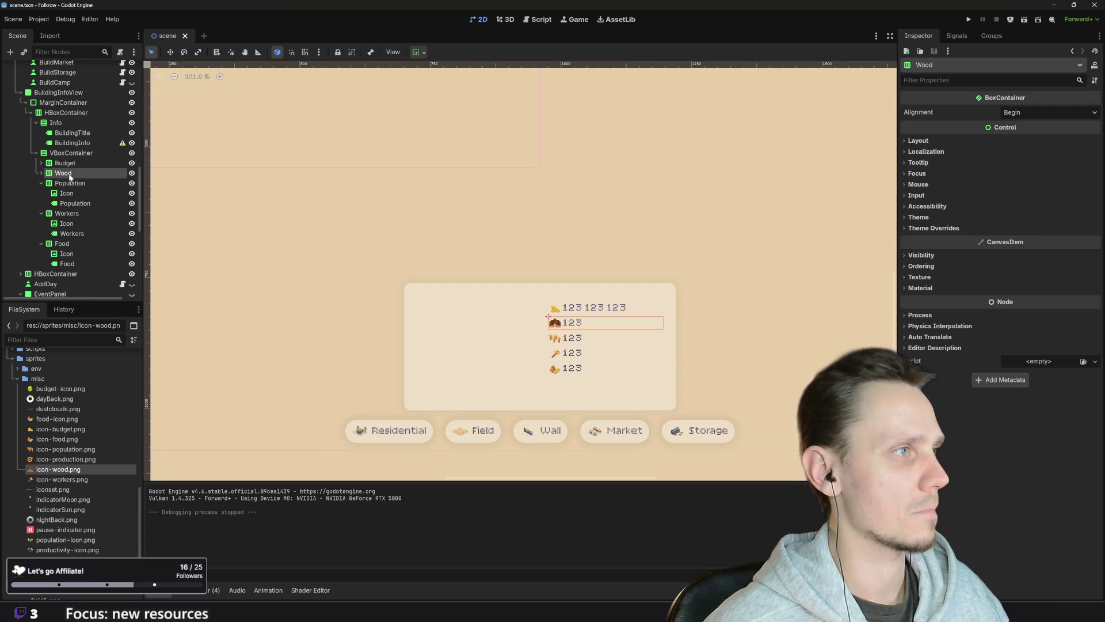
pyautogui.moveTo(63, 173)
pyautogui.mouseDown()
pyautogui.moveTo(58, 266)
pyautogui.moveTo(45, 276)
pyautogui.moveTo(50, 248)
pyautogui.mouseUp()
pyautogui.click(43, 244)
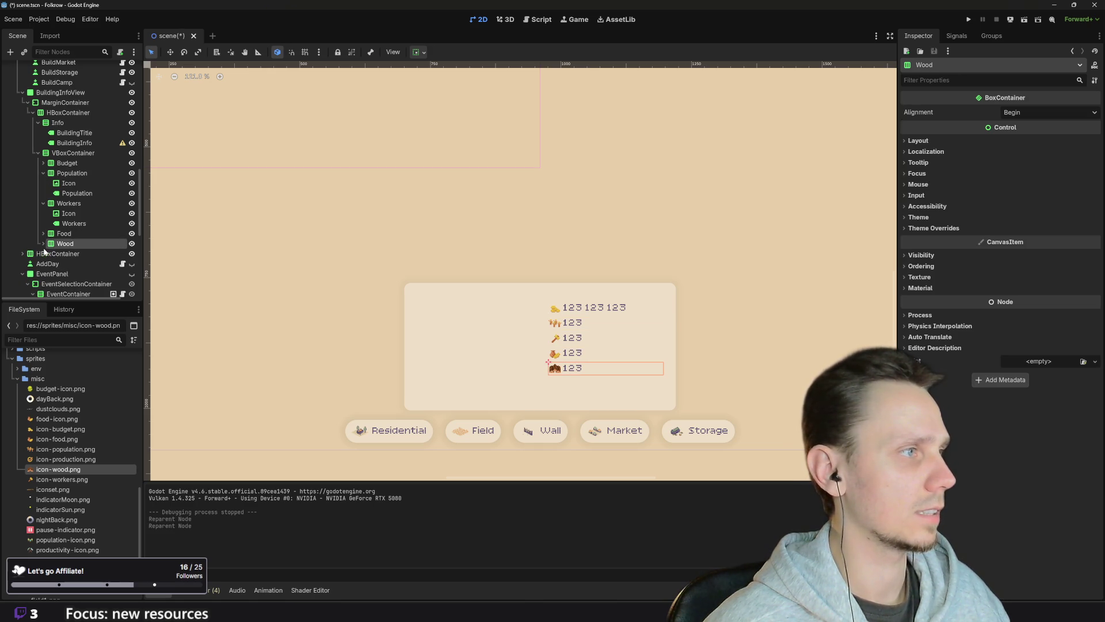
# - Run the game, hover several build buttons to check the new order, then stop with F8
pyautogui.click(969, 19)
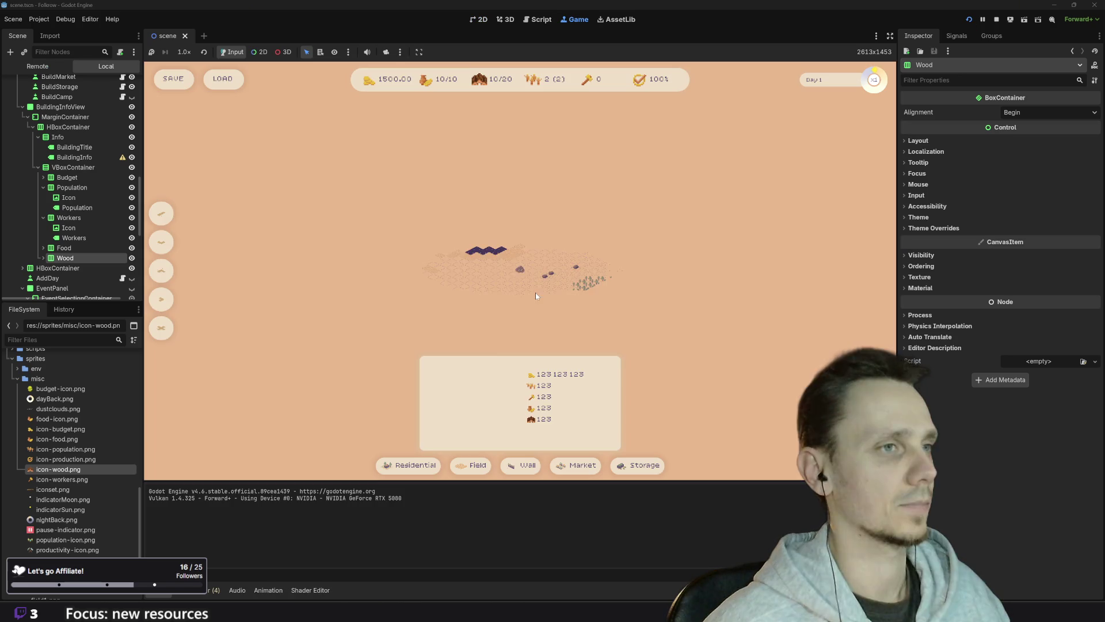
pyautogui.moveTo(580, 465)
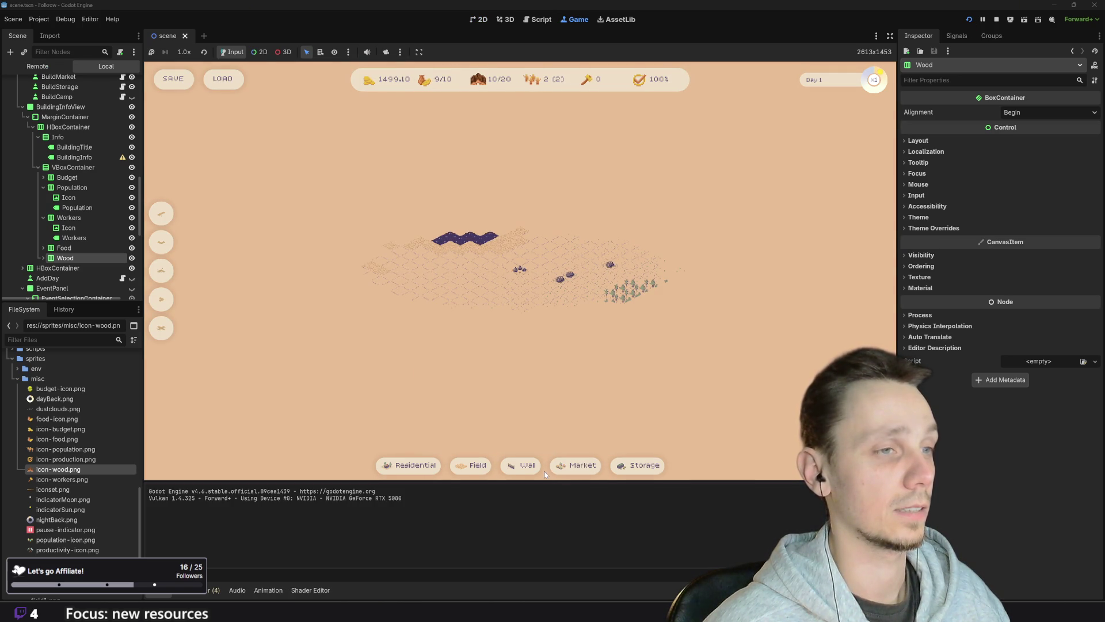
pyautogui.moveTo(524, 473)
pyautogui.moveTo(436, 469)
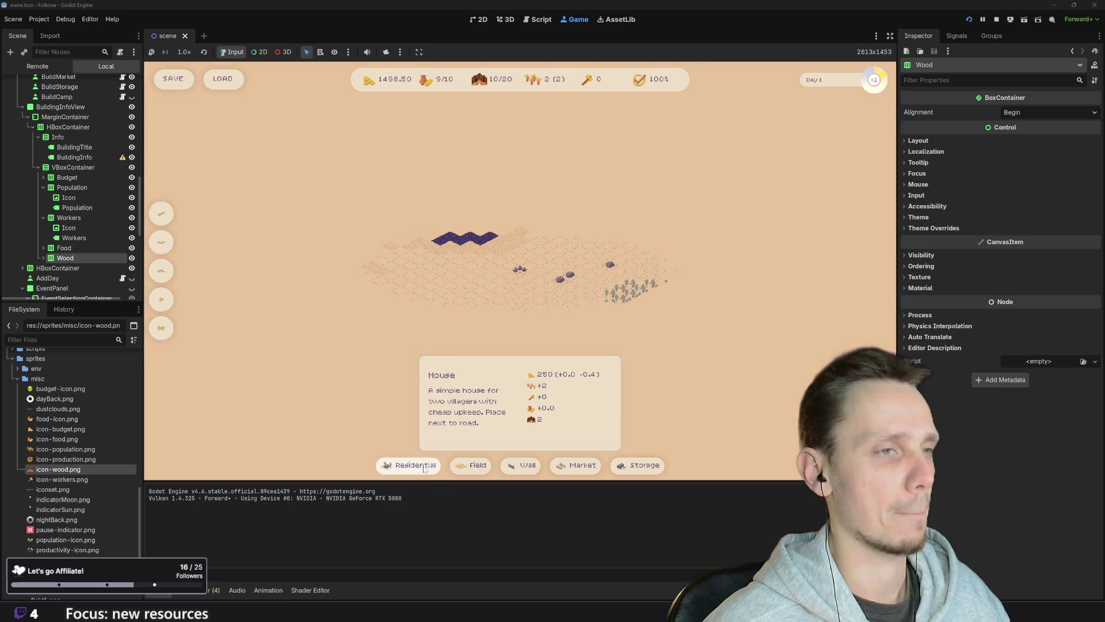
pyautogui.press('F8')
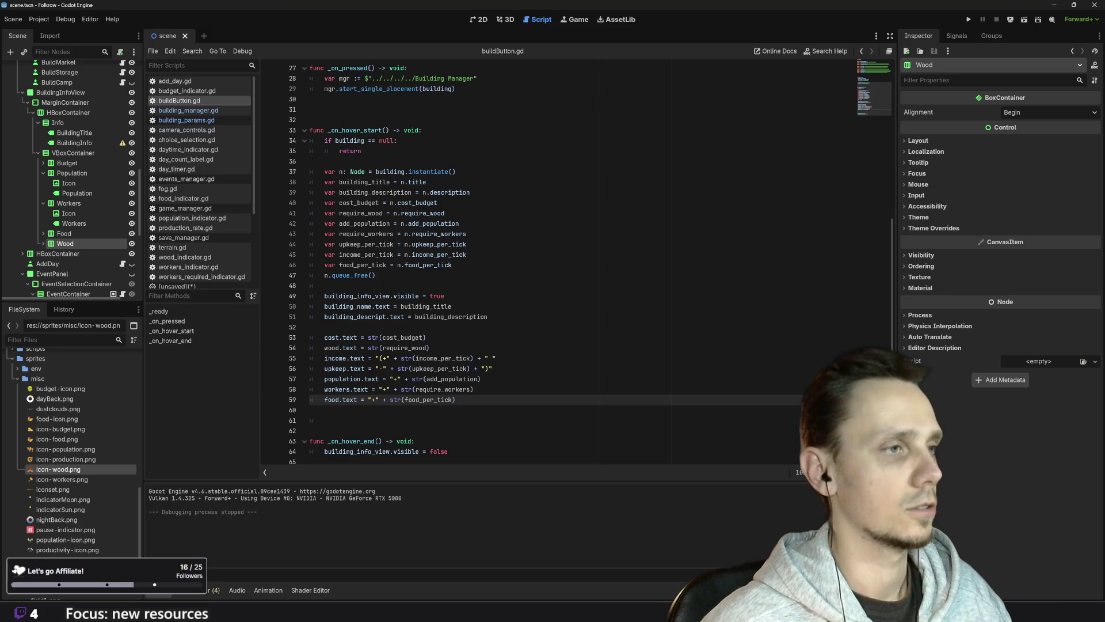
# - Move the 'wood.text = str(require_wood)' line to just after the food.text line
pyautogui.moveTo(430, 348); pyautogui.dragTo(324, 348)
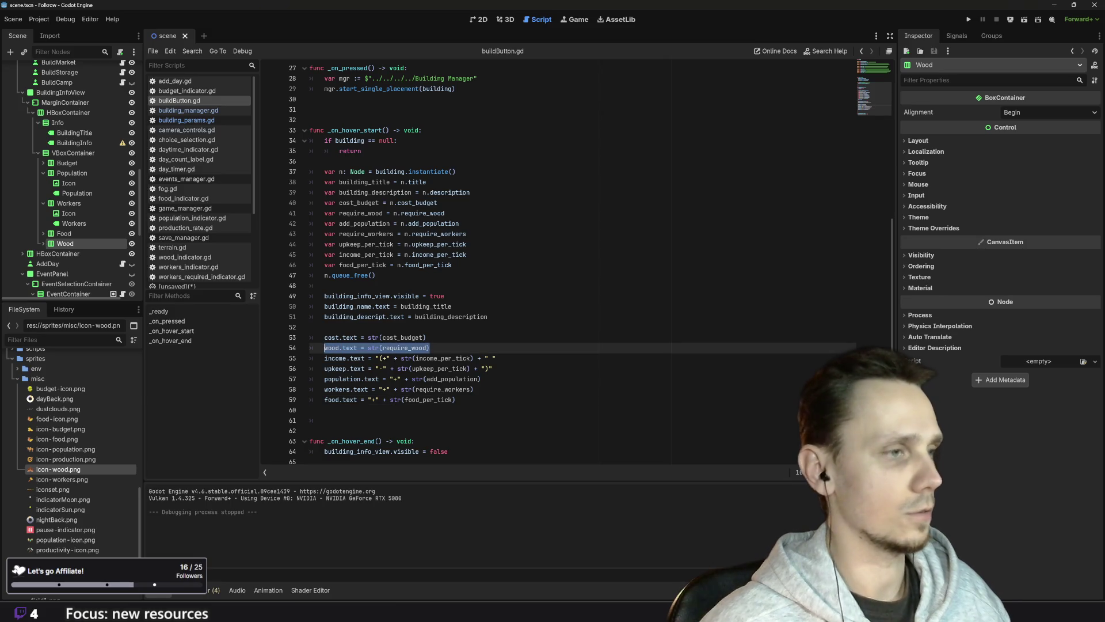
pyautogui.press('BackSpace')
pyautogui.press('BackSpace')
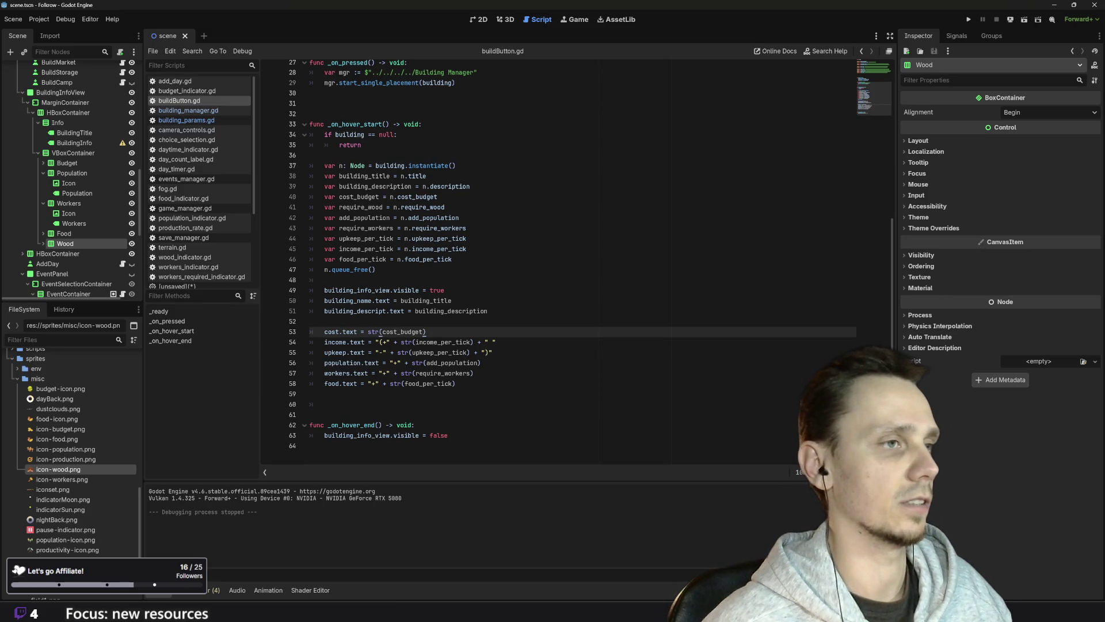
pyautogui.click(474, 382)
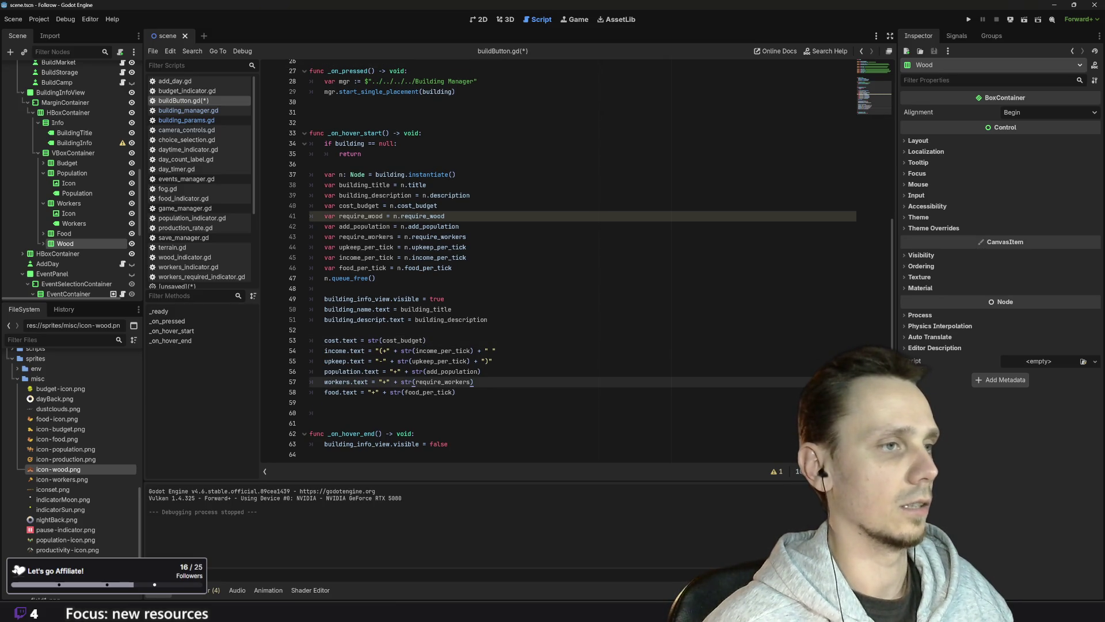
pyautogui.press('Down')
pyautogui.press('Return')
pyautogui.write('wood.text = str(require_wood)')
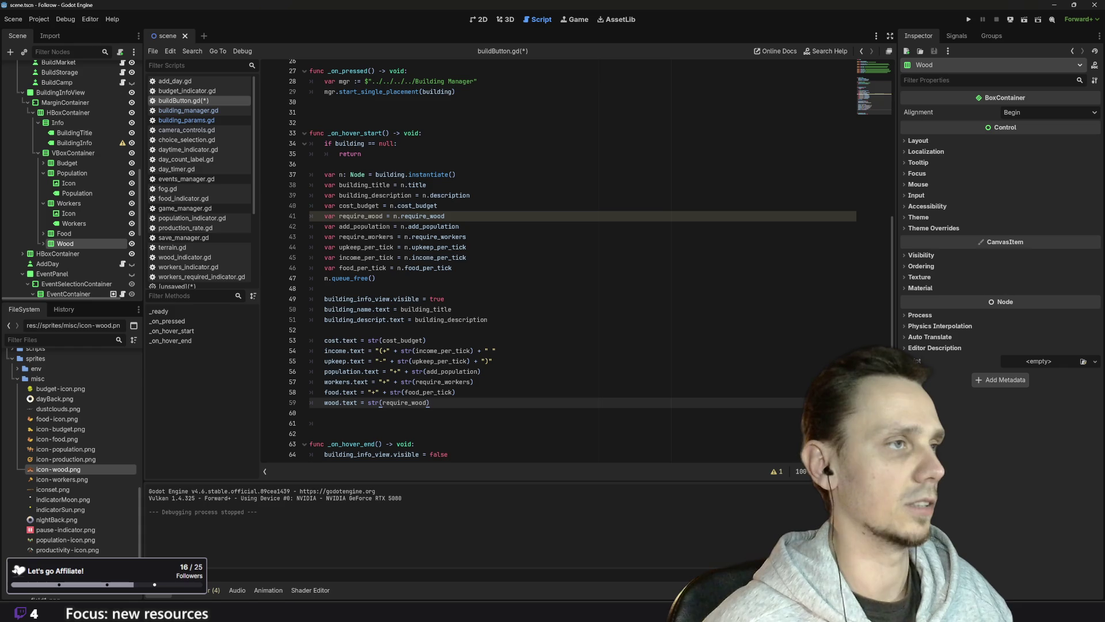
# - Move 'var require_wood' below food_per_tick and fix its indentation
pyautogui.tripleClick(380, 224)
pyautogui.hotkey('ctrl', 'c')
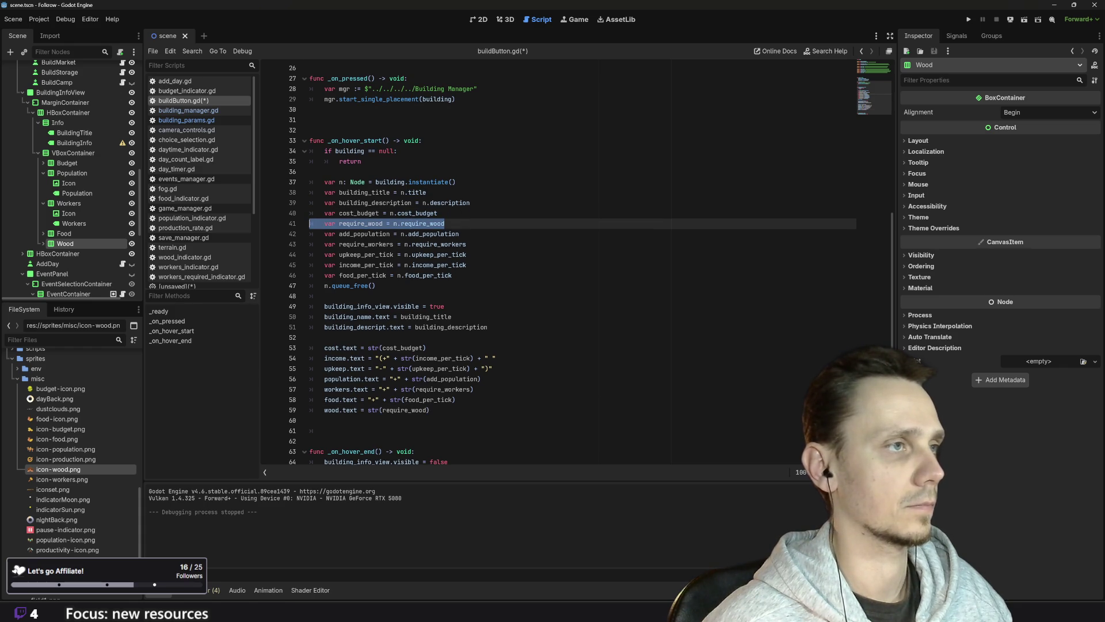
pyautogui.press('BackSpace')
pyautogui.press('BackSpace')
pyautogui.click(454, 264)
pyautogui.press('Return')
pyautogui.hotkey('ctrl', 'v')
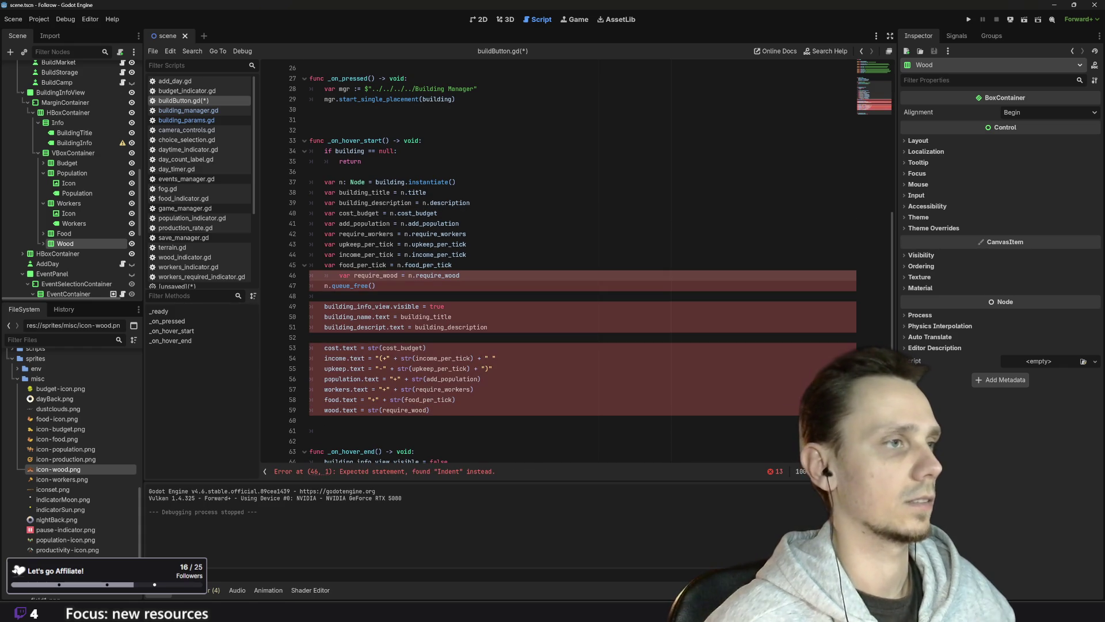
pyautogui.press('BackSpace')
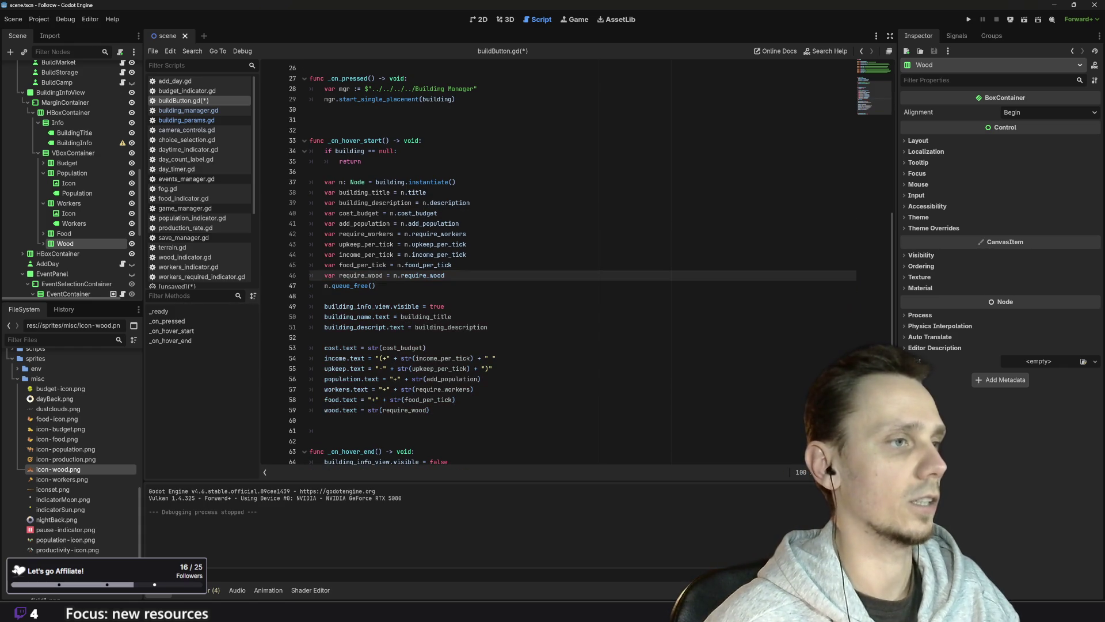
# - Prepend "-" + to the str(require_wood) call on the wood label line
pyautogui.click(430, 410)
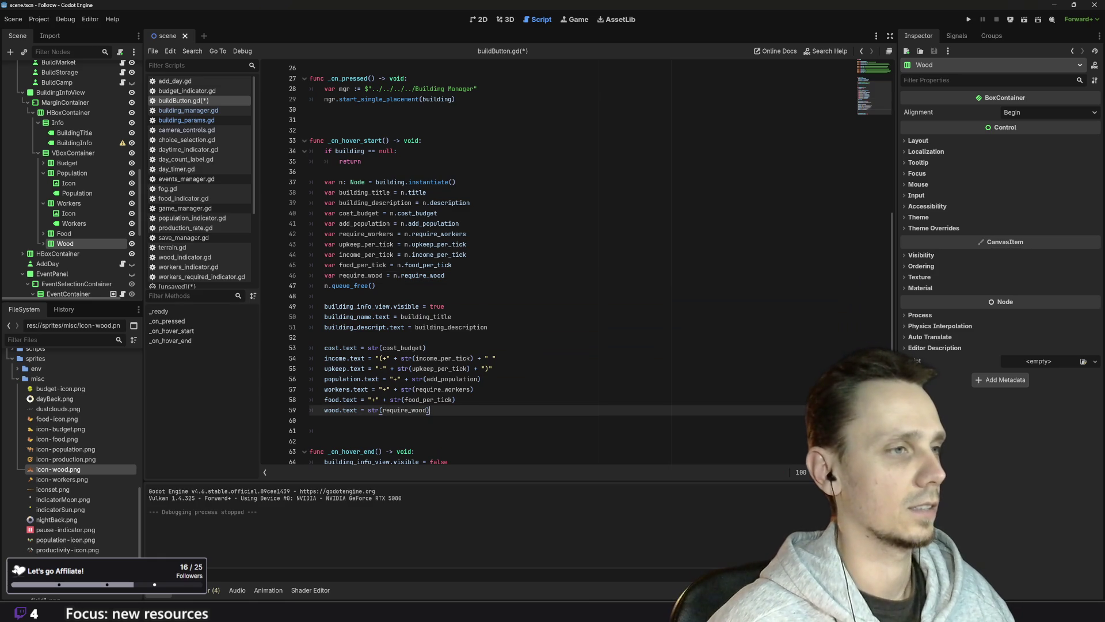
pyautogui.scroll(-1, 575, 259)
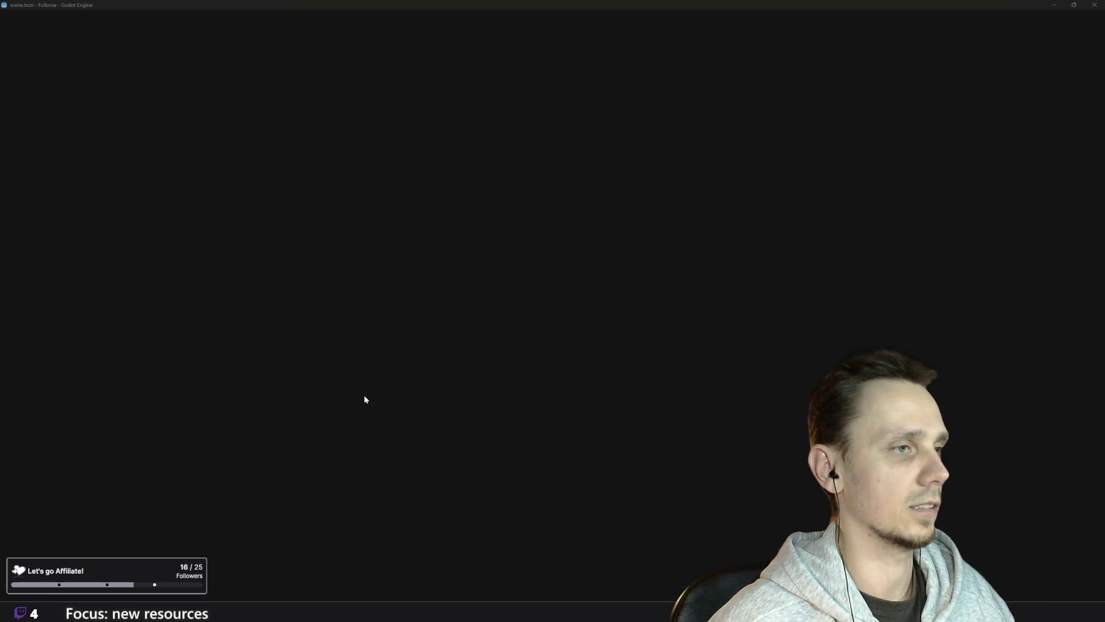
pyautogui.write('"')
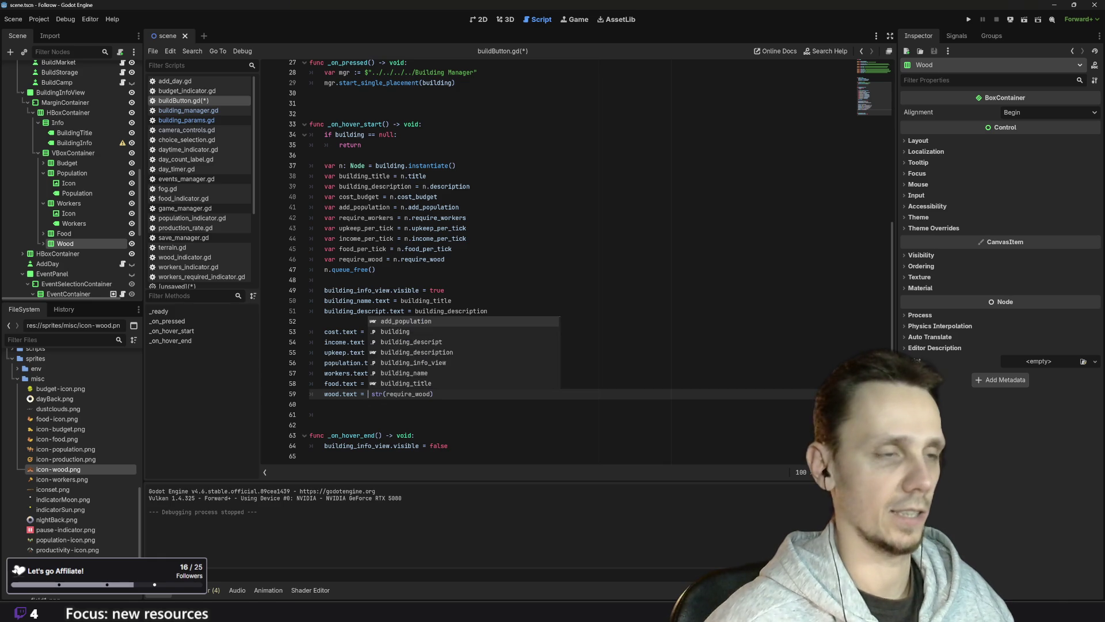
pyautogui.write('-"')
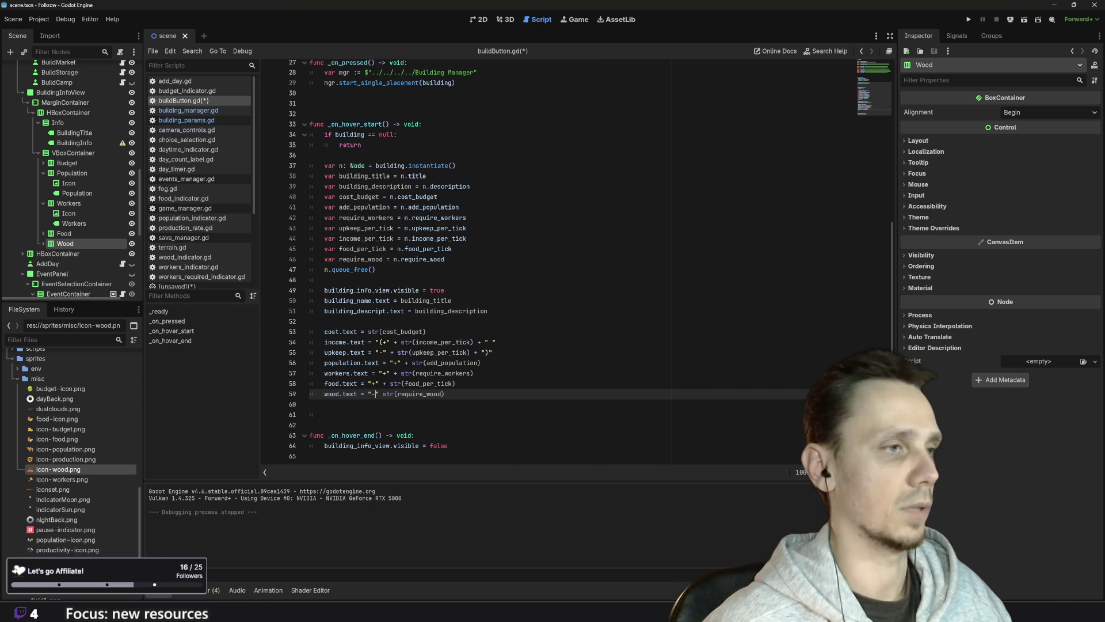
pyautogui.write(' +')
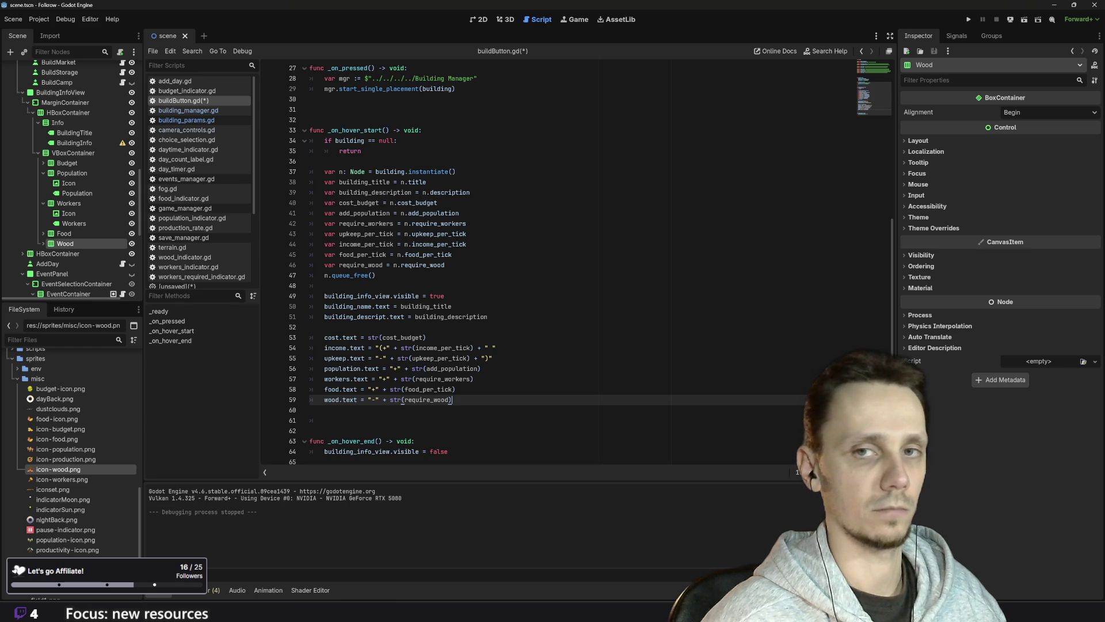
# - Test the minus-sign change, then hide BuildingInfoView and relaunch the game with F5
pyautogui.click(969, 20)
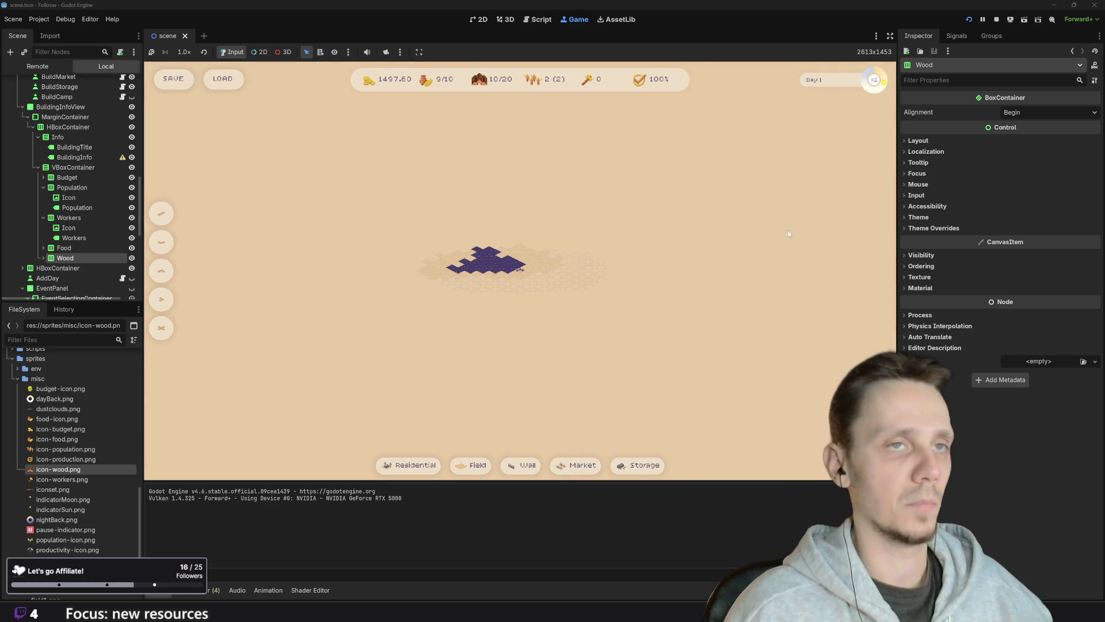
pyautogui.click(995, 20)
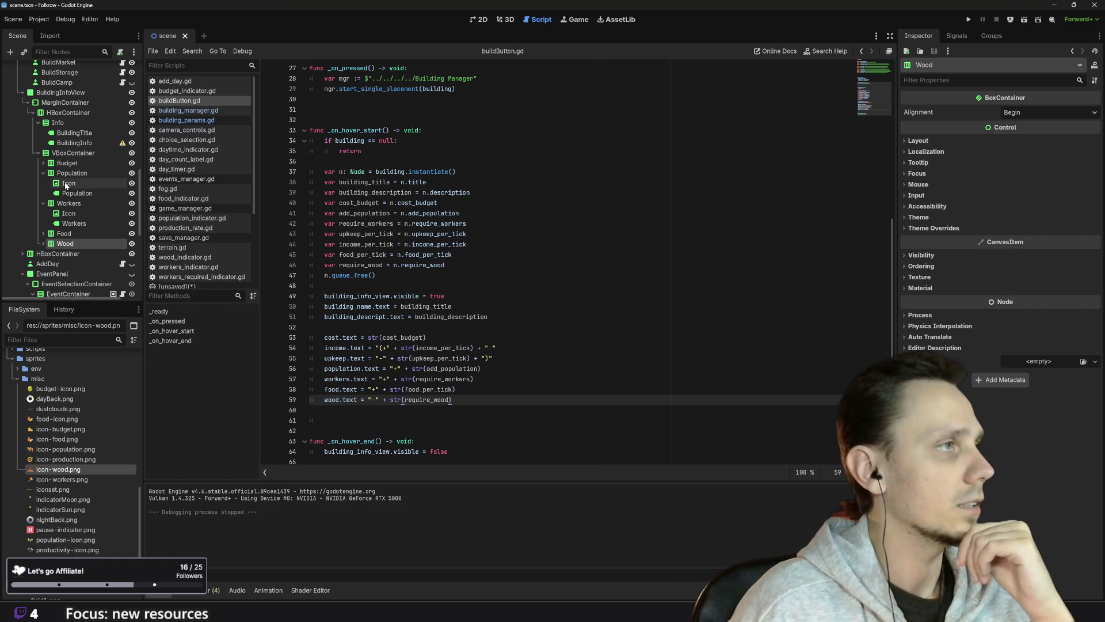
pyautogui.scroll(3, 92, 172)
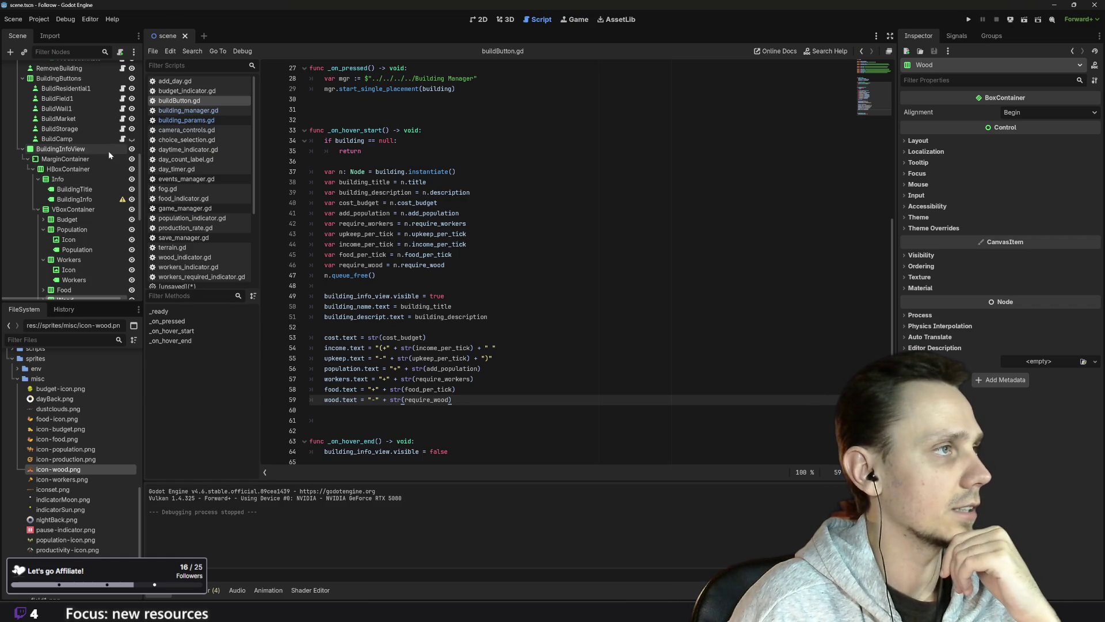
pyautogui.click(131, 149)
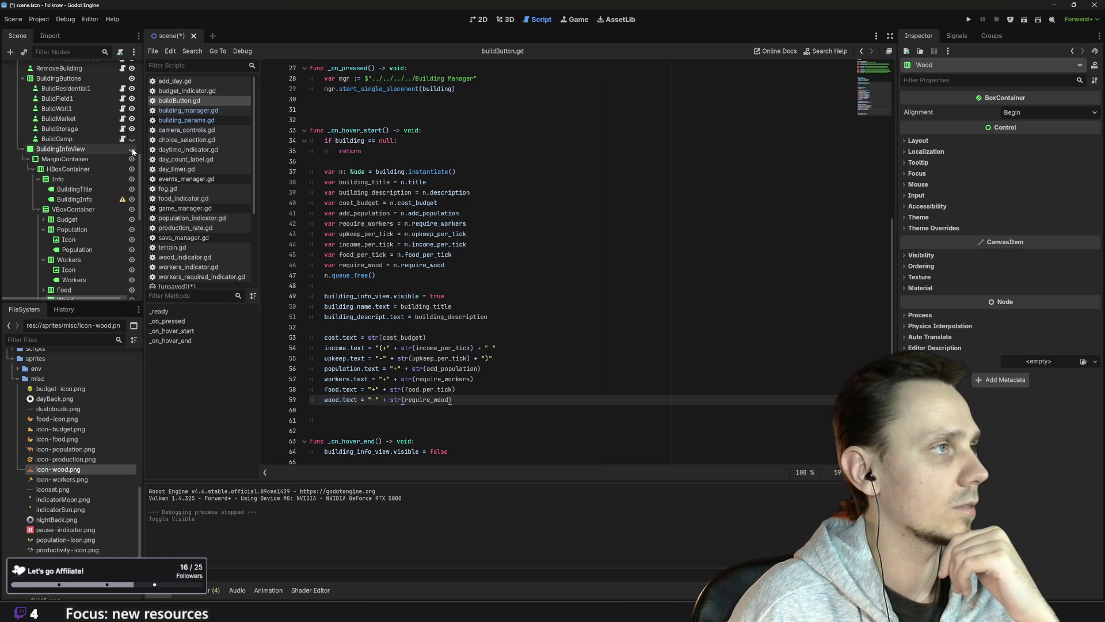
pyautogui.press('F5')
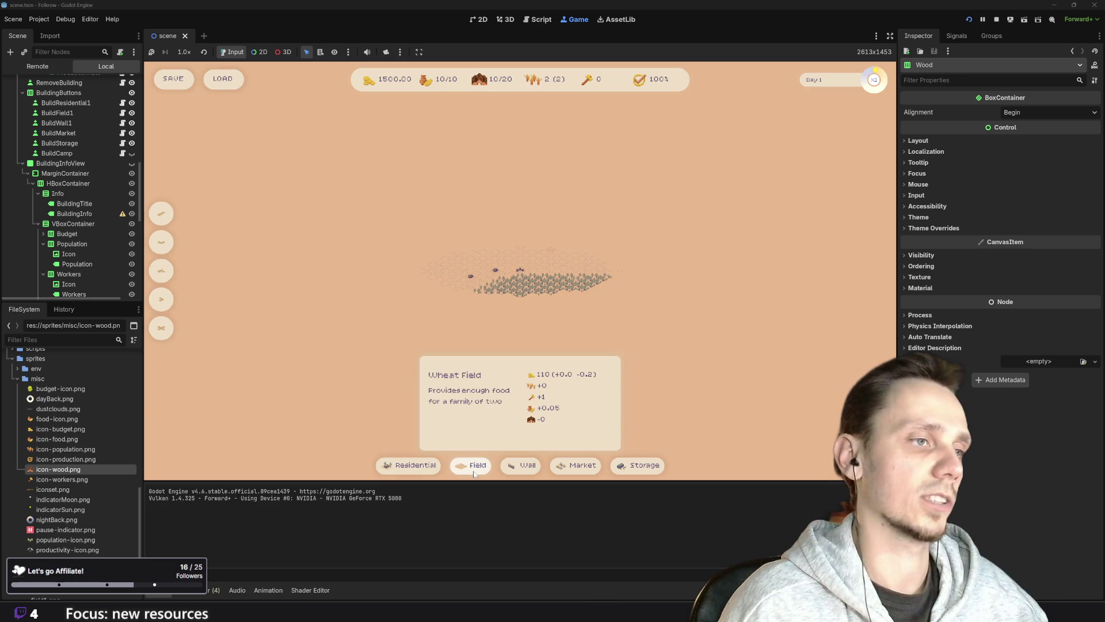
pyautogui.moveTo(567, 464)
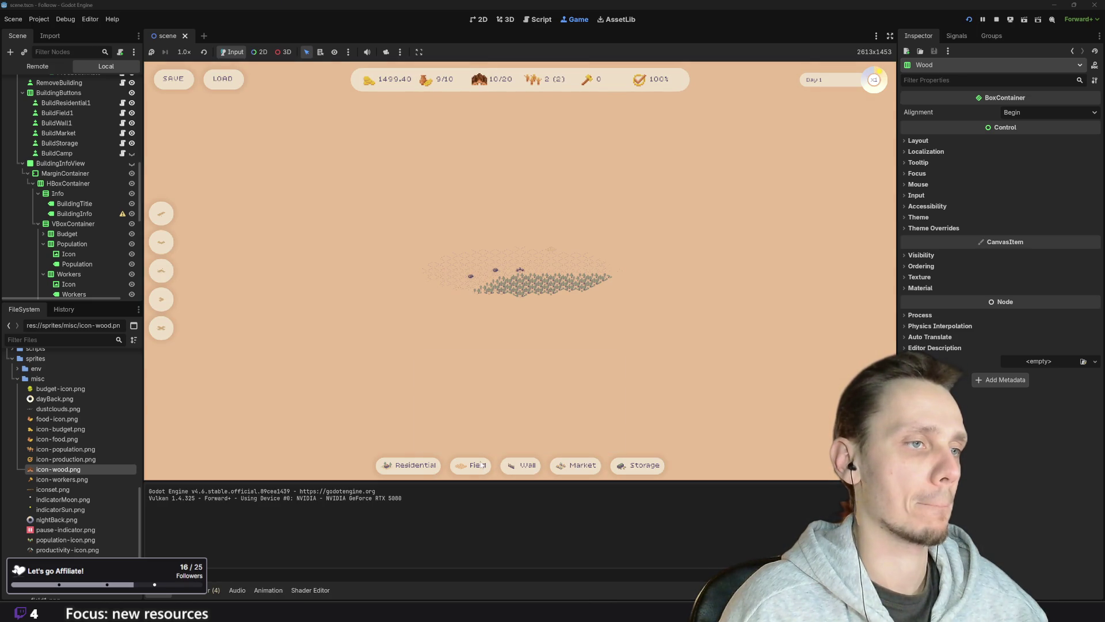
pyautogui.moveTo(408, 467)
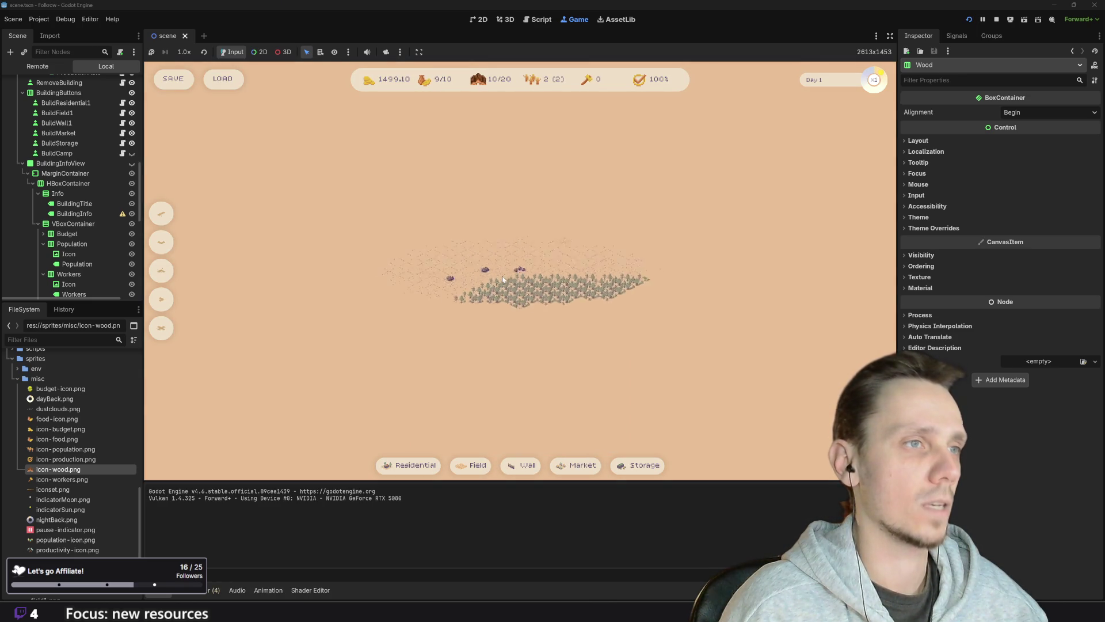
pyautogui.scroll(5, 556, 311)
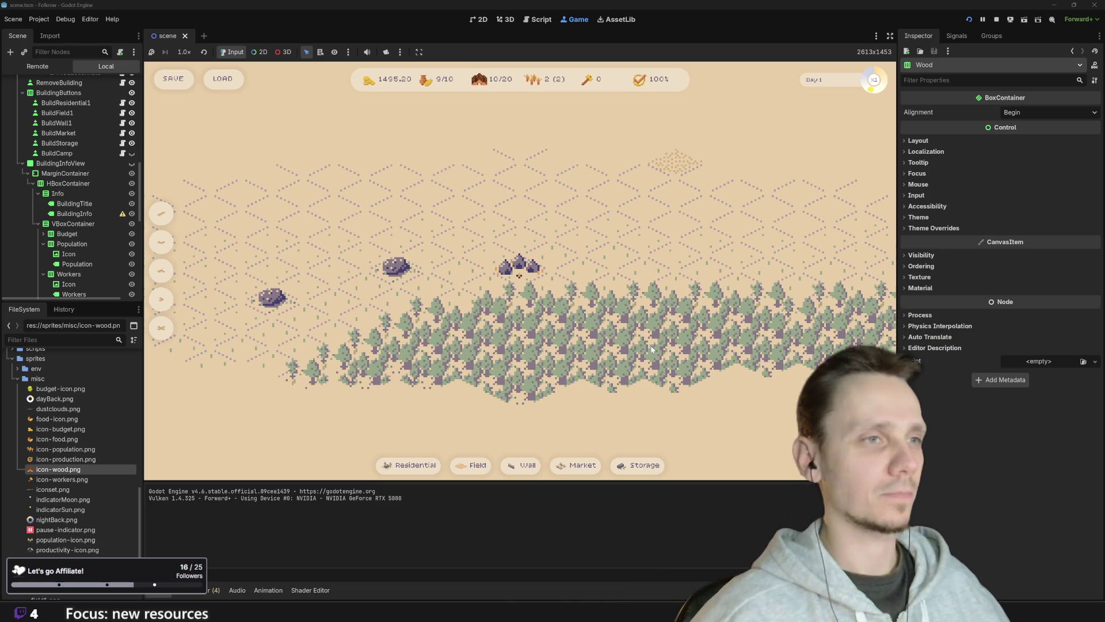
pyautogui.scroll(-3, 558, 340)
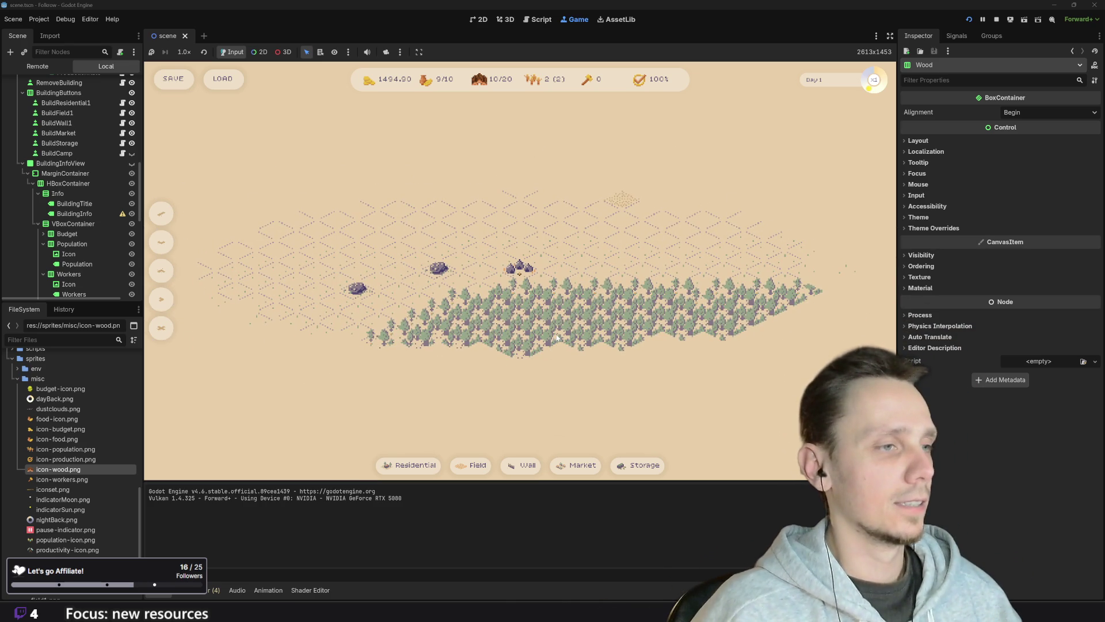
pyautogui.scroll(-3, 557, 336)
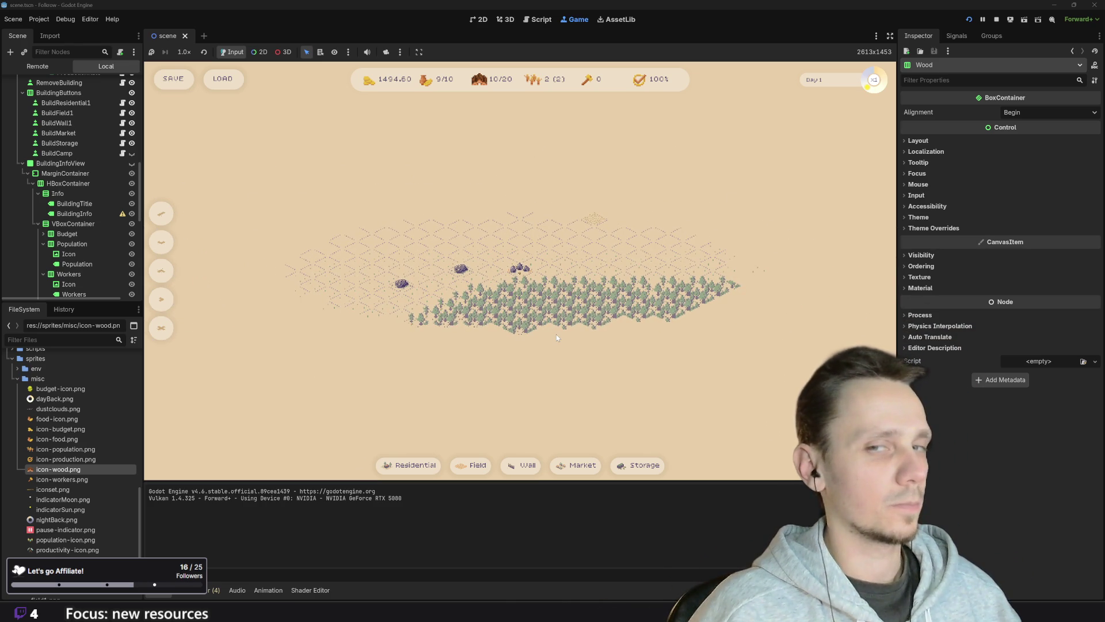
pyautogui.scroll(-2, 556, 334)
pyautogui.scroll(1, 596, 313)
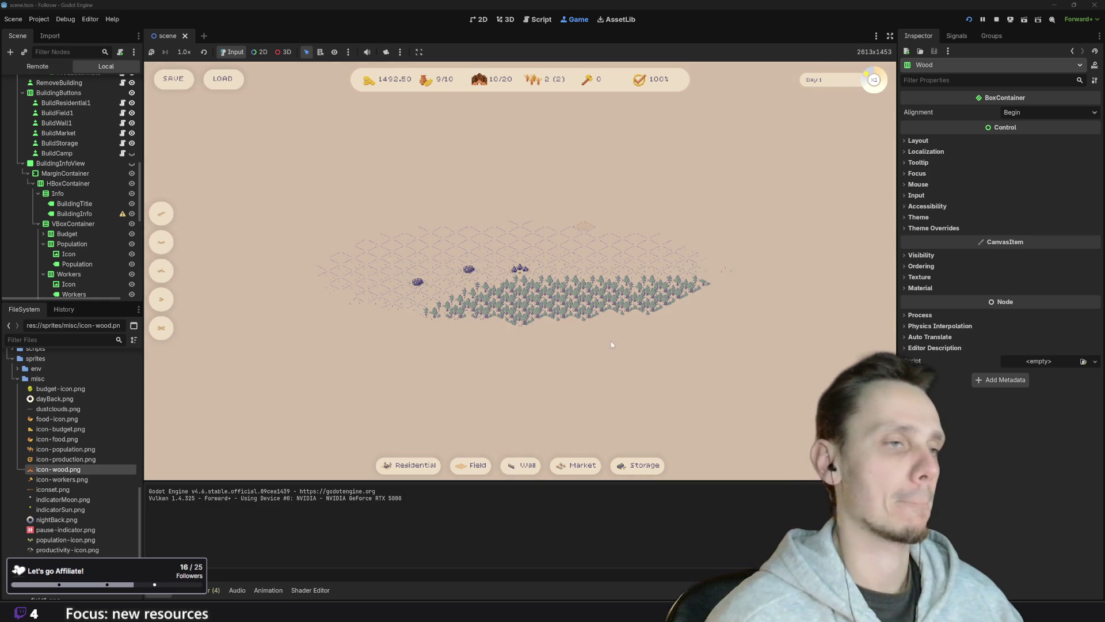
# - Drag issue FOL-51 (Stone cutter / Tree cutter) from Todo to In Progress on the Linear board
pyautogui.moveTo(495, 610)
pyautogui.click(489, 556)
pyautogui.click(49, 8)
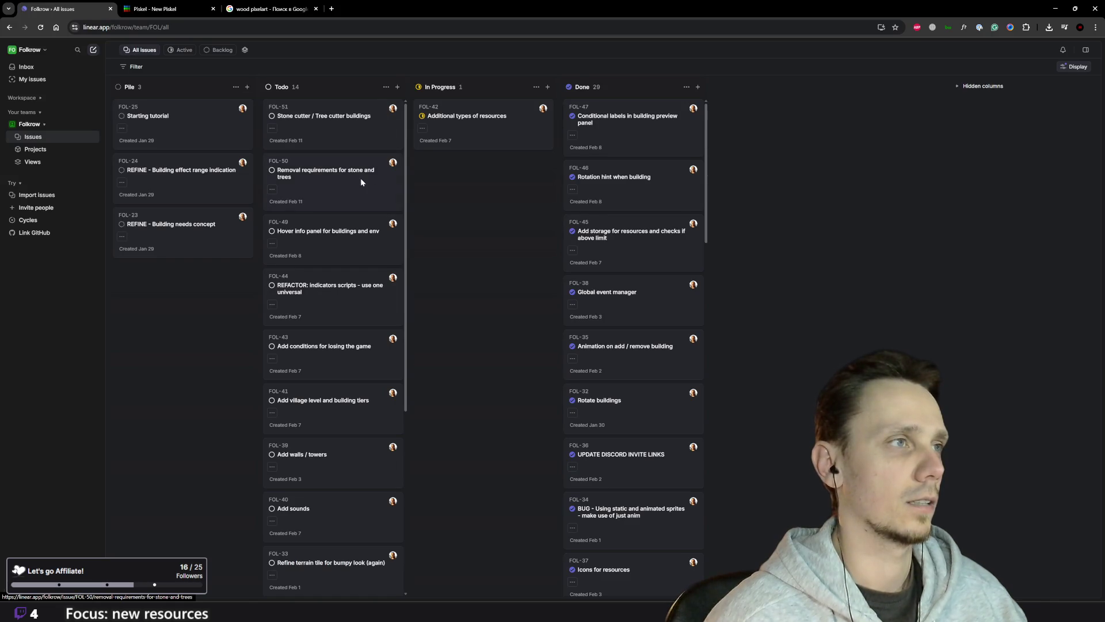
pyautogui.moveTo(348, 119); pyautogui.dragTo(489, 223)
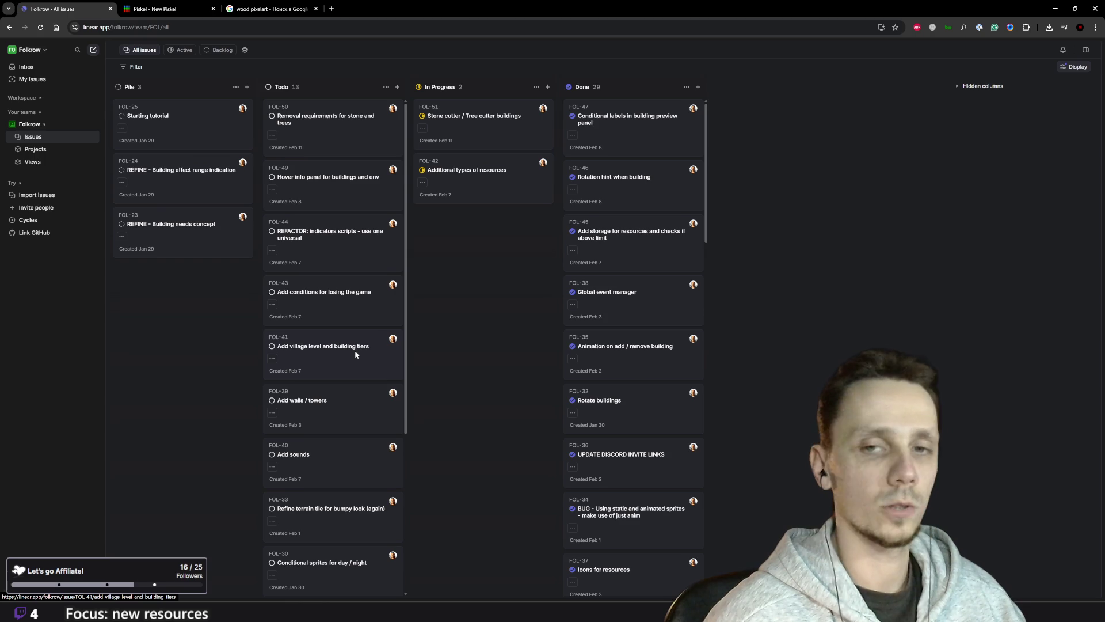
pyautogui.scroll(-5, 355, 351)
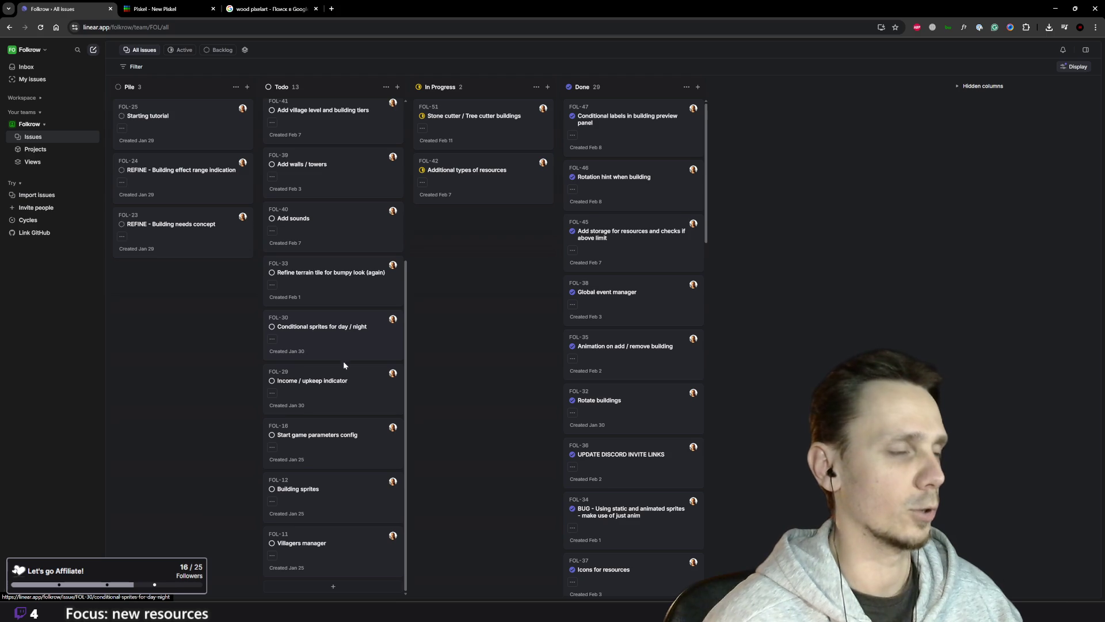
pyautogui.scroll(5, 357, 410)
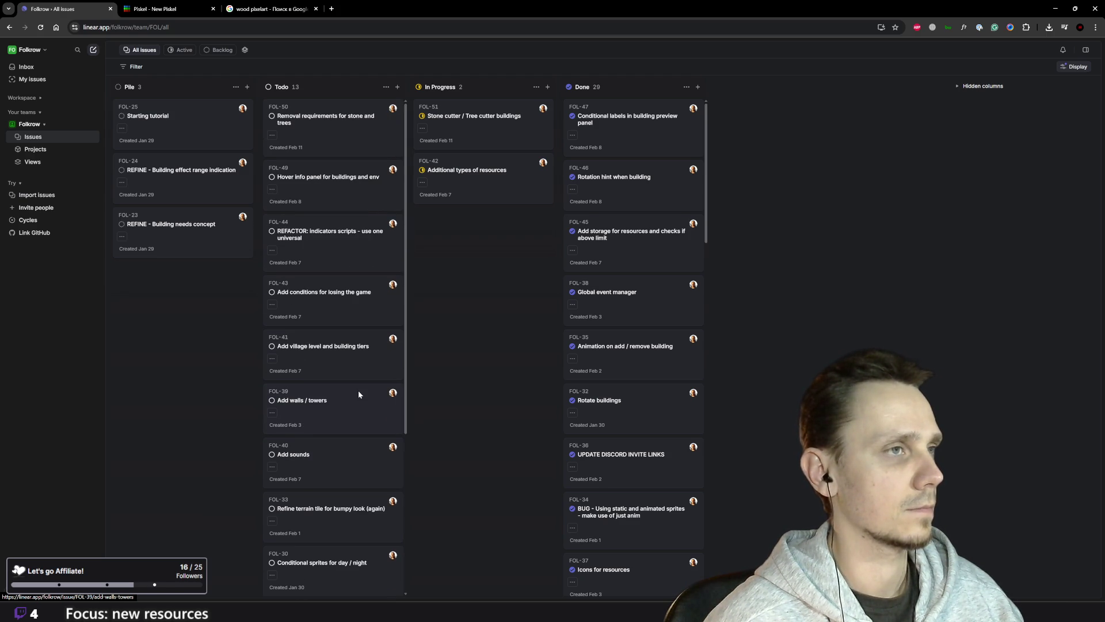
pyautogui.hotkey('alt', 'Tab')
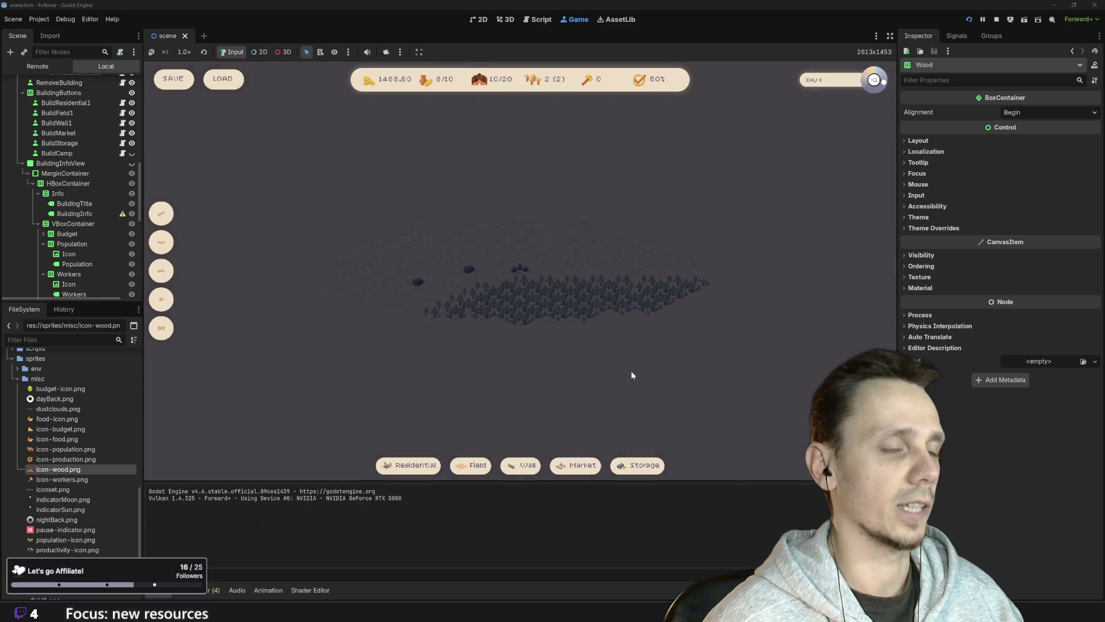
# - Look over the forest on the game map, then stop the running project
pyautogui.scroll(3, 574, 354)
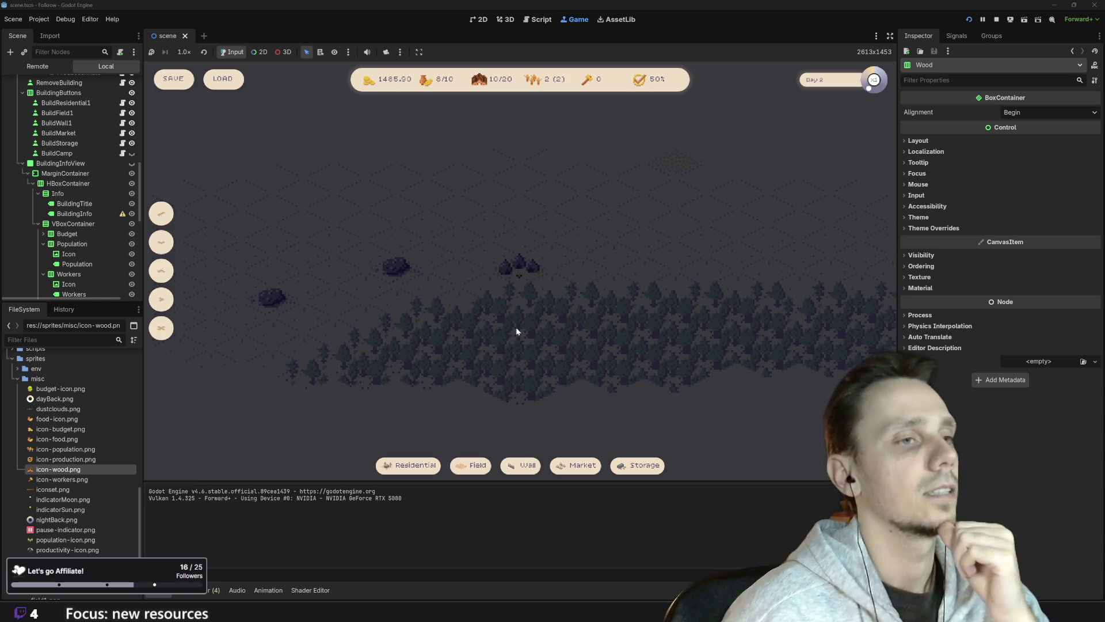
pyautogui.moveTo(575, 304)
pyautogui.mouseDown()
pyautogui.moveTo(541, 372)
pyautogui.moveTo(537, 348)
pyautogui.mouseUp()
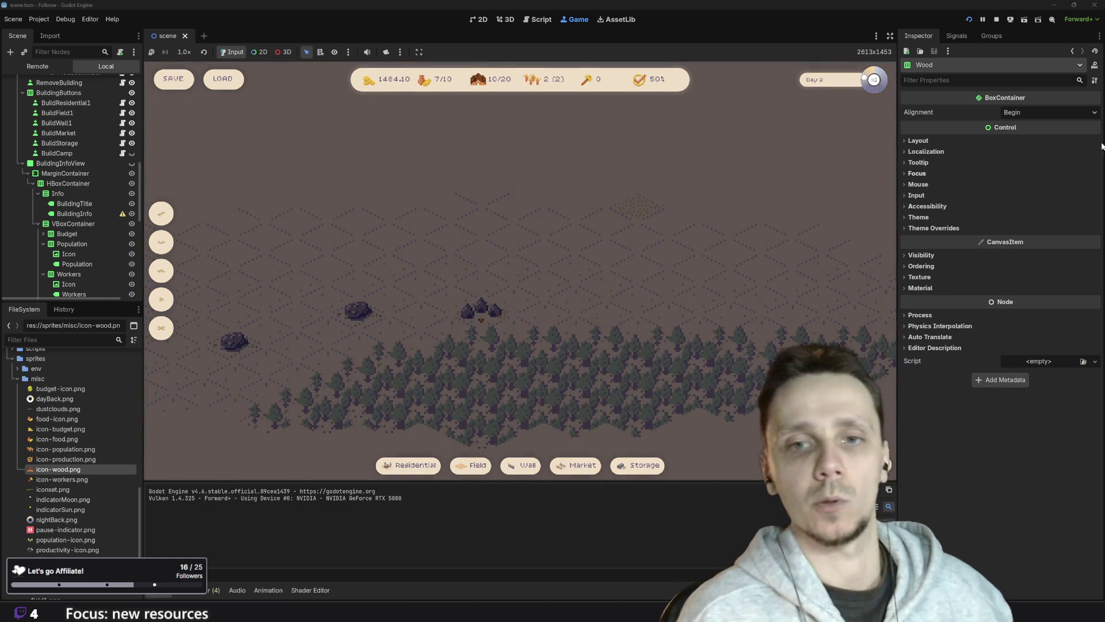
pyautogui.moveTo(620, 319); pyautogui.dragTo(671, 332)
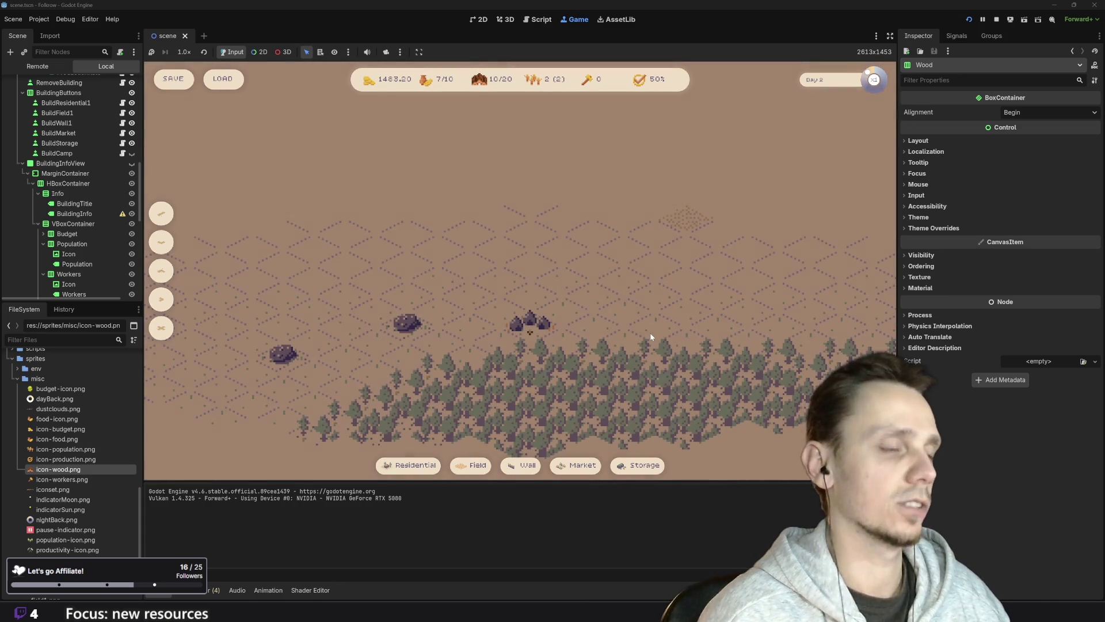
pyautogui.scroll(-3, 651, 337)
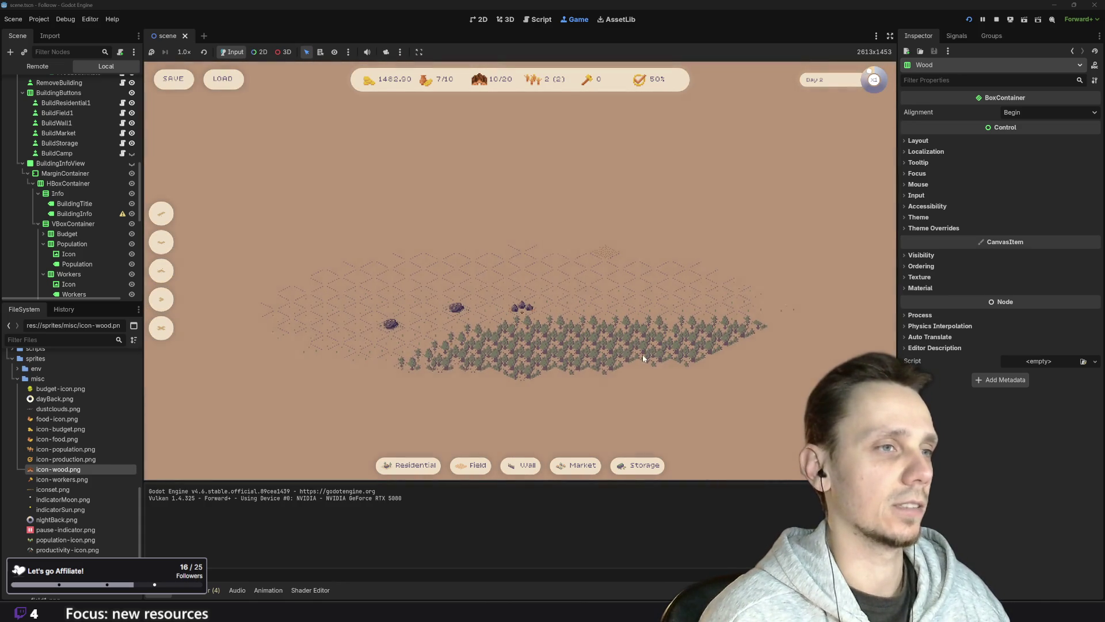
pyautogui.scroll(3, 583, 372)
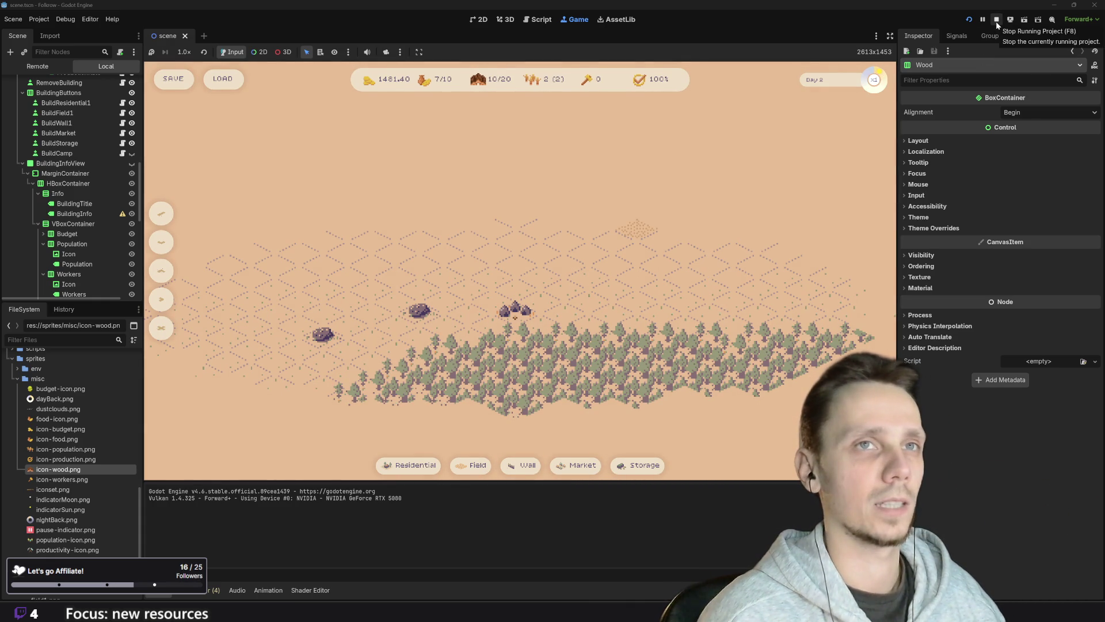
pyautogui.click(995, 22)
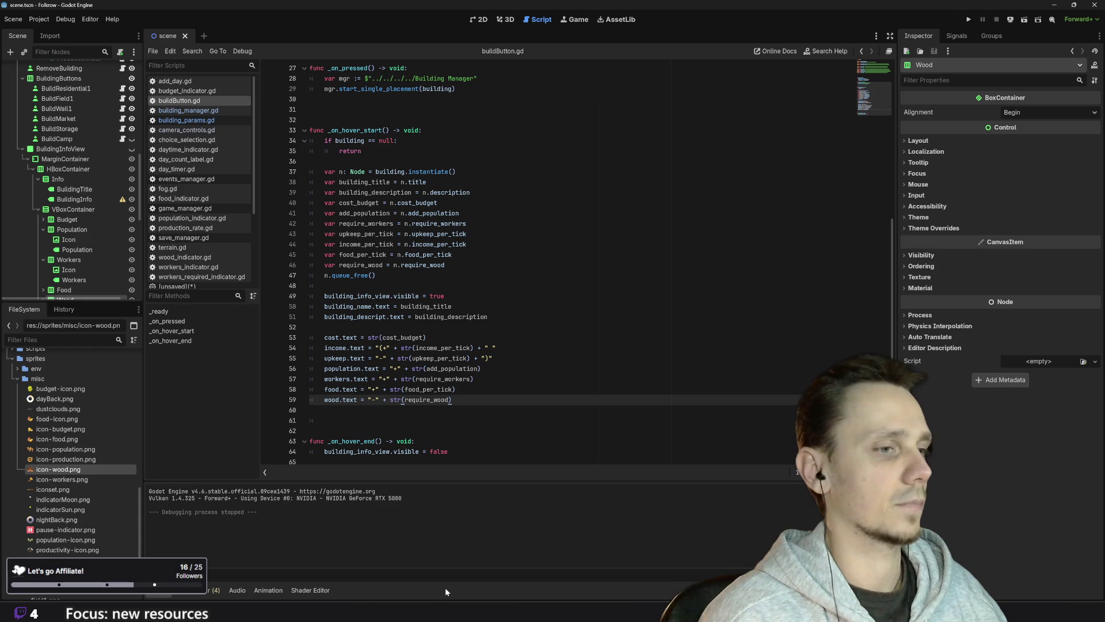
# - Bring the browser window back up and switch to the Piskel sprite editor
pyautogui.moveTo(448, 610)
pyautogui.click(469, 567)
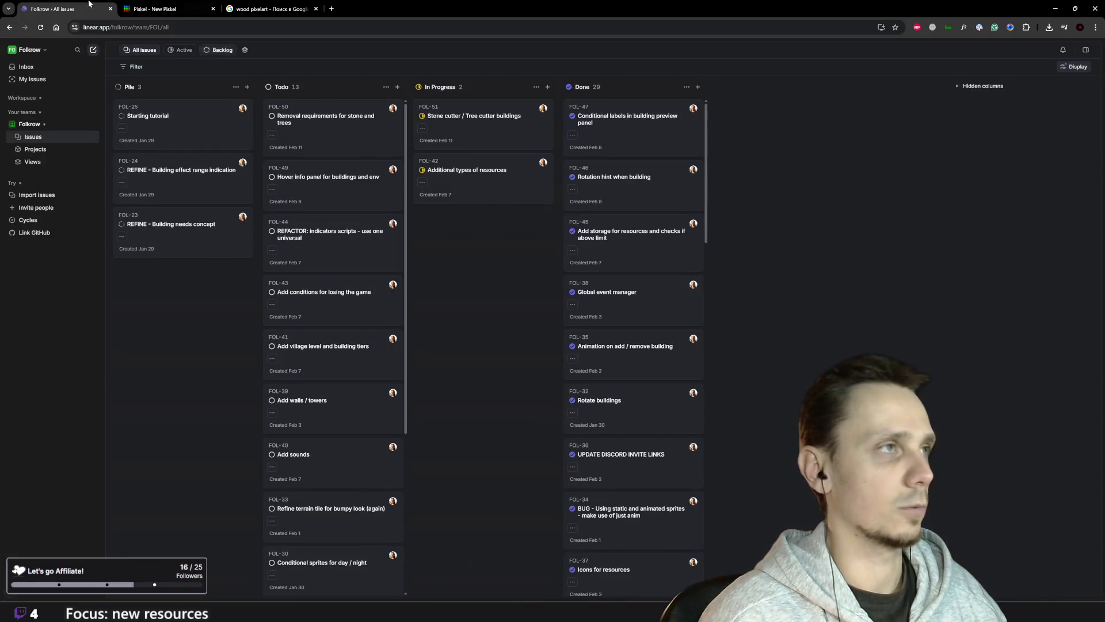
pyautogui.click(152, 9)
# - Close the export settings and resize the canvas to 32×32
pyautogui.scroll(-3, 533, 318)
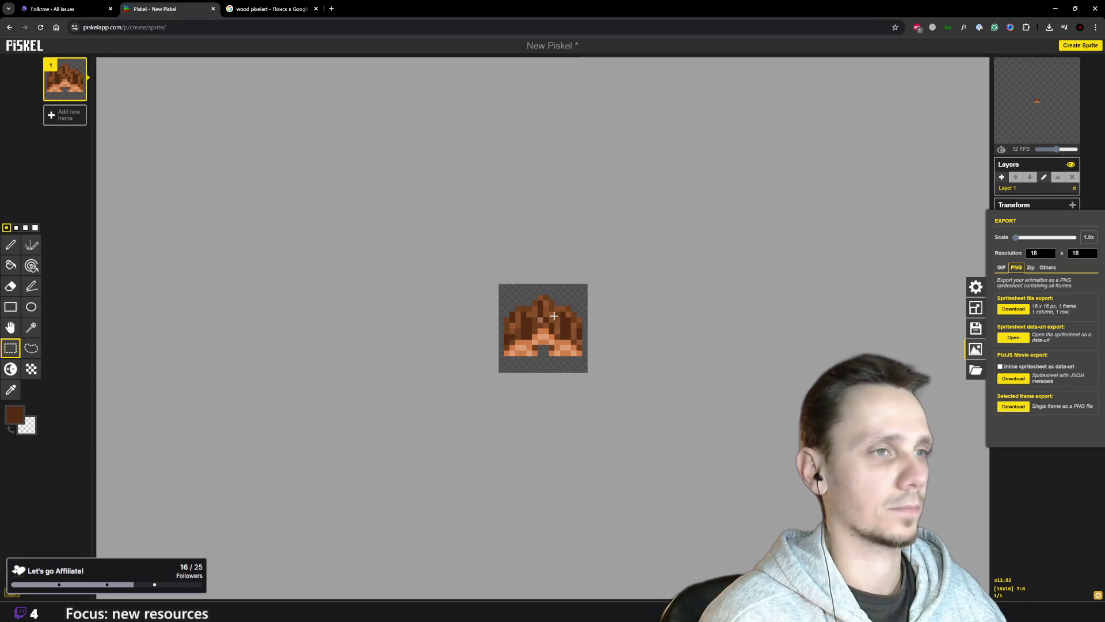
pyautogui.click(1042, 505)
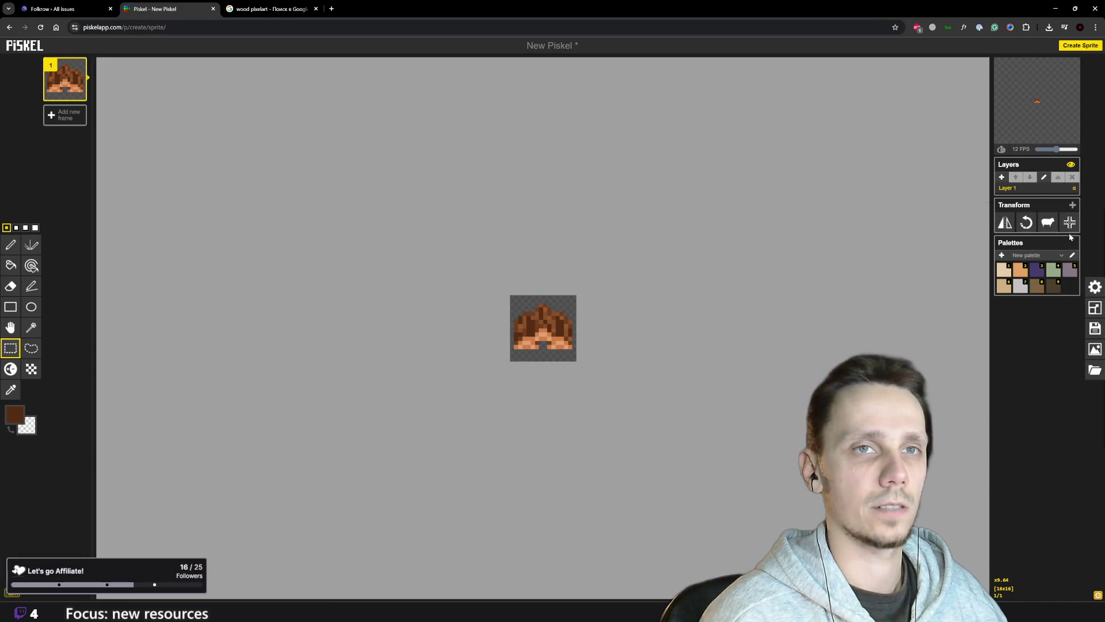
pyautogui.click(1095, 307)
pyautogui.doubleClick(1036, 235)
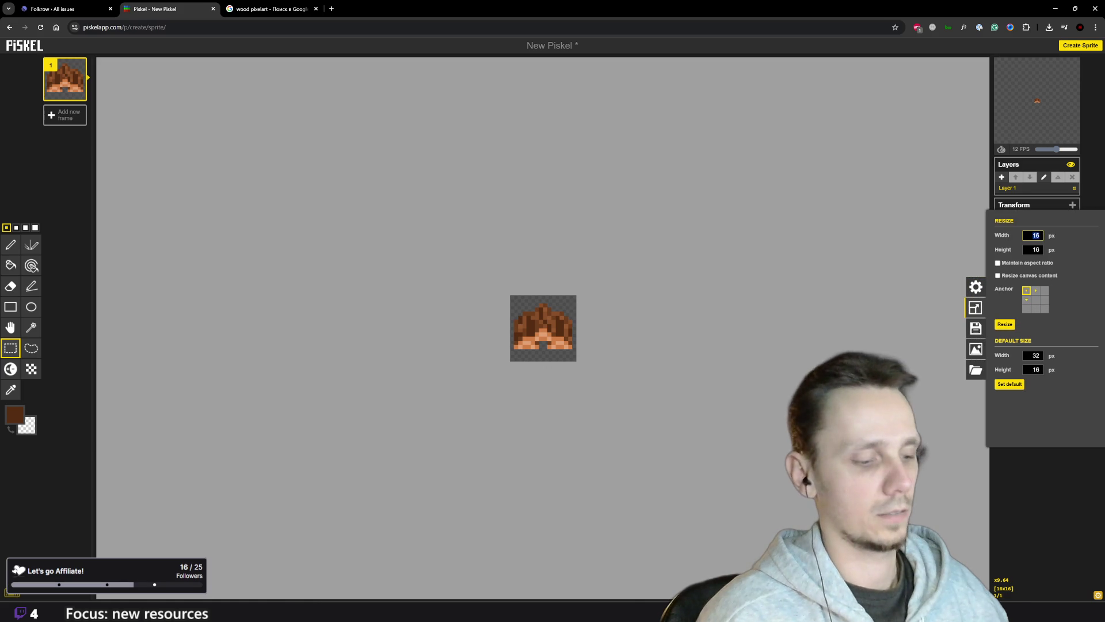
pyautogui.write('32')
pyautogui.click(1036, 248)
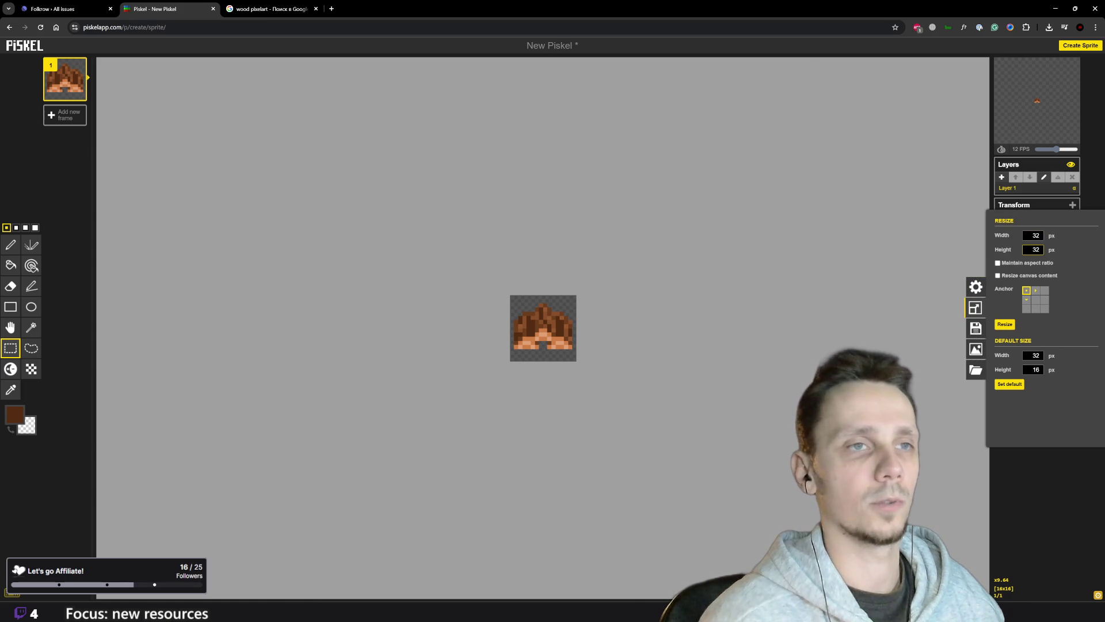
pyautogui.press('Return')
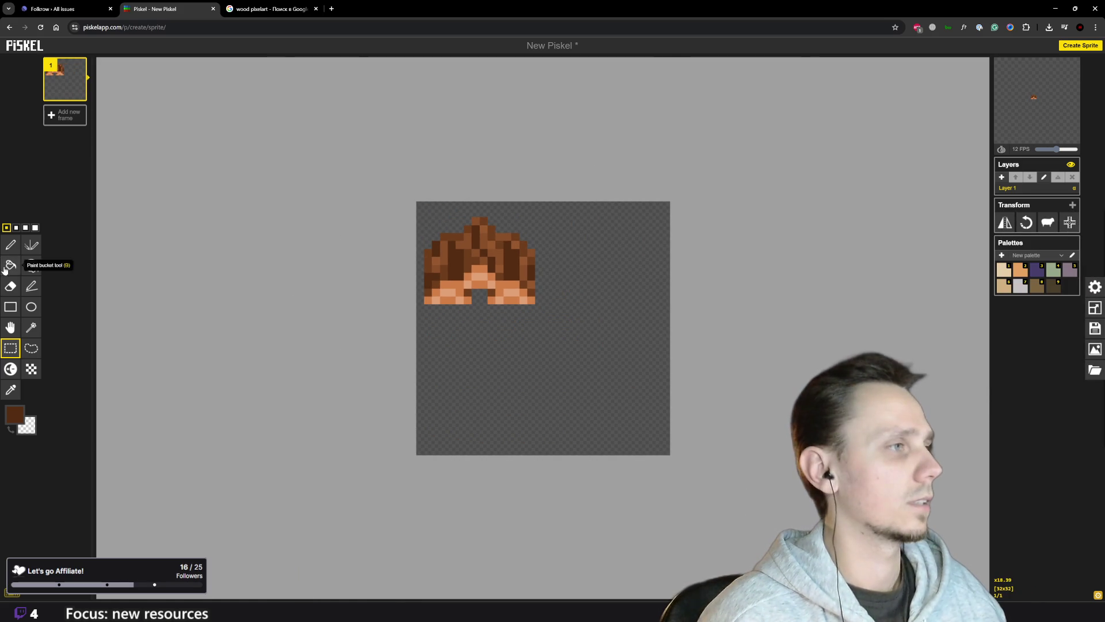
# - Select the old hair pixels and delete them, leaving an empty canvas
pyautogui.moveTo(610, 371)
pyautogui.mouseDown()
pyautogui.moveTo(594, 339)
pyautogui.moveTo(211, 80)
pyautogui.mouseUp()
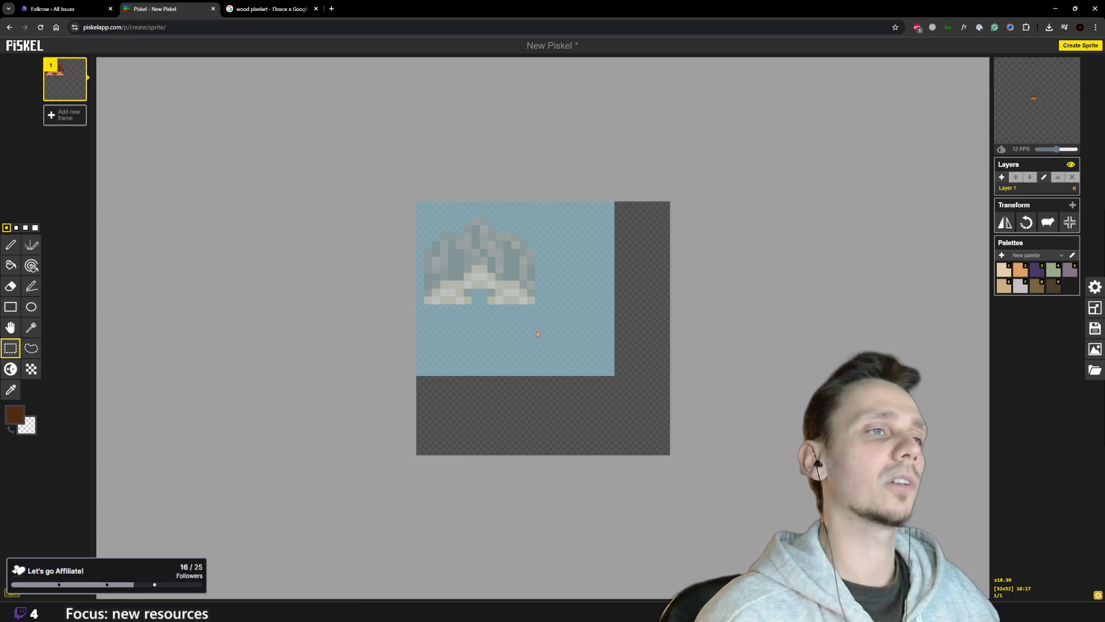
pyautogui.click(620, 417)
pyautogui.scroll(2, 619, 417)
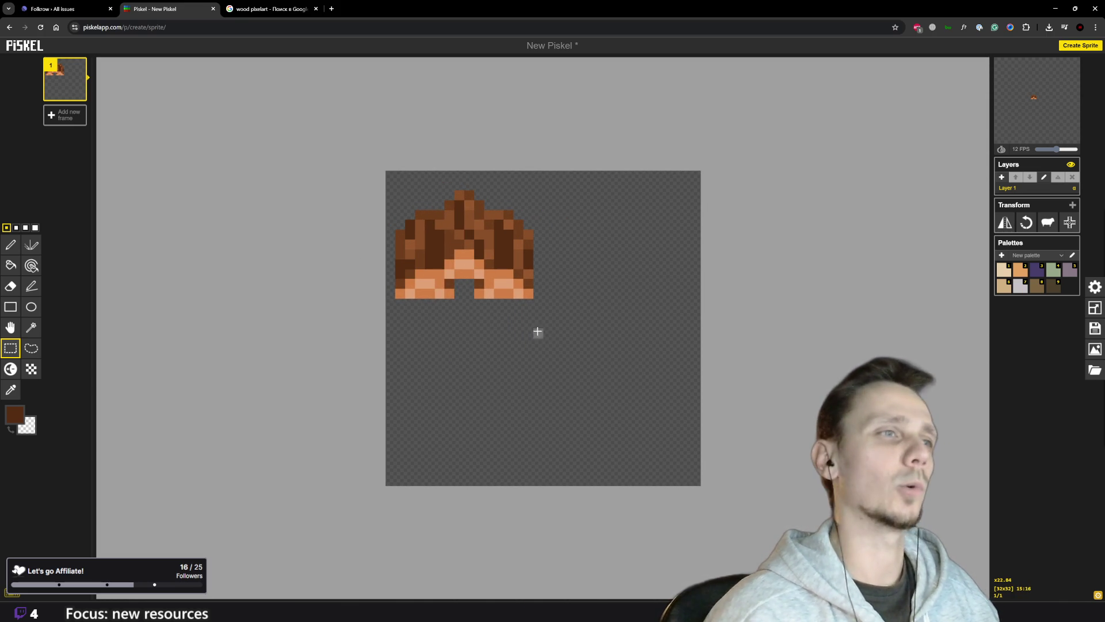
pyautogui.scroll(-4, 553, 360)
pyautogui.scroll(2, 555, 330)
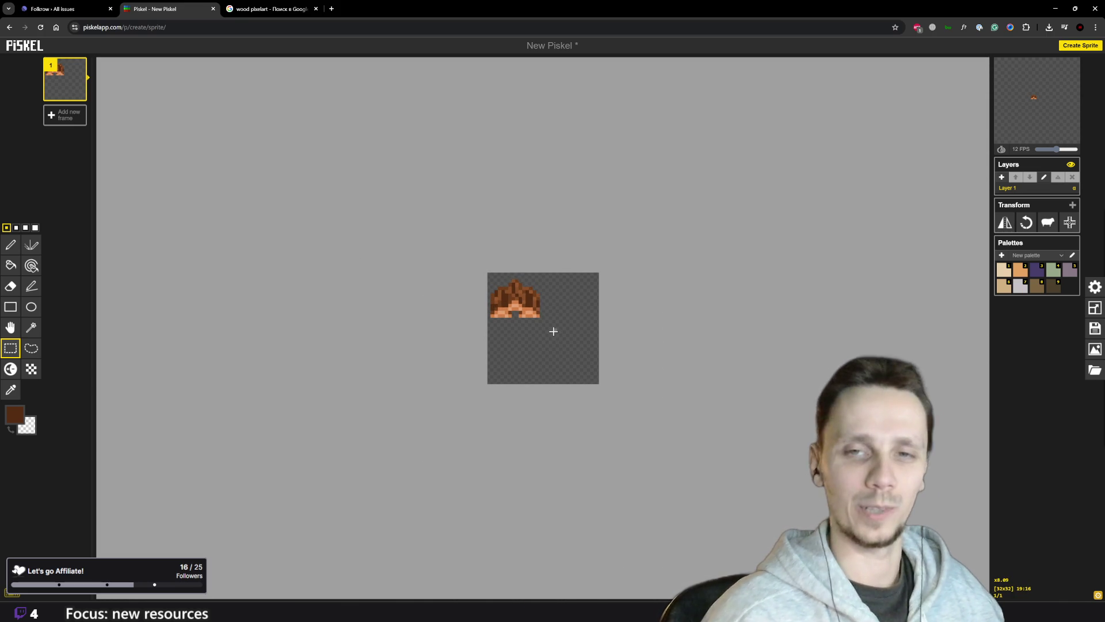
pyautogui.moveTo(553, 331); pyautogui.dragTo(299, 141)
pyautogui.press('Delete')
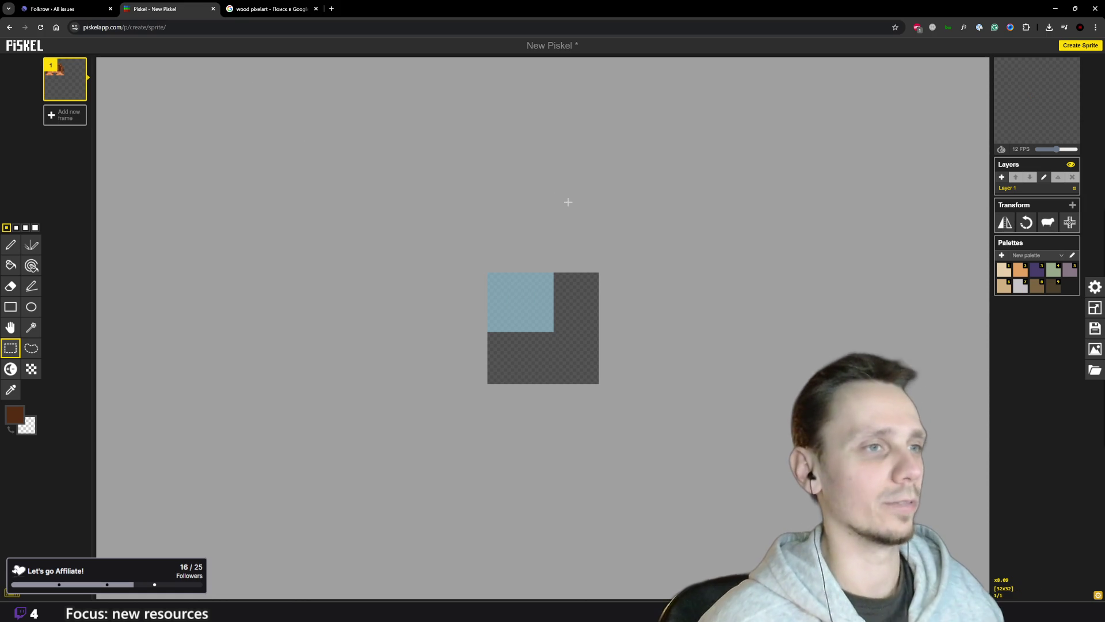
pyautogui.click(580, 309)
pyautogui.scroll(2, 566, 319)
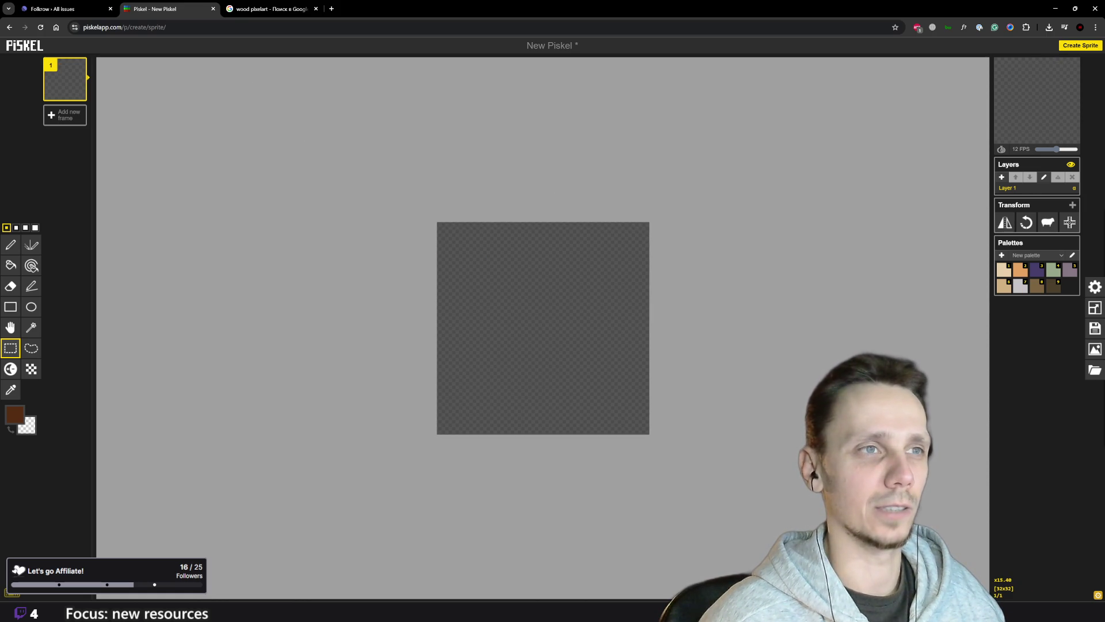
# - Pen 2×2 beige blocks at the left and right edges of the lower half
pyautogui.scroll(1, 567, 296)
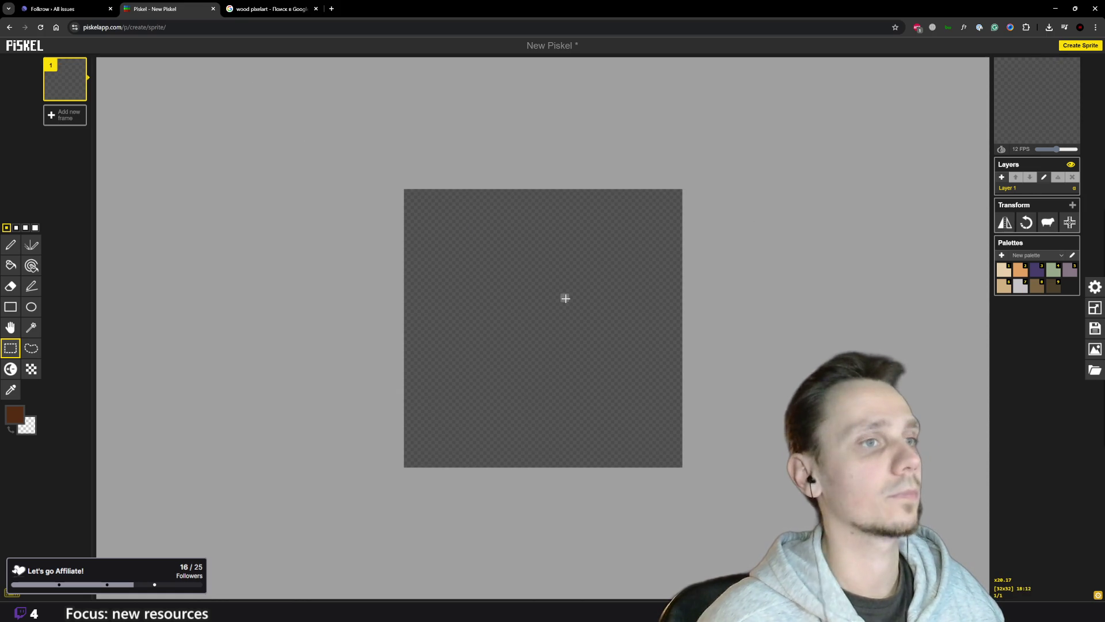
pyautogui.press('p')
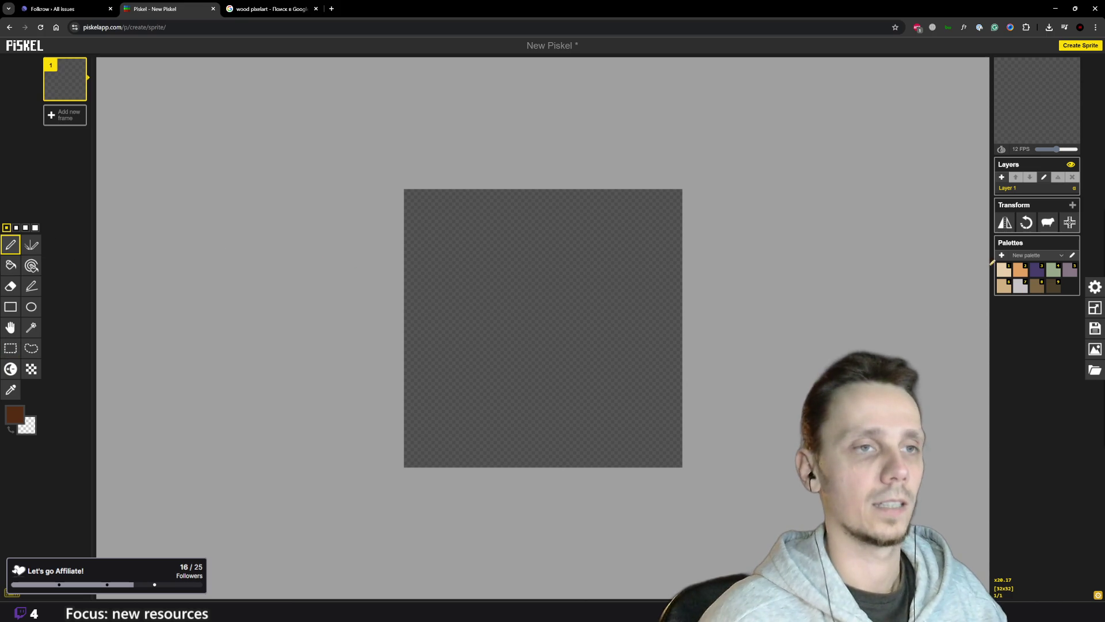
pyautogui.click(1005, 274)
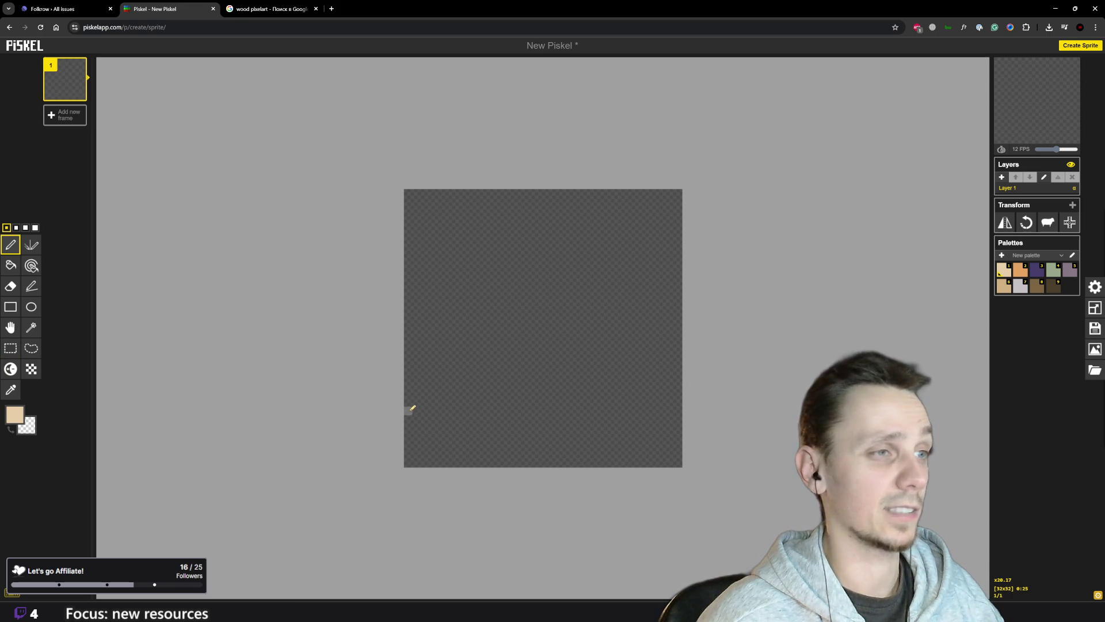
pyautogui.moveTo(410, 402); pyautogui.dragTo(416, 393)
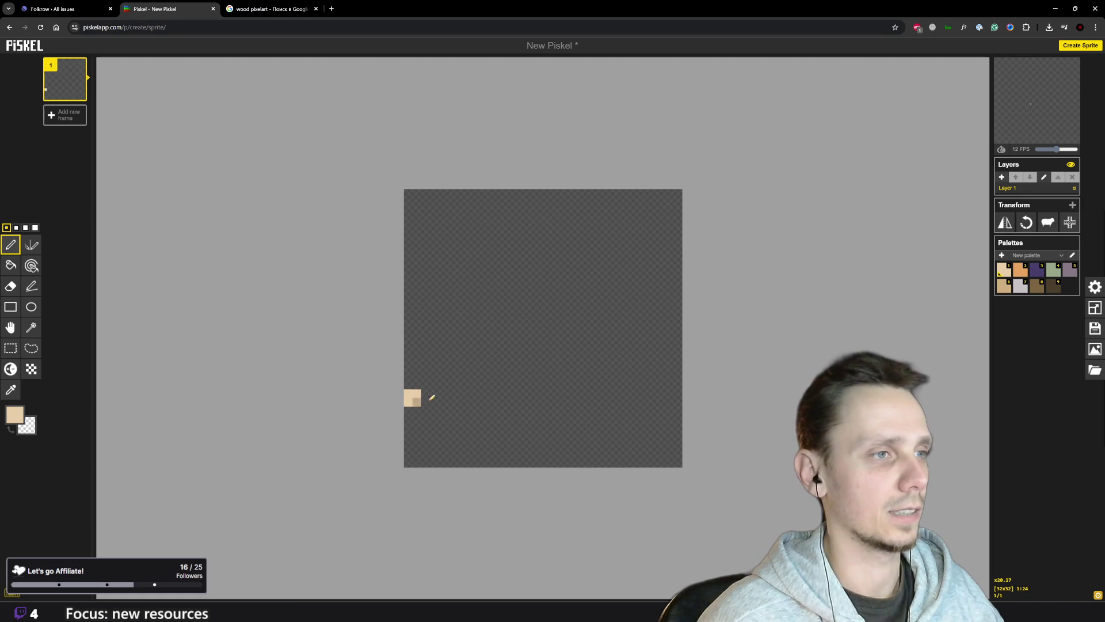
pyautogui.moveTo(678, 394); pyautogui.dragTo(669, 400)
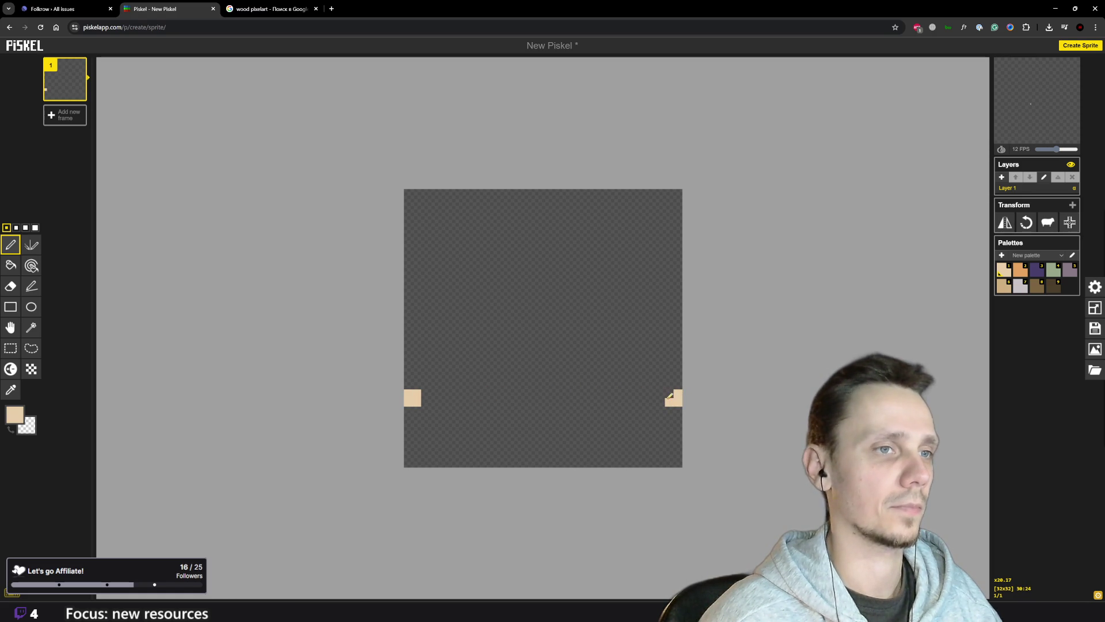
# - Join the beige blocks with straight diagonal strokes to form a diamond outline
pyautogui.click(31, 287)
pyautogui.moveTo(425, 410)
pyautogui.mouseDown()
pyautogui.moveTo(510, 423)
pyautogui.moveTo(525, 464)
pyautogui.moveTo(661, 404)
pyautogui.mouseUp()
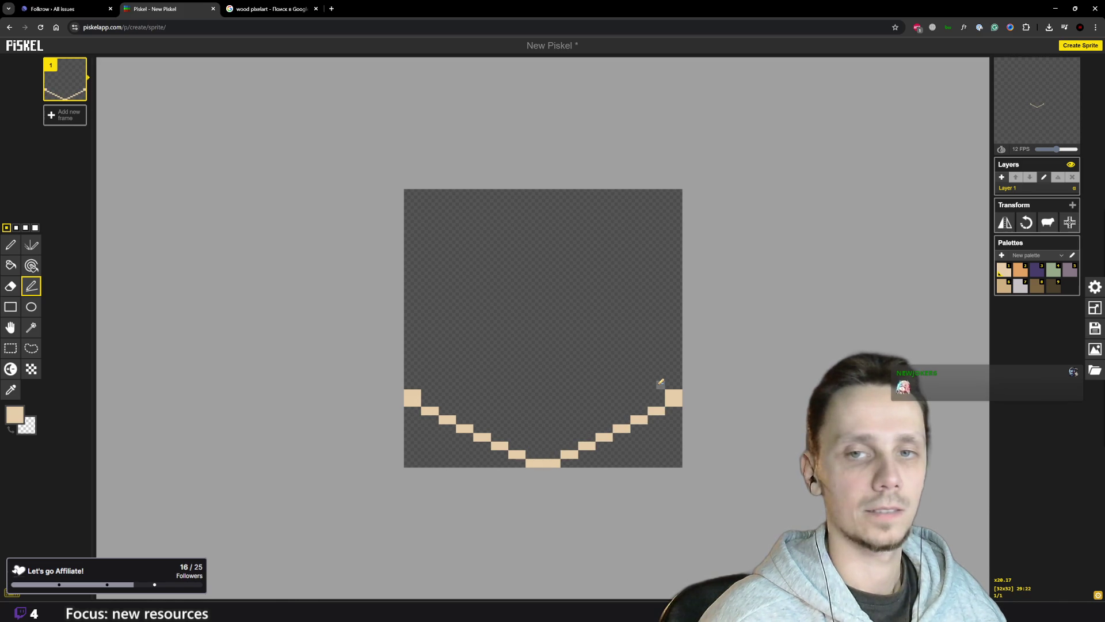
pyautogui.moveTo(661, 383)
pyautogui.mouseDown()
pyautogui.moveTo(536, 333)
pyautogui.moveTo(549, 333)
pyautogui.moveTo(473, 353)
pyautogui.moveTo(429, 384)
pyautogui.mouseUp()
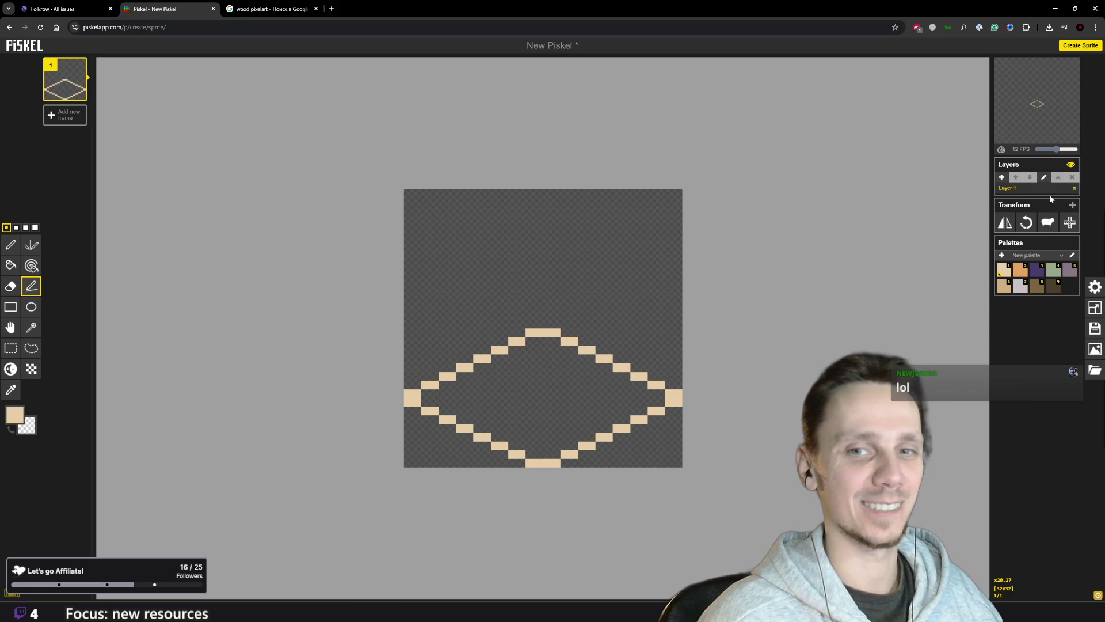
# - Add a second layer above Layer 1, then go to the wood pixelart tab's address bar
pyautogui.click(1003, 177)
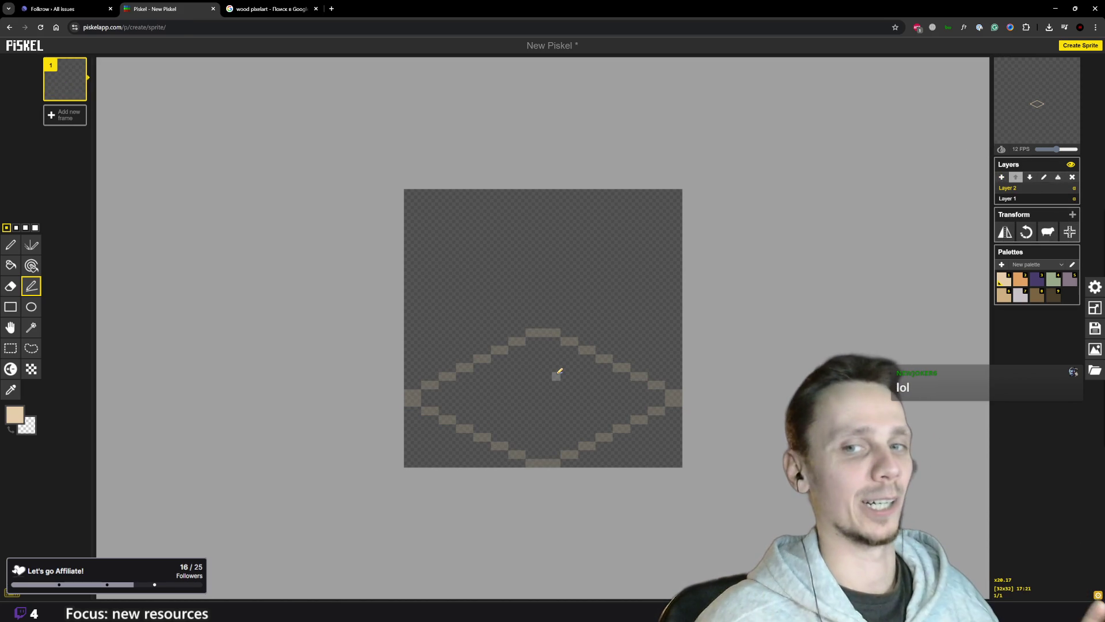
pyautogui.click(259, 8)
pyautogui.click(257, 25)
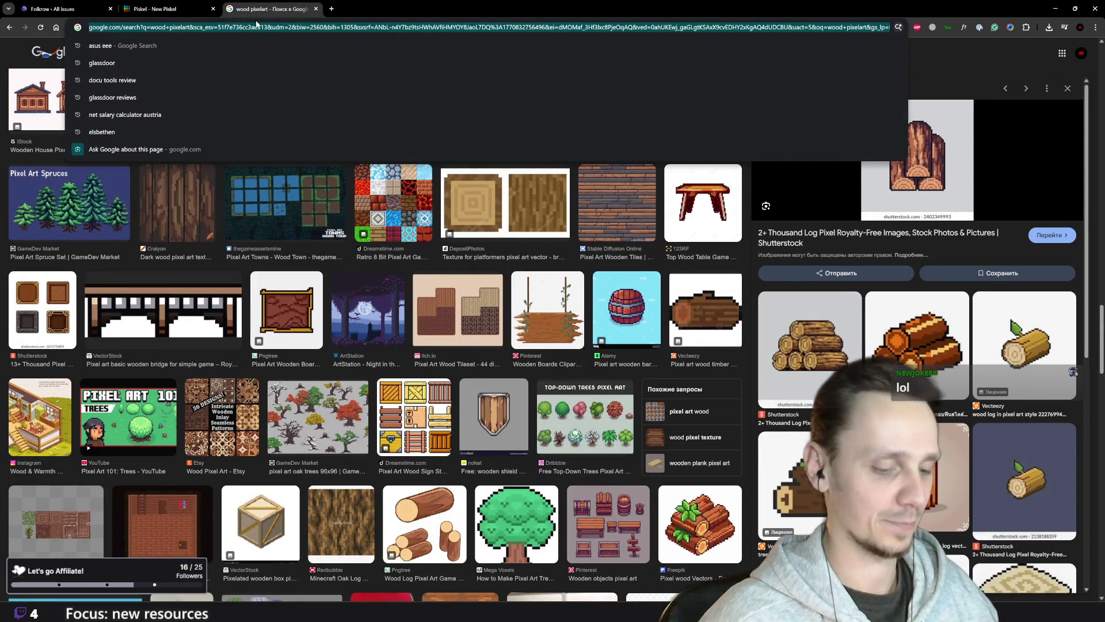
# - Go to folkrow.net and start a new game
pyautogui.write('folkrow.net')
pyautogui.press('Return')
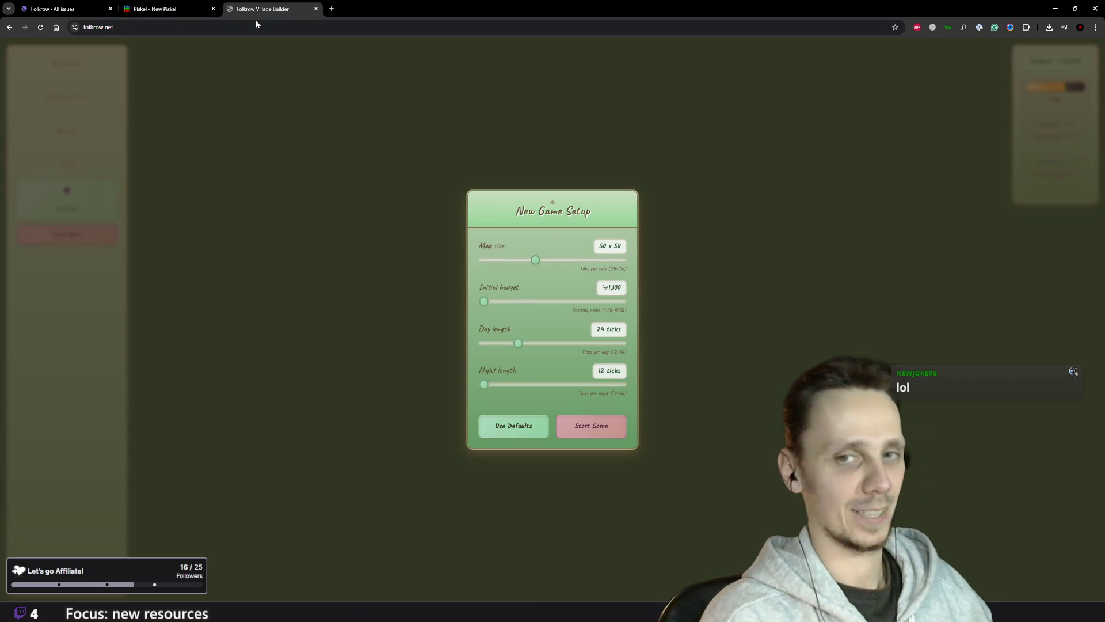
pyautogui.click(605, 427)
# - Try placing a Timberman, then place a Dirt road tile on the map
pyautogui.scroll(2, 346, 304)
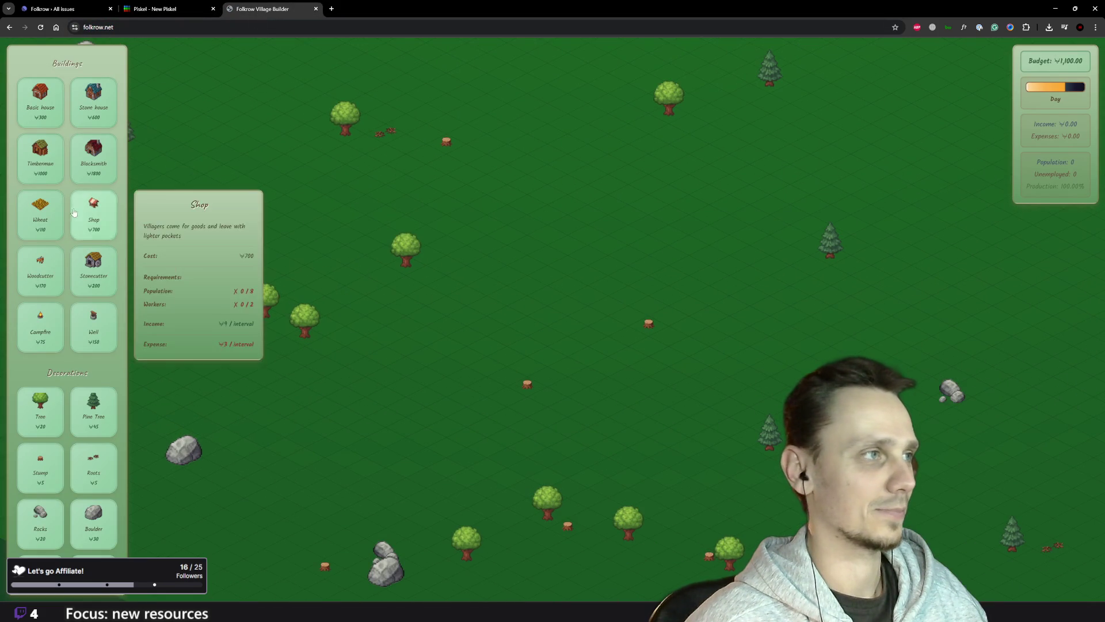
pyautogui.click(36, 159)
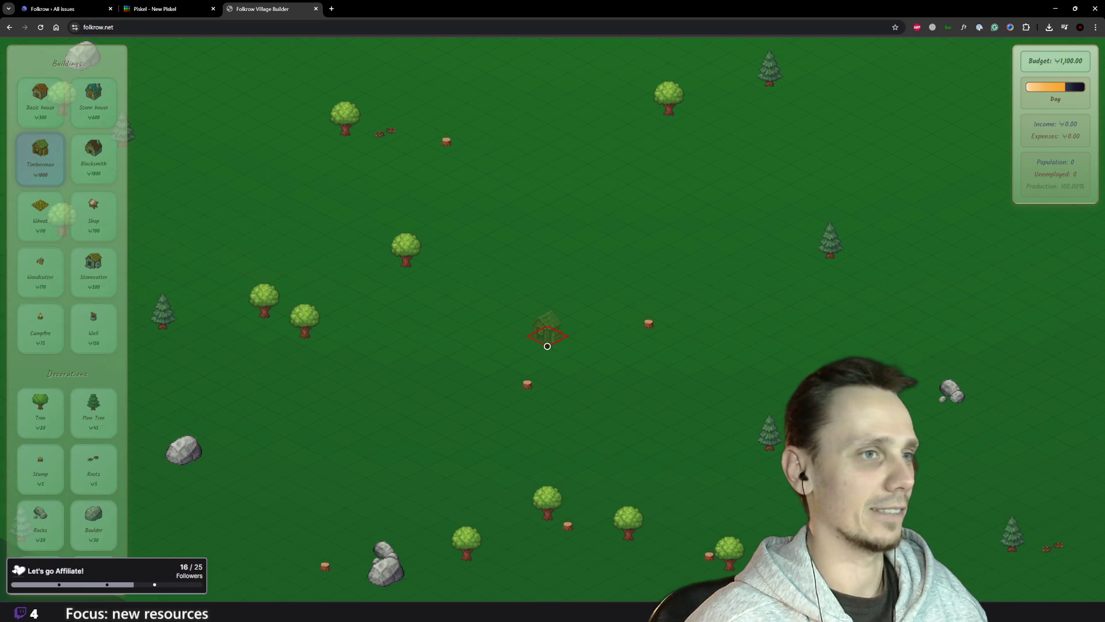
pyautogui.click(542, 329)
pyautogui.scroll(2, 541, 329)
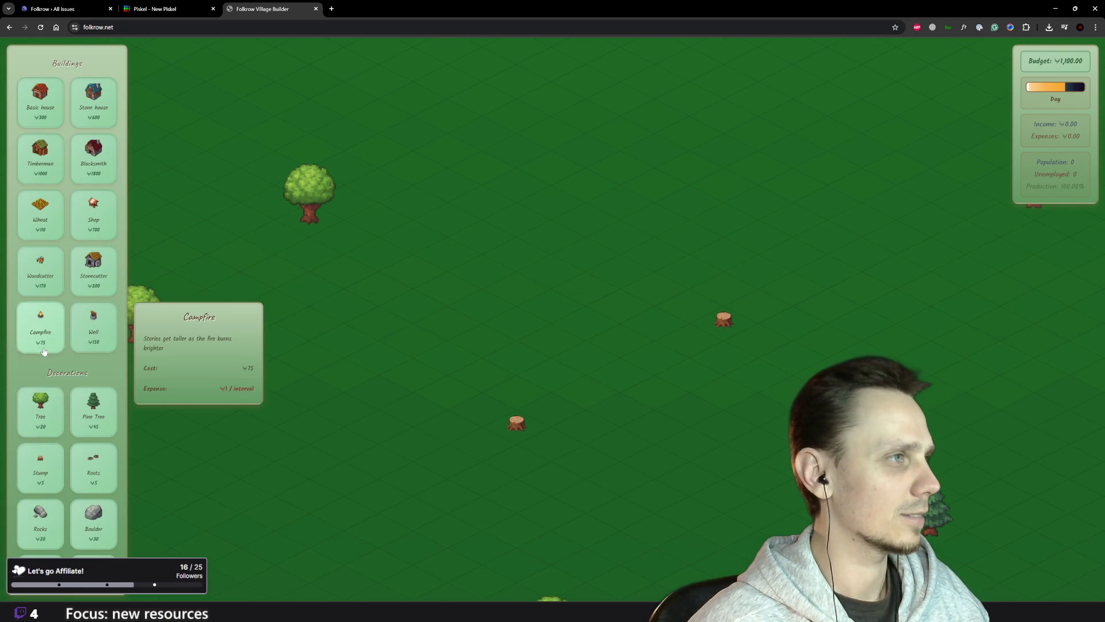
pyautogui.scroll(-5, 66, 259)
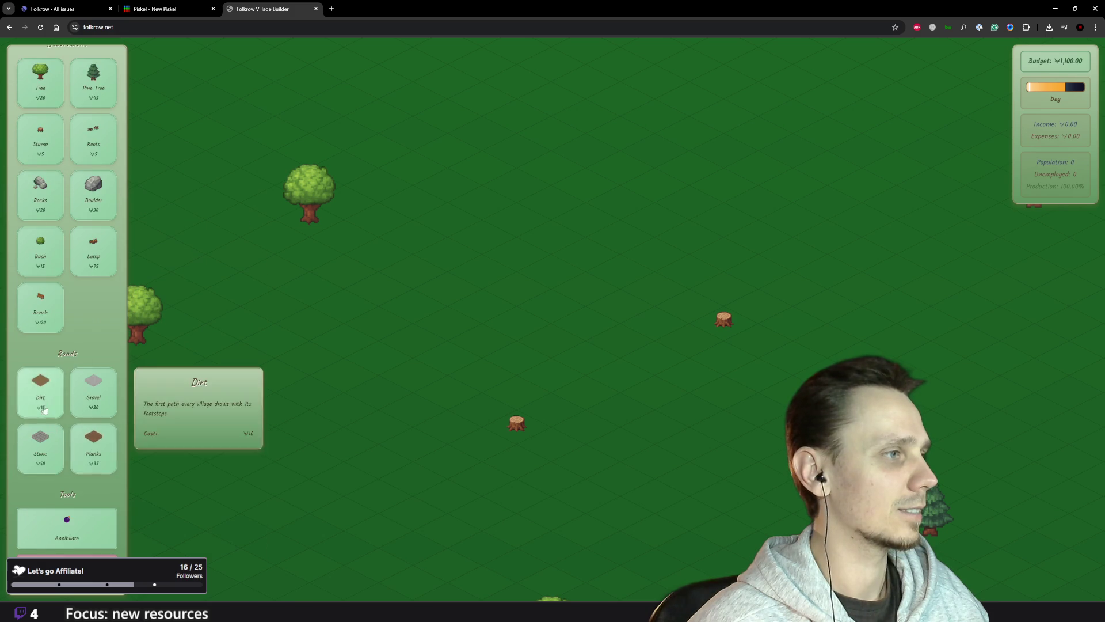
pyautogui.click(40, 389)
pyautogui.click(654, 357)
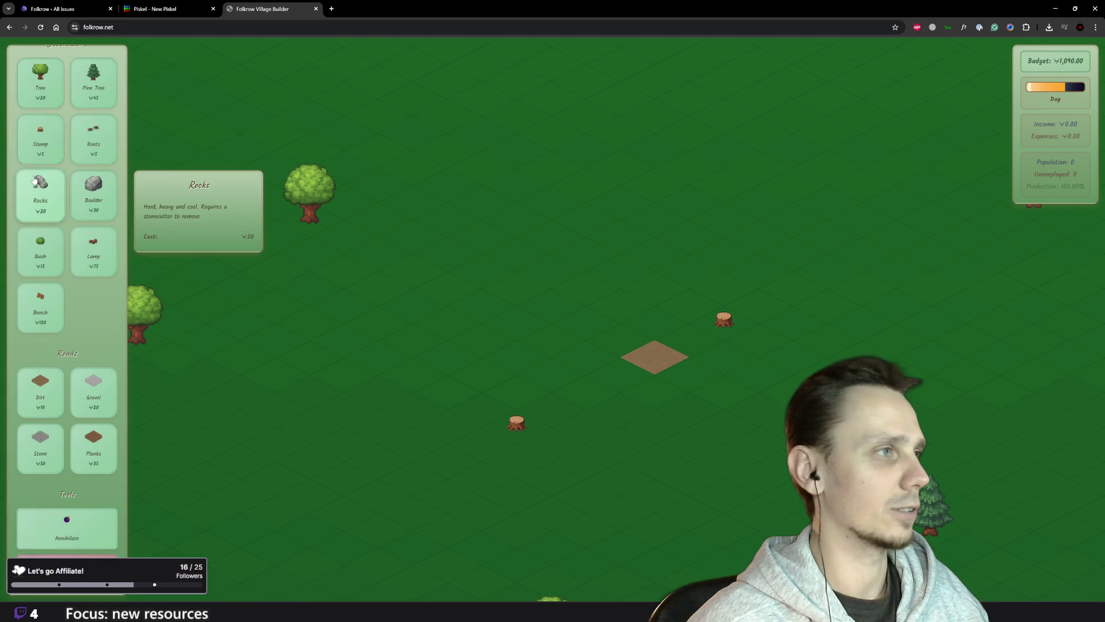
# - Try a Timberman beside the dirt tile, cancel it, and close the game tab
pyautogui.scroll(5, 43, 196)
pyautogui.click(40, 151)
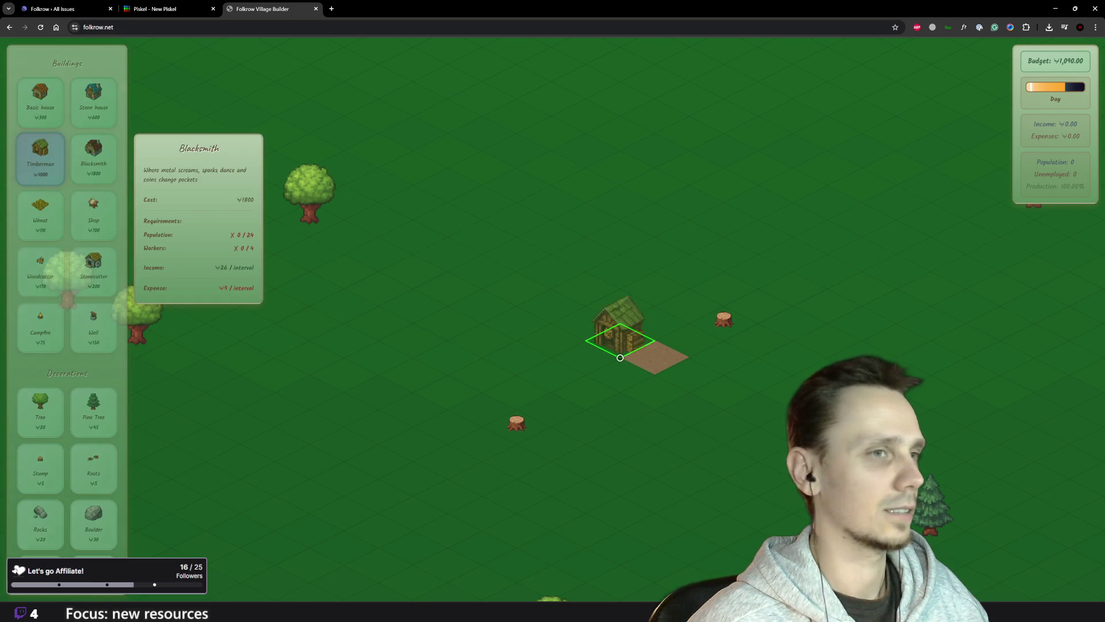
pyautogui.click(758, 392)
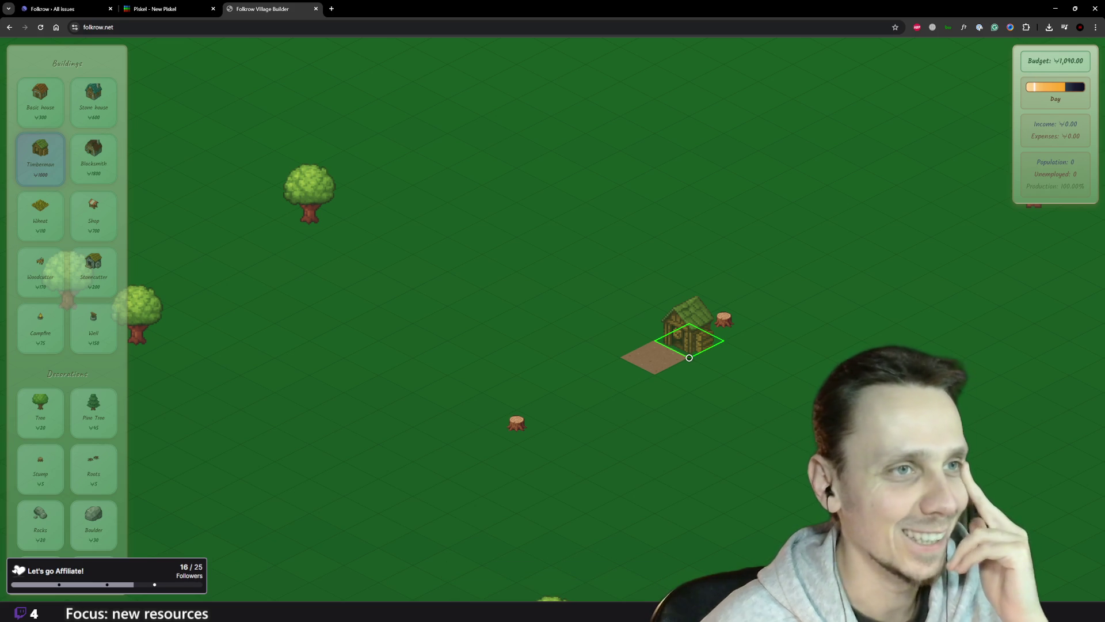
pyautogui.press('Escape')
pyautogui.scroll(-5, 635, 358)
pyautogui.scroll(-2, 635, 358)
pyautogui.click(316, 10)
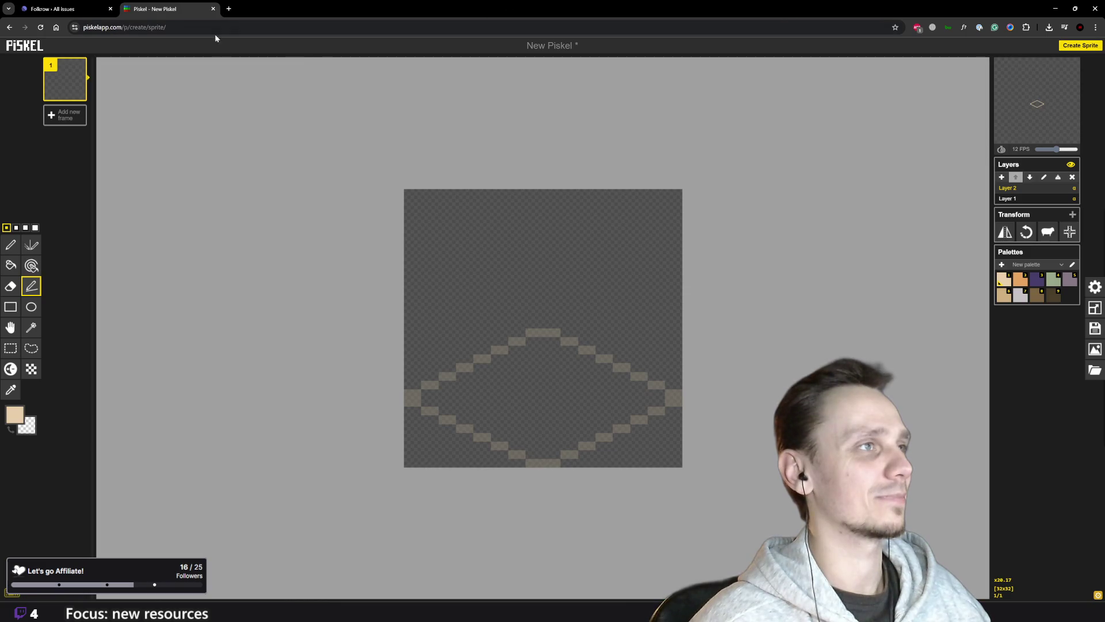
# - Pick dark purple and pen a short purple line across the diamond's middle on Layer 2
pyautogui.scroll(1, 560, 385)
pyautogui.scroll(-1, 547, 395)
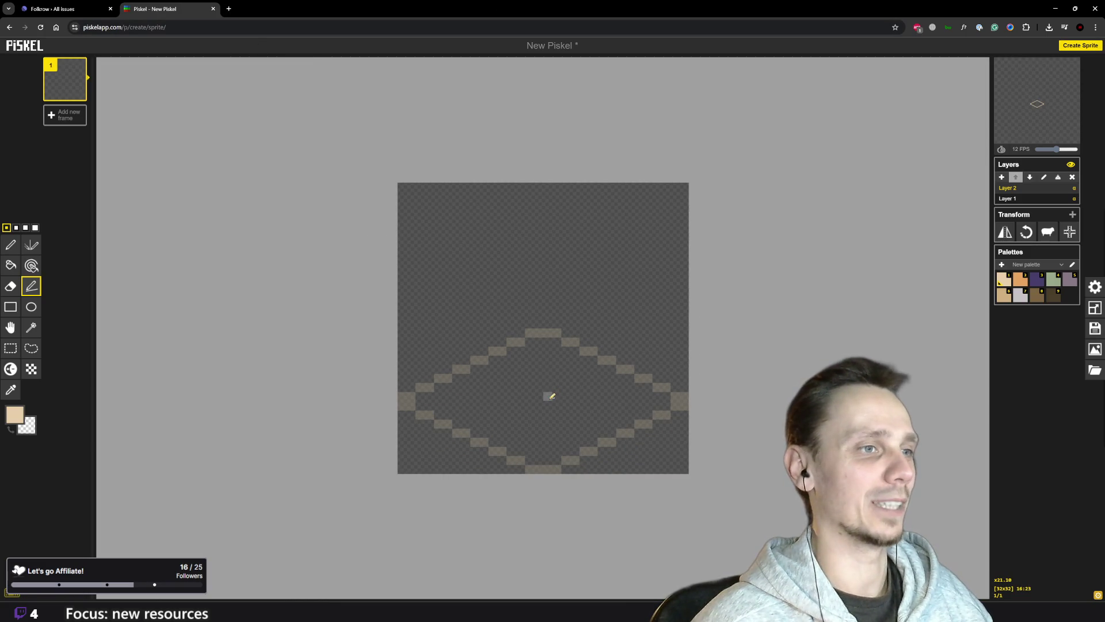
pyautogui.scroll(2, 558, 411)
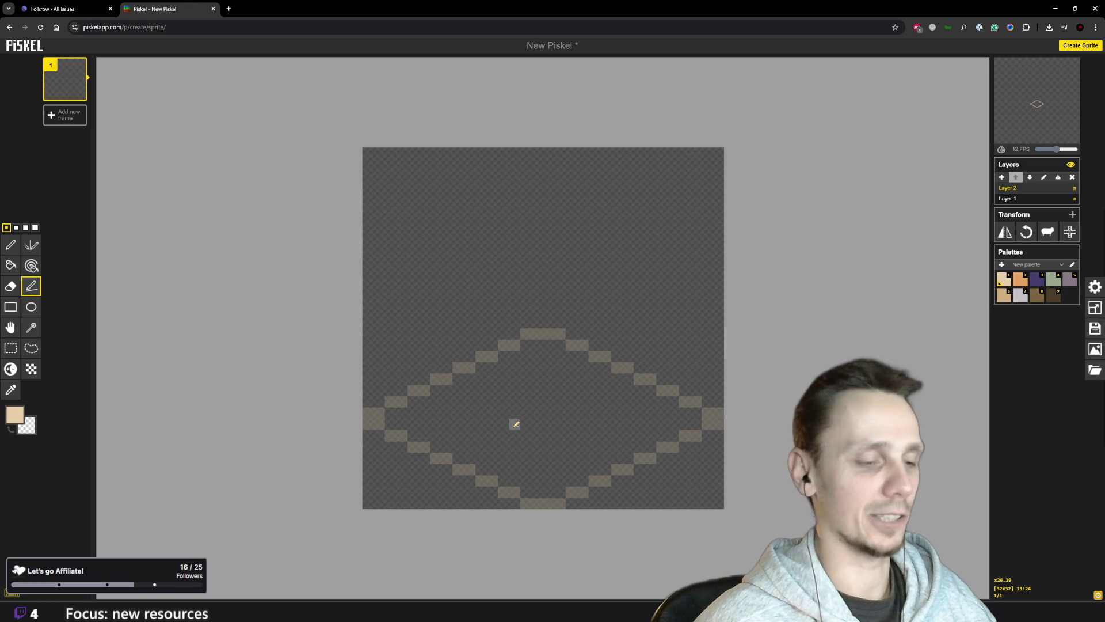
pyautogui.click(1034, 286)
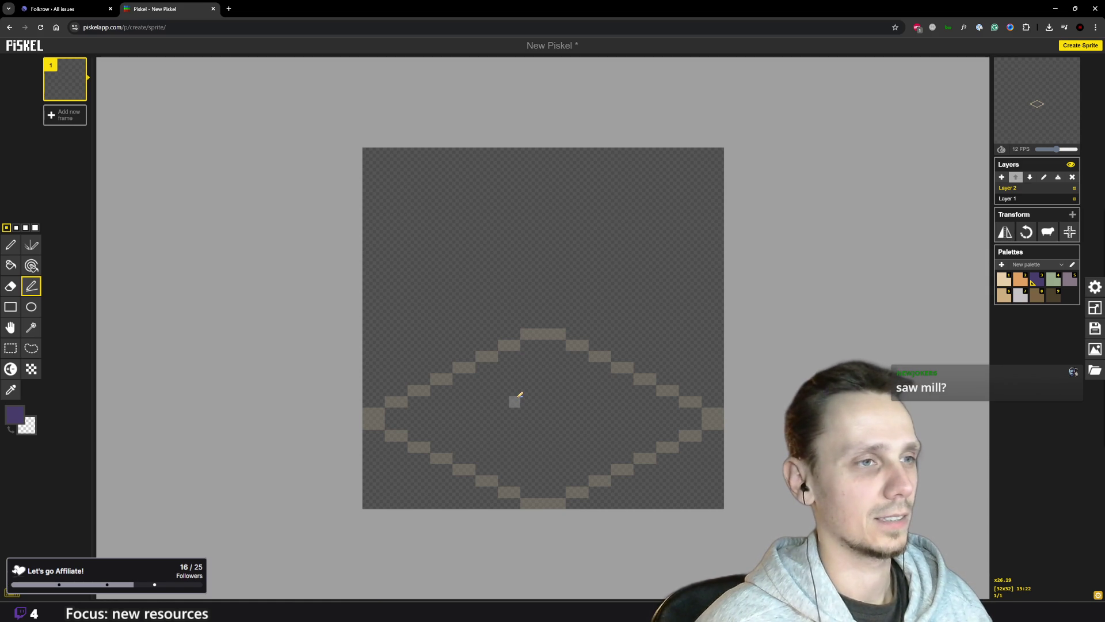
pyautogui.moveTo(515, 390)
pyautogui.mouseDown()
pyautogui.moveTo(576, 410)
pyautogui.moveTo(604, 388)
pyautogui.mouseUp()
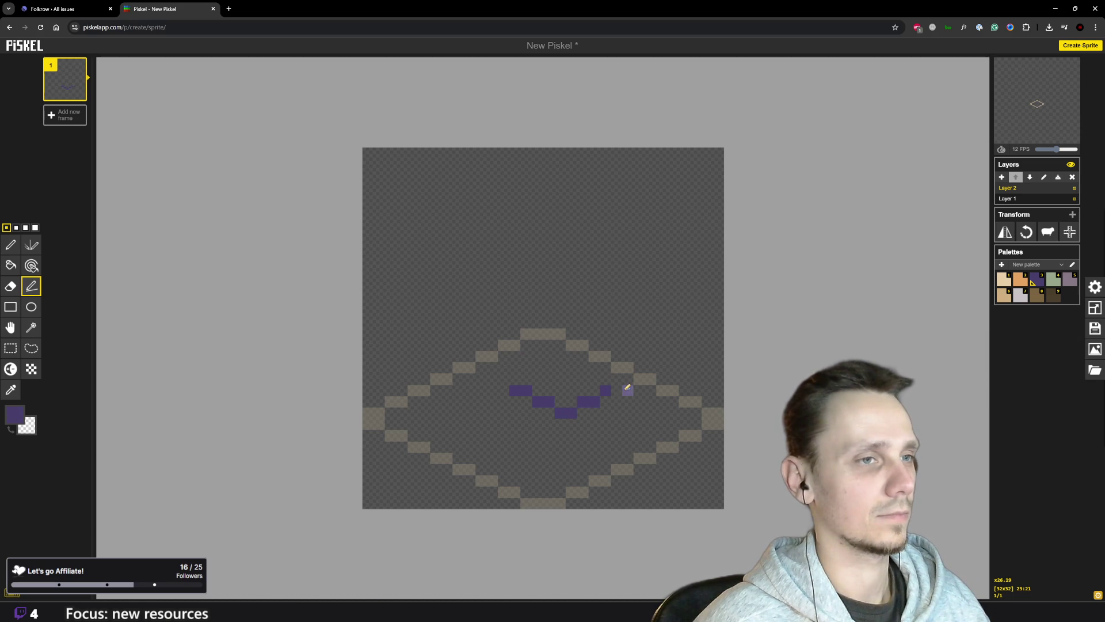
pyautogui.click(616, 390)
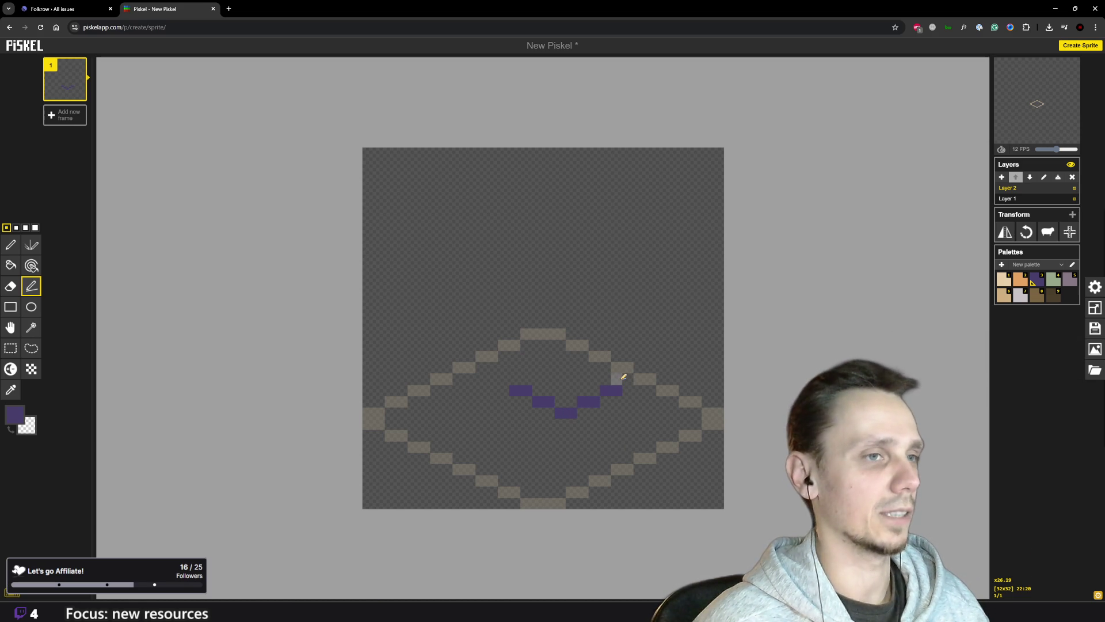
# - Draw the purple box's left, middle and right vertical edges and its top edge
pyautogui.moveTo(622, 378); pyautogui.dragTo(618, 346)
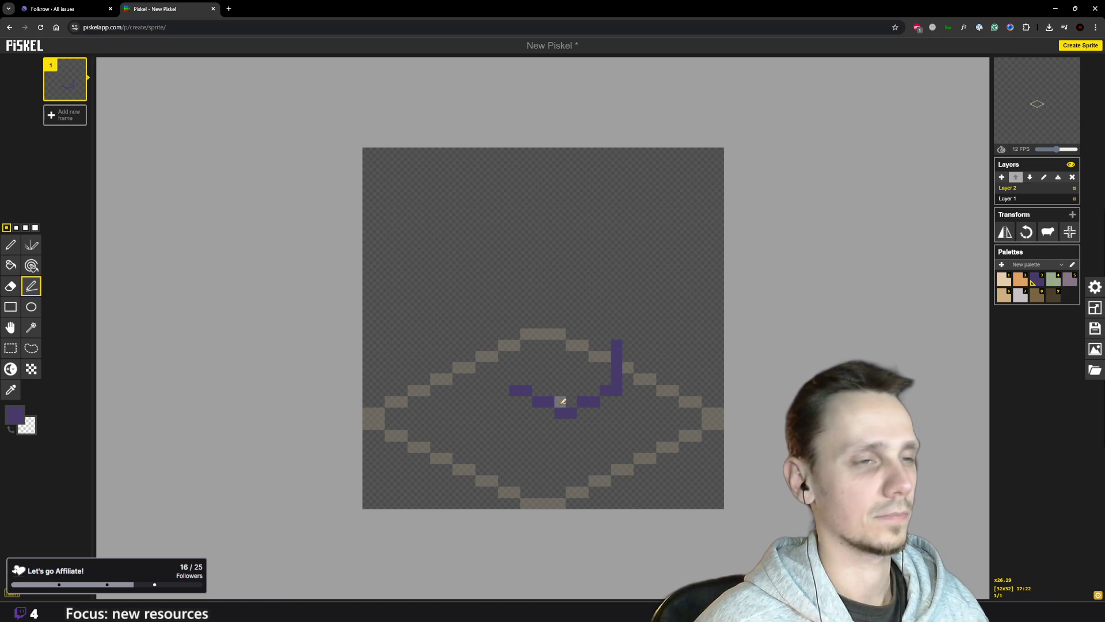
pyautogui.moveTo(563, 398); pyautogui.dragTo(561, 367)
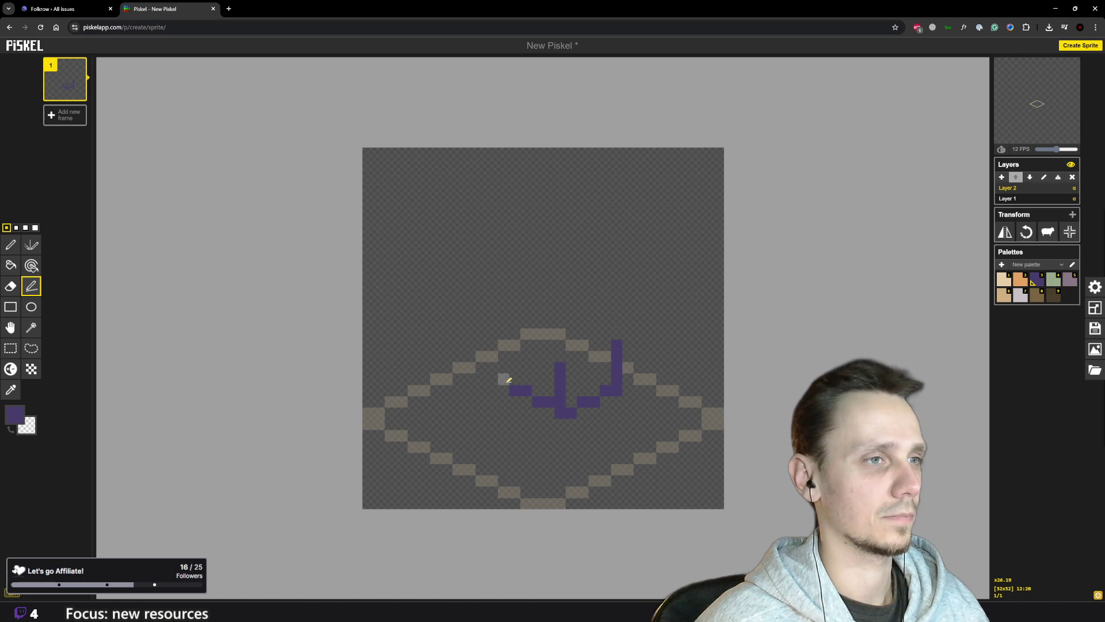
pyautogui.moveTo(508, 379); pyautogui.dragTo(508, 342)
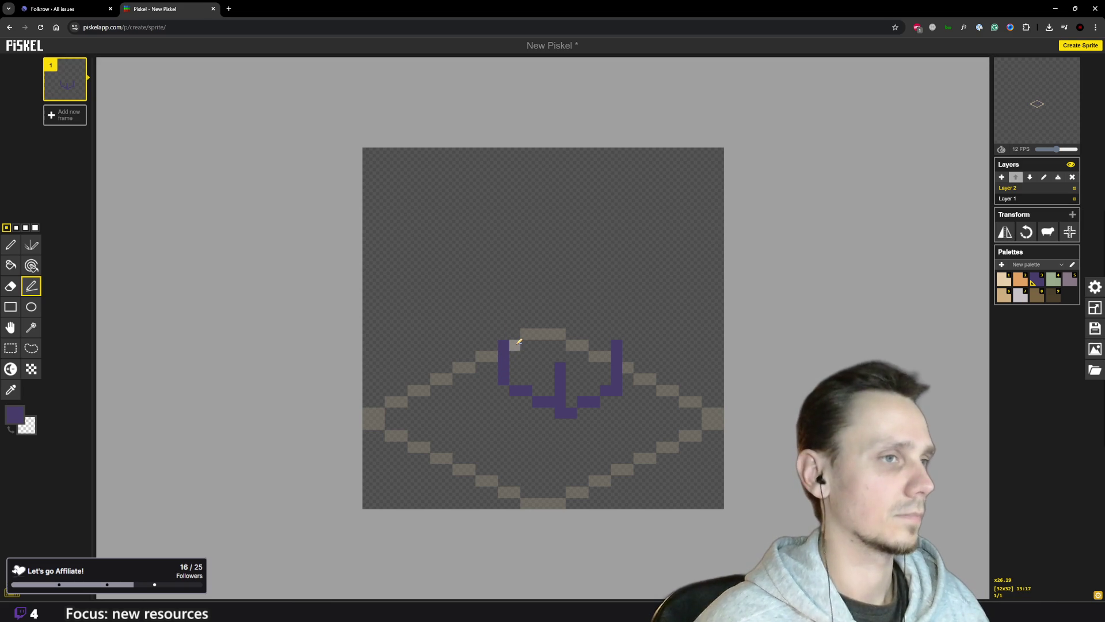
pyautogui.moveTo(519, 342); pyautogui.dragTo(548, 357)
pyautogui.click(575, 354)
pyautogui.click(584, 355)
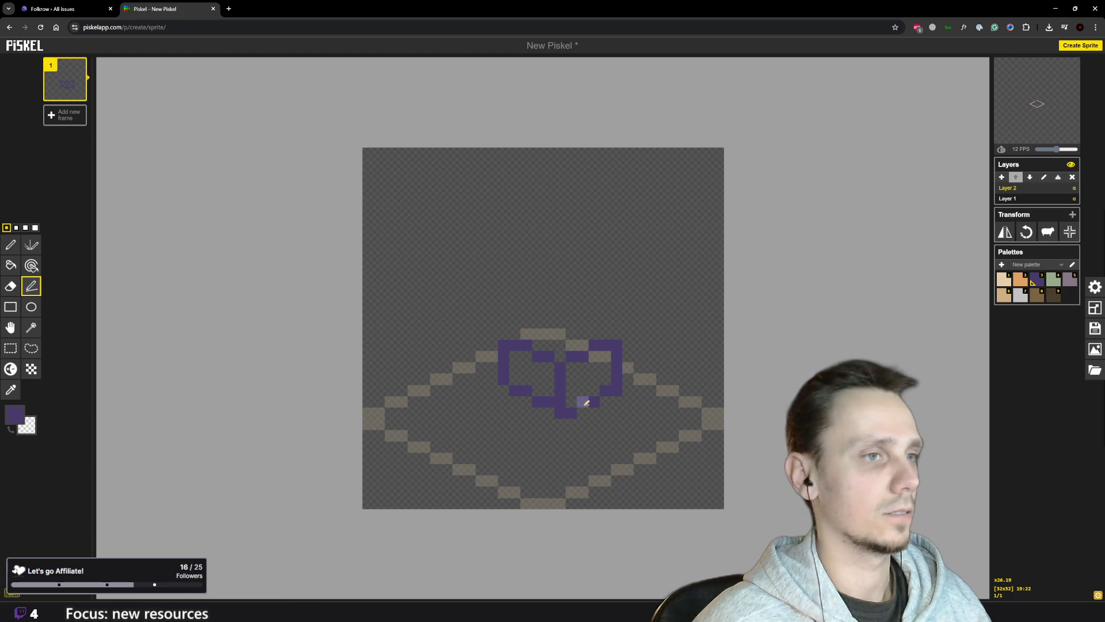
pyautogui.scroll(-5, 586, 406)
pyautogui.scroll(2, 582, 367)
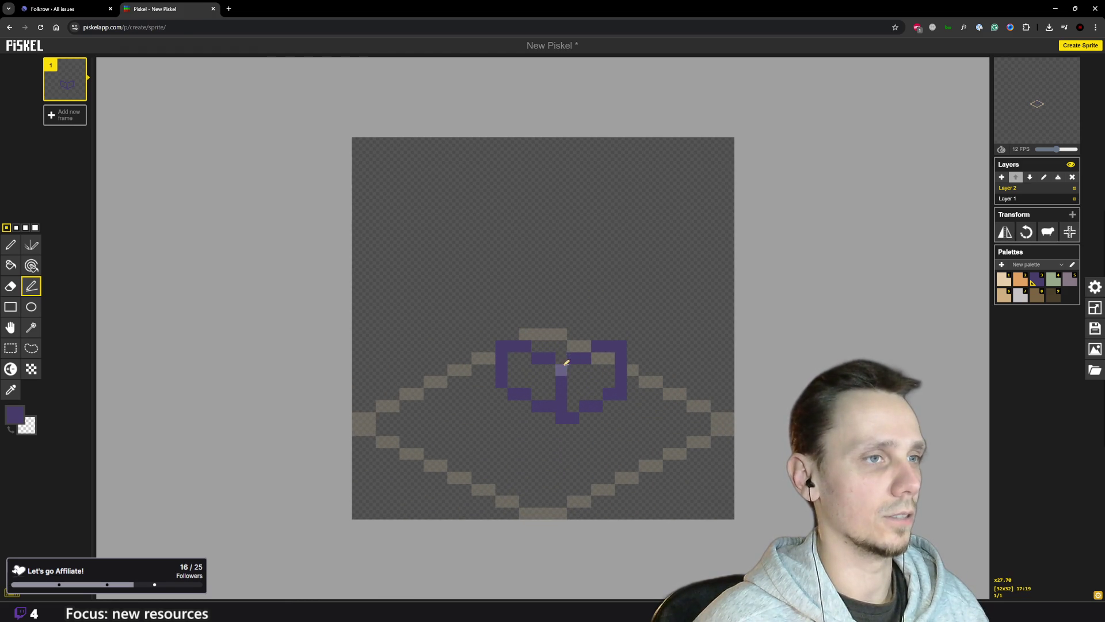
# - Fill the top-bar gap and draw a peaked diagonal lid edge above the box's right side
pyautogui.click(563, 357)
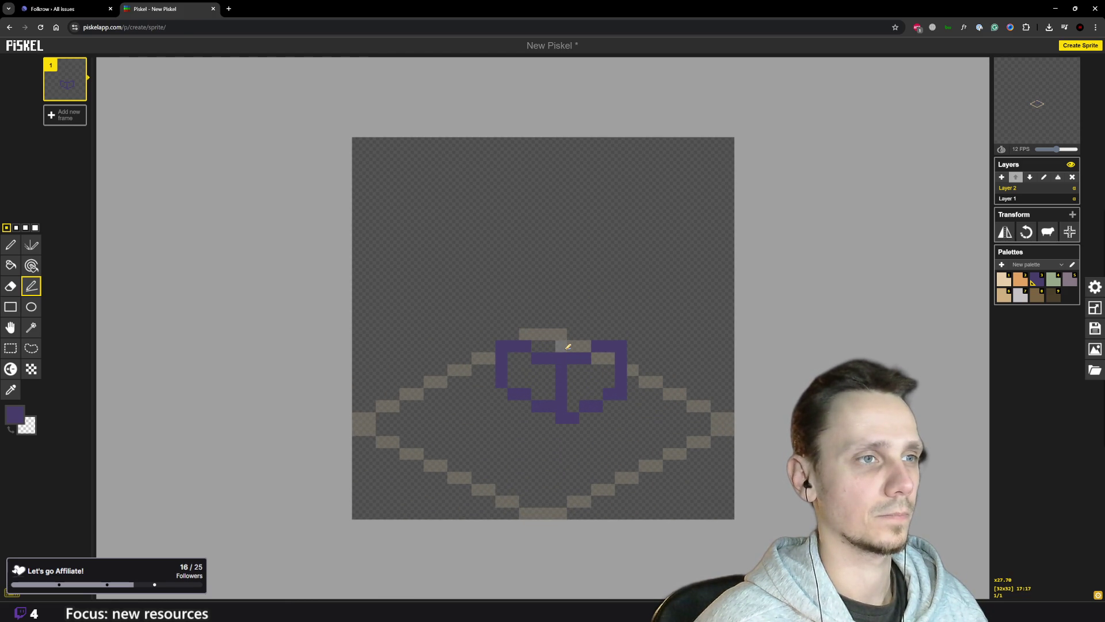
pyautogui.click(562, 346)
pyautogui.click(574, 334)
pyautogui.click(584, 322)
pyautogui.click(597, 309)
pyautogui.click(609, 322)
pyautogui.click(620, 333)
pyautogui.scroll(-5, 644, 414)
pyautogui.scroll(4, 641, 412)
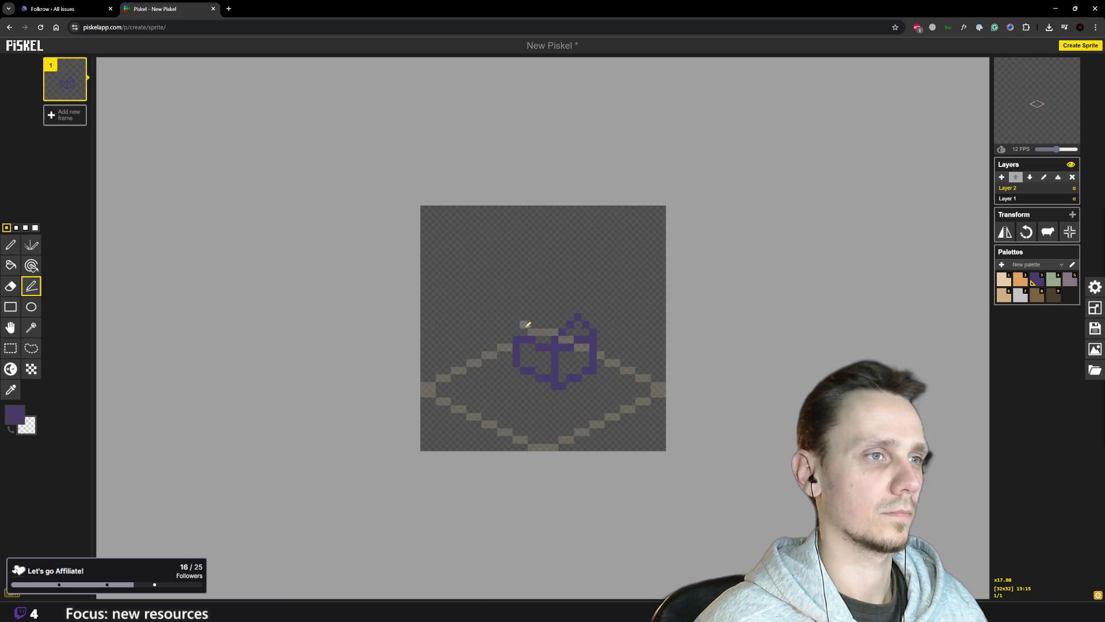
# - Start the lid's upper-left edge in purple; try a straight line and undo it
pyautogui.click(530, 324)
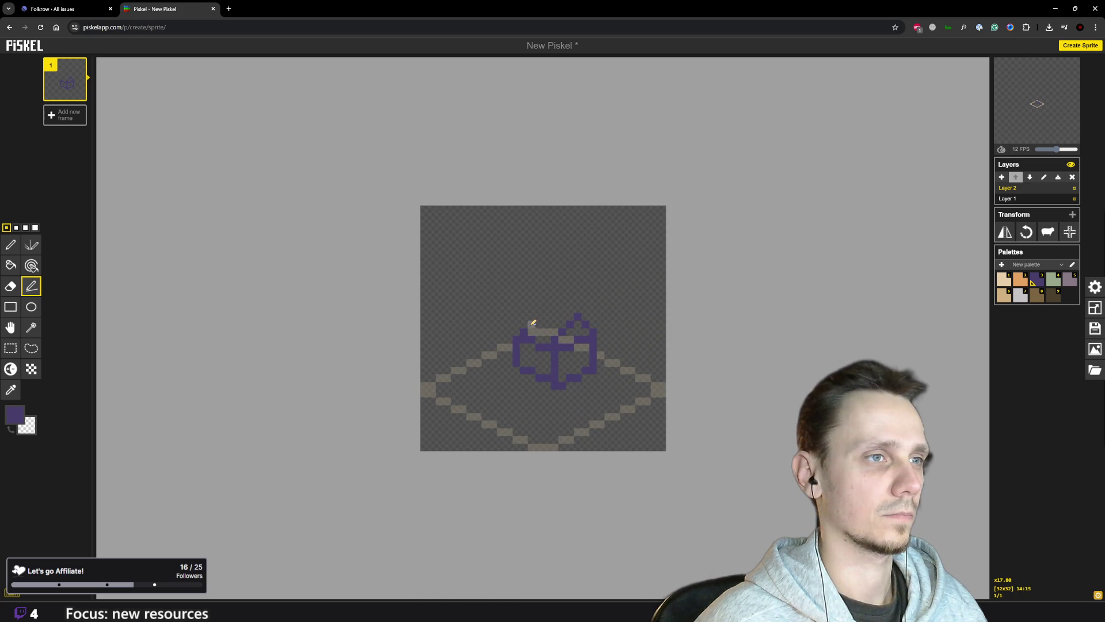
pyautogui.click(540, 317)
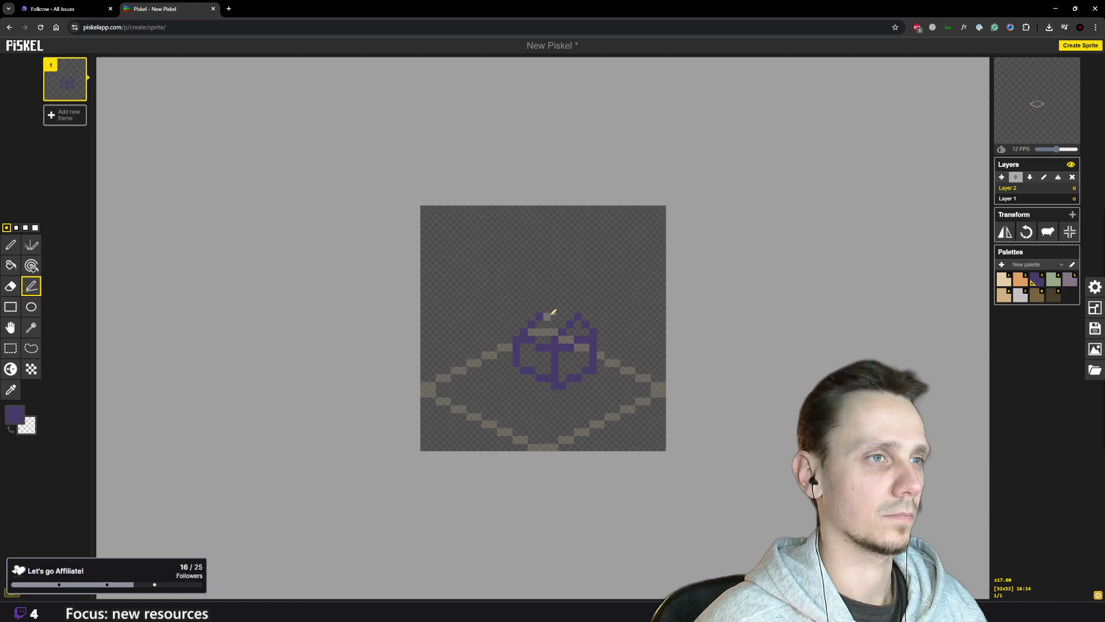
pyautogui.click(548, 309)
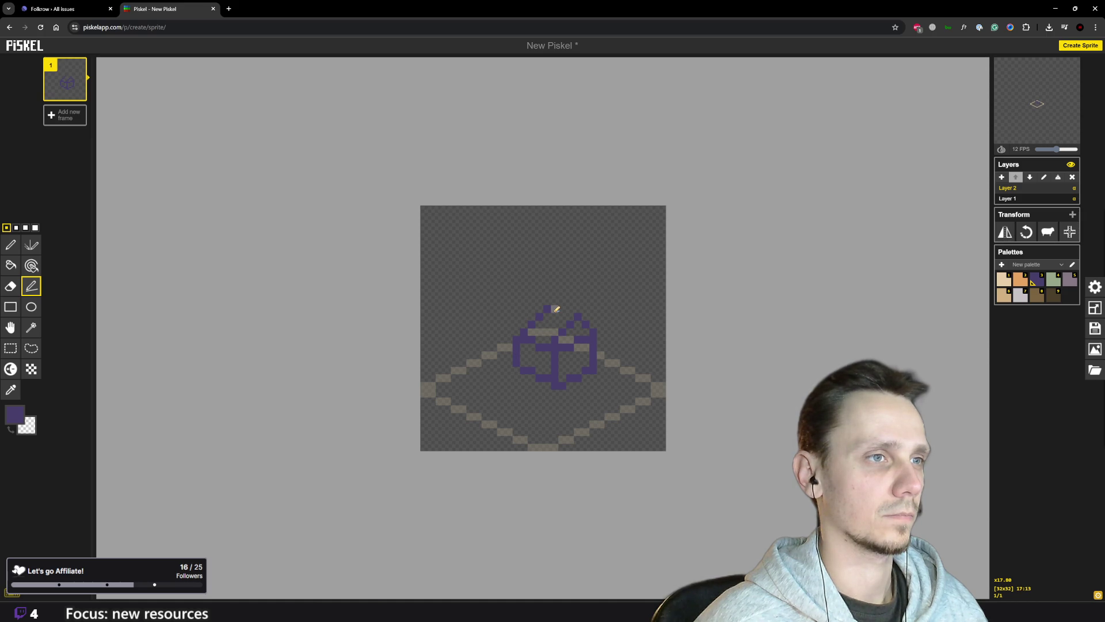
pyautogui.hotkey('ctrl', 'z')
pyautogui.moveTo(536, 316); pyautogui.dragTo(570, 316)
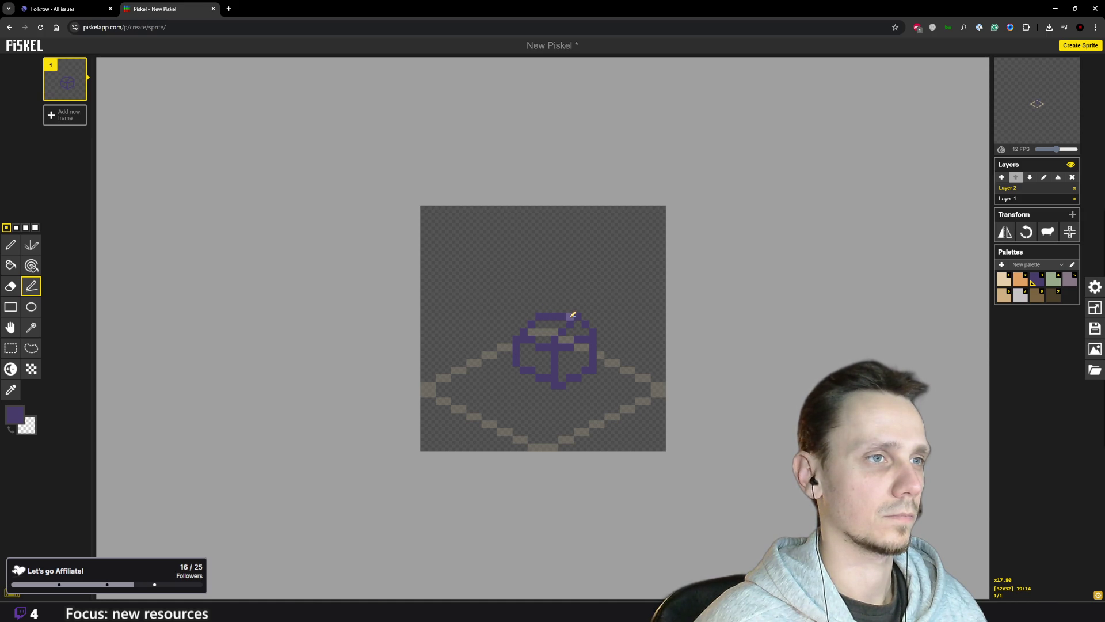
pyautogui.hotkey('ctrl', 'z')
# - Fill the lid pixels at 16:13, 16:14 and 18:14, then add the upper-left edge line
pyautogui.click(548, 309)
pyautogui.click(554, 309)
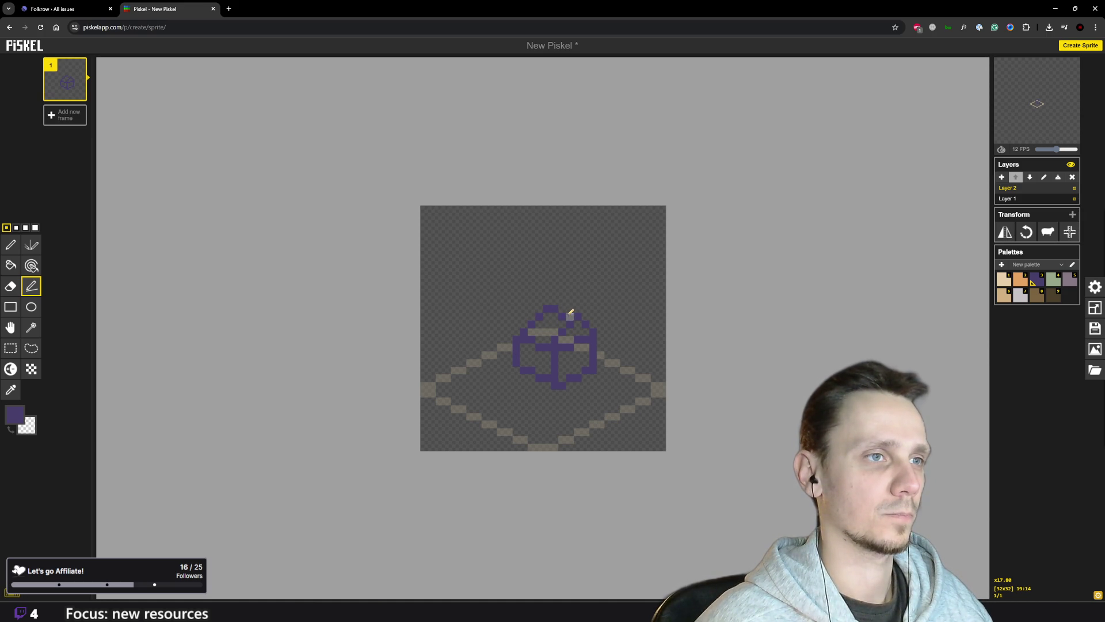
pyautogui.scroll(-5, 576, 312)
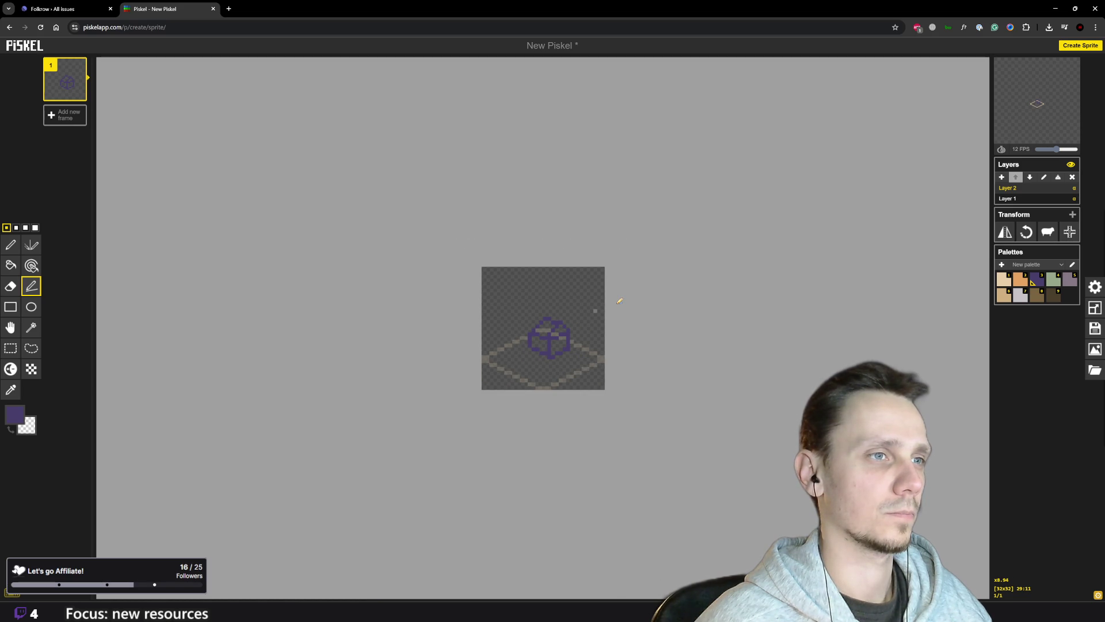
pyautogui.scroll(5, 549, 329)
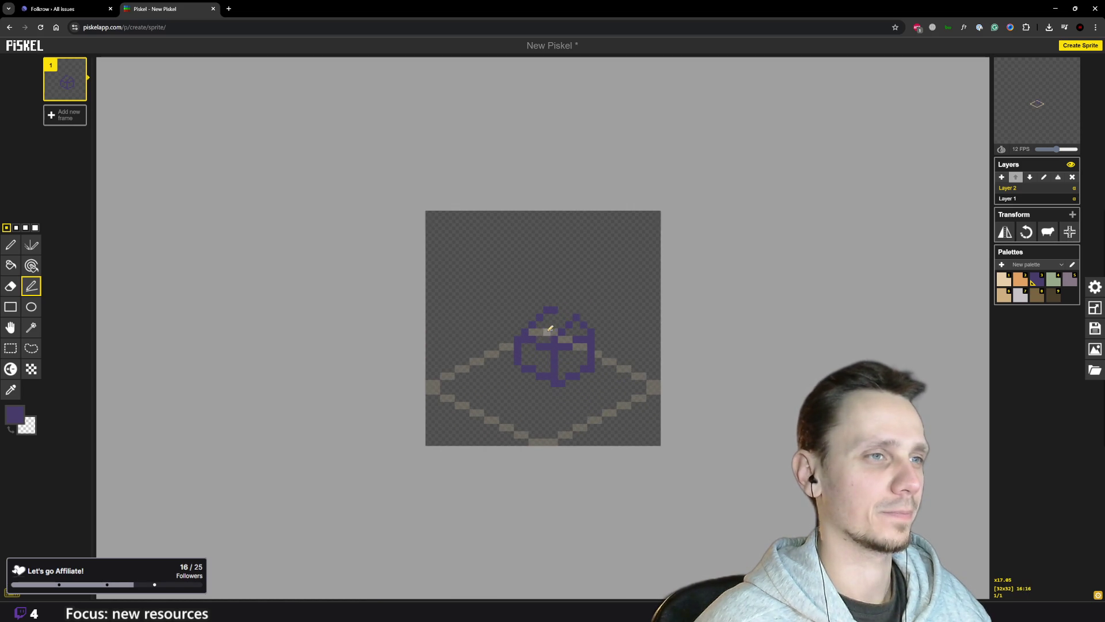
pyautogui.click(547, 316)
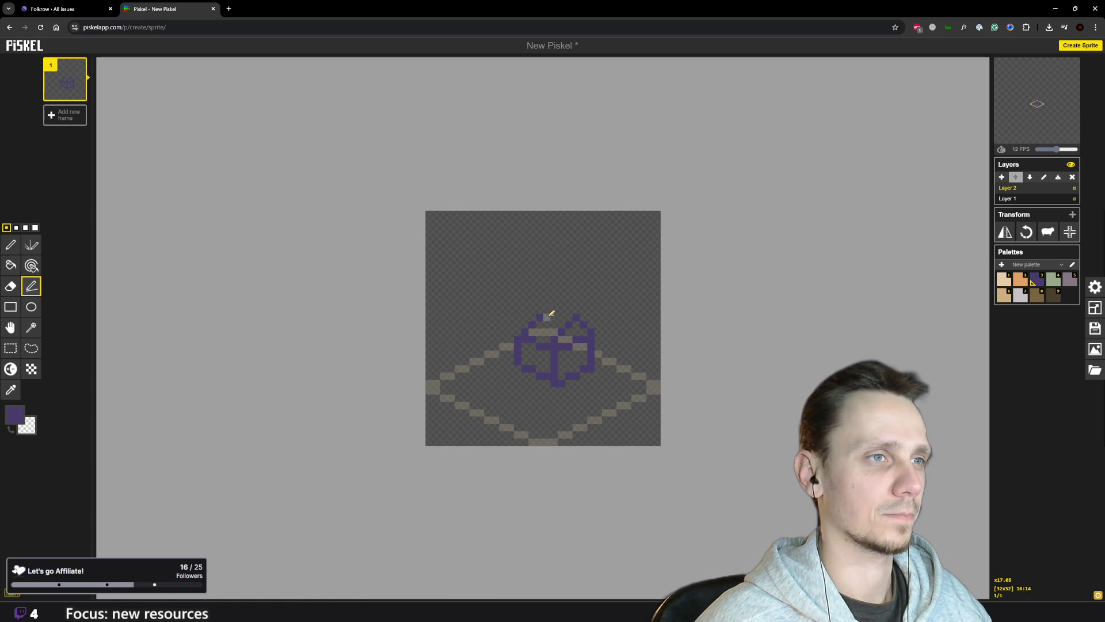
pyautogui.click(547, 310)
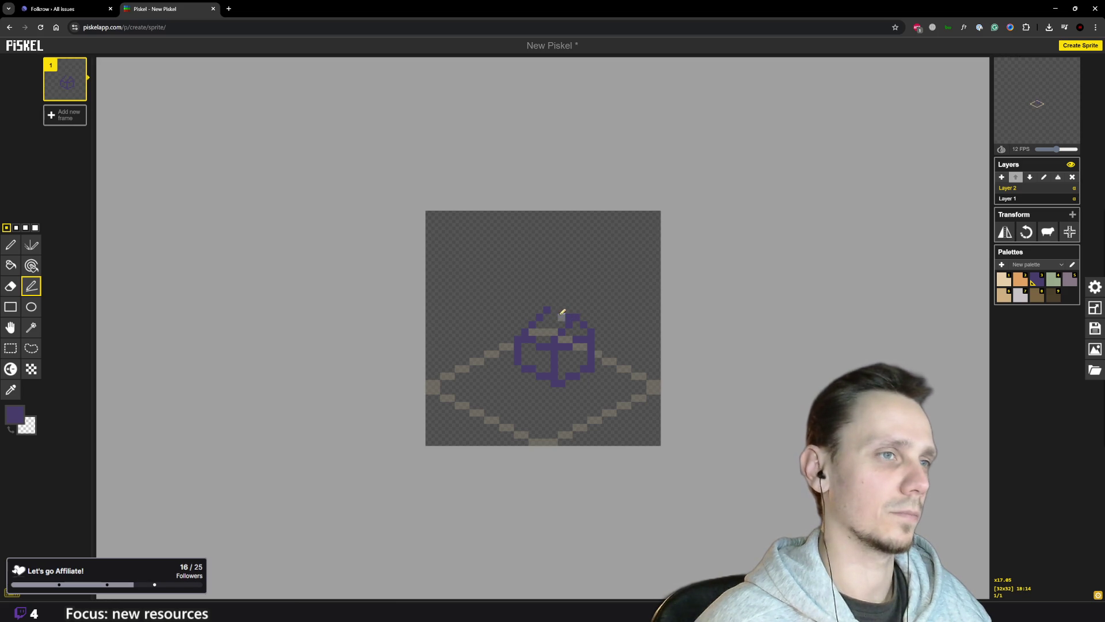
pyautogui.click(561, 316)
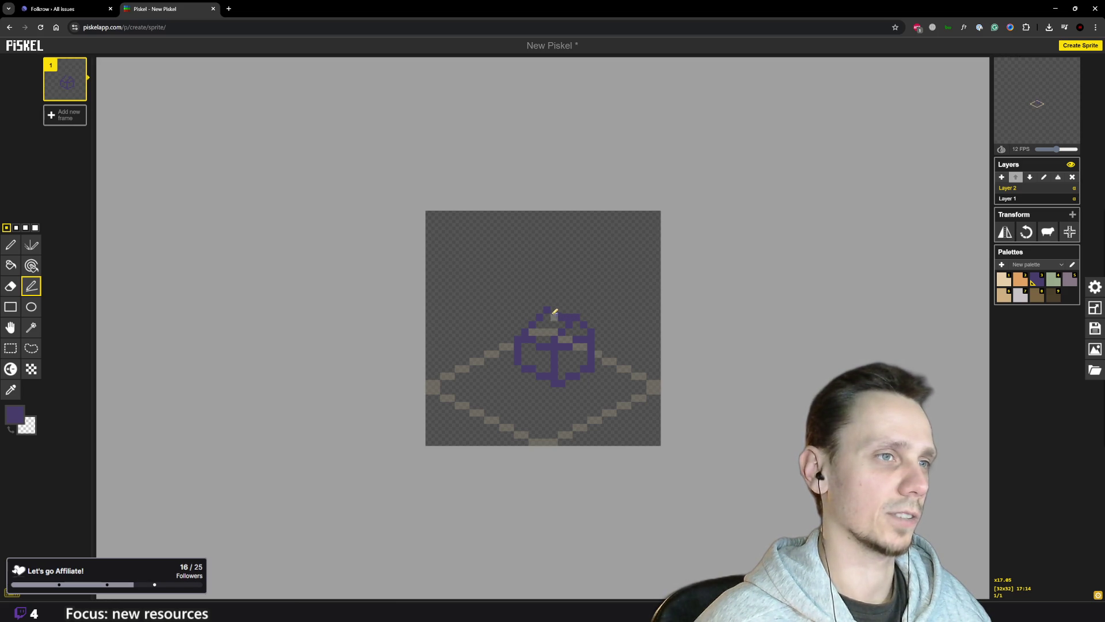
pyautogui.scroll(-4, 554, 310)
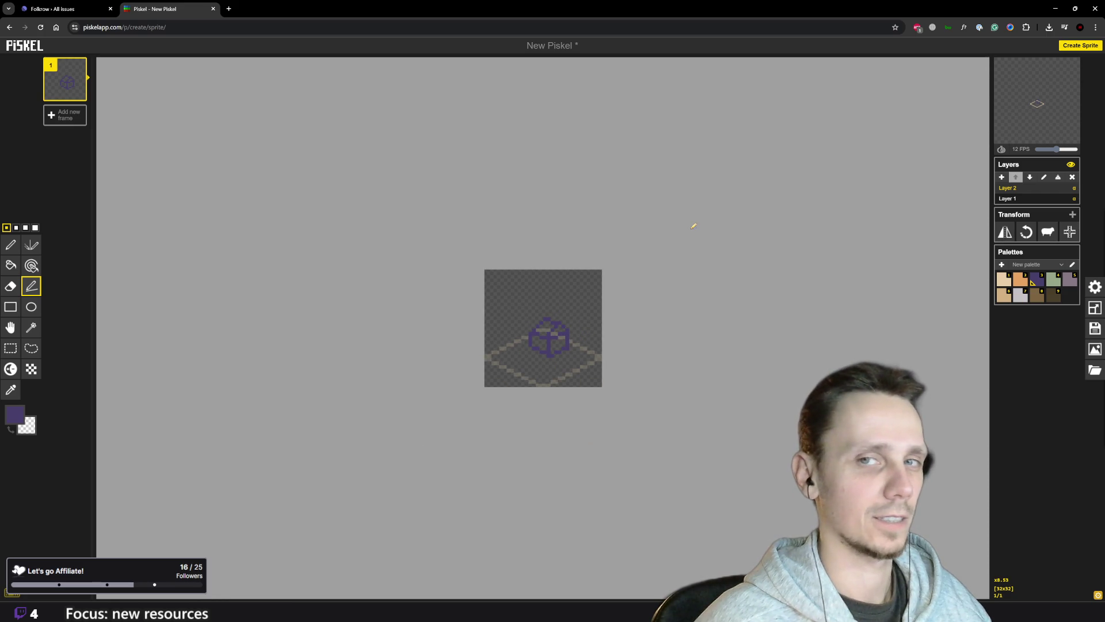
pyautogui.scroll(4, 547, 323)
pyautogui.scroll(-2, 546, 323)
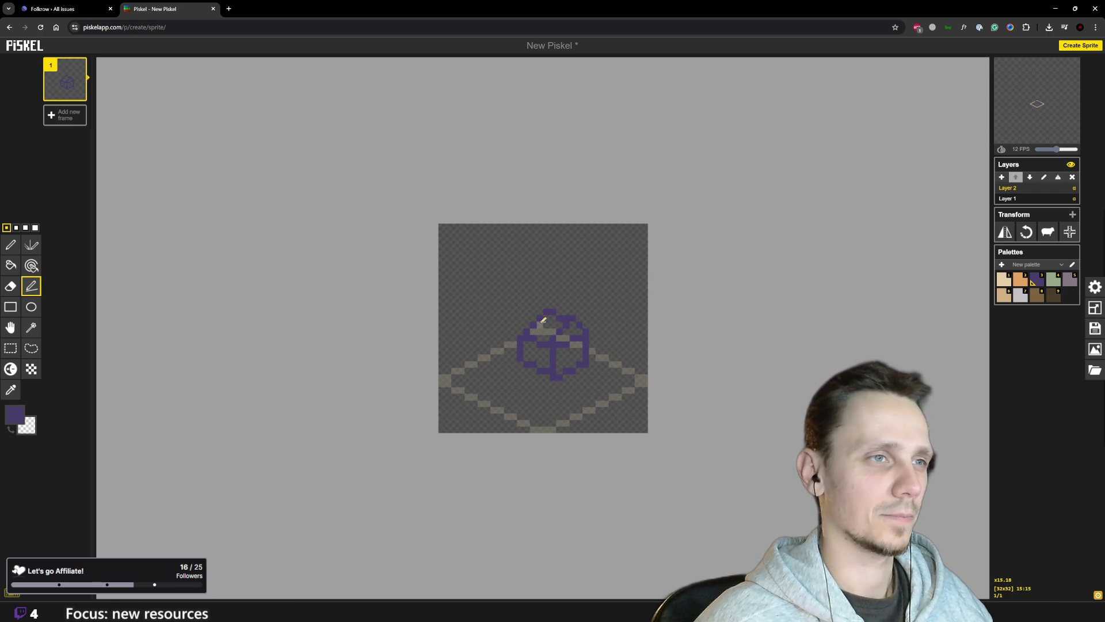
pyautogui.scroll(2, 547, 323)
pyautogui.moveTo(518, 333)
pyautogui.mouseDown()
pyautogui.moveTo(525, 316)
pyautogui.moveTo(568, 301)
pyautogui.moveTo(524, 330)
pyautogui.mouseUp()
# - Redraw the lid's upper-left edge and top pixels in purple with the pen
pyautogui.press('p')
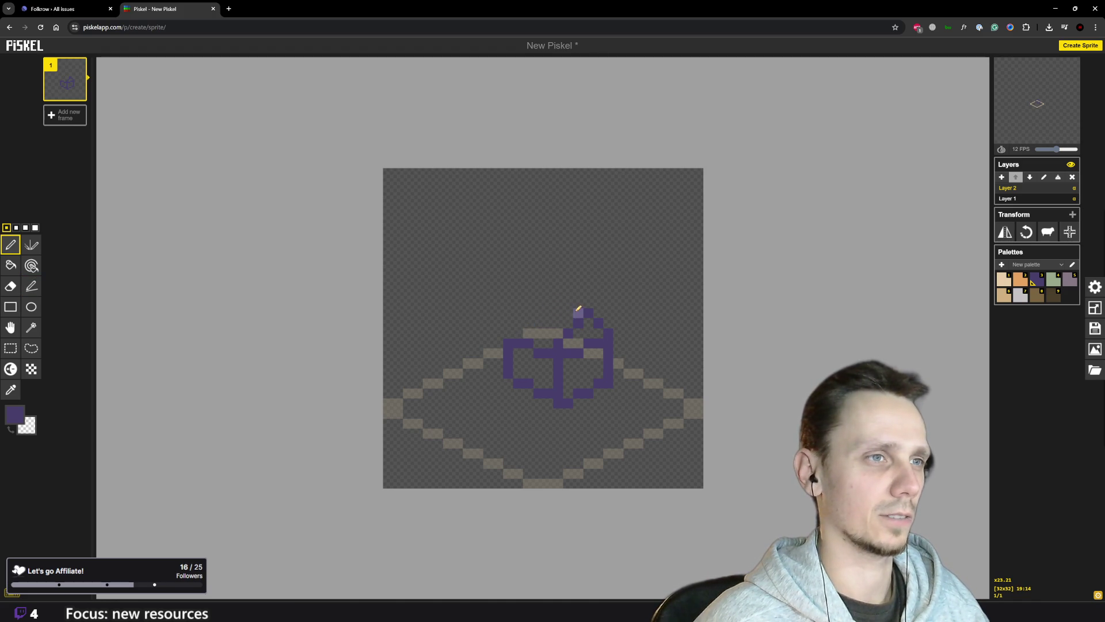
pyautogui.moveTo(515, 328); pyautogui.dragTo(522, 318)
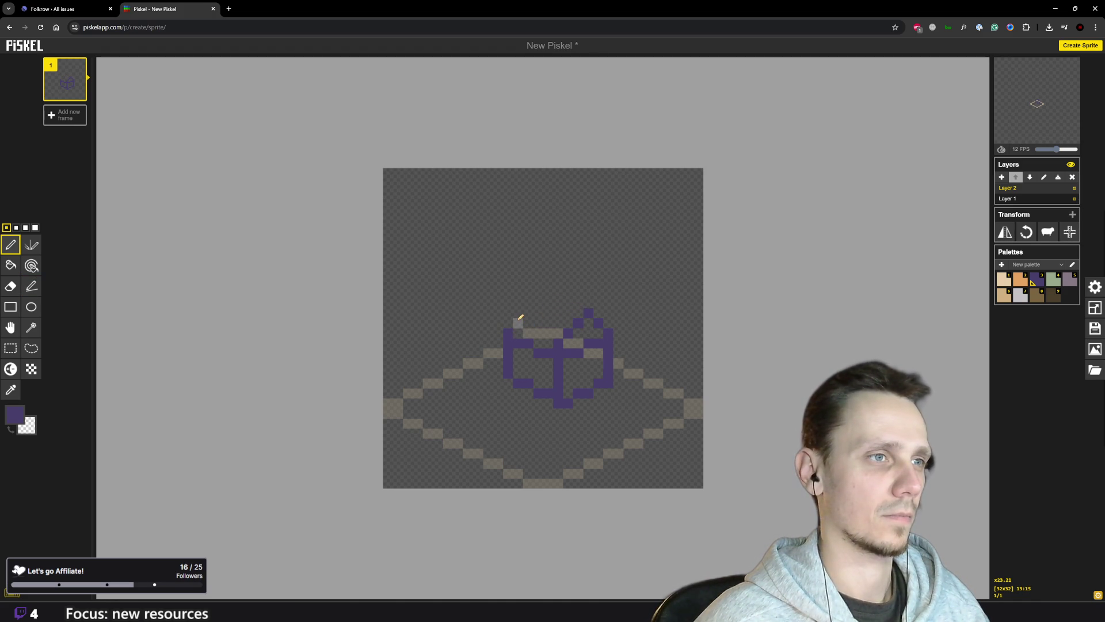
pyautogui.click(529, 312)
pyautogui.click(539, 302)
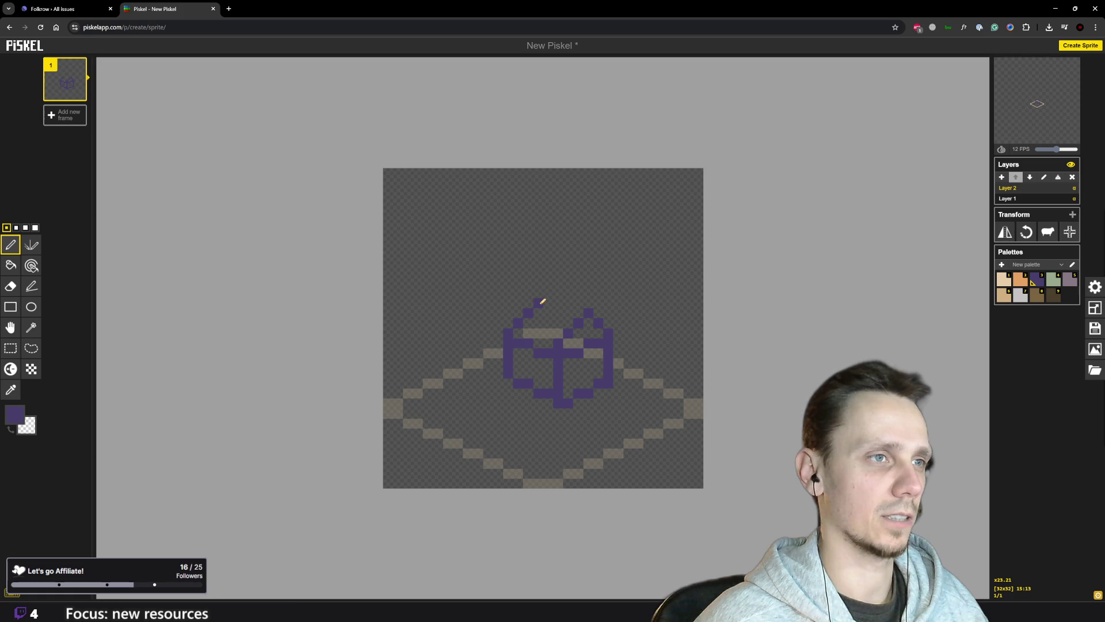
pyautogui.click(549, 302)
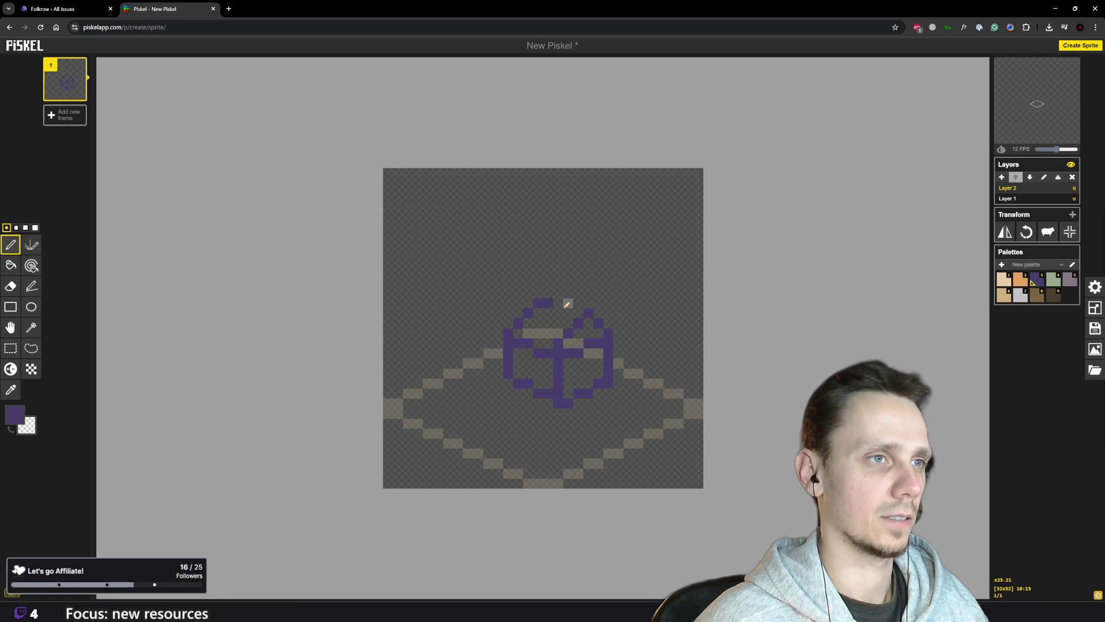
pyautogui.click(557, 303)
pyautogui.click(569, 314)
pyautogui.click(578, 313)
# - Make brown the drawing colour from the palette
pyautogui.scroll(-2, 612, 348)
pyautogui.scroll(-3, 615, 346)
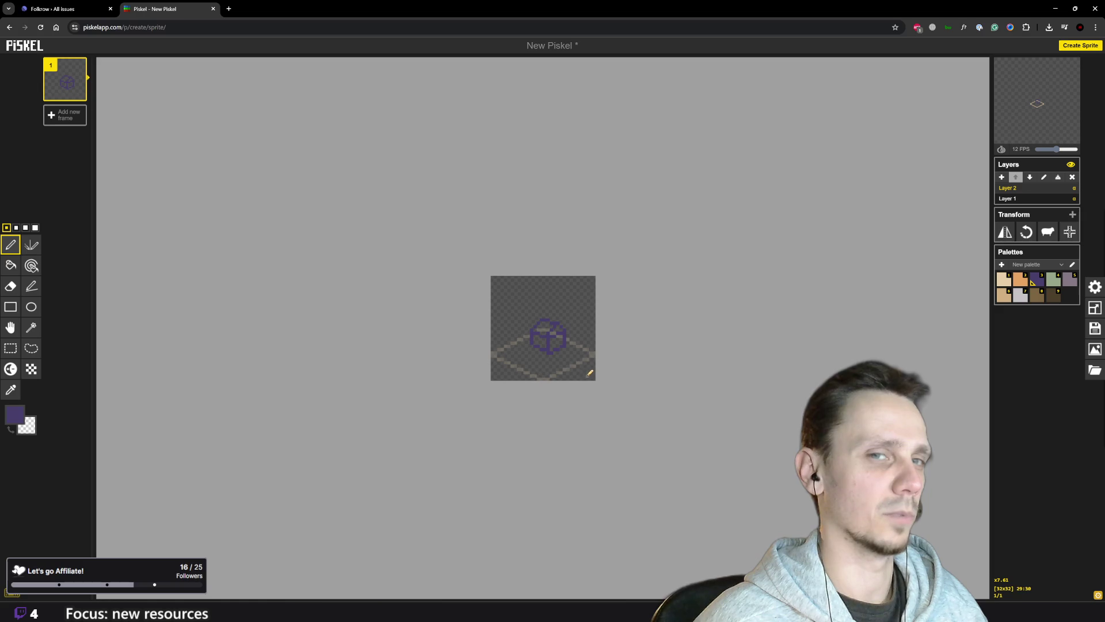
pyautogui.scroll(1, 576, 364)
pyautogui.scroll(1, 574, 362)
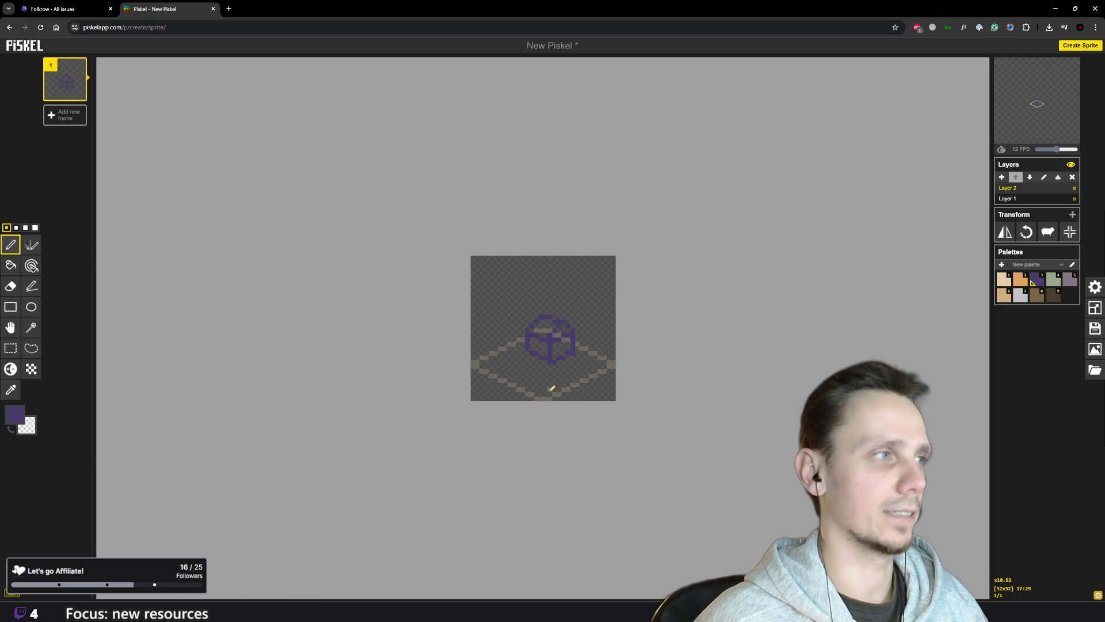
pyautogui.scroll(2, 543, 386)
pyautogui.scroll(-3, 547, 383)
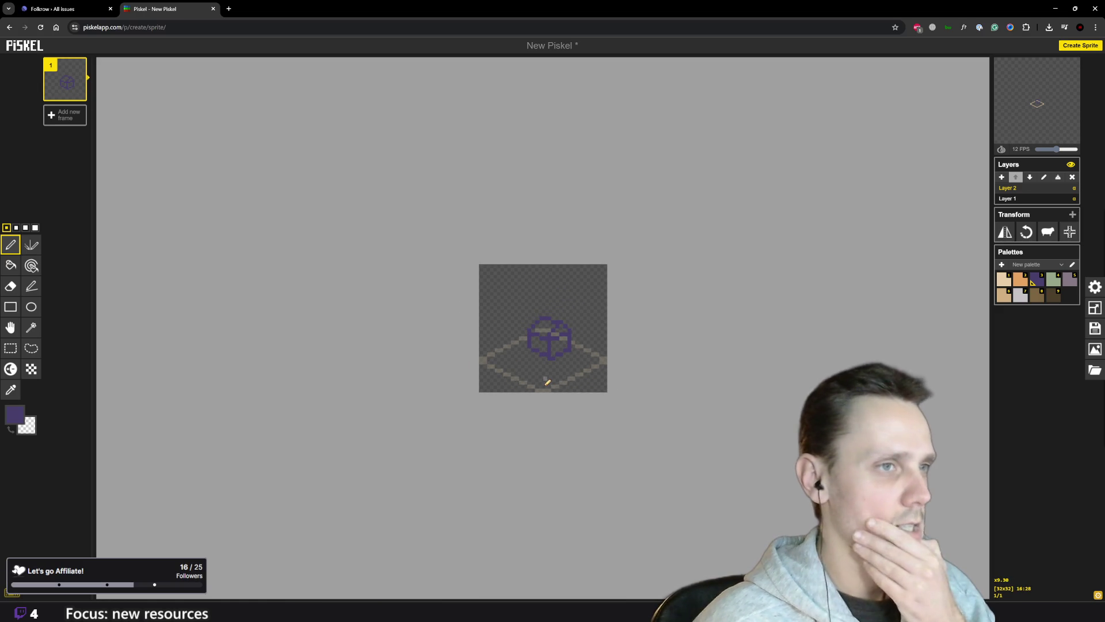
pyautogui.scroll(5, 510, 355)
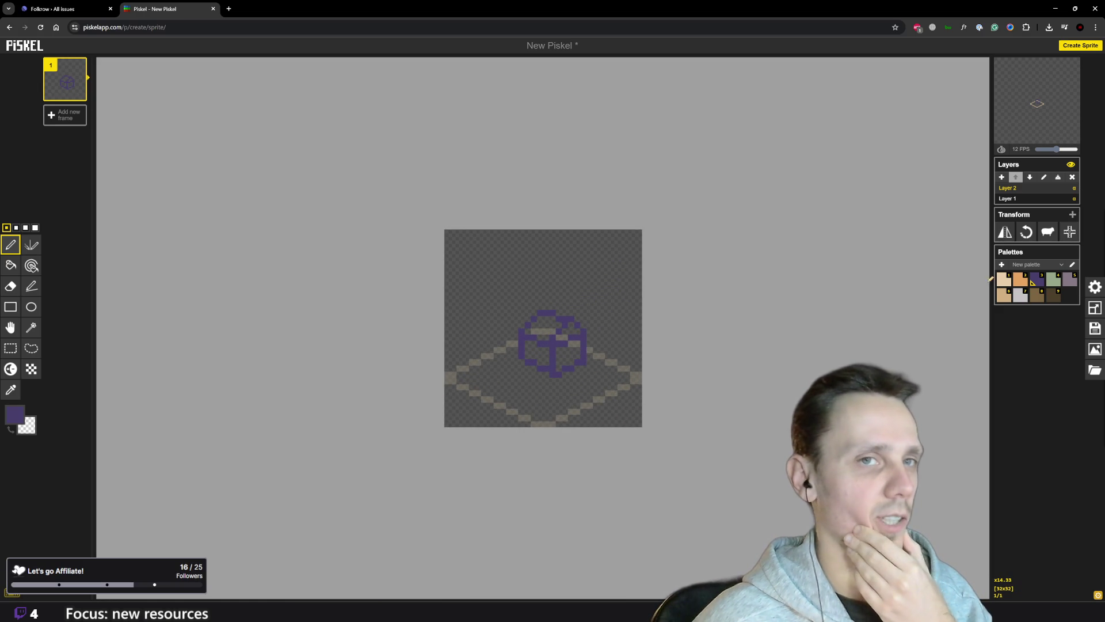
pyautogui.click(1036, 297)
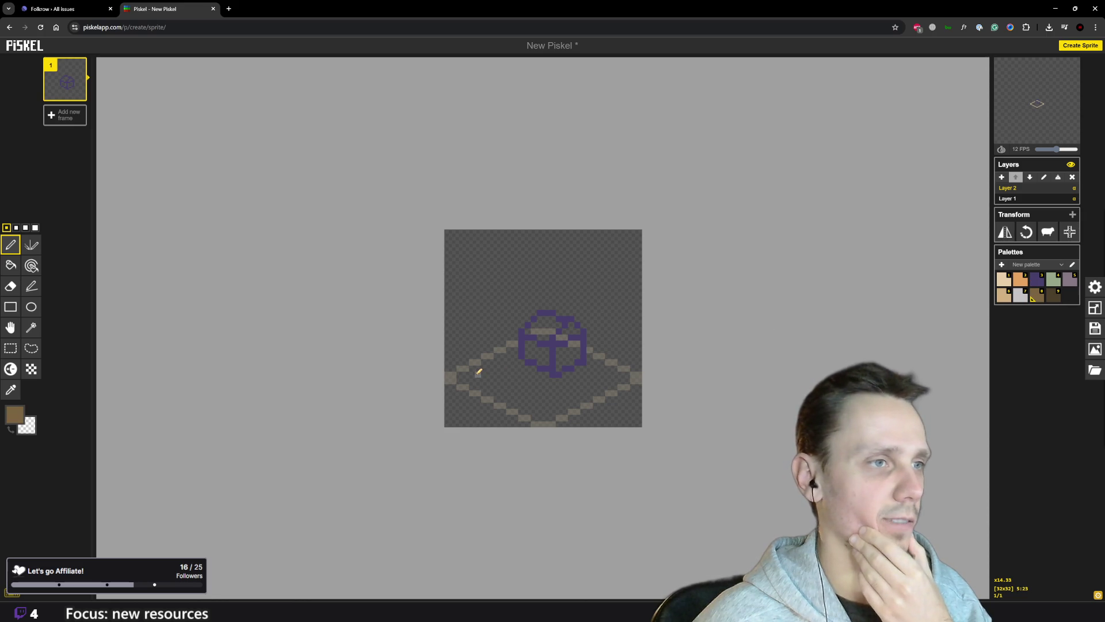
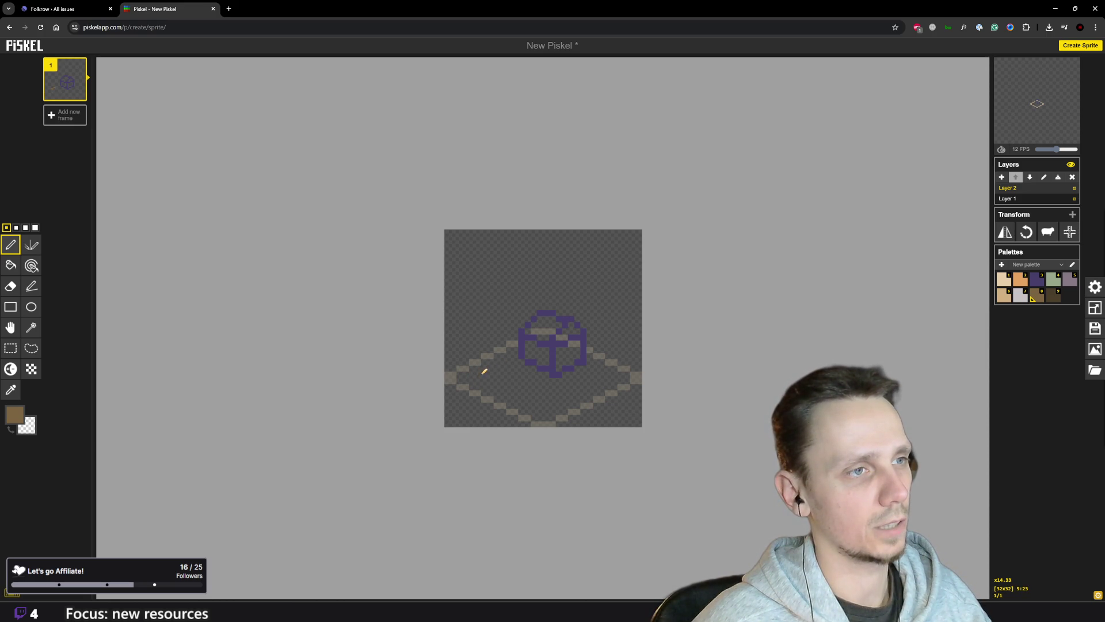
# - Draw light-brown log pixels along the diamond tile's left edge
pyautogui.click(474, 375)
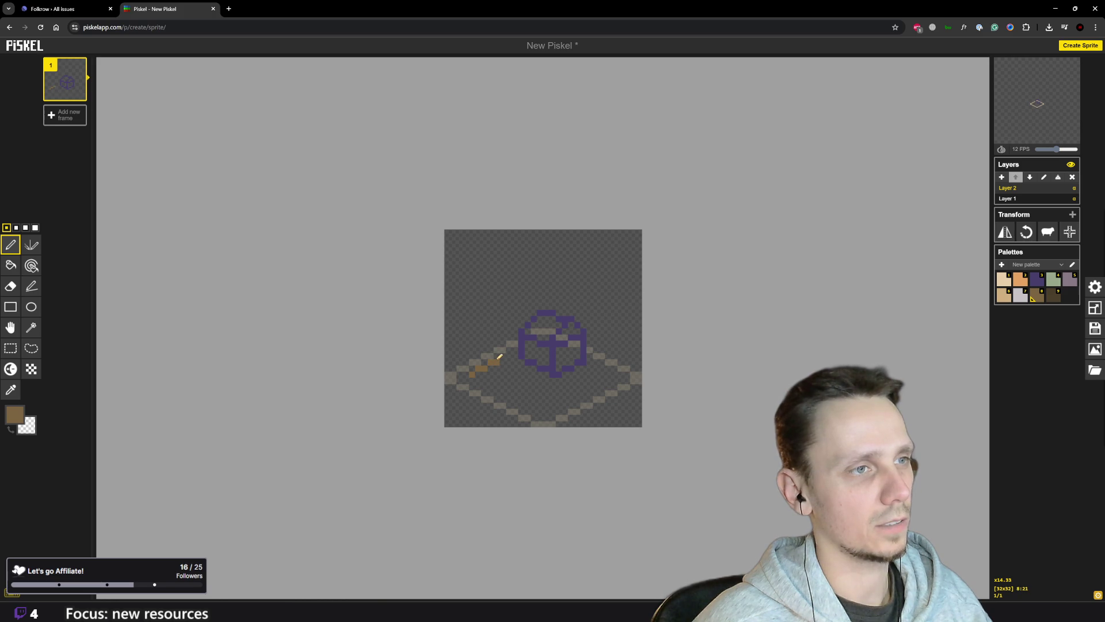
pyautogui.scroll(2, 509, 395)
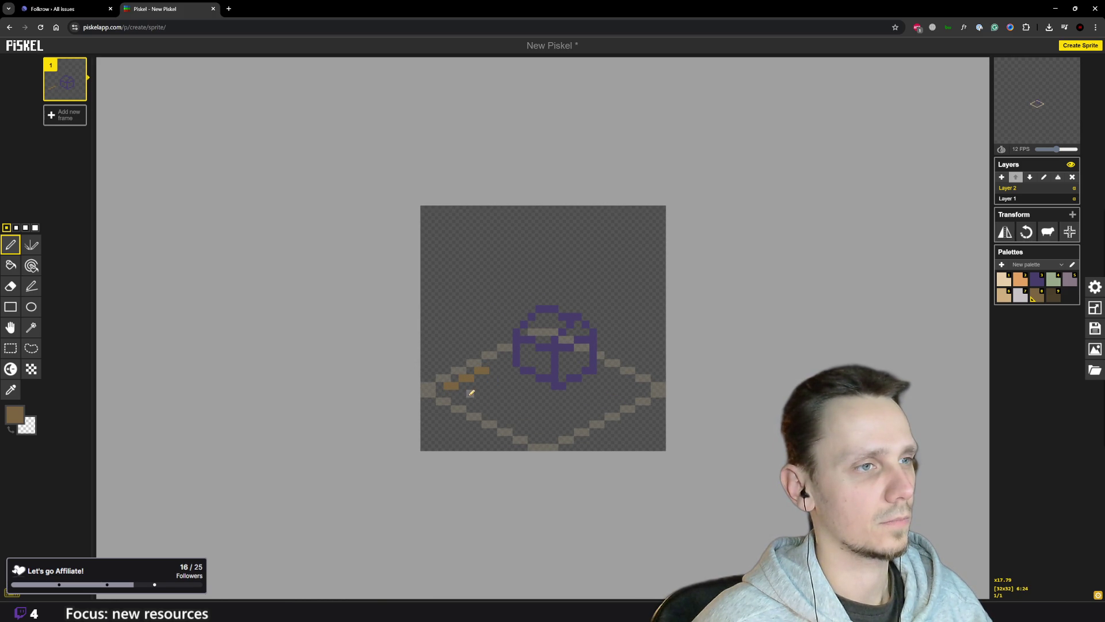
pyautogui.click(477, 393)
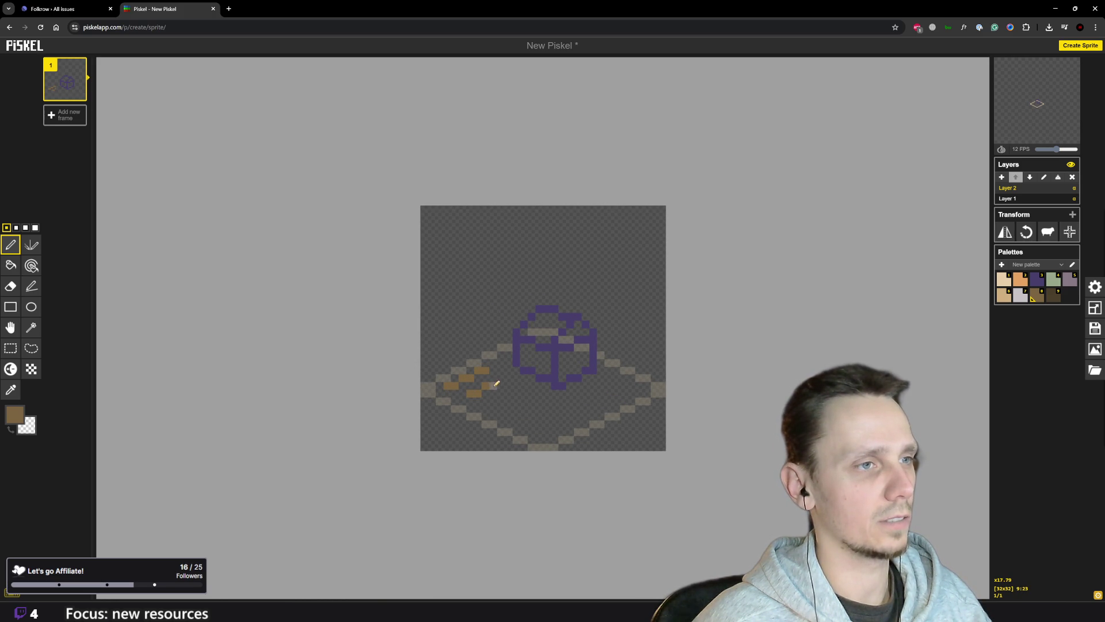
pyautogui.click(505, 378)
# - Shade the log with the darker brown swatch
pyautogui.click(1048, 297)
pyautogui.moveTo(457, 389); pyautogui.dragTo(473, 384)
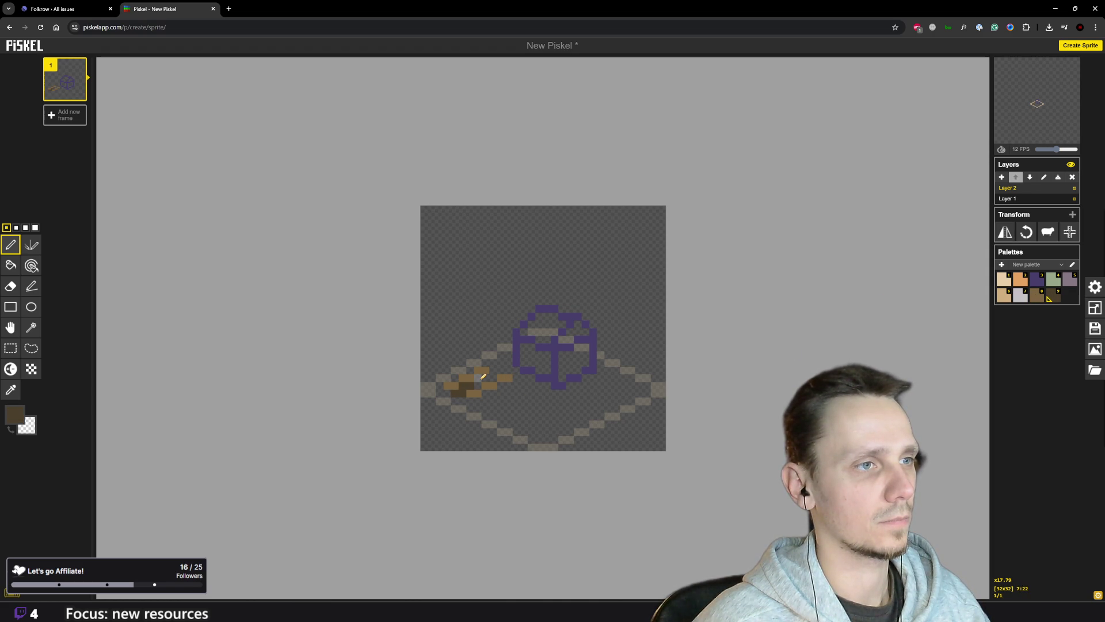
pyautogui.click(482, 379)
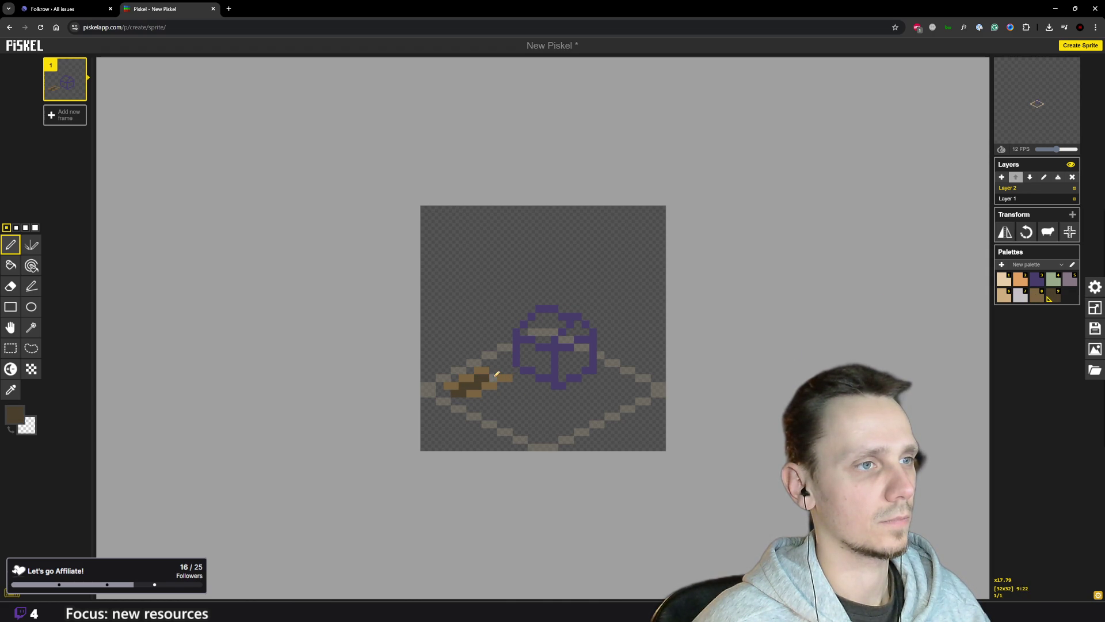
pyautogui.scroll(-3, 509, 376)
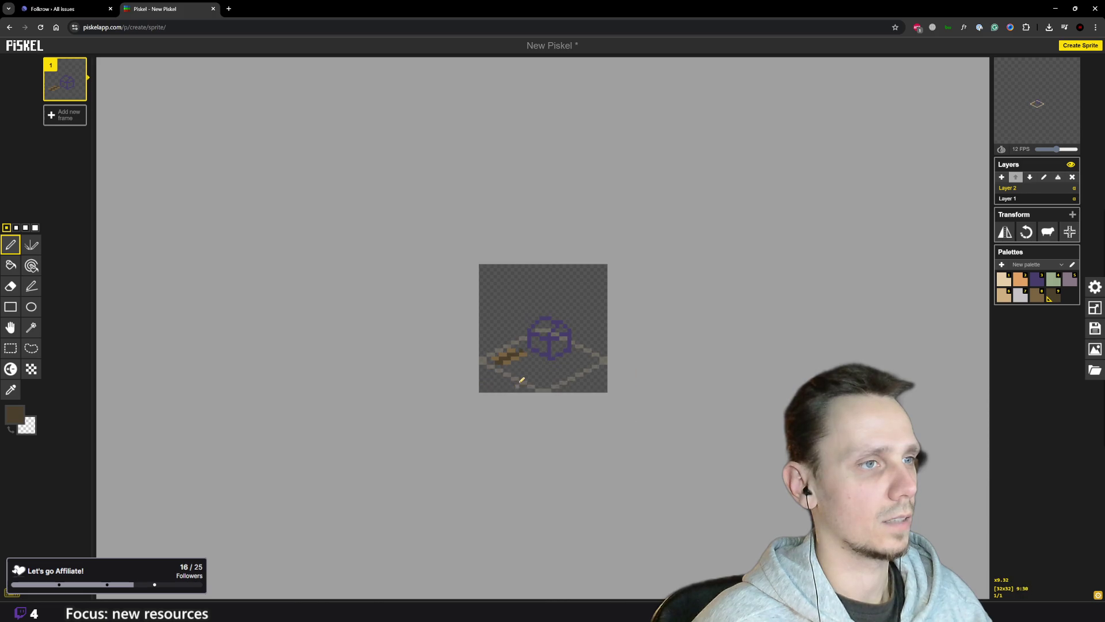
pyautogui.scroll(2, 518, 384)
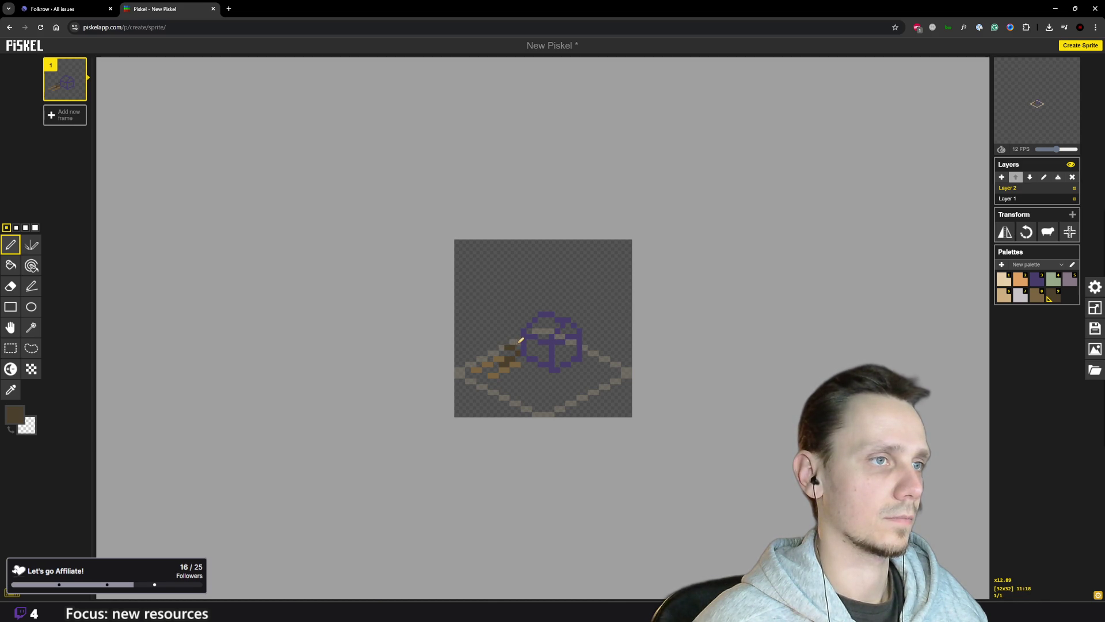
pyautogui.scroll(-3, 521, 349)
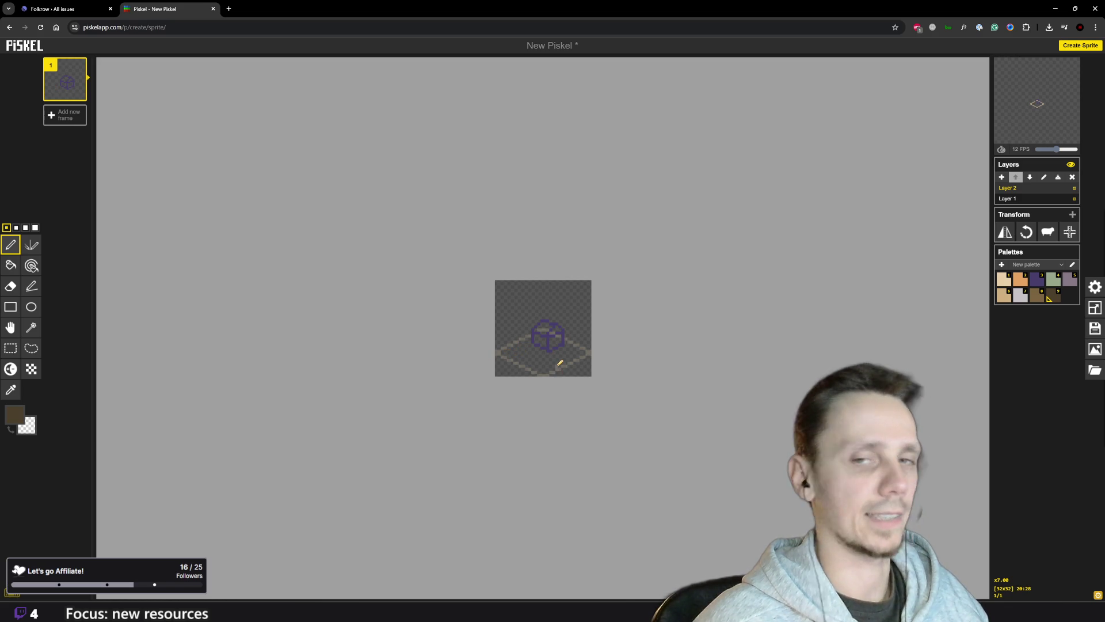
pyautogui.scroll(3, 506, 354)
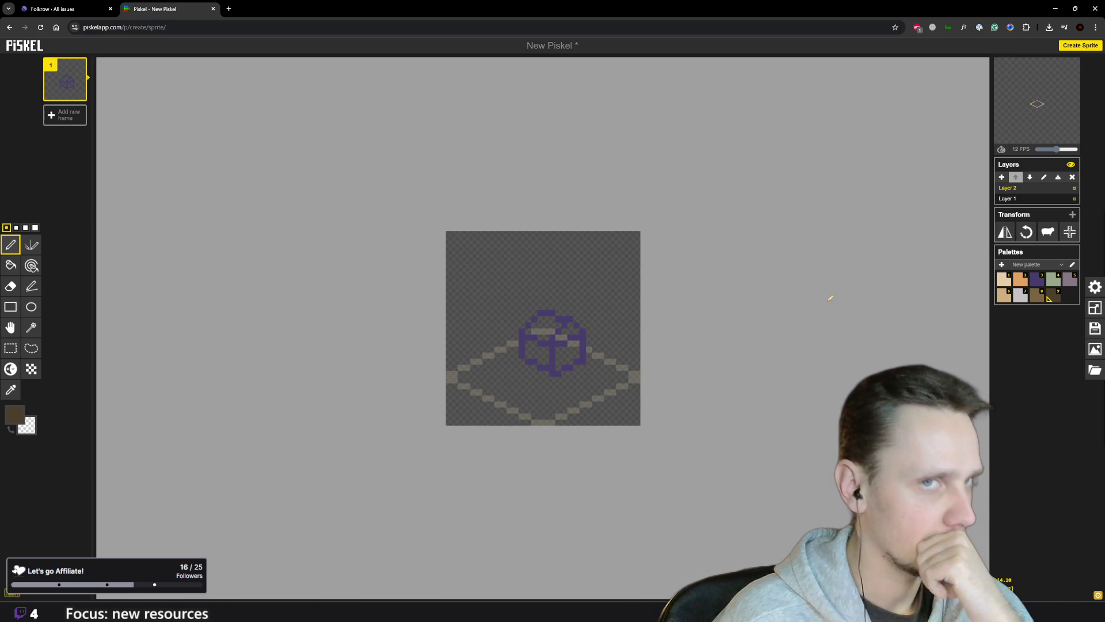
pyautogui.click(1037, 295)
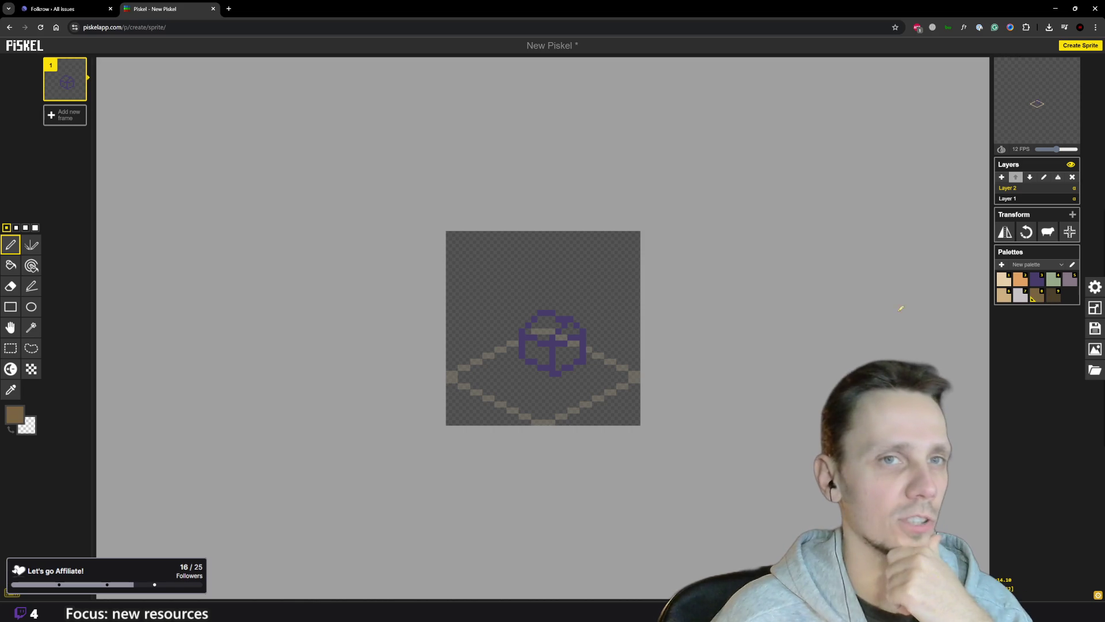
# - Draw a brown log on the tile's left and shade its edge dark brown
pyautogui.click(480, 380)
pyautogui.click(491, 379)
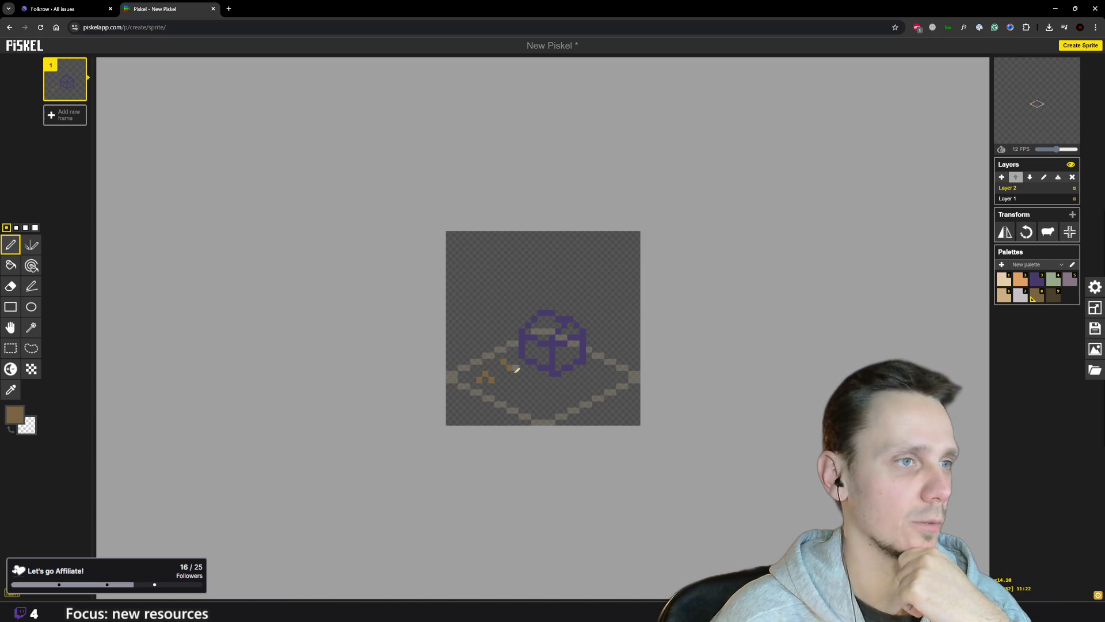
pyautogui.click(1053, 295)
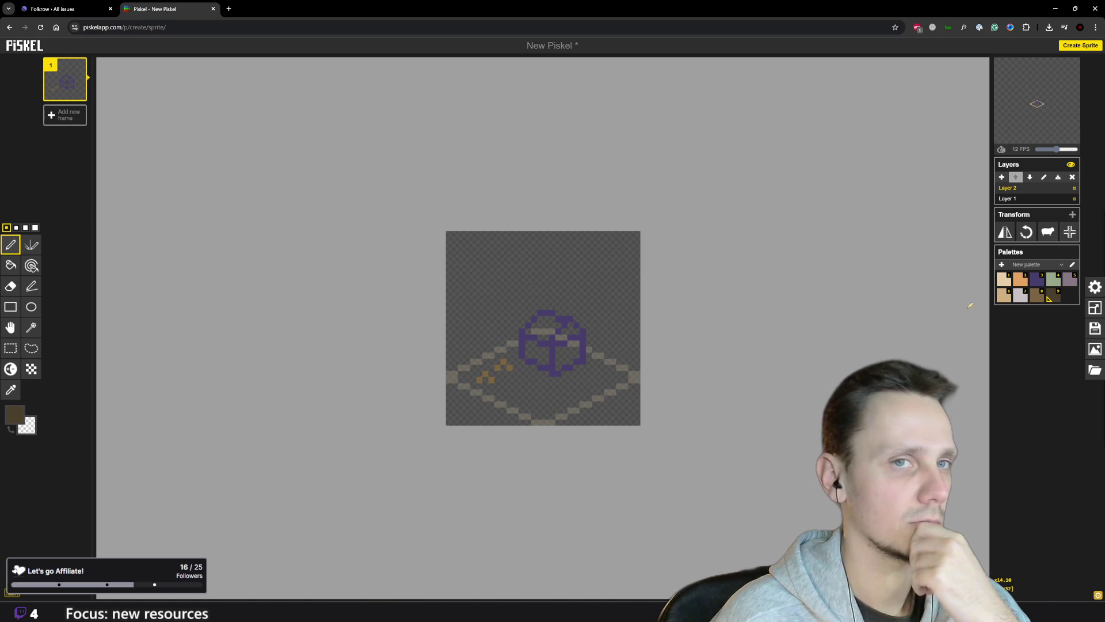
pyautogui.click(488, 366)
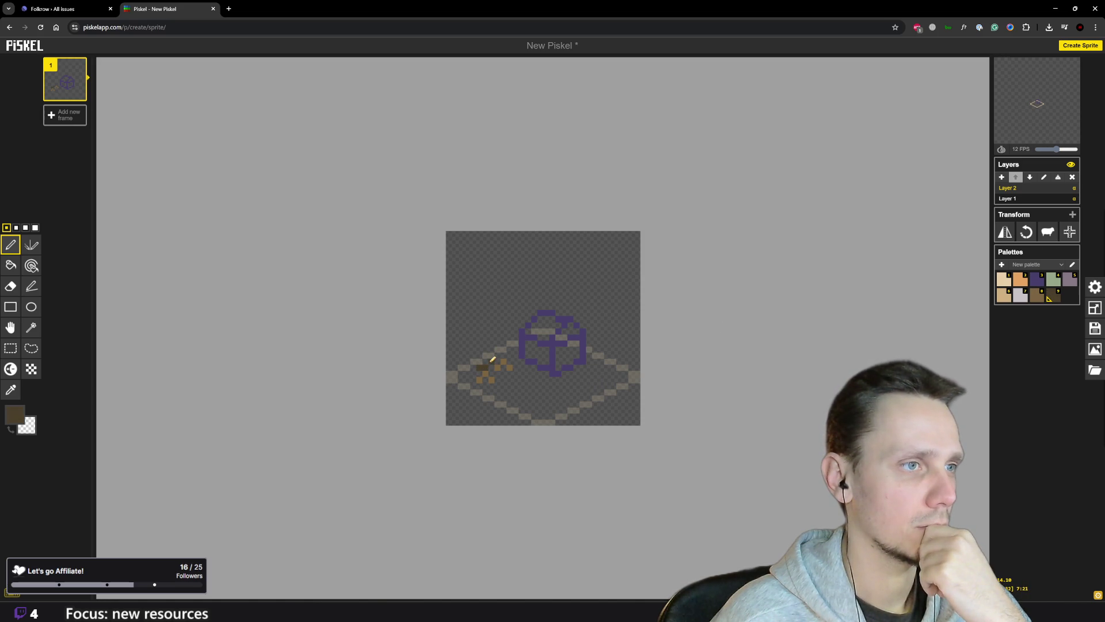
pyautogui.click(496, 359)
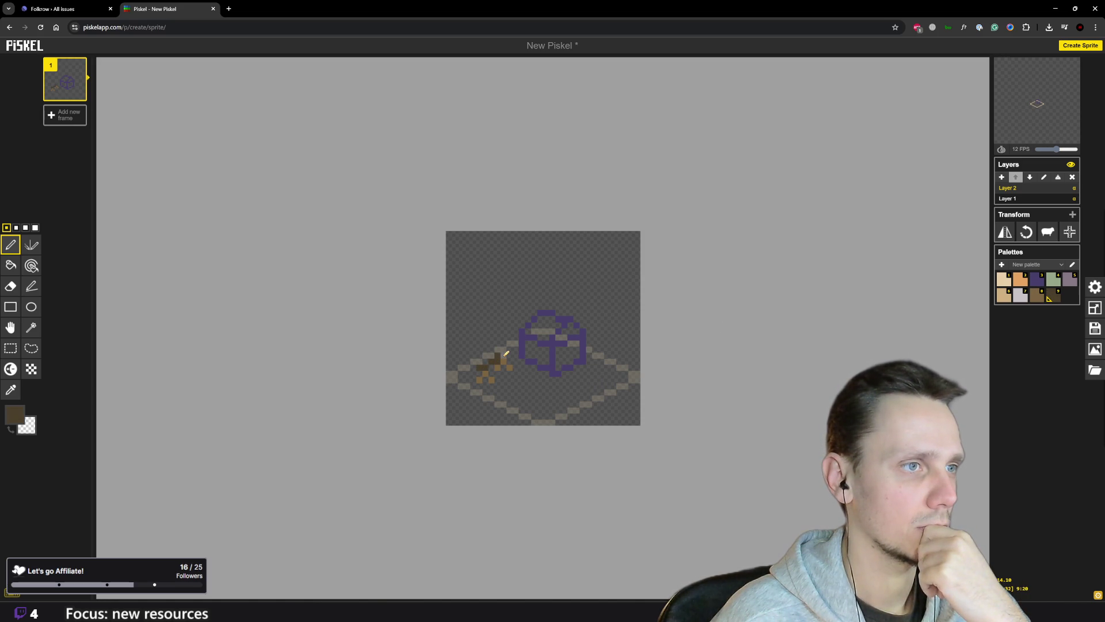
pyautogui.click(501, 357)
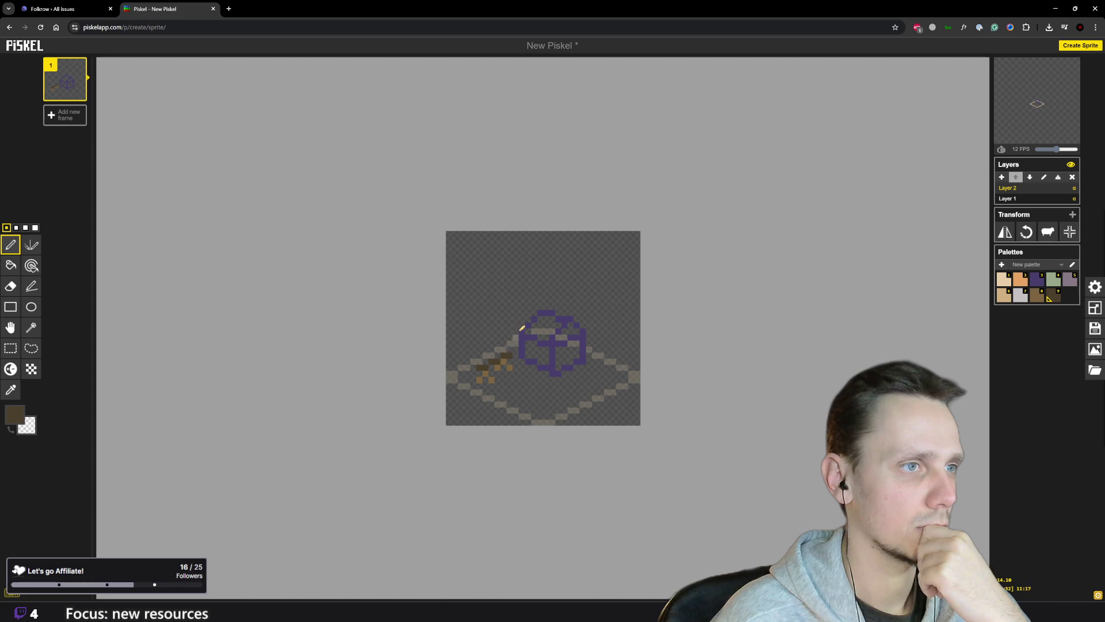
pyautogui.scroll(-2, 602, 399)
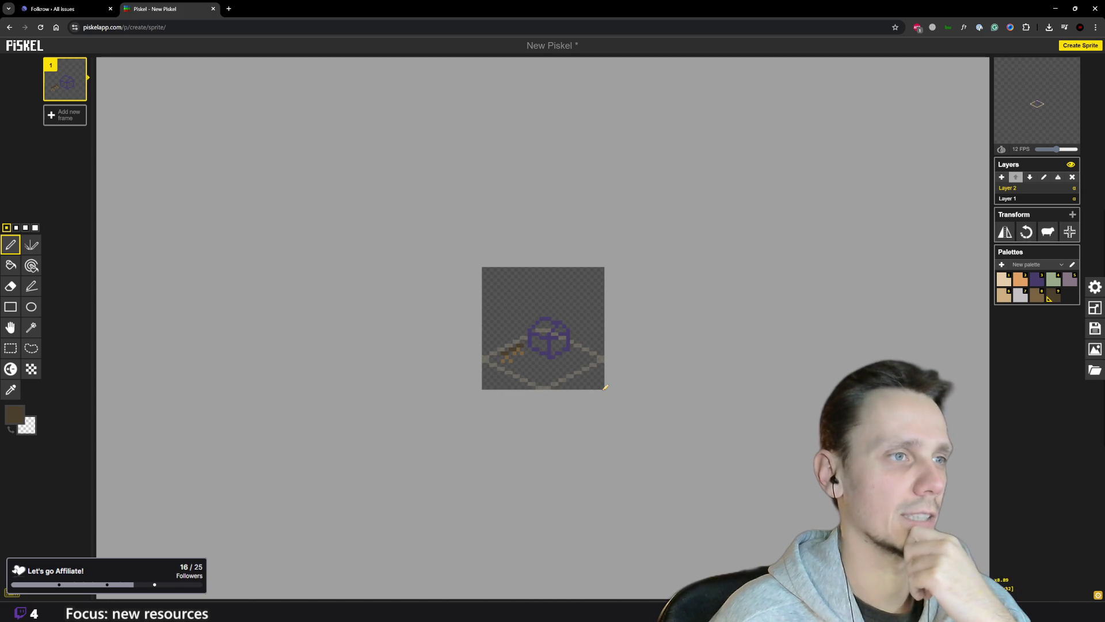
pyautogui.scroll(-1, 543, 378)
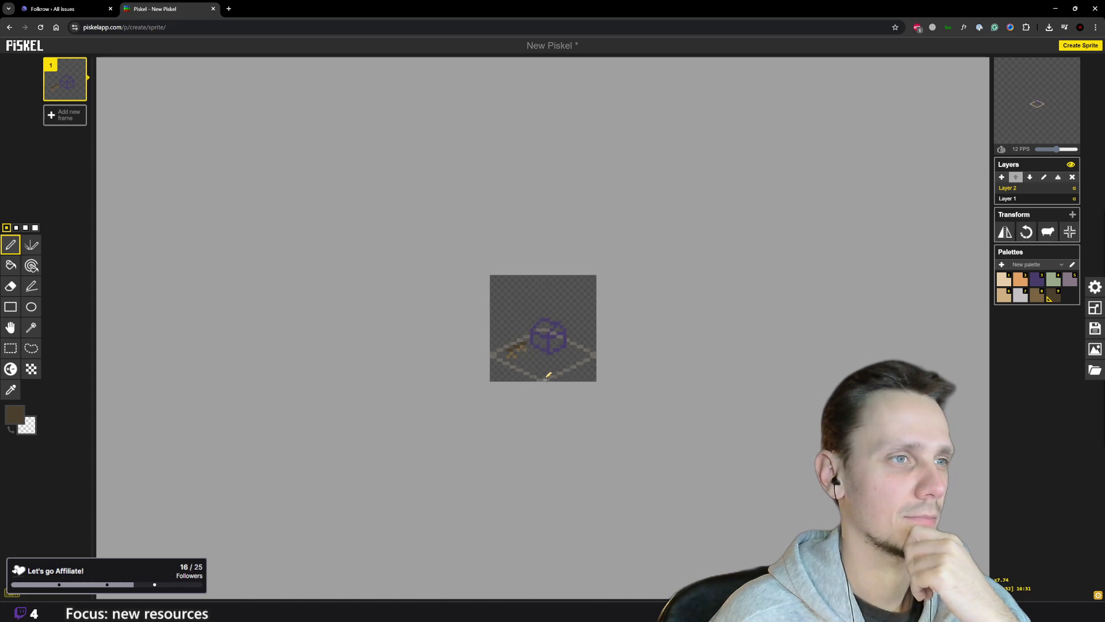
pyautogui.scroll(4, 544, 374)
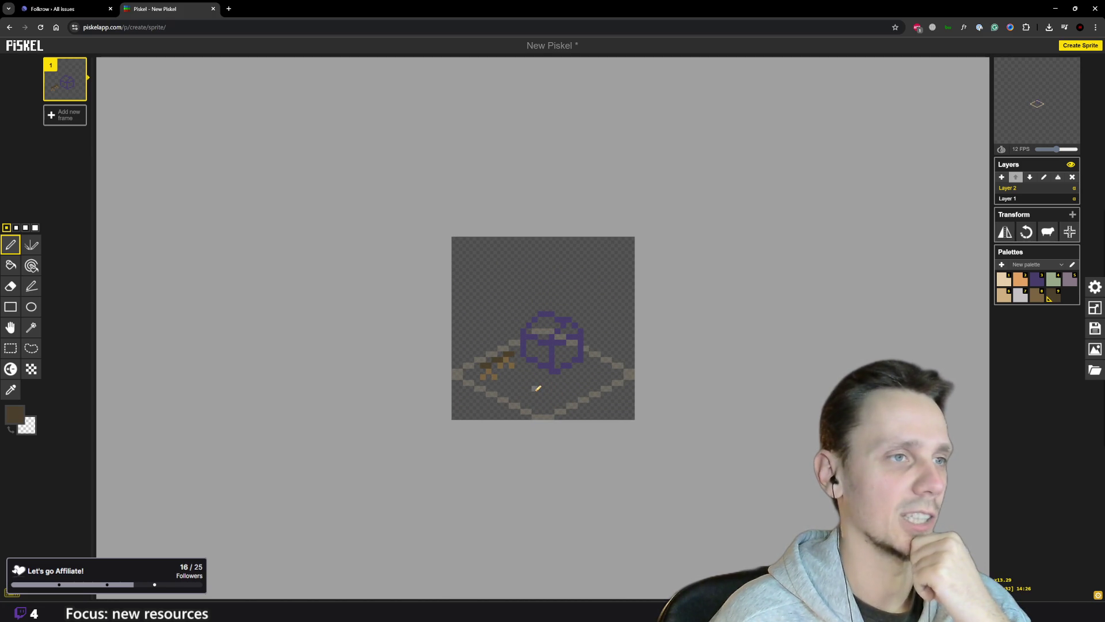
pyautogui.scroll(1, 612, 364)
# - Draw a second diagonal brown log along the tile's lower right, shaded dark brown
pyautogui.click(1036, 296)
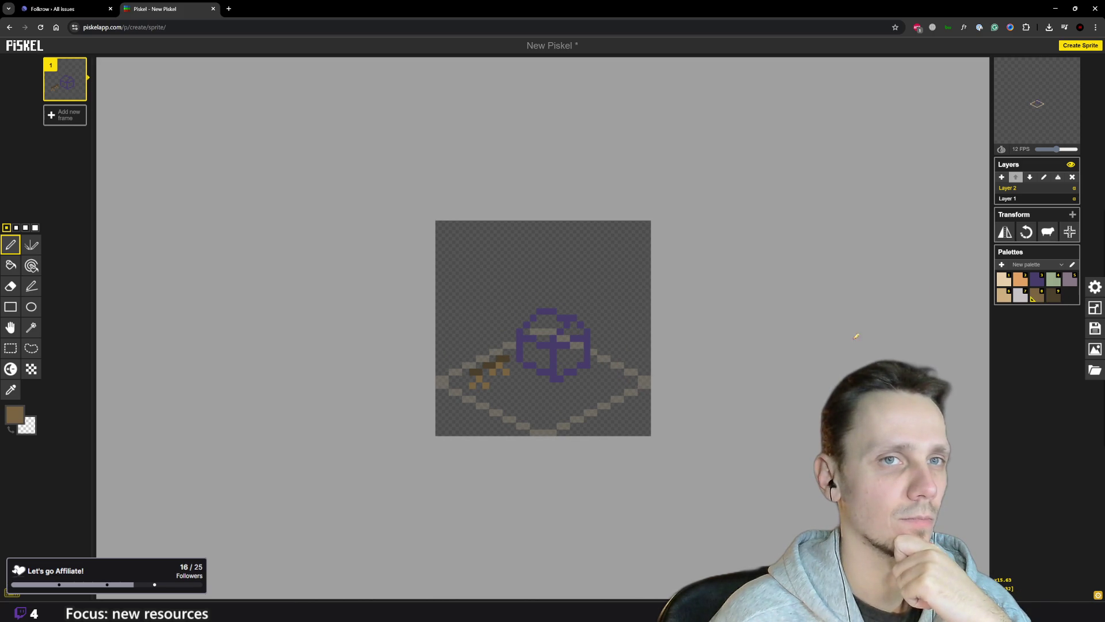
pyautogui.click(581, 400)
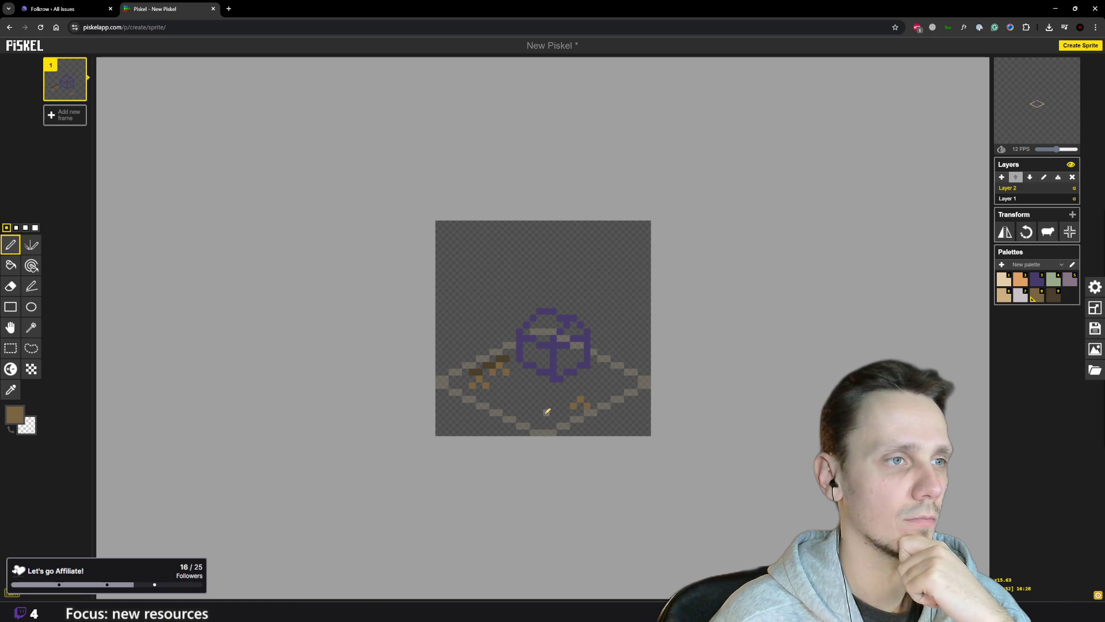
pyautogui.moveTo(544, 415); pyautogui.dragTo(547, 411)
pyautogui.click(1054, 295)
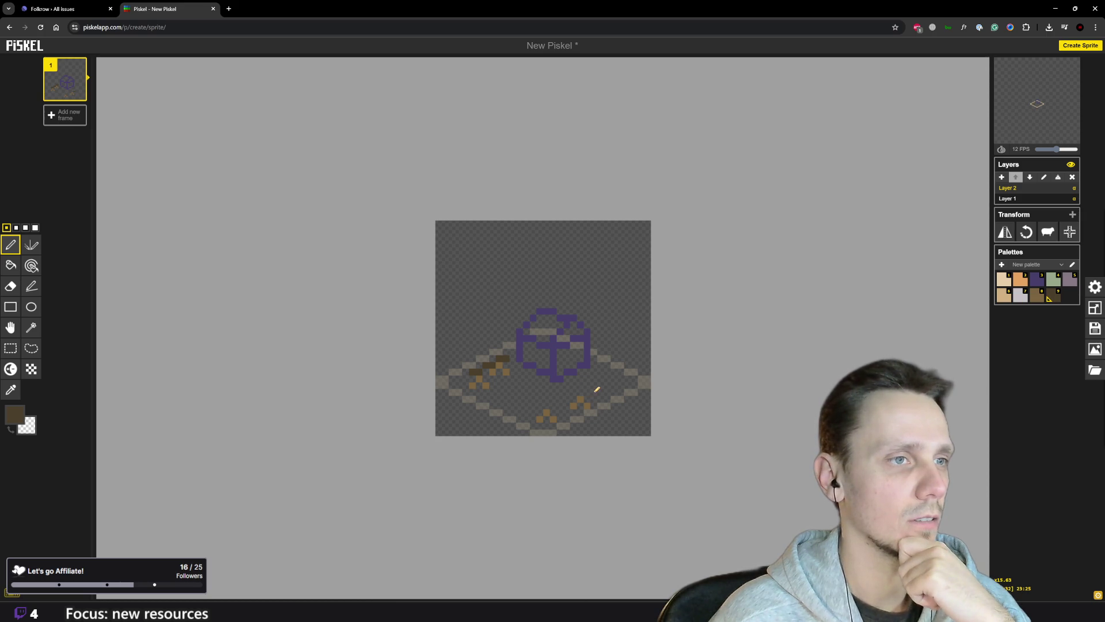
pyautogui.click(582, 391)
pyautogui.click(574, 395)
pyautogui.moveTo(571, 395); pyautogui.dragTo(539, 412)
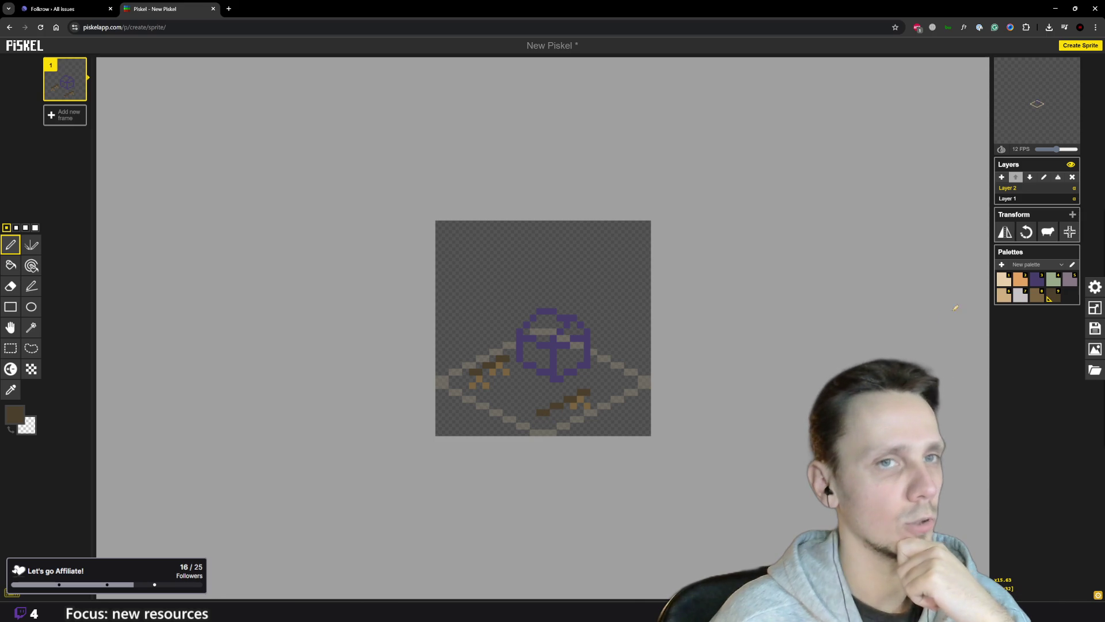
pyautogui.click(1036, 295)
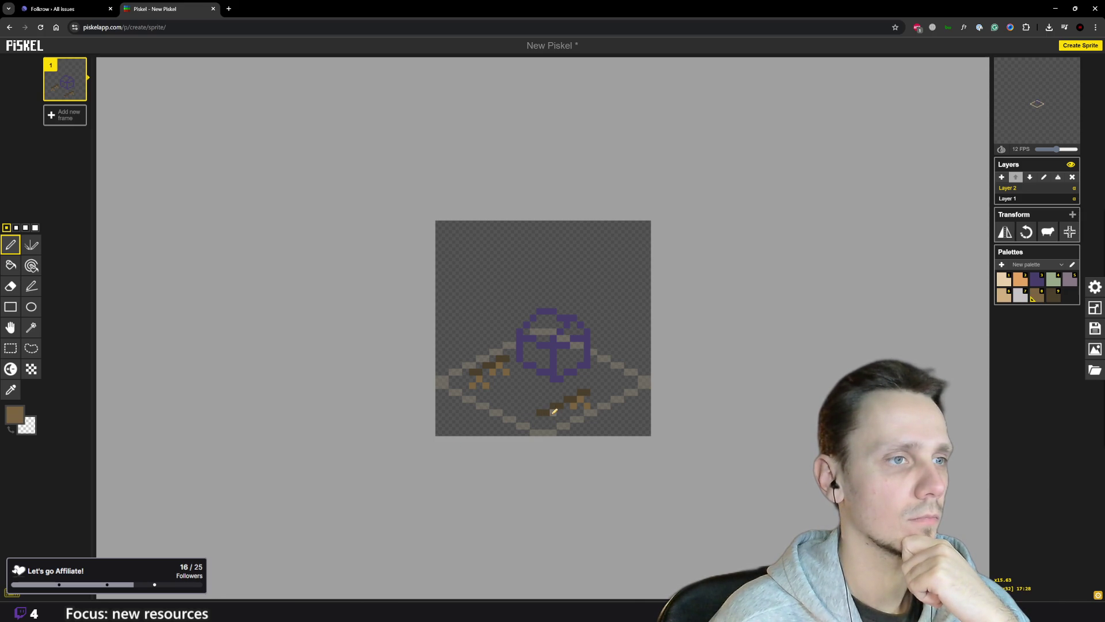
pyautogui.scroll(-3, 561, 423)
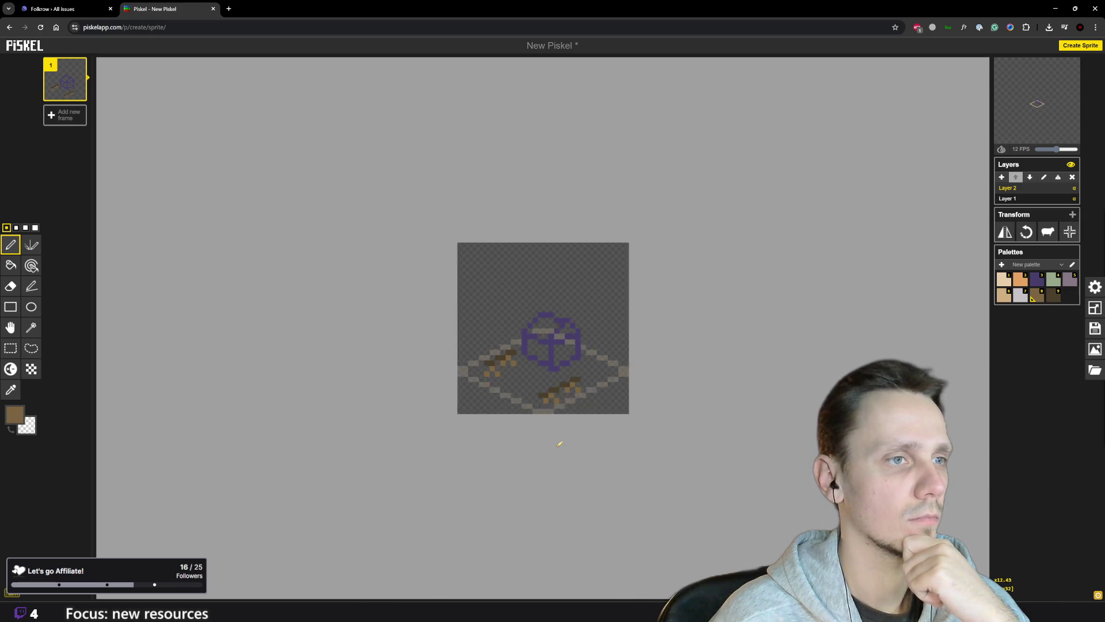
pyautogui.scroll(2, 565, 414)
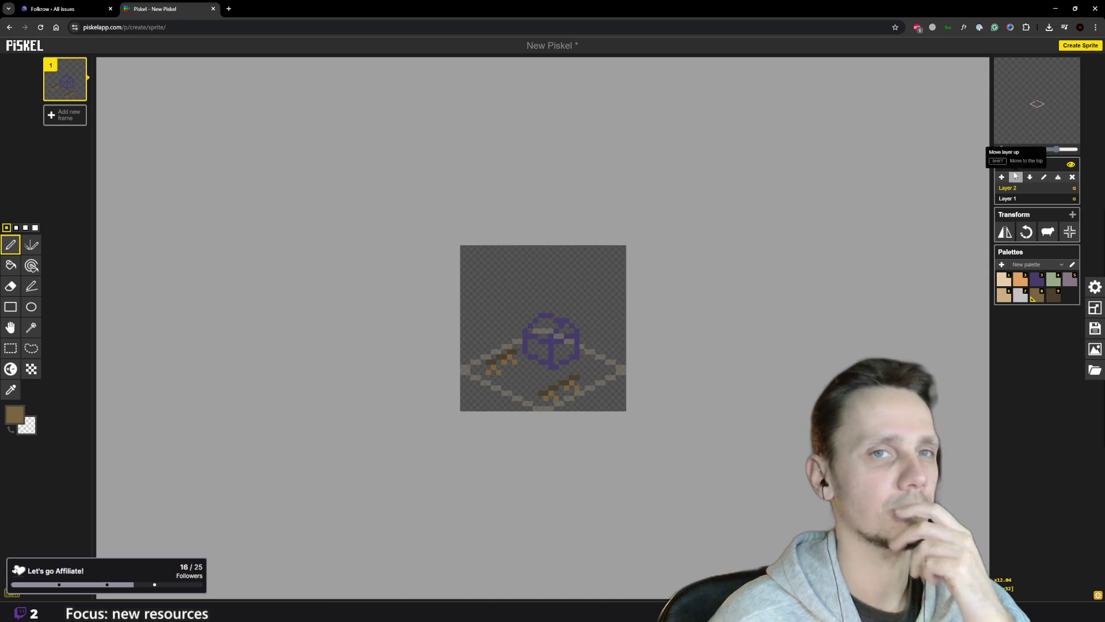
# - Add dark-brown pixels beside the lower logs
pyautogui.click(1050, 296)
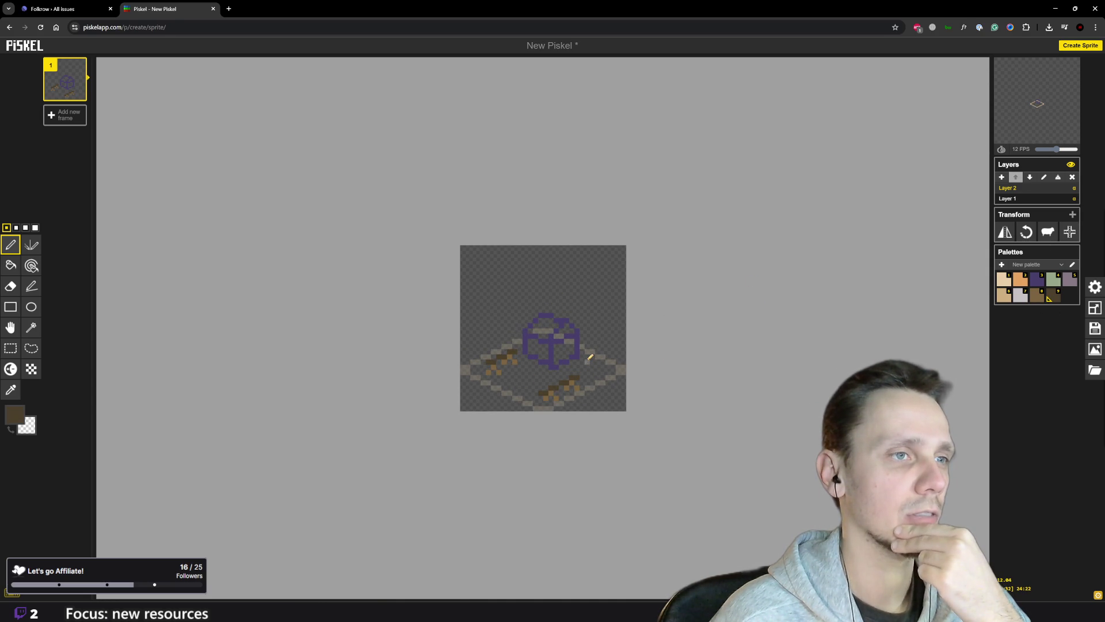
pyautogui.moveTo(601, 363); pyautogui.dragTo(607, 365)
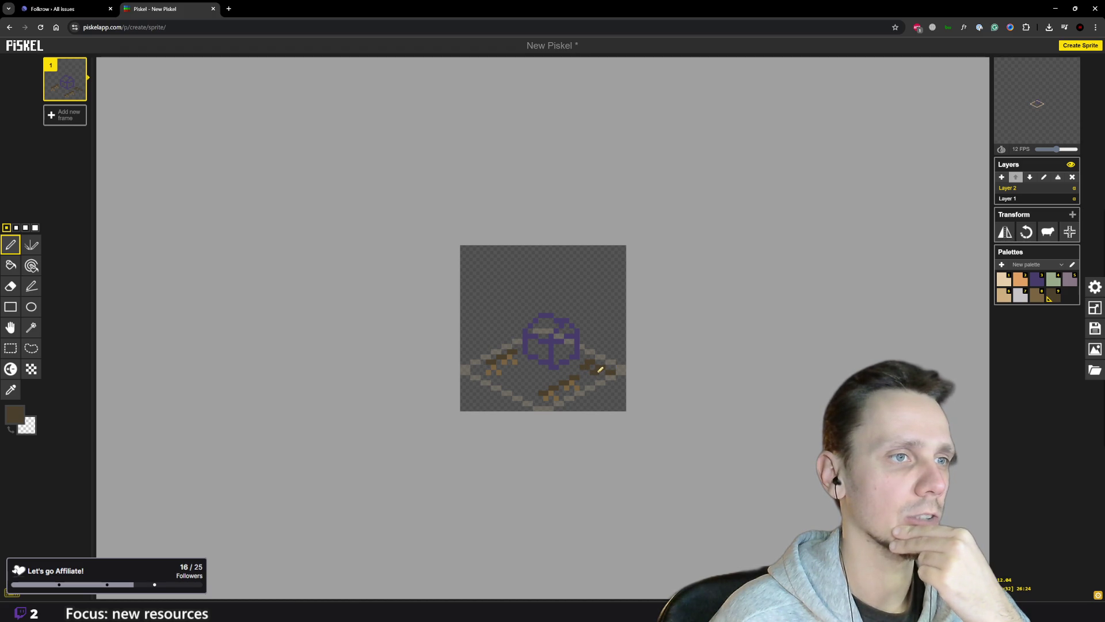
pyautogui.scroll(-2, 611, 375)
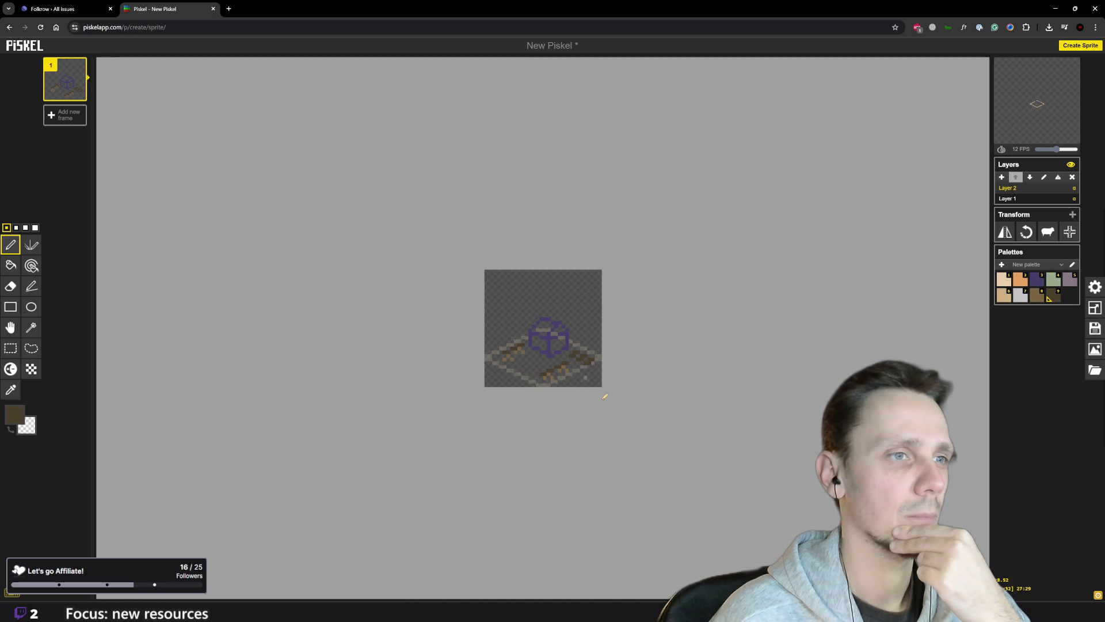
pyautogui.scroll(-1, 601, 393)
pyautogui.scroll(3, 602, 377)
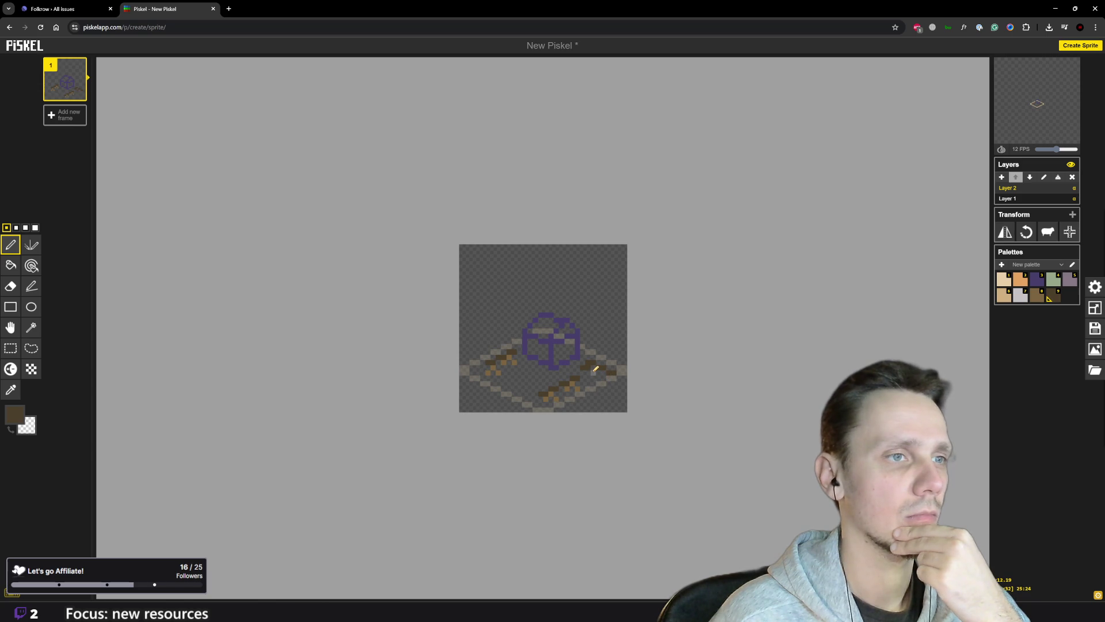
pyautogui.scroll(-2, 611, 380)
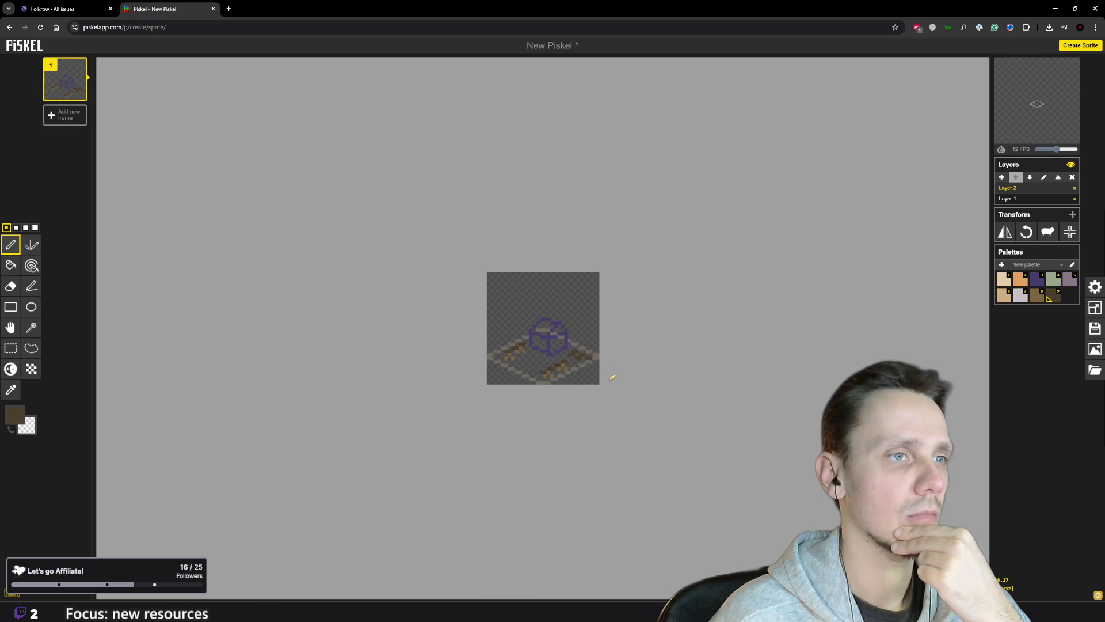
pyautogui.scroll(1, 668, 363)
# - Add three light-brown highlight pixels to the ground planks
pyautogui.click(1036, 295)
pyautogui.scroll(1, 574, 365)
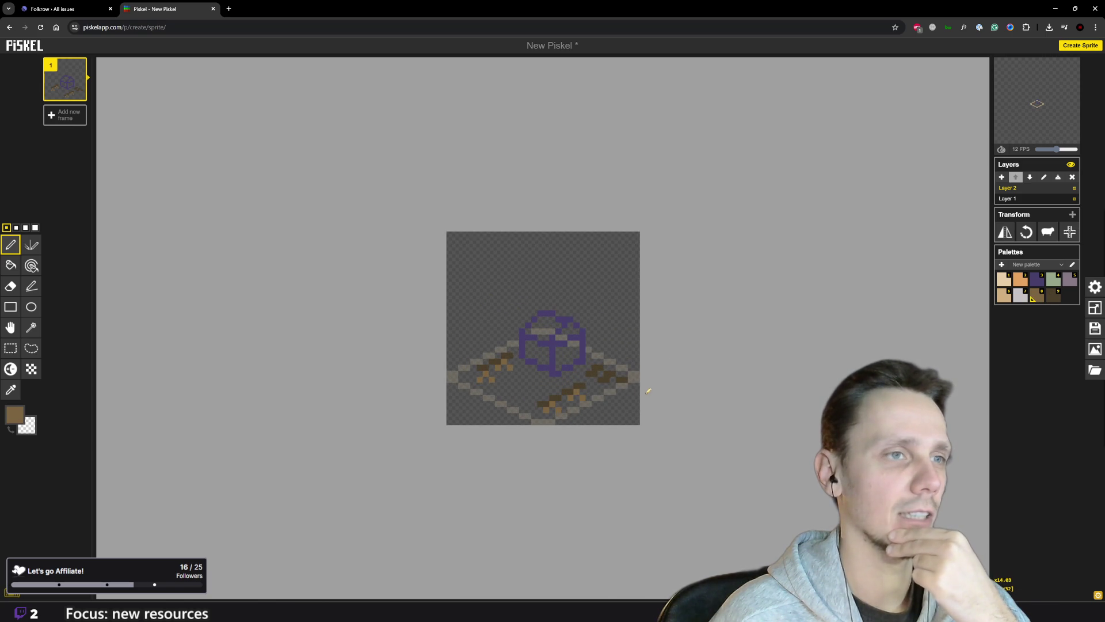
pyautogui.click(507, 385)
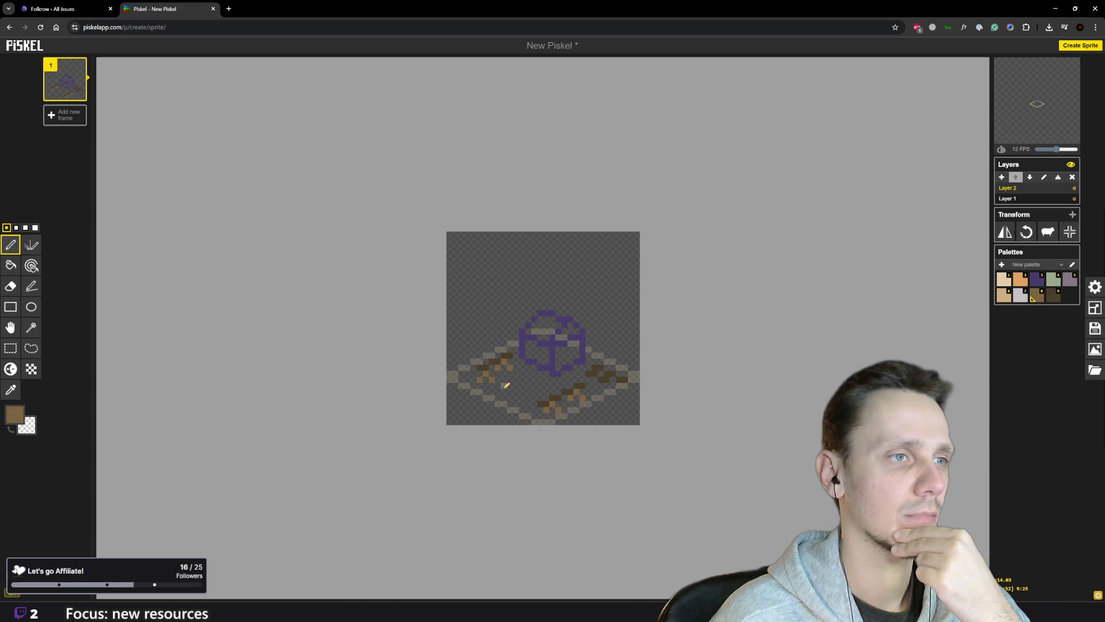
pyautogui.click(520, 392)
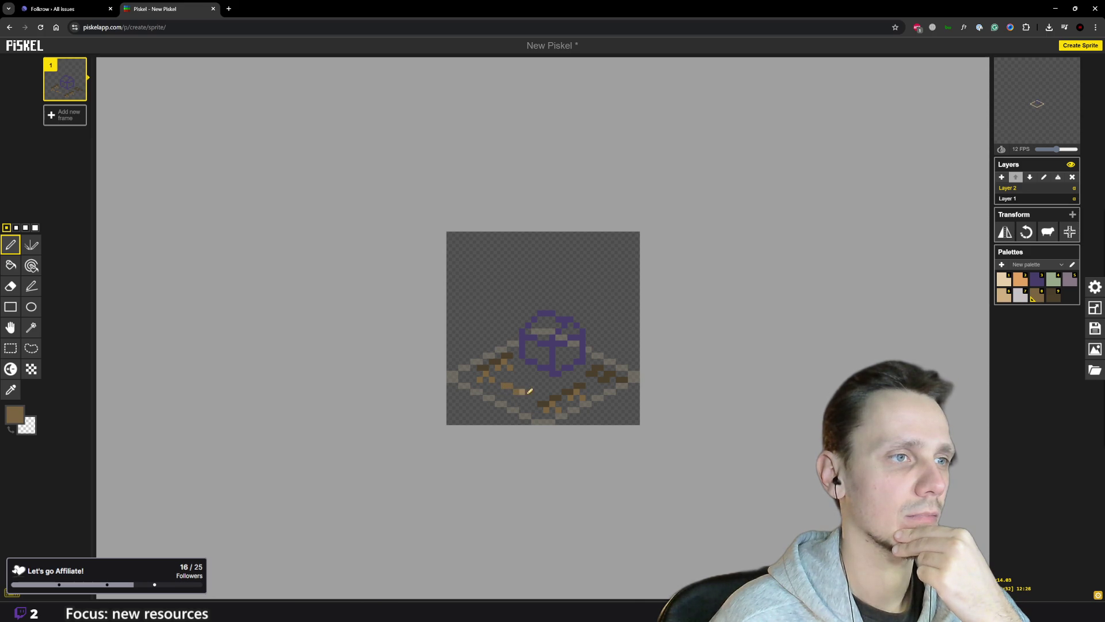
pyautogui.click(541, 382)
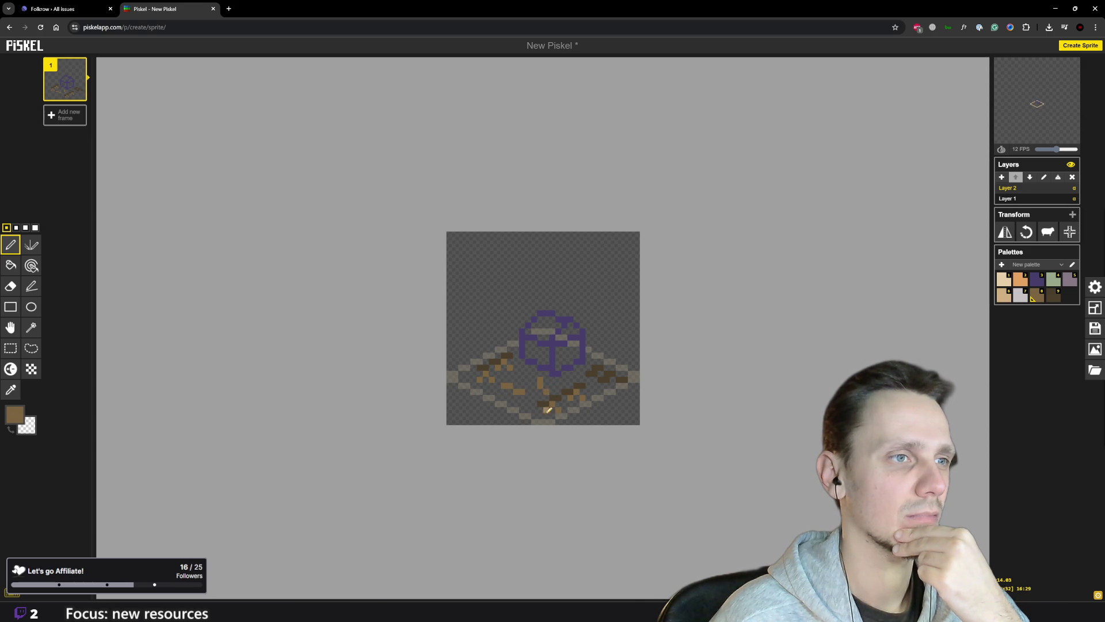
pyautogui.scroll(-3, 521, 404)
pyautogui.scroll(2, 512, 406)
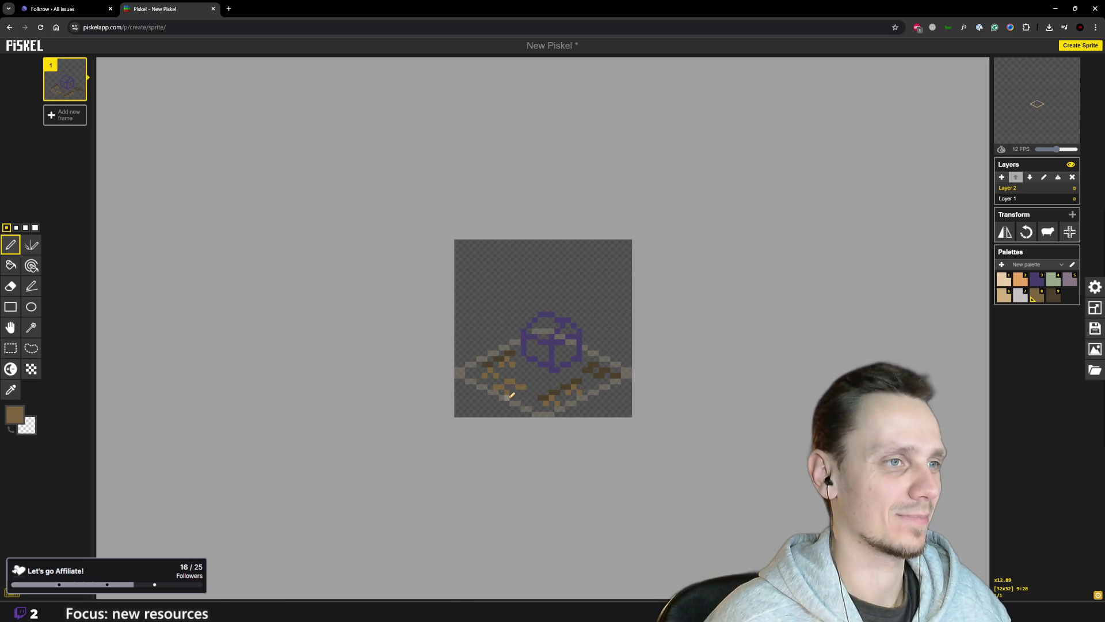
pyautogui.scroll(-2, 512, 395)
pyautogui.scroll(2, 508, 392)
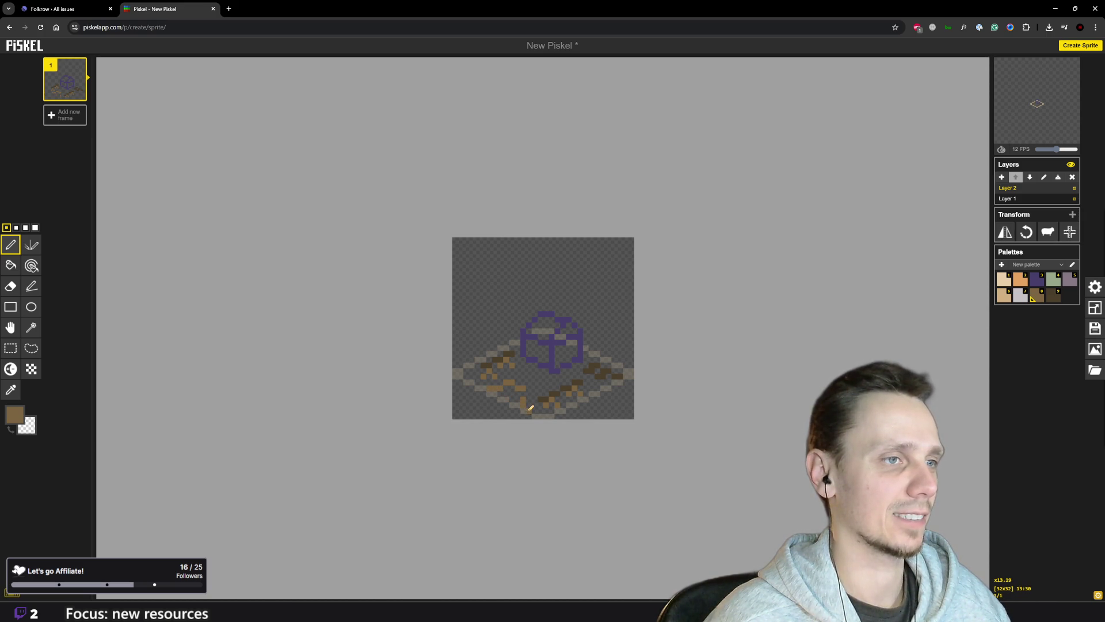
pyautogui.scroll(-3, 538, 406)
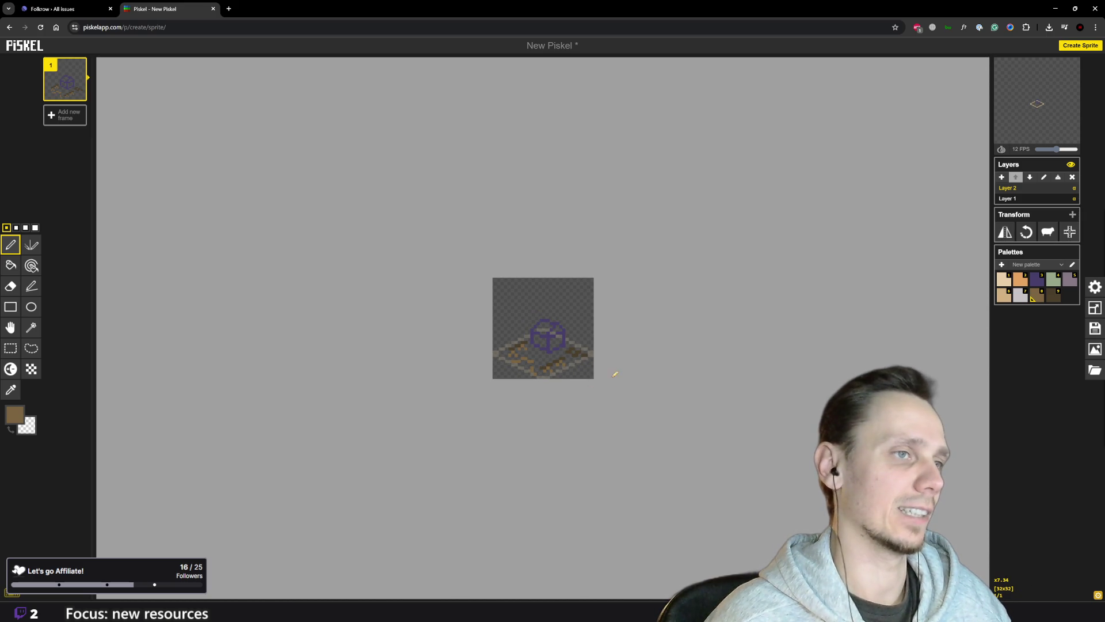
pyautogui.scroll(2, 616, 371)
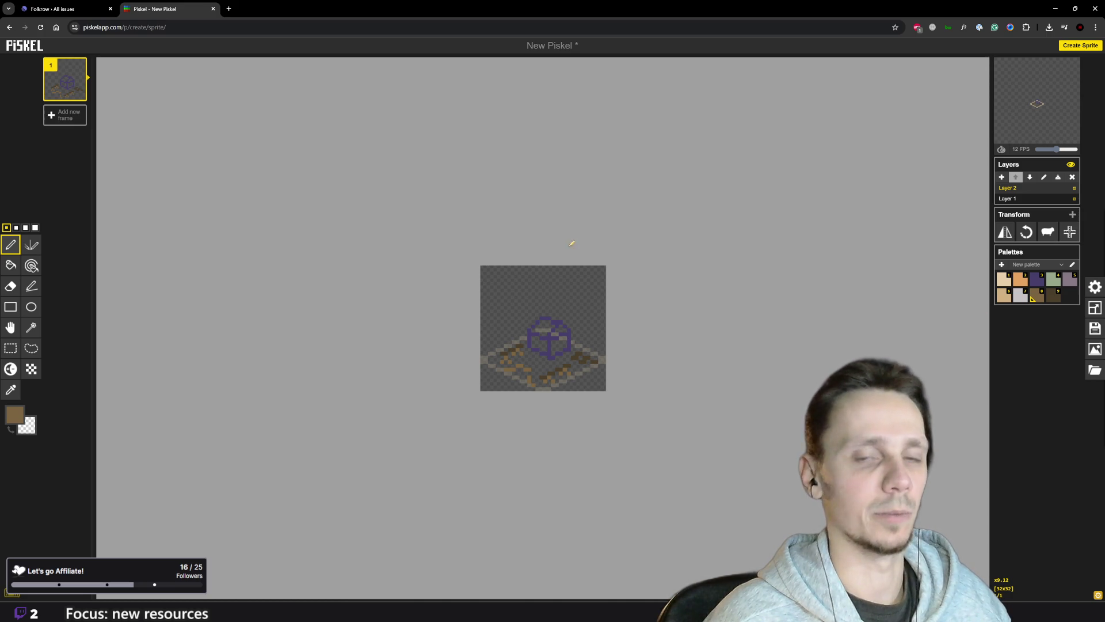
pyautogui.scroll(4, 560, 357)
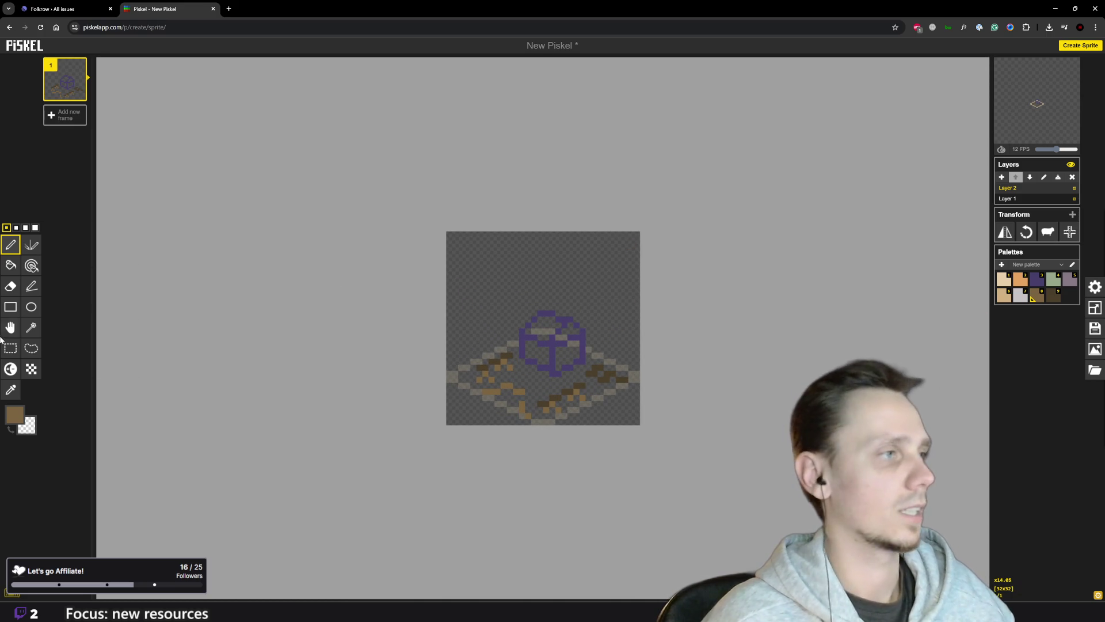
pyautogui.click(11, 265)
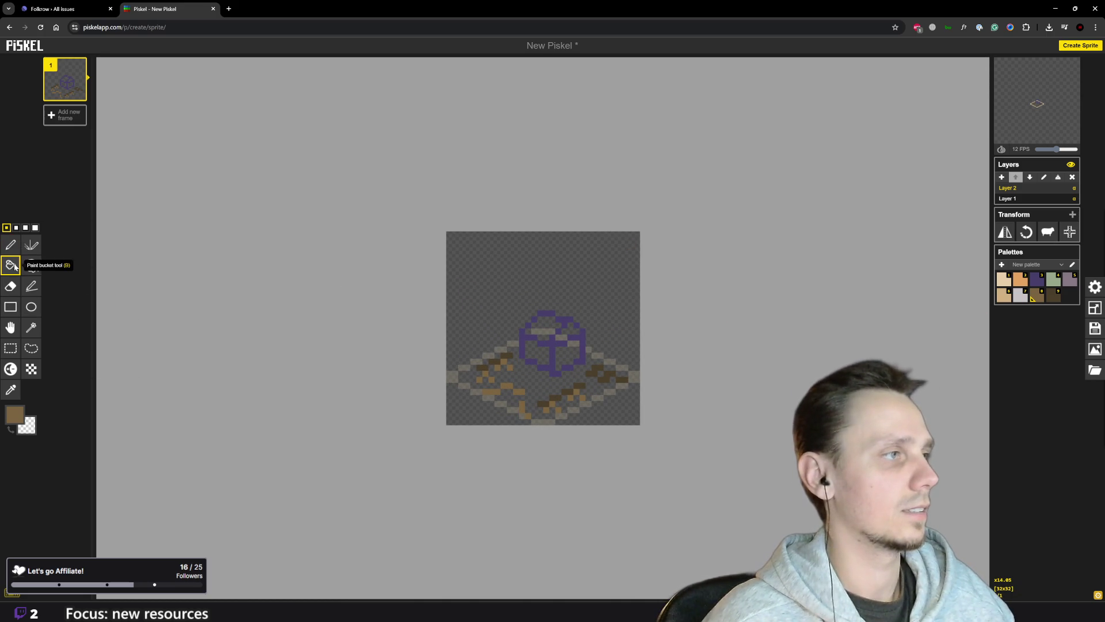
# - Bucket-fill the cube's left and right front faces with mauve
pyautogui.click(1069, 280)
pyautogui.click(550, 351)
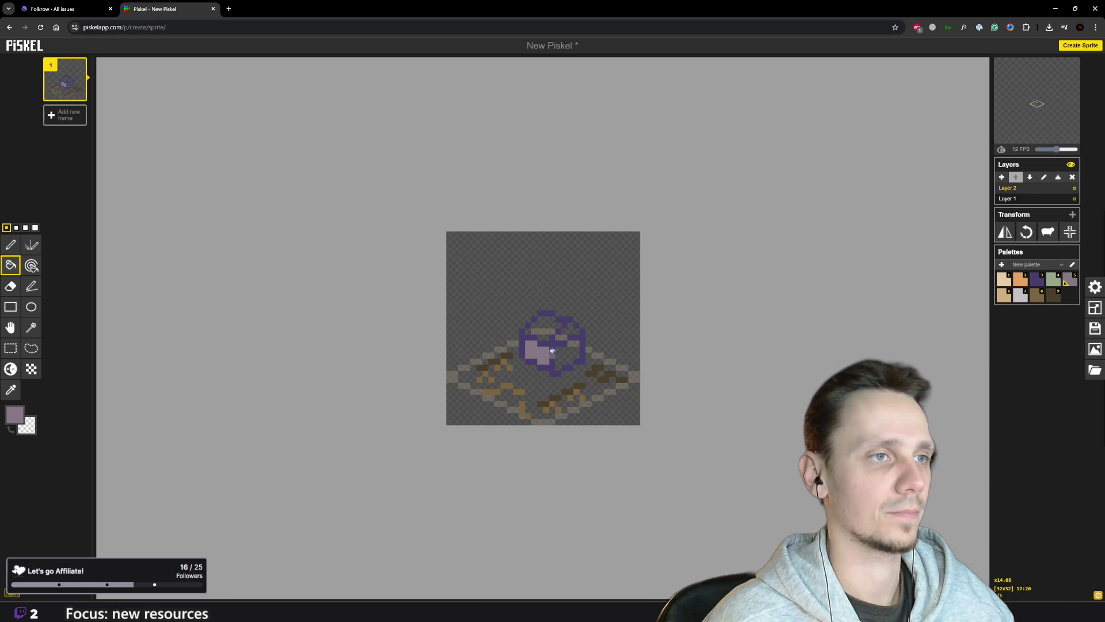
pyautogui.click(561, 353)
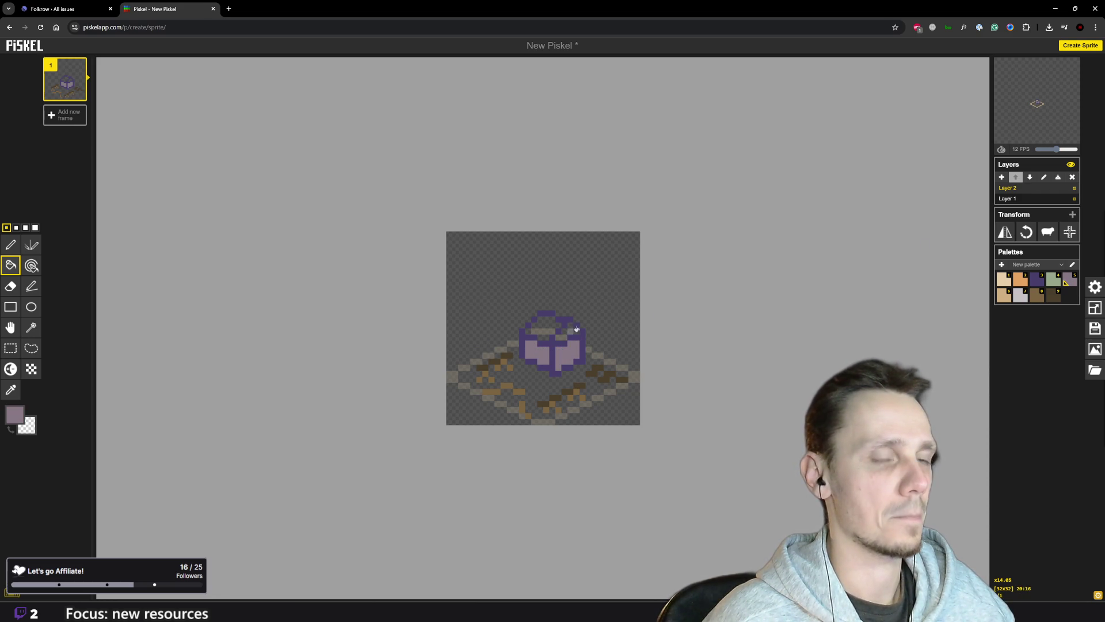
pyautogui.moveTo(670, 590)
pyautogui.click(674, 555)
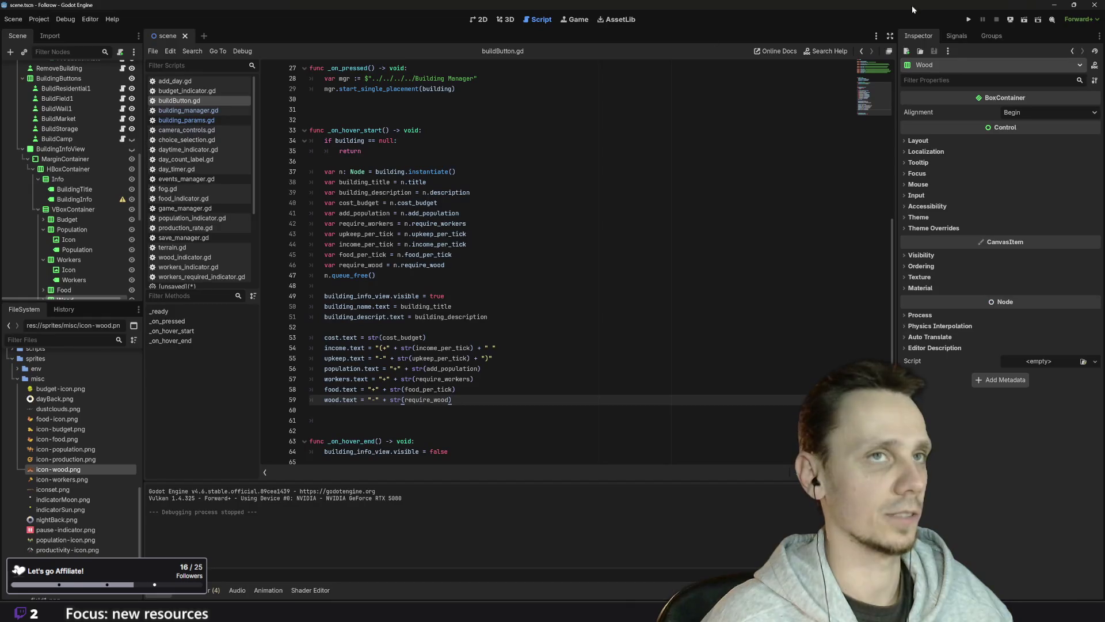
pyautogui.click(969, 19)
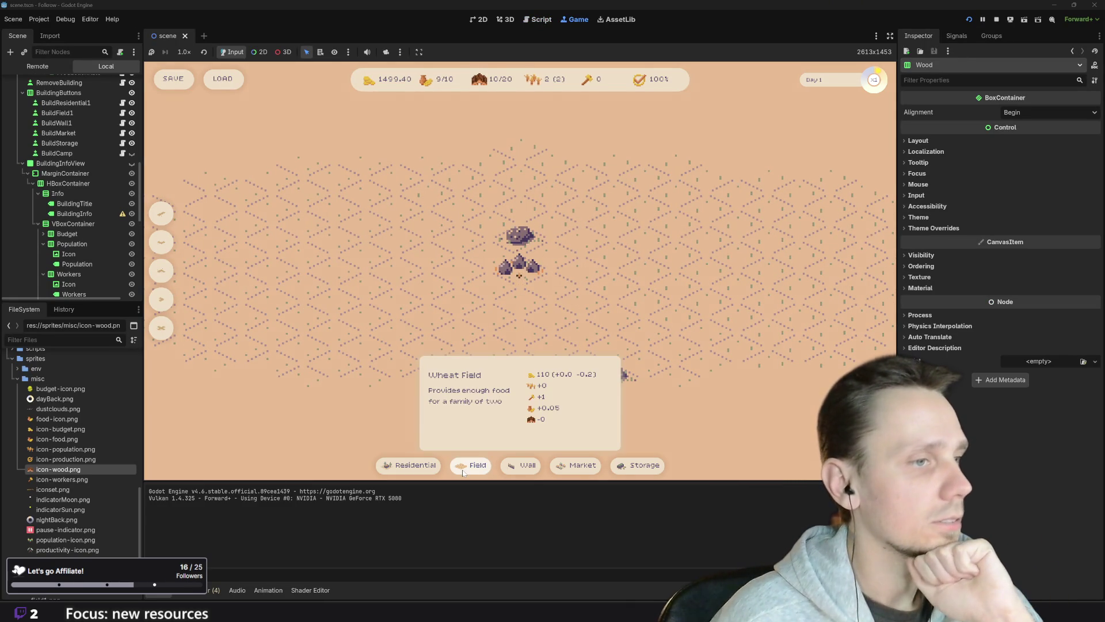
pyautogui.click(424, 472)
pyautogui.click(373, 347)
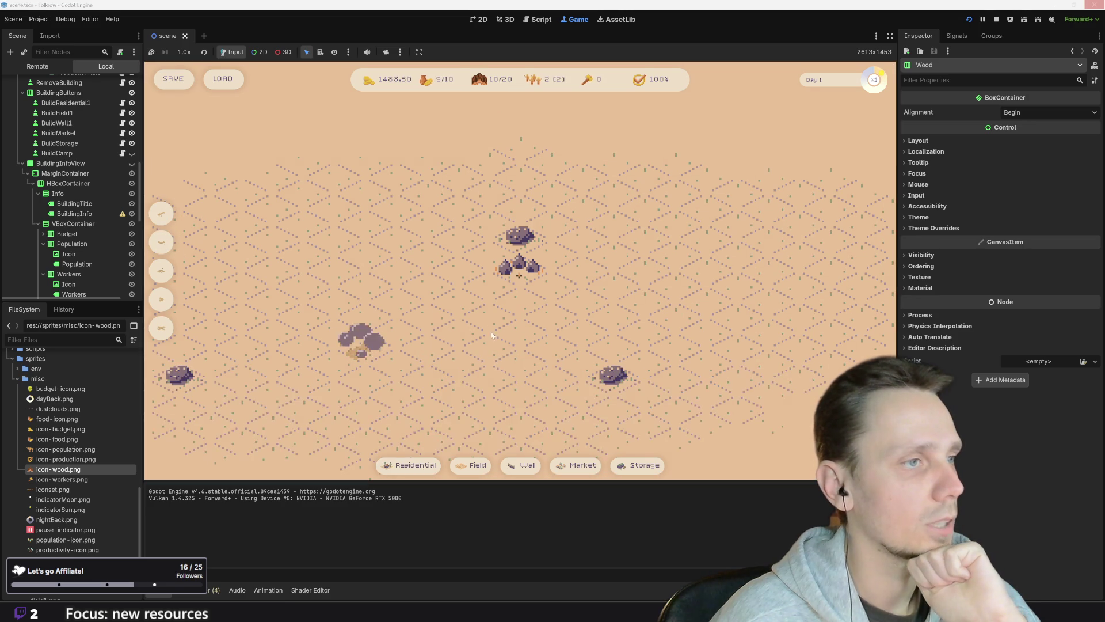
pyautogui.click(639, 465)
pyautogui.click(340, 342)
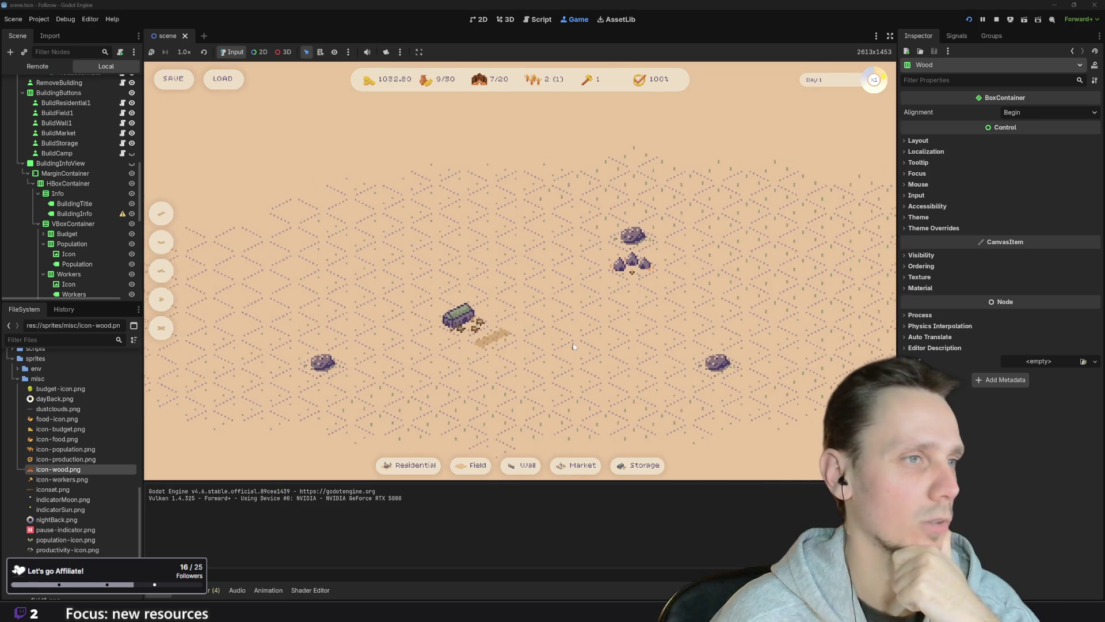
pyautogui.click(577, 468)
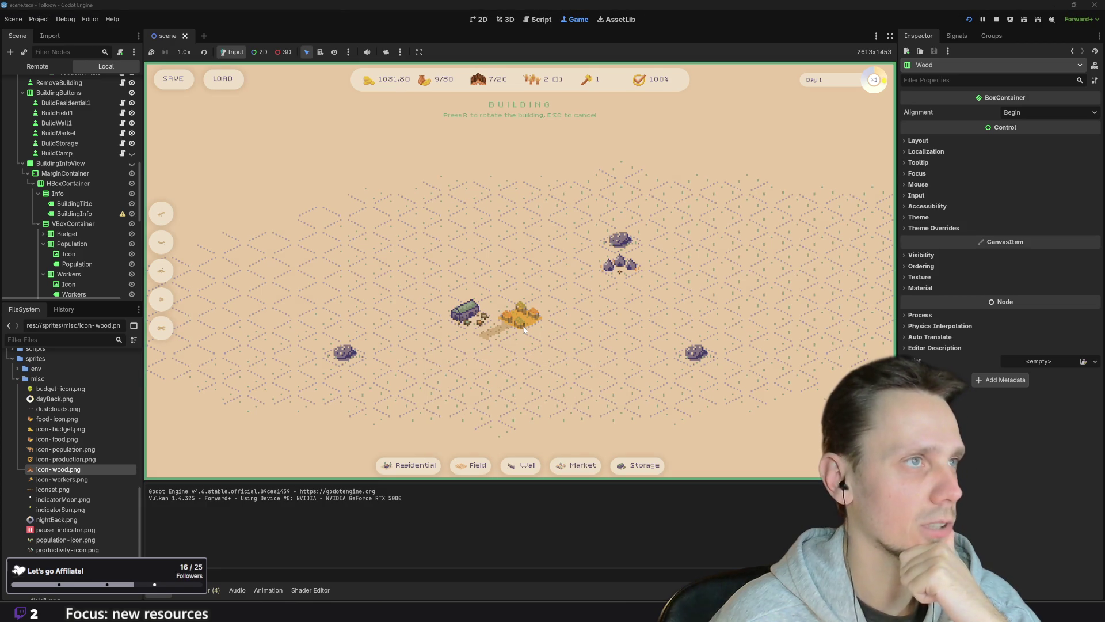
pyautogui.click(410, 465)
pyautogui.click(517, 312)
pyautogui.click(526, 335)
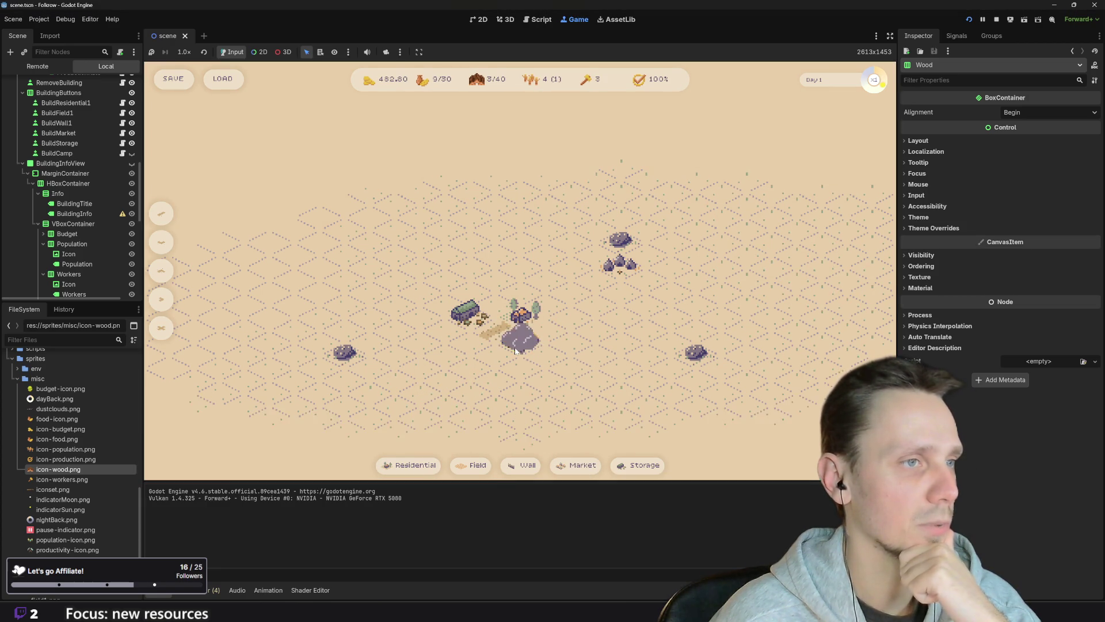
pyautogui.scroll(2, 495, 420)
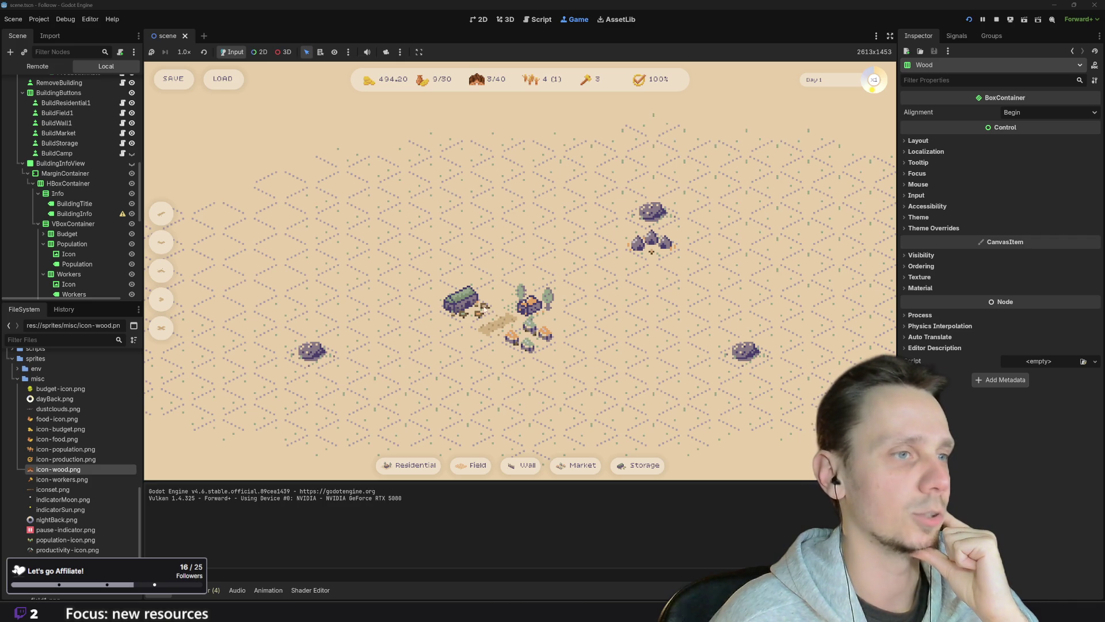
pyautogui.moveTo(563, 469)
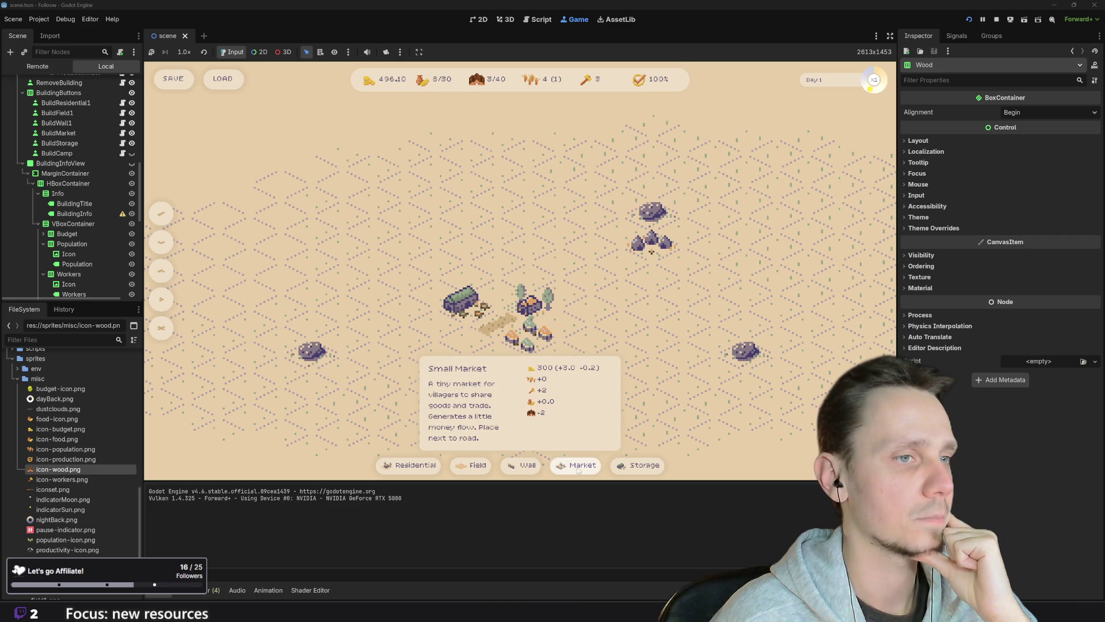
pyautogui.moveTo(635, 469)
pyautogui.moveTo(412, 471)
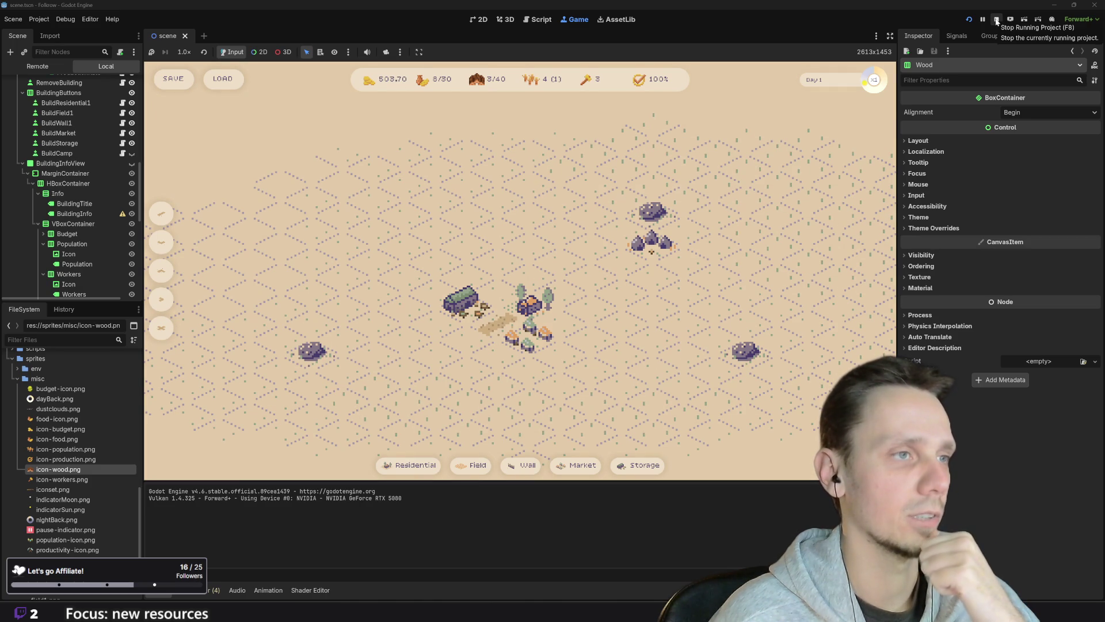
pyautogui.click(996, 21)
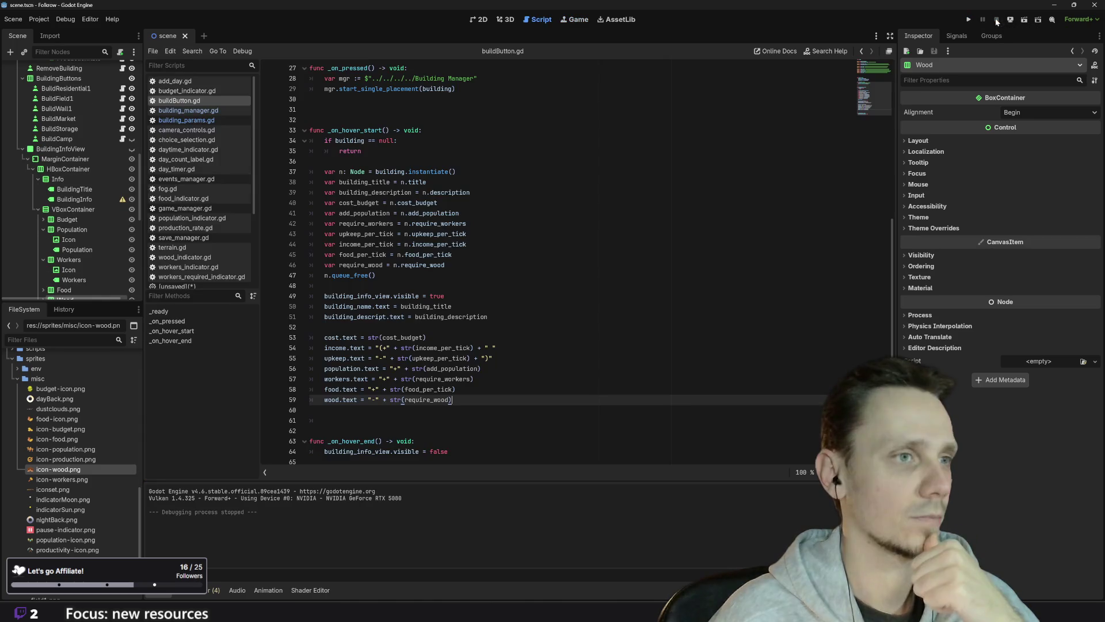
# - Back in Piskel, fill the cube's top face with a red shifted from orange
pyautogui.click(479, 576)
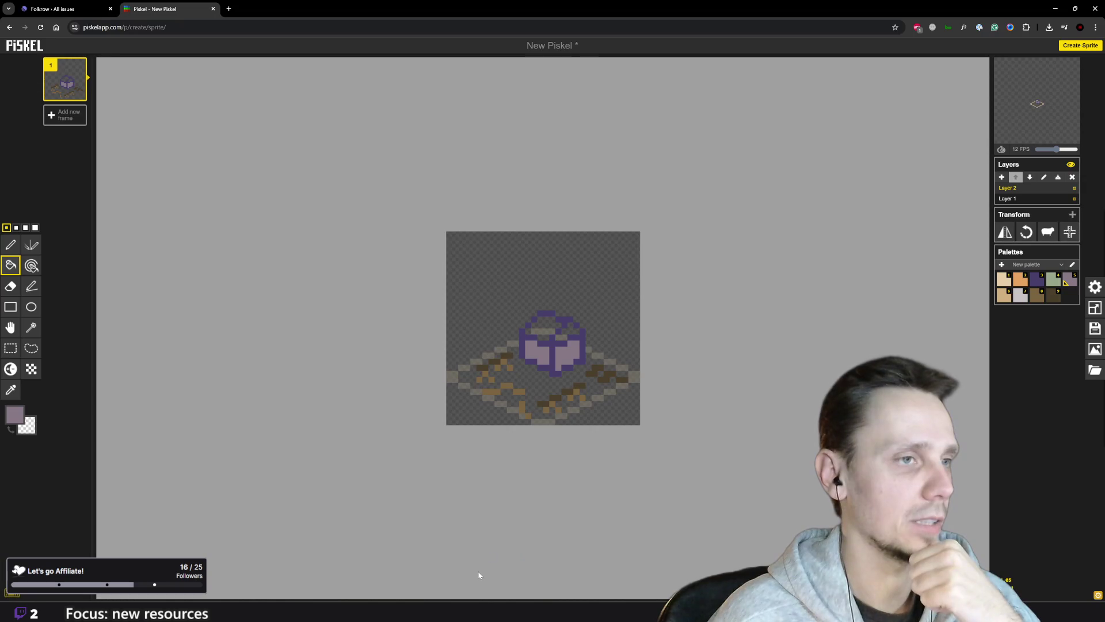
pyautogui.scroll(-2, 617, 339)
pyautogui.scroll(3, 590, 340)
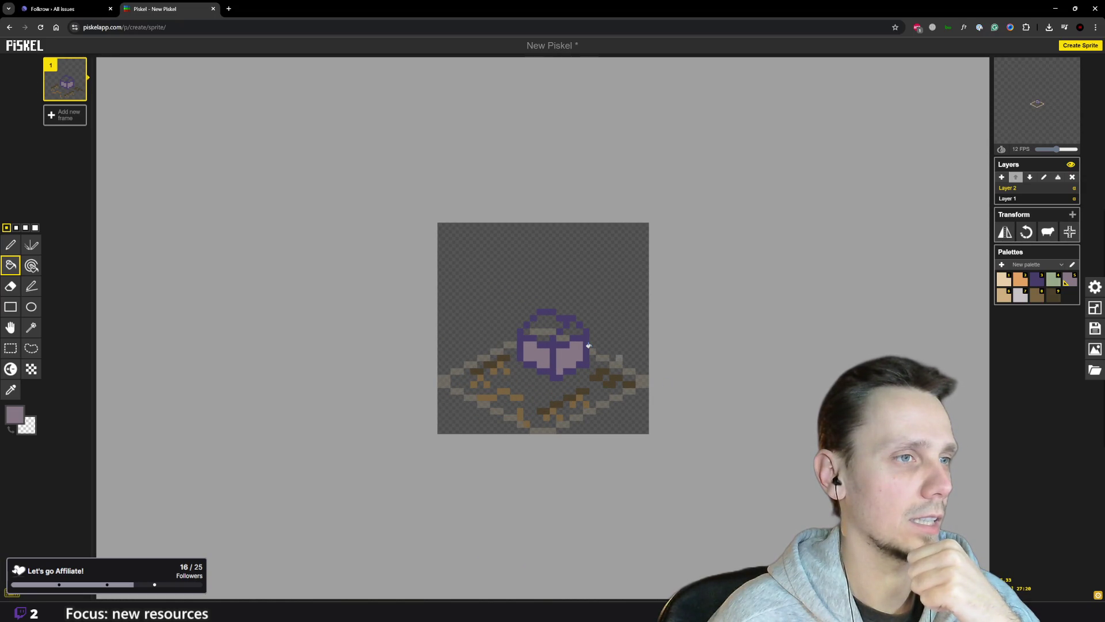
pyautogui.scroll(-2, 588, 345)
pyautogui.scroll(2, 588, 345)
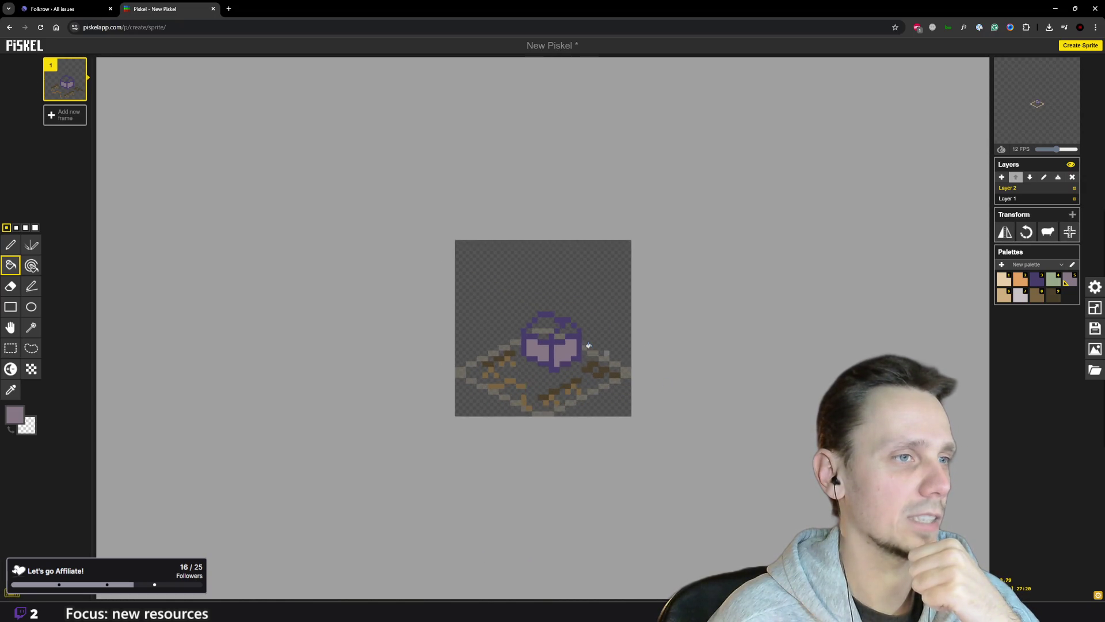
pyautogui.scroll(-2, 589, 346)
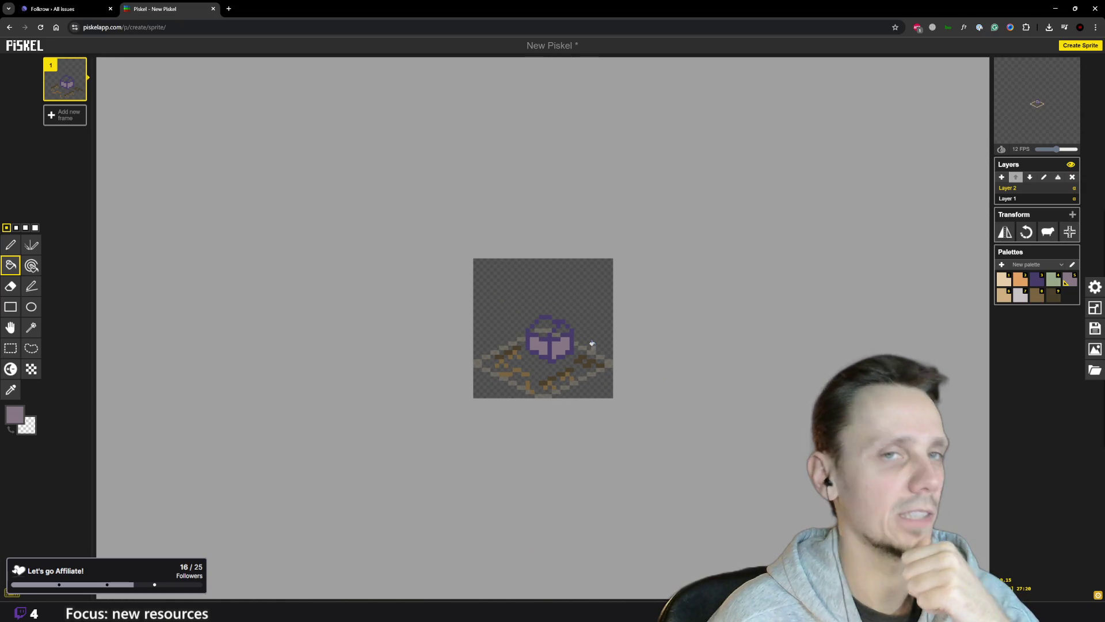
pyautogui.click(1022, 280)
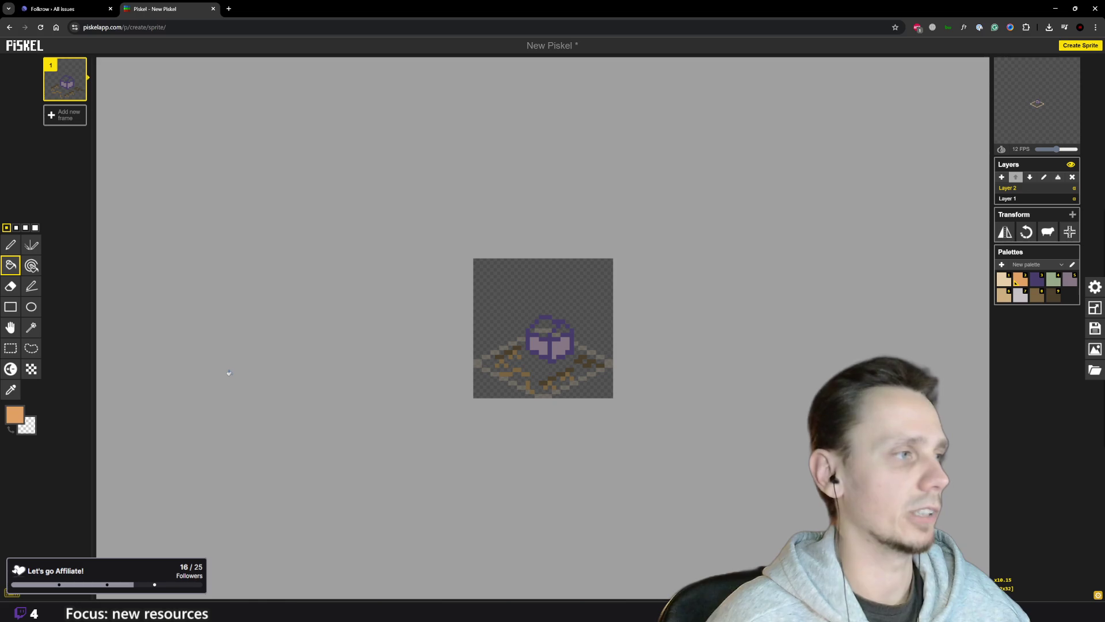
pyautogui.click(14, 415)
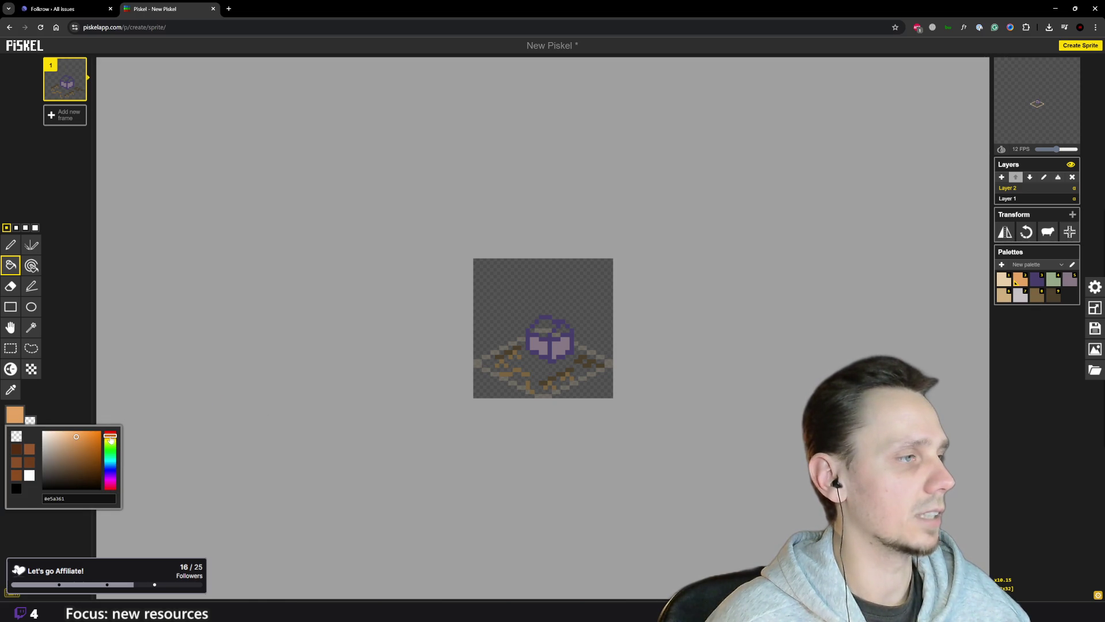
pyautogui.moveTo(110, 439); pyautogui.dragTo(110, 437)
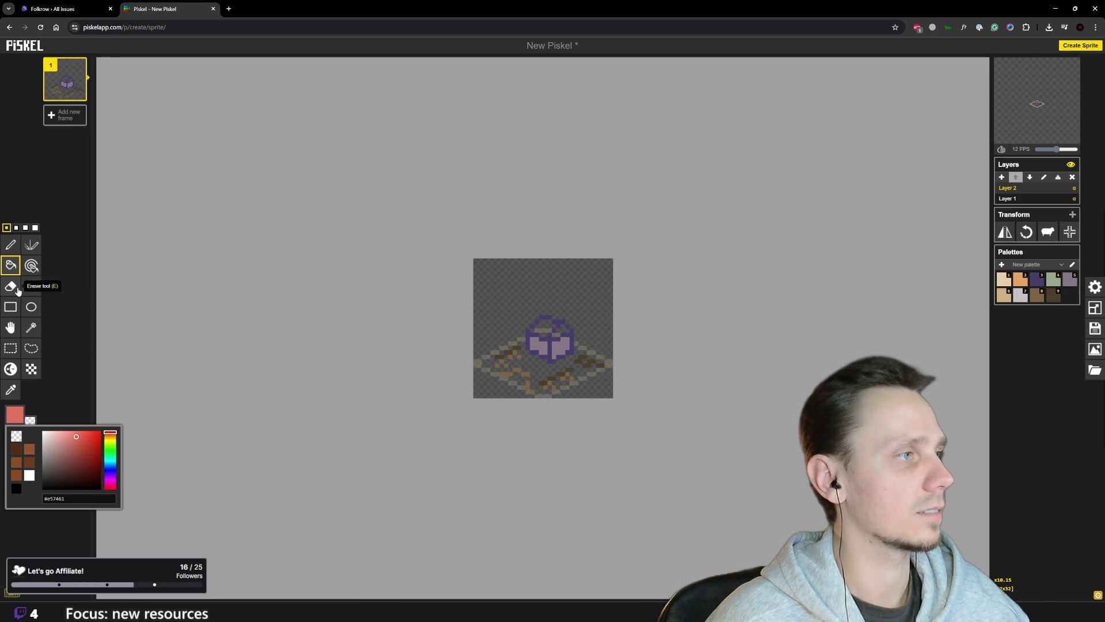
pyautogui.click(142, 278)
pyautogui.click(542, 325)
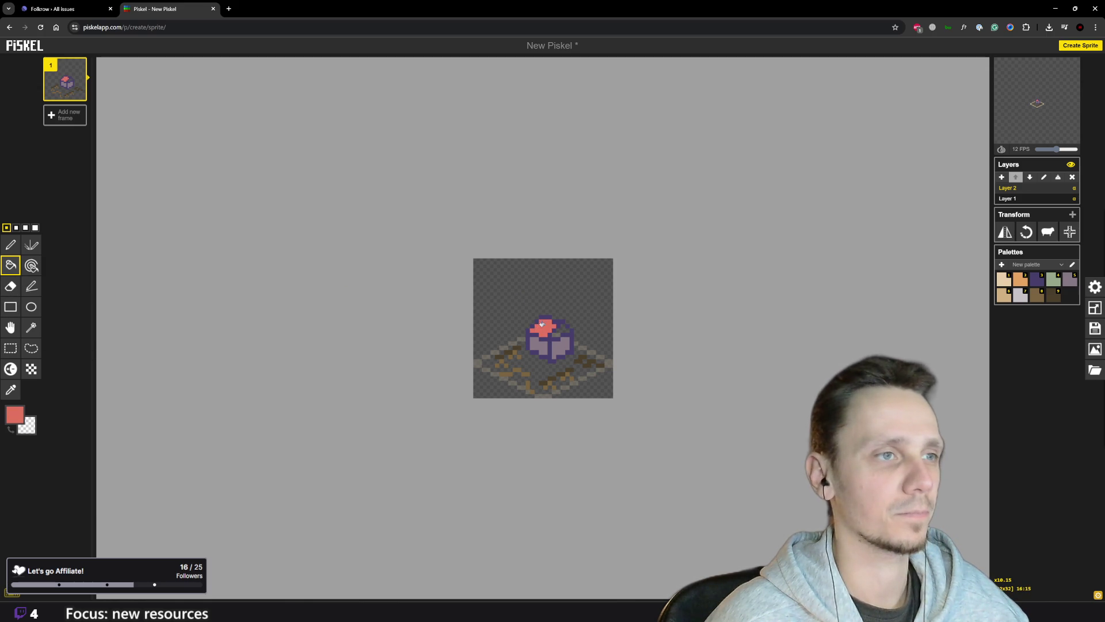
pyautogui.click(557, 327)
pyautogui.scroll(-5, 500, 431)
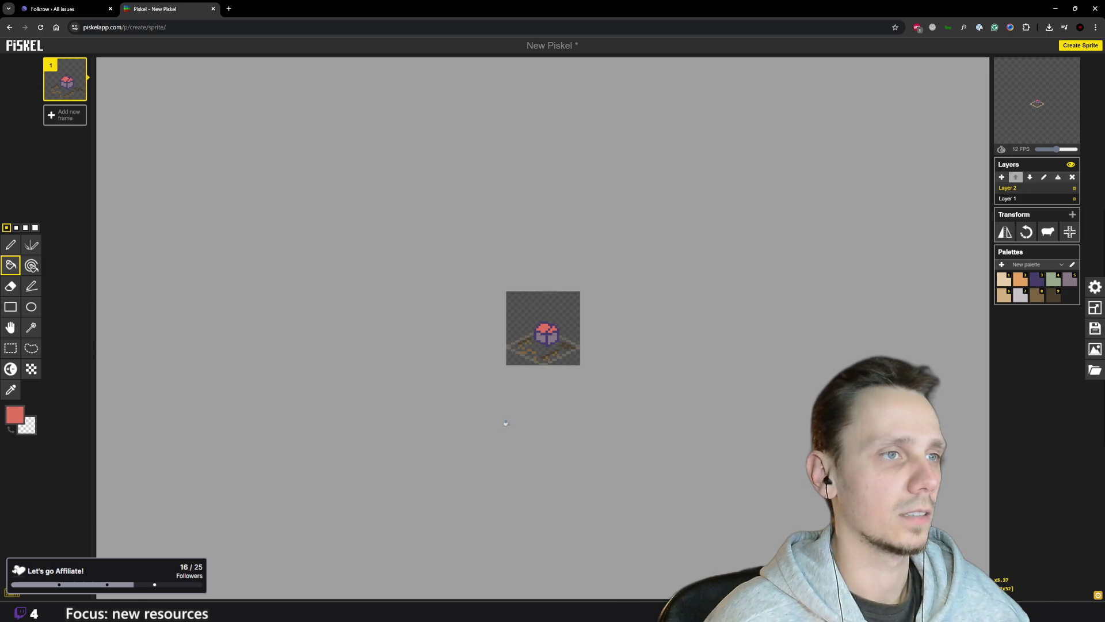
pyautogui.scroll(5, 505, 423)
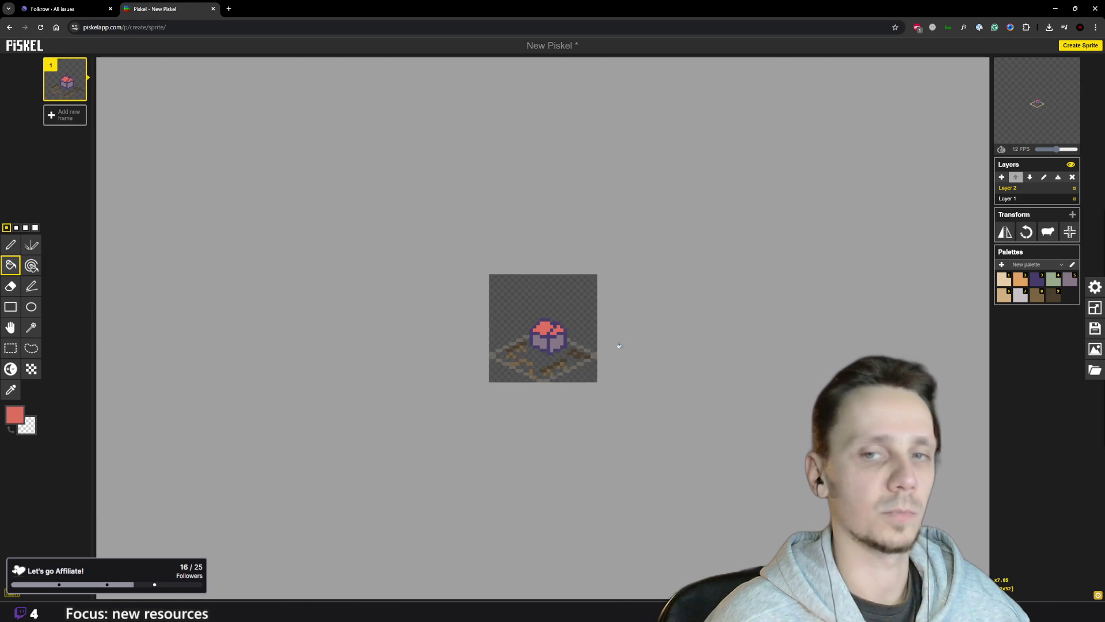
# - Add darker red shading to the cube's top face
pyautogui.click(15, 413)
pyautogui.click(73, 447)
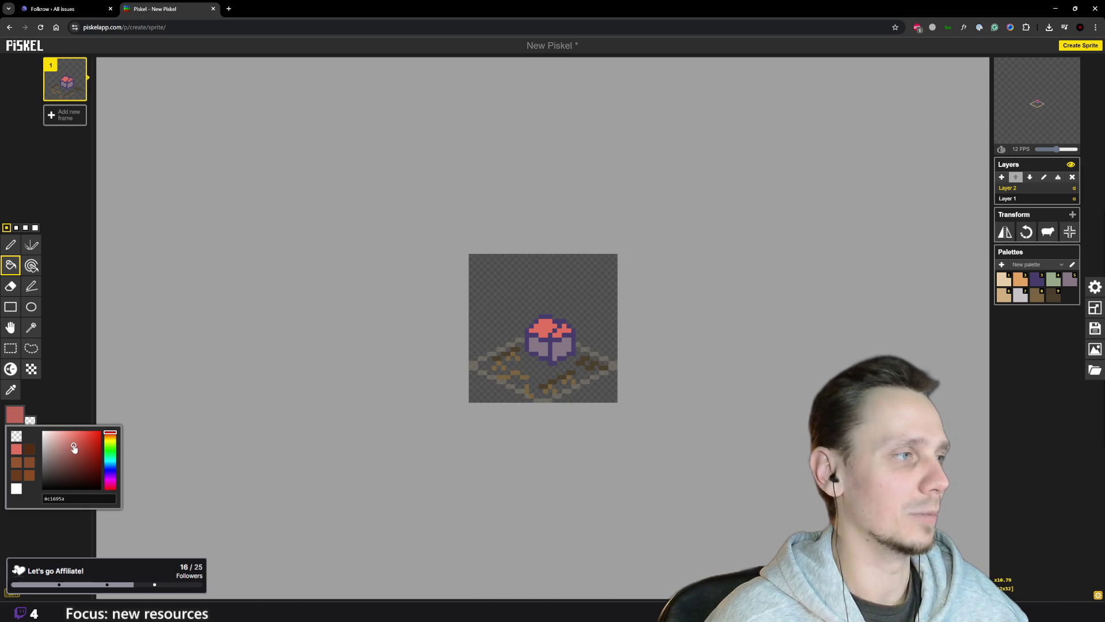
pyautogui.click(556, 326)
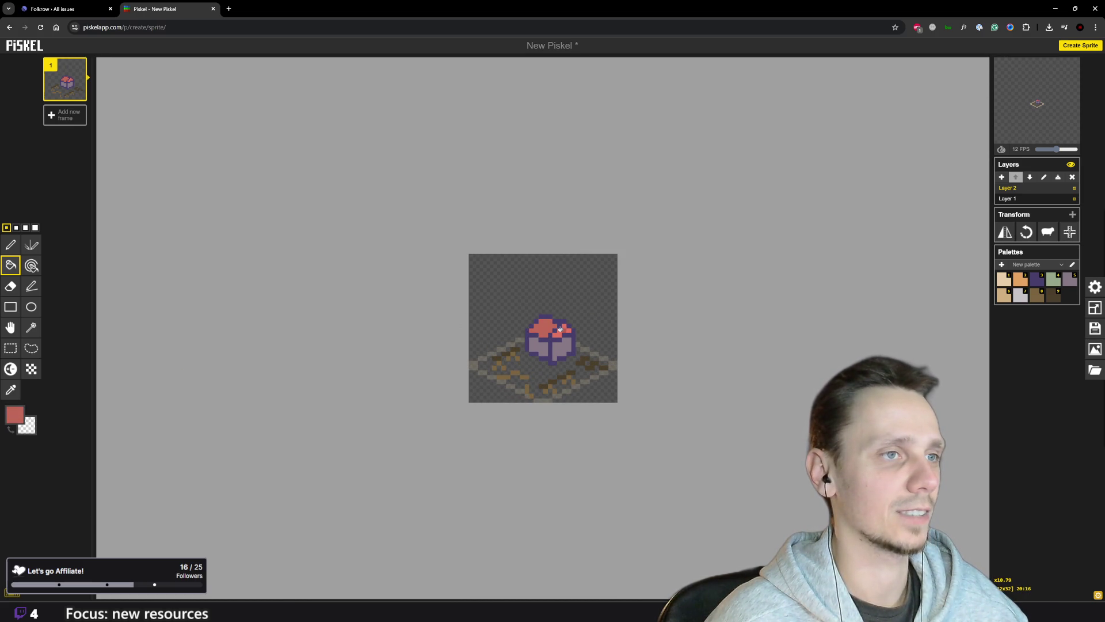
pyautogui.scroll(-8, 521, 406)
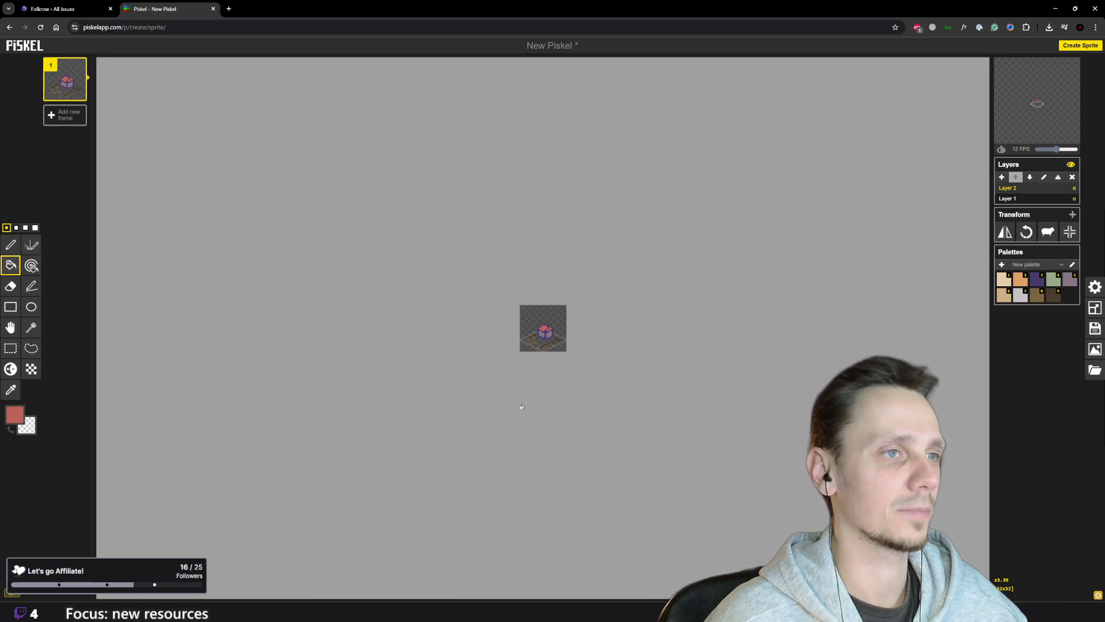
pyautogui.scroll(8, 521, 407)
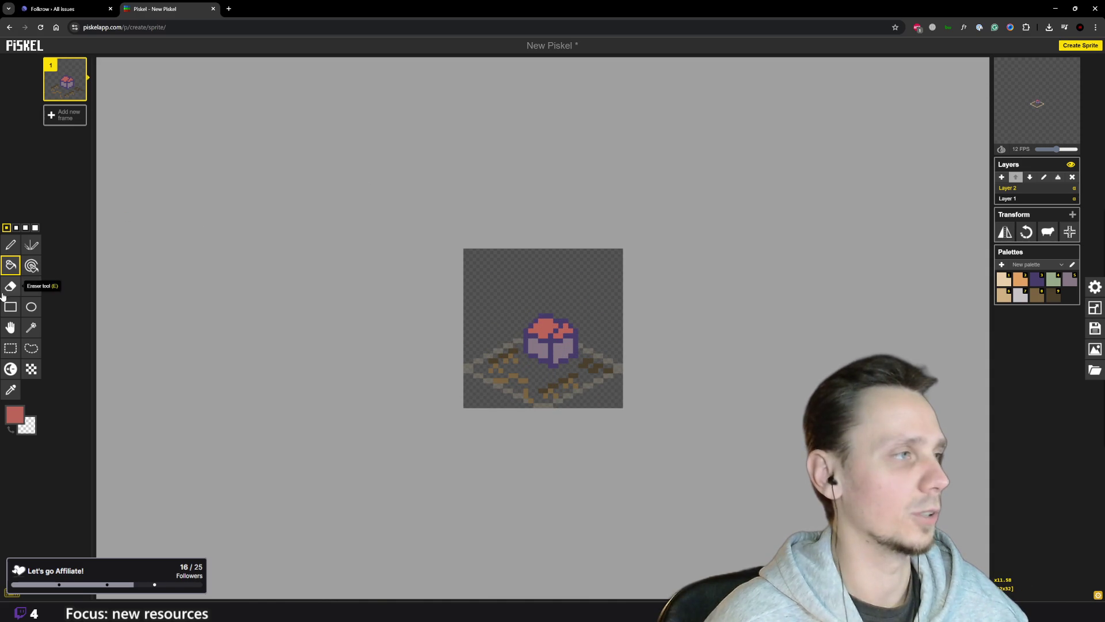
# - With the Pen tool, paint #d37767 pink highlight pixels across the cube's top
pyautogui.press('p')
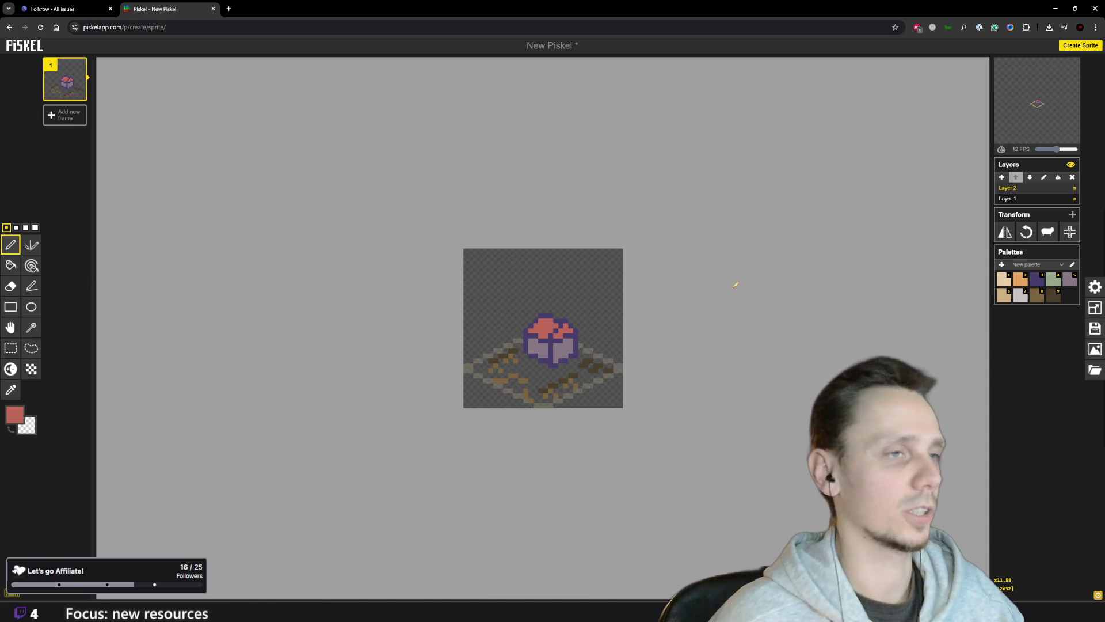
pyautogui.scroll(4, 540, 330)
pyautogui.press('o')
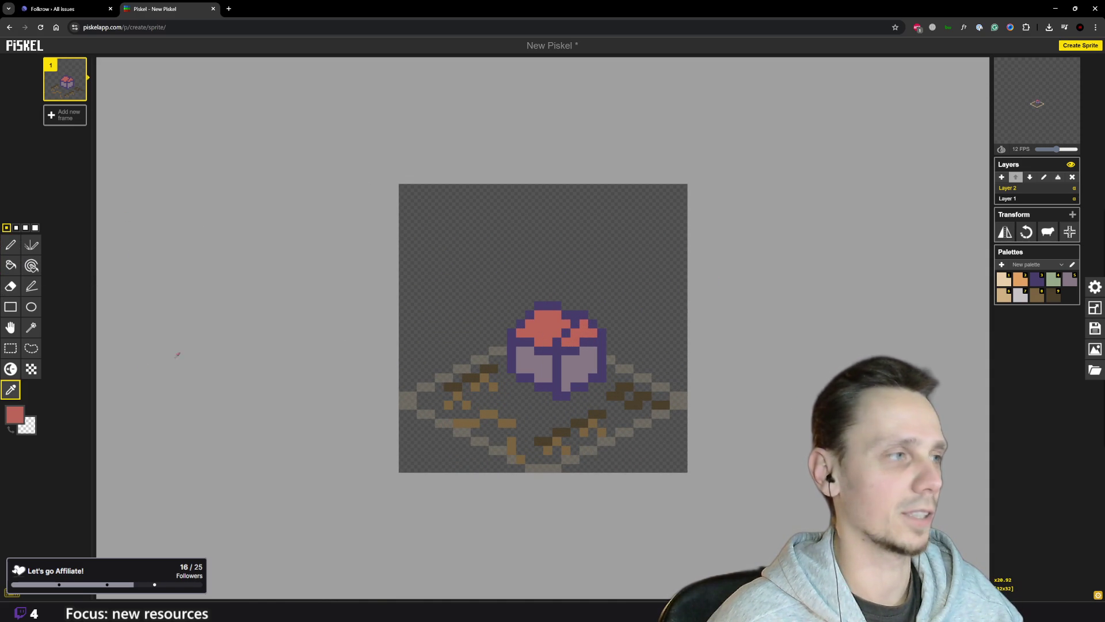
pyautogui.press('p')
pyautogui.click(14, 414)
pyautogui.moveTo(73, 447); pyautogui.dragTo(73, 442)
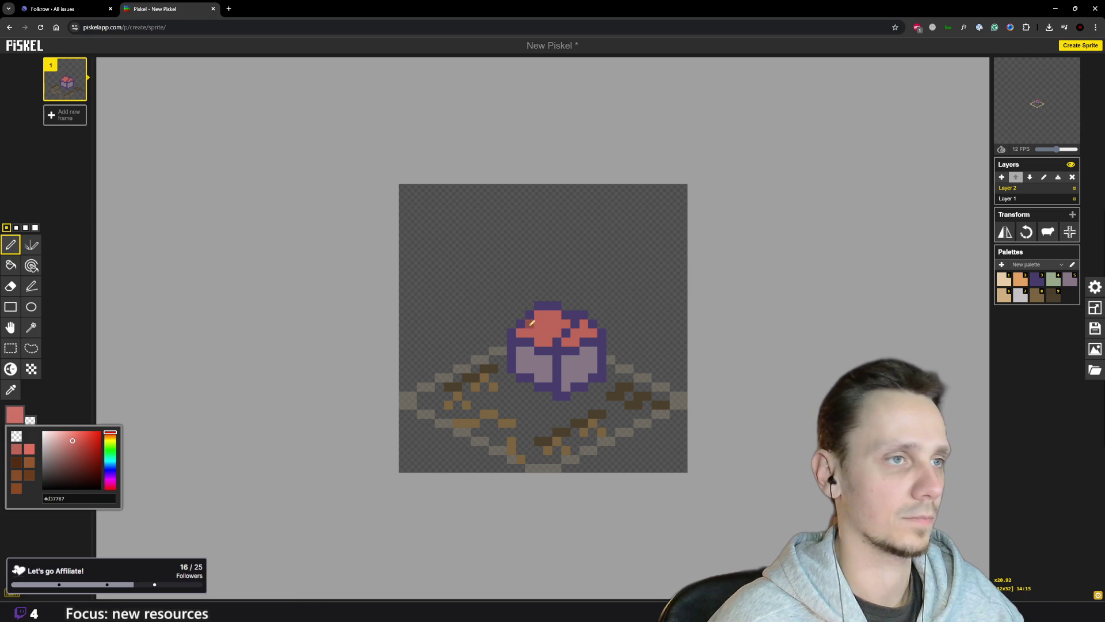
pyautogui.click(544, 317)
pyautogui.moveTo(547, 323); pyautogui.dragTo(565, 322)
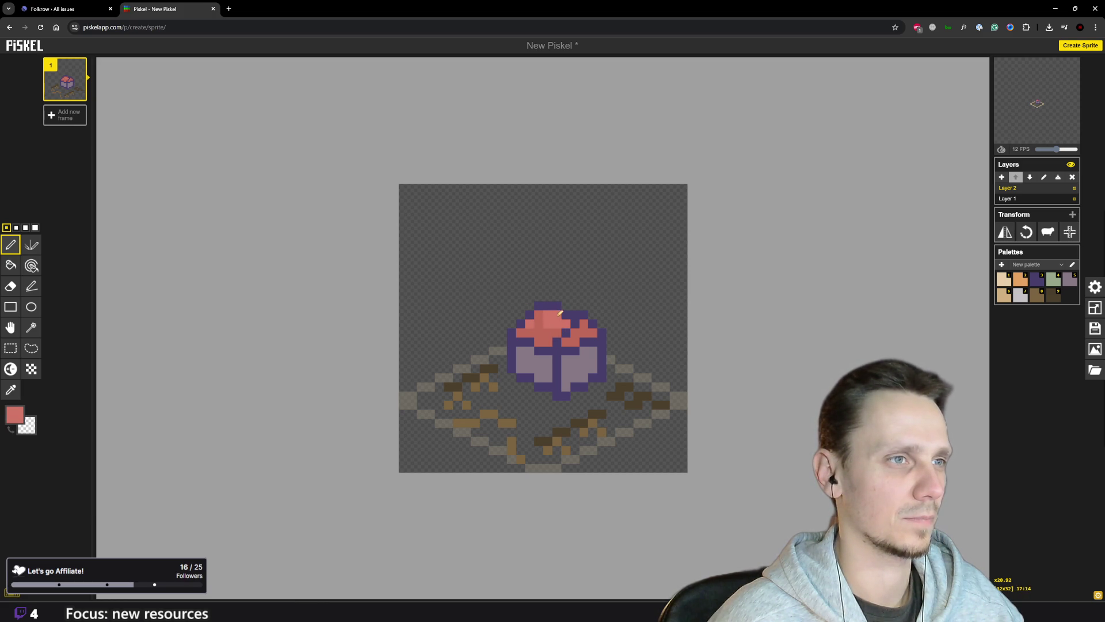
pyautogui.scroll(-3, 552, 323)
pyautogui.scroll(1, 567, 332)
pyautogui.scroll(2, 567, 332)
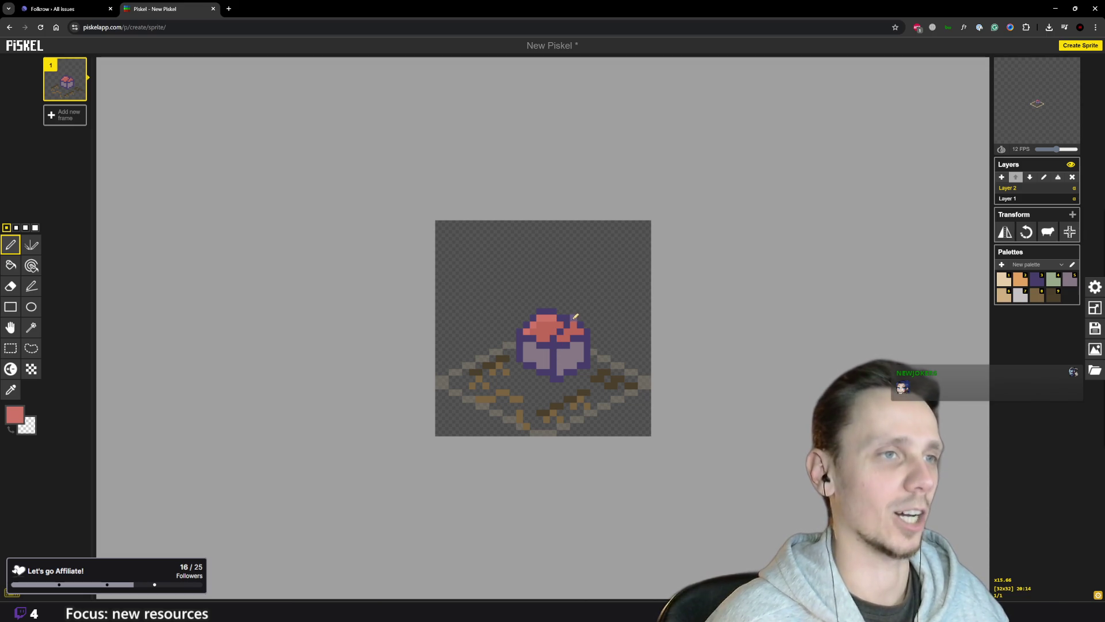
# - Darken the drawing colour to #bd6859, then to #a3584b
pyautogui.click(34, 423)
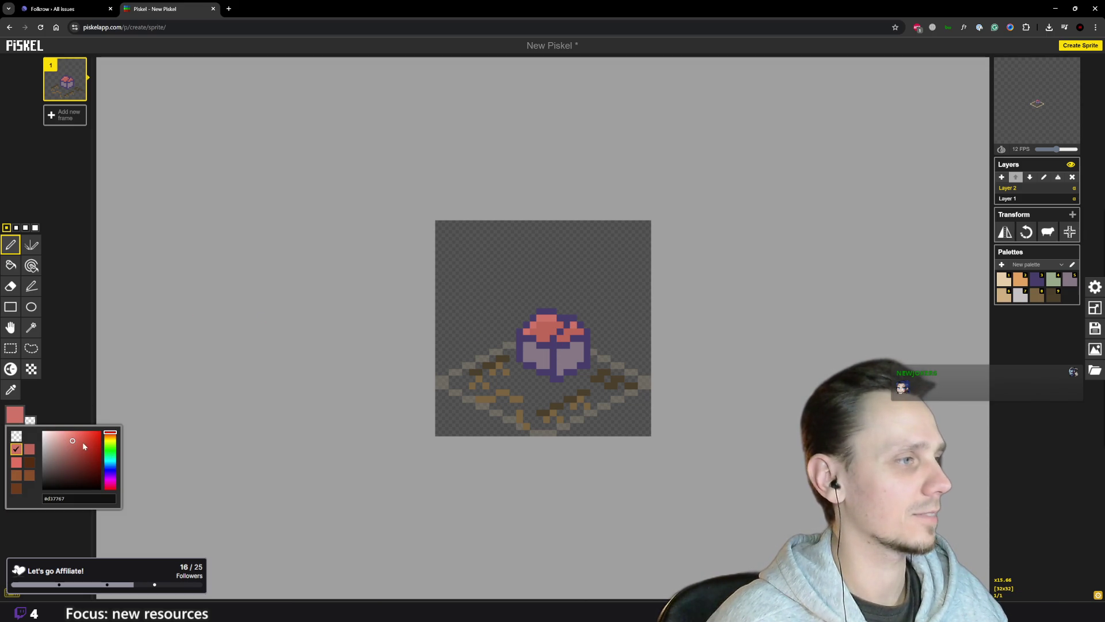
pyautogui.click(73, 447)
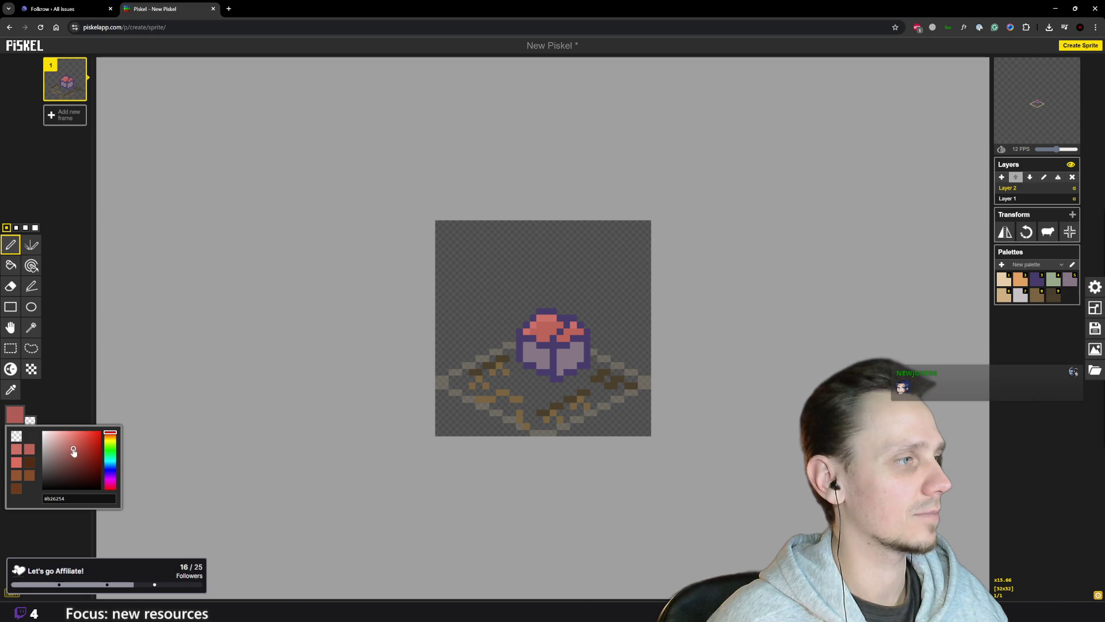
pyautogui.click(540, 331)
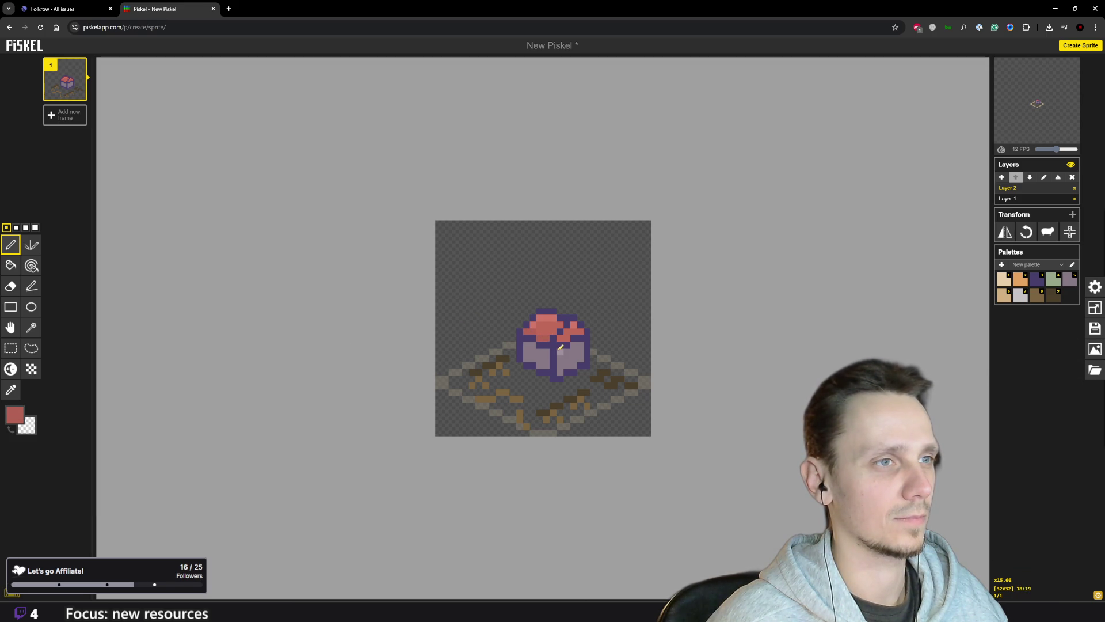
pyautogui.click(14, 414)
pyautogui.click(74, 453)
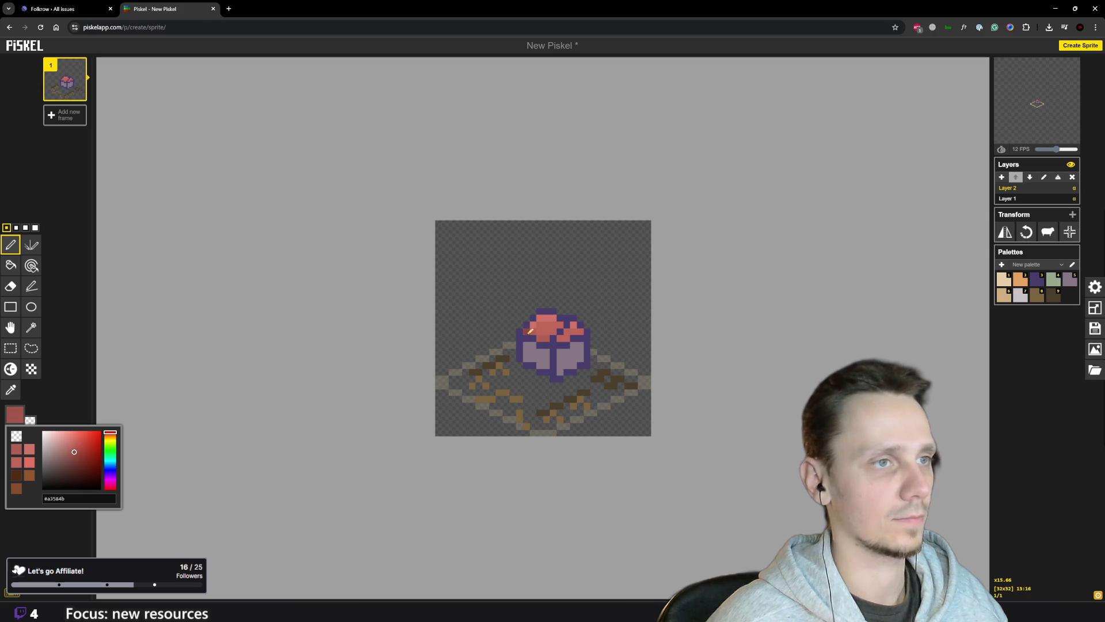
pyautogui.click(528, 331)
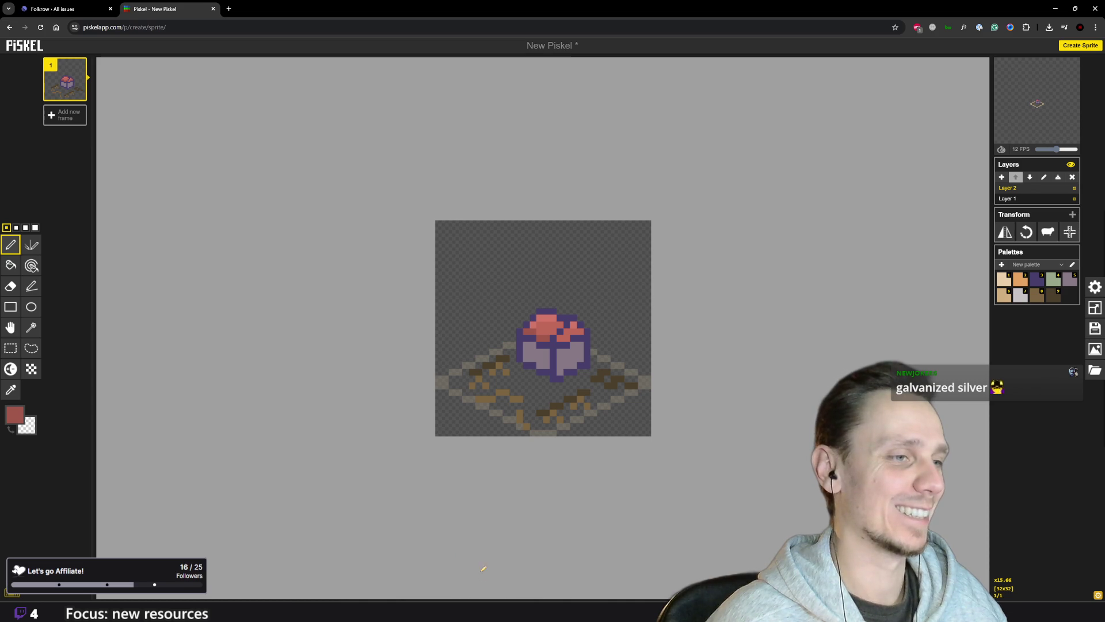
# - Search Google for "galvanized silver" in a new tab
pyautogui.click(230, 9)
pyautogui.write('g')
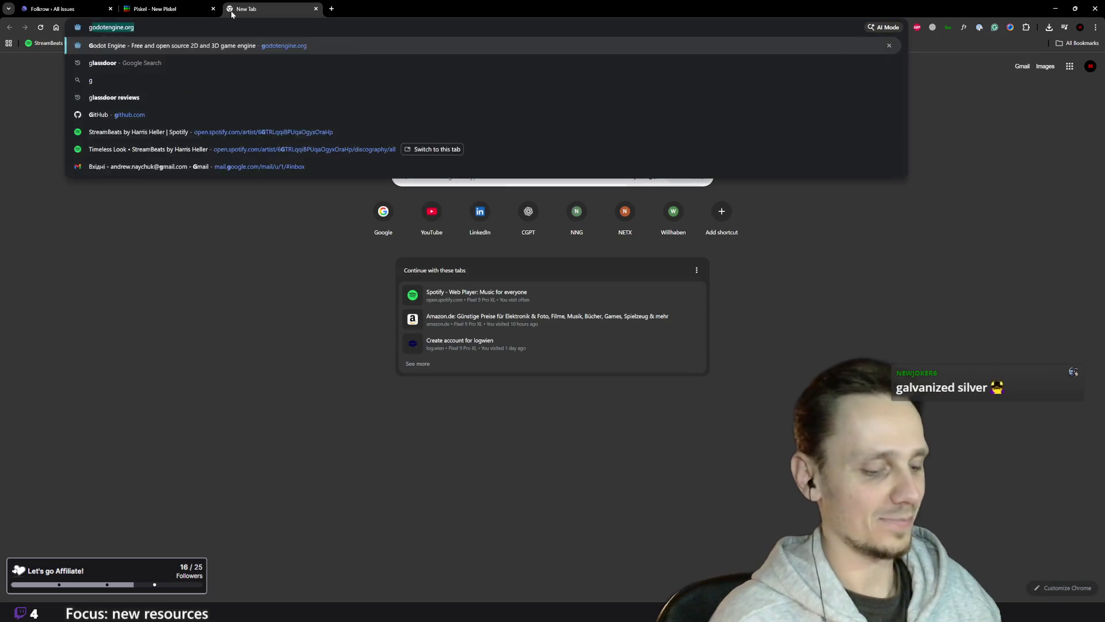
pyautogui.write('alvani')
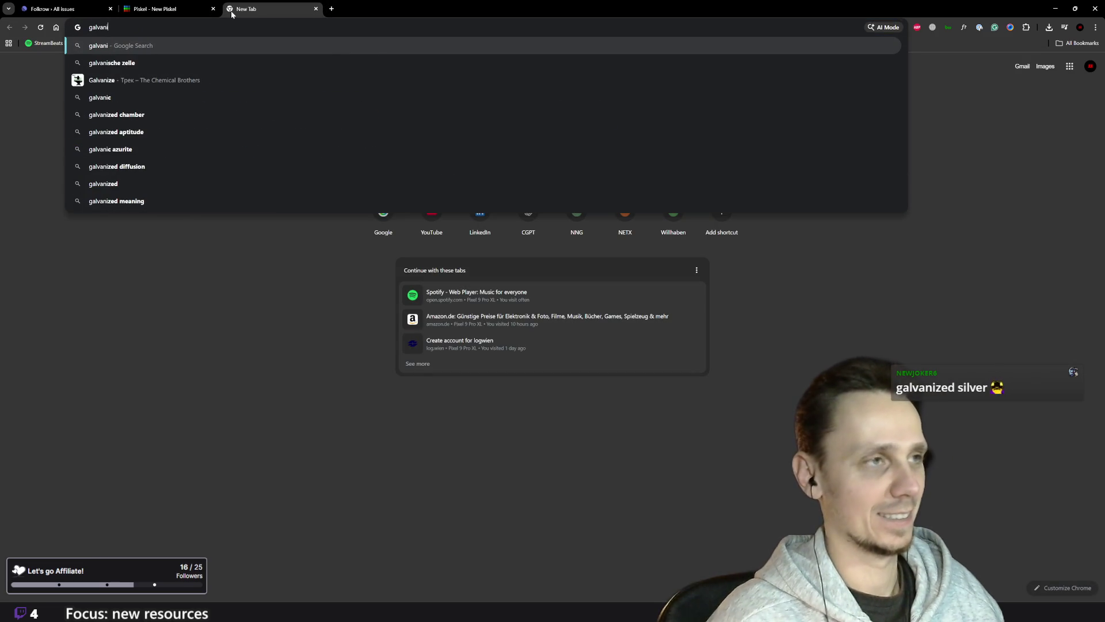
pyautogui.press('Down')
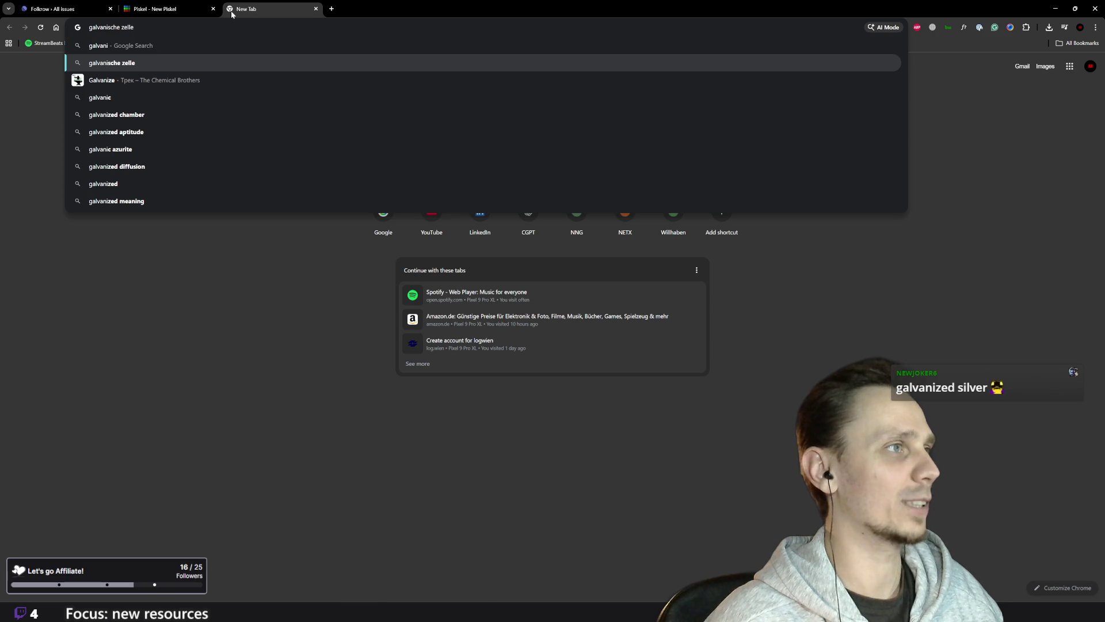
pyautogui.press('Down')
pyautogui.press('Down')
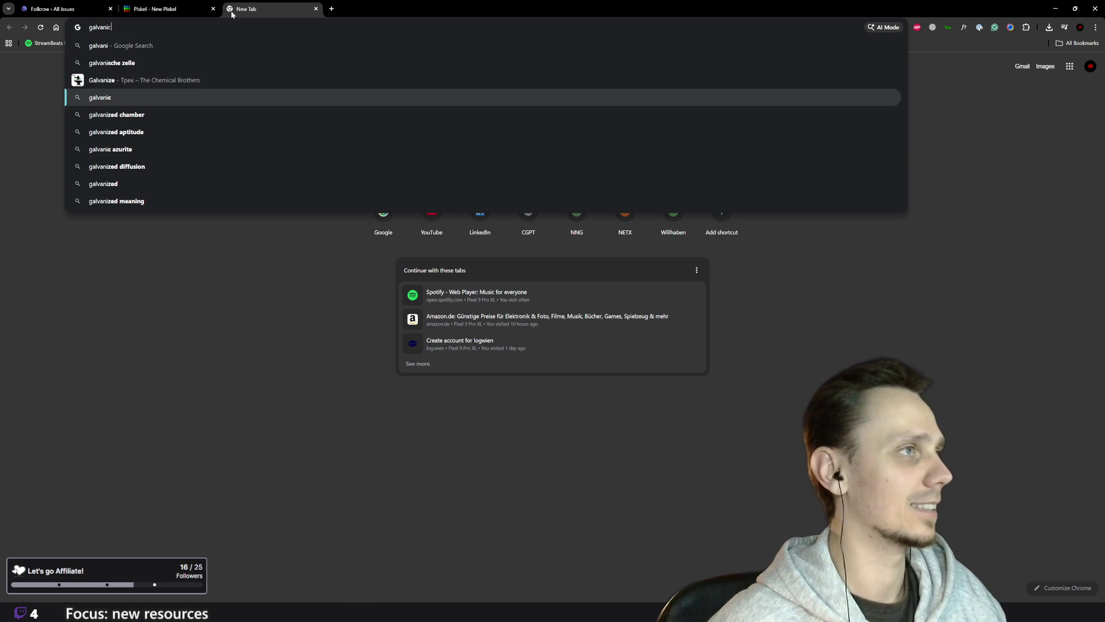
pyautogui.press('Up')
pyautogui.write('d silver')
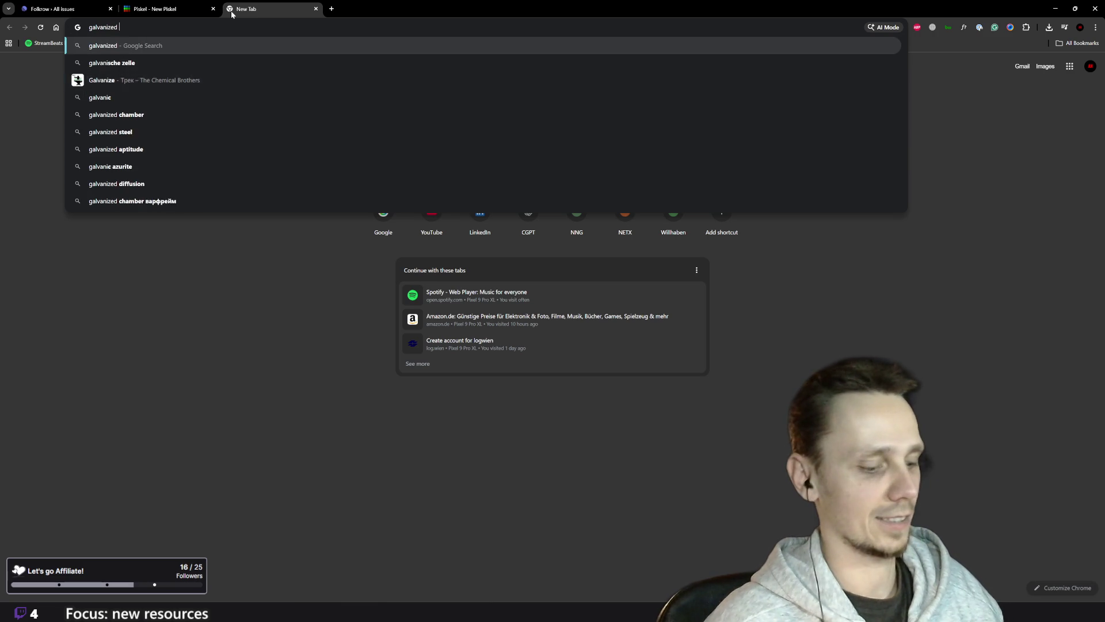
pyautogui.press('Return')
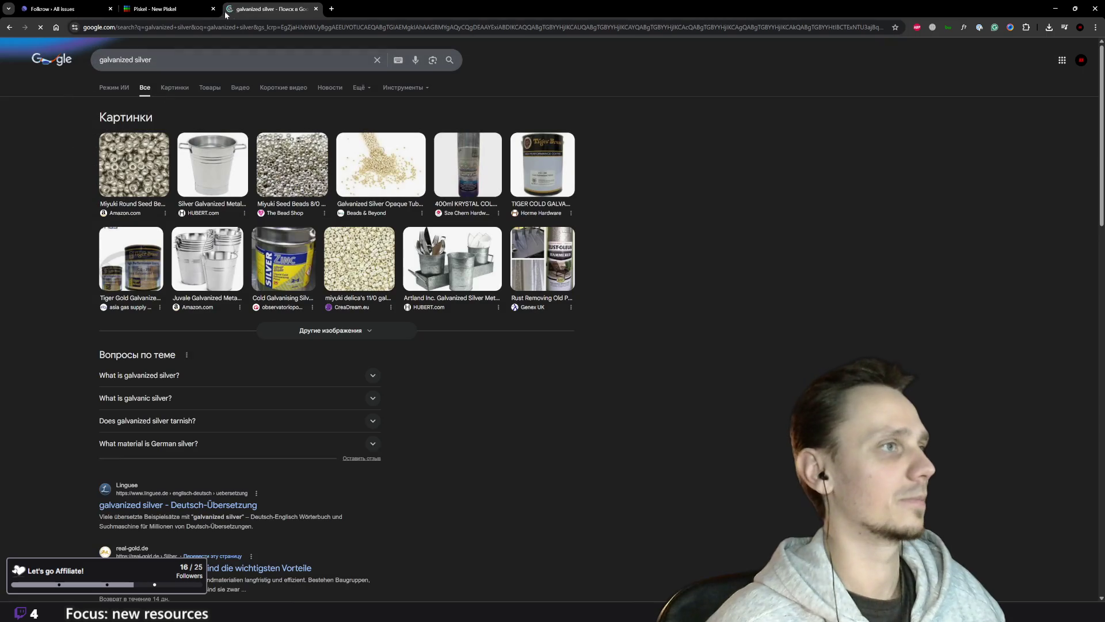
# - Browse the image results, return to All results, then go back to Piskel
pyautogui.click(172, 89)
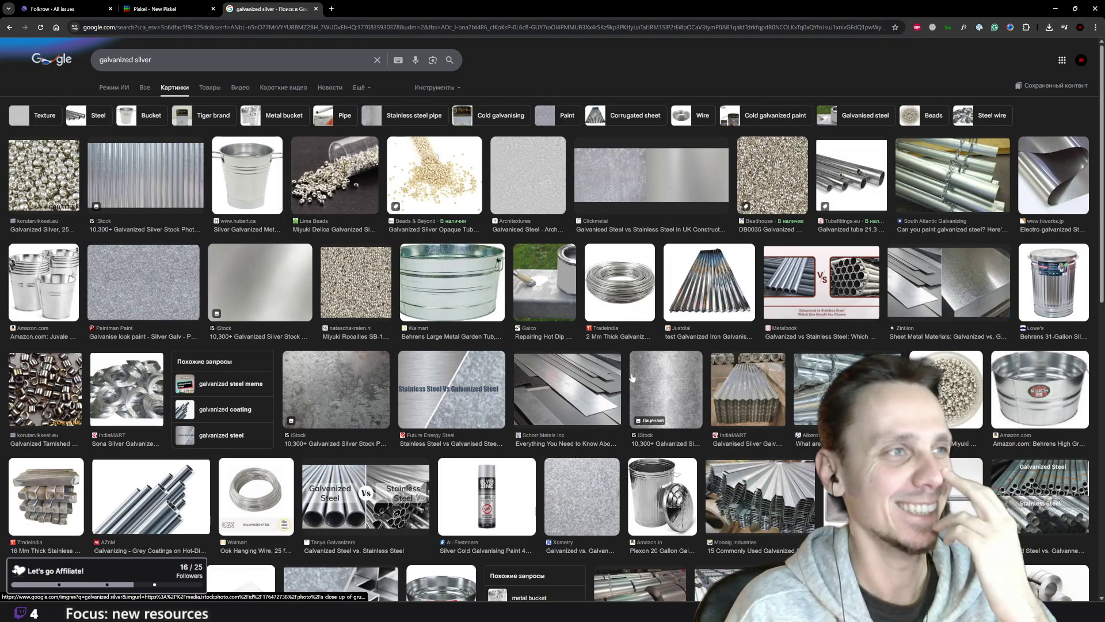
pyautogui.scroll(-15, 305, 246)
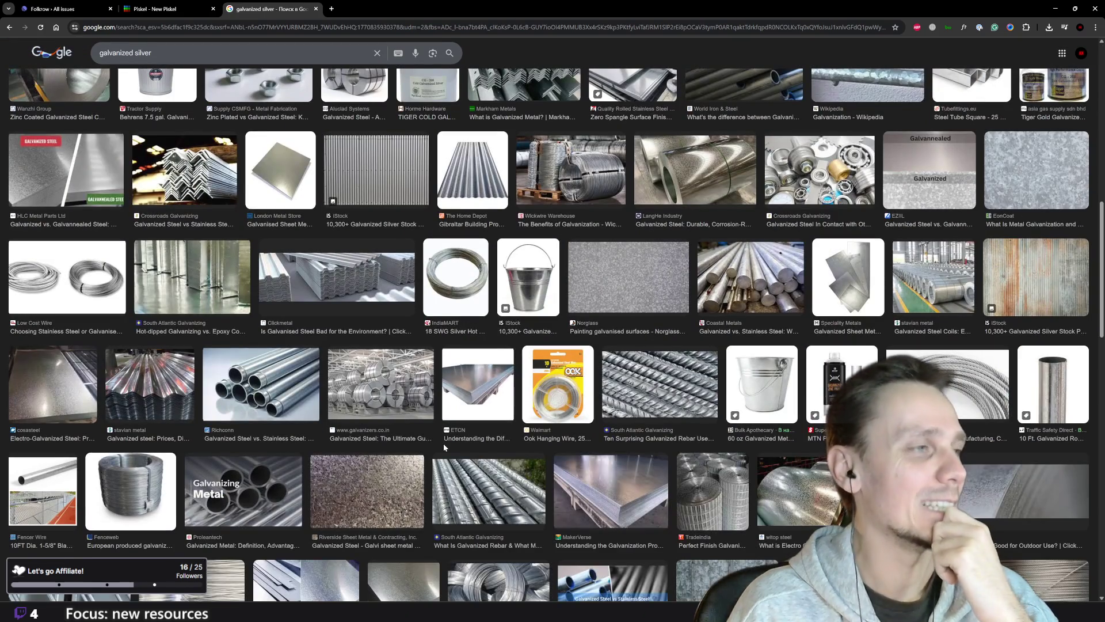
pyautogui.scroll(15, 443, 444)
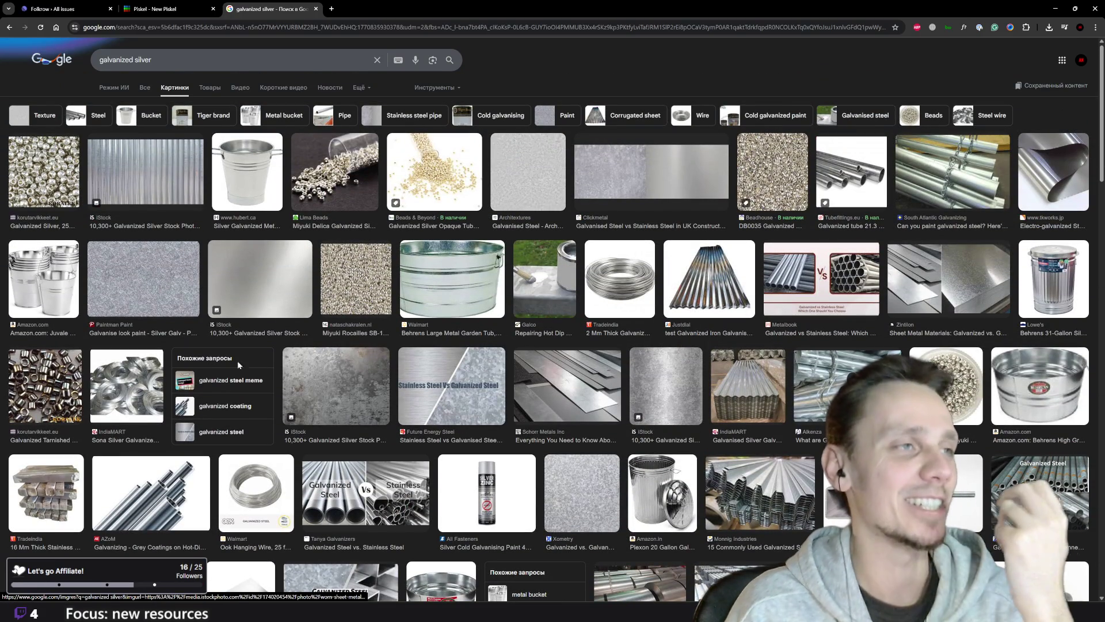
pyautogui.click(145, 86)
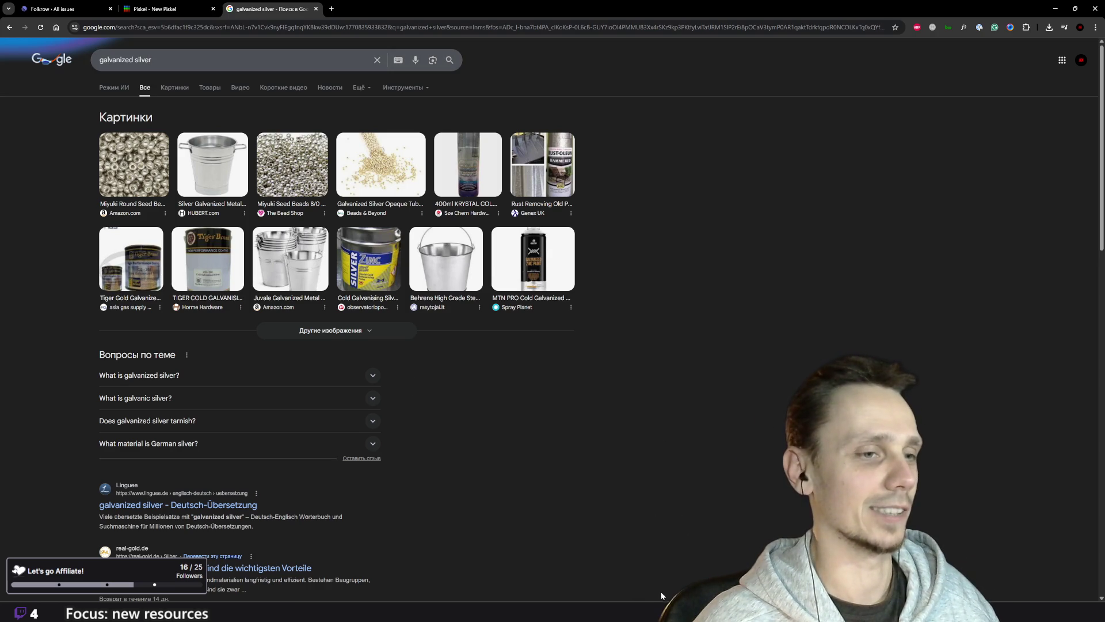
pyautogui.click(154, 5)
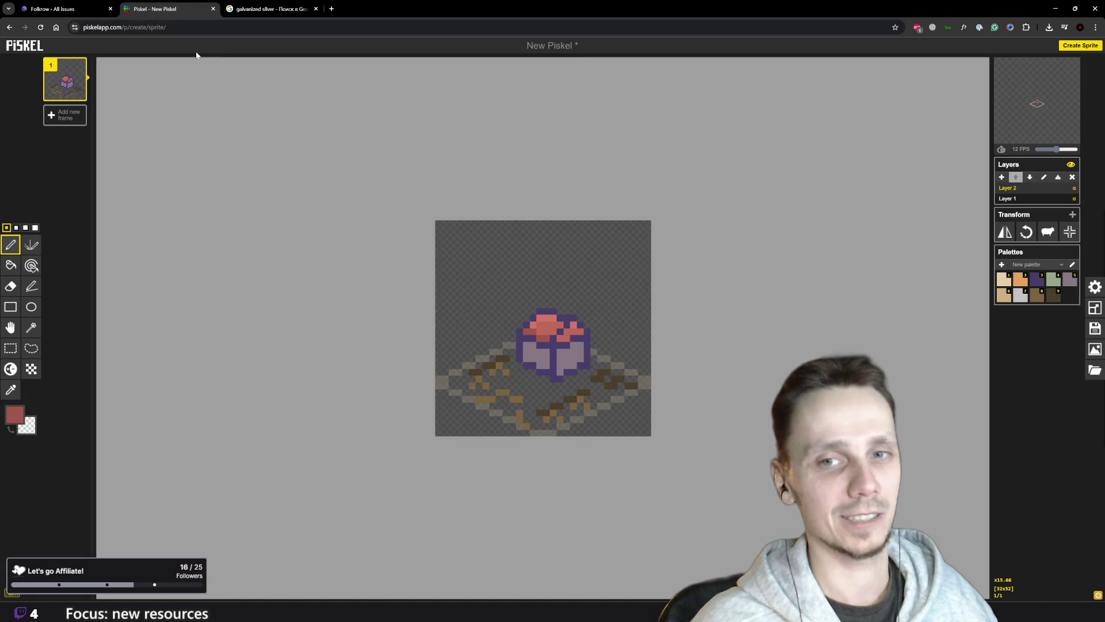
# - Set the drawing colour to pale blue-grey #c3cace
pyautogui.scroll(3, 564, 336)
pyautogui.scroll(-8, 564, 336)
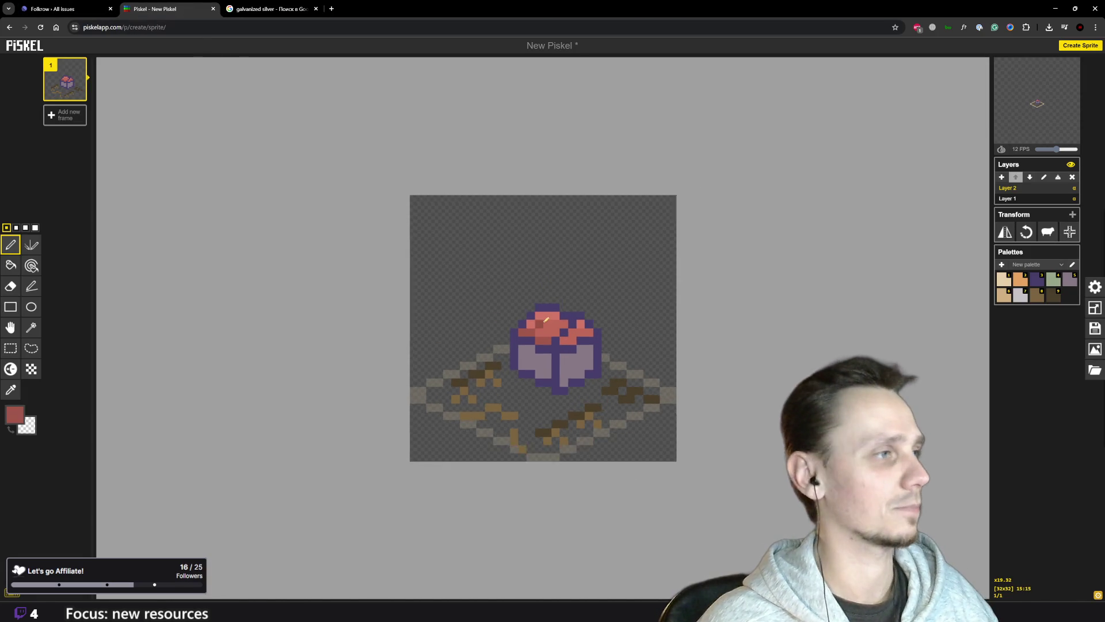
pyautogui.scroll(3, 548, 320)
pyautogui.scroll(1, 549, 320)
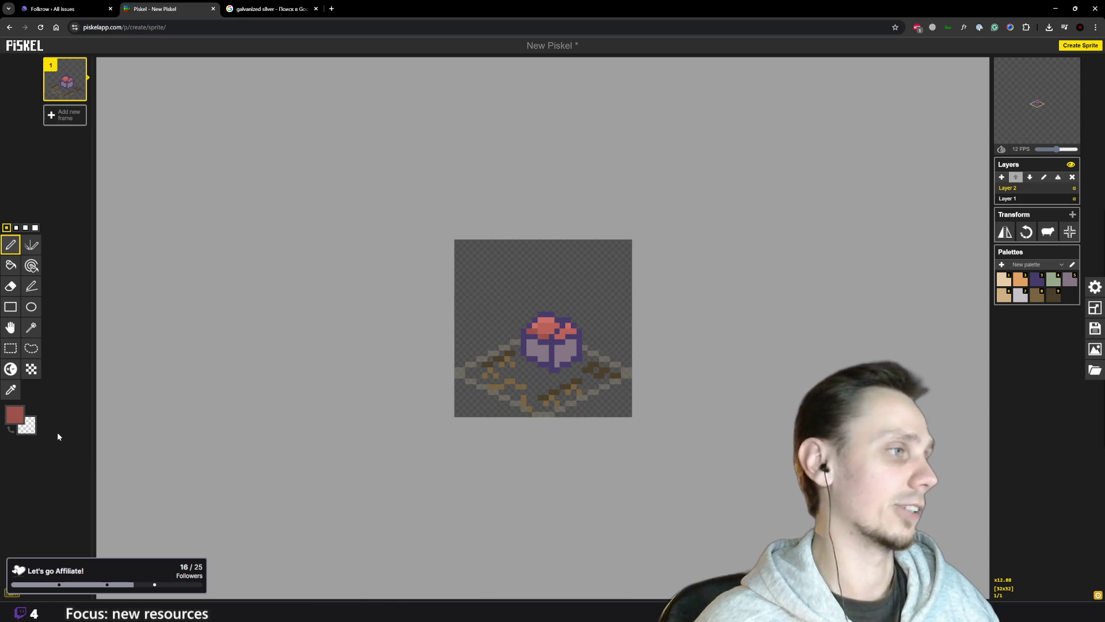
pyautogui.click(15, 413)
pyautogui.moveTo(67, 452); pyautogui.dragTo(46, 447)
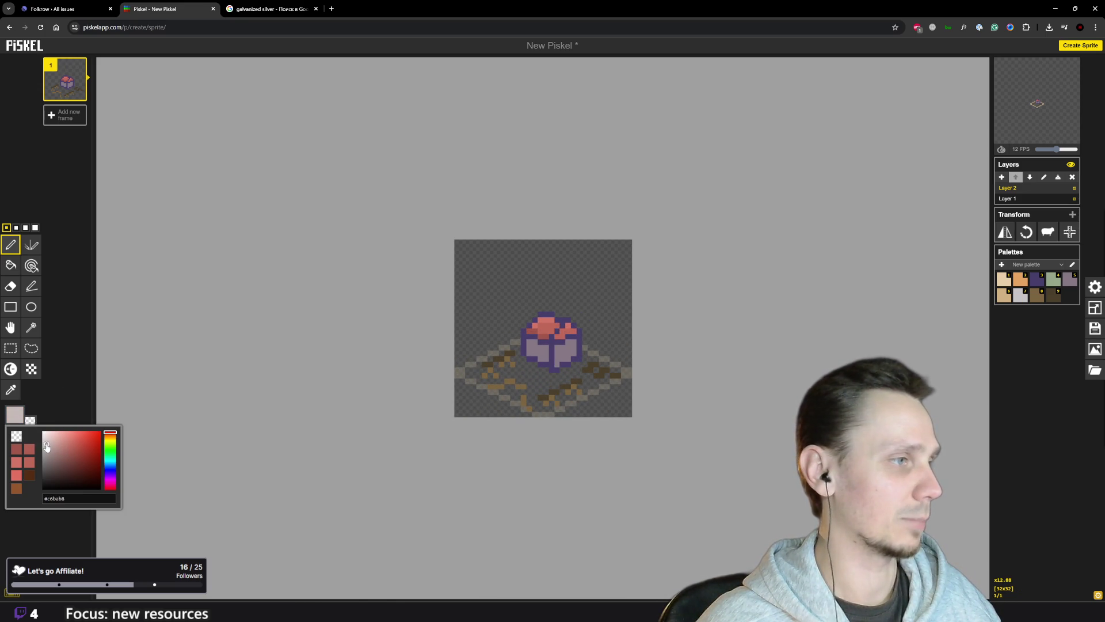
pyautogui.moveTo(115, 460); pyautogui.dragTo(114, 468)
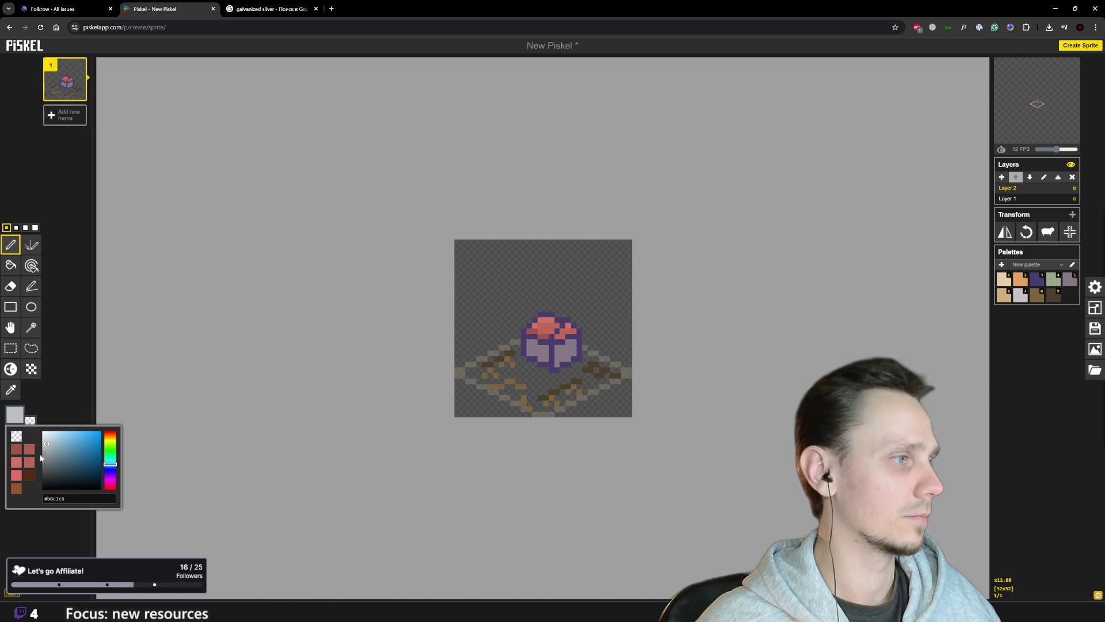
pyautogui.moveTo(46, 447); pyautogui.dragTo(45, 444)
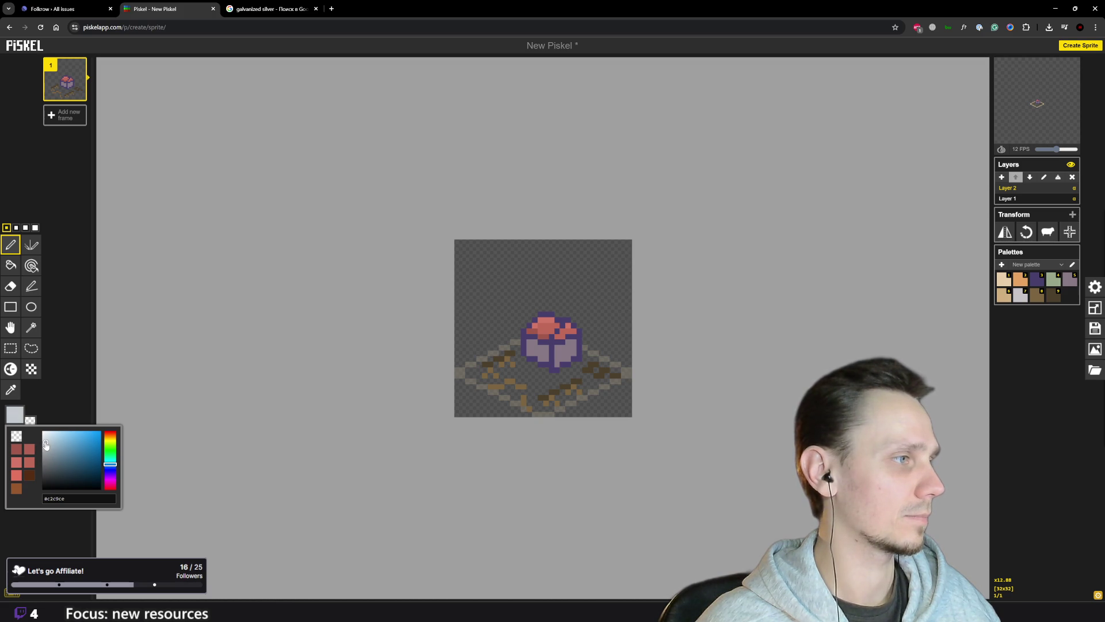
# - Repaint the cube's top pixels, including the red mark, in the light grey
pyautogui.click(530, 331)
pyautogui.moveTo(541, 322); pyautogui.dragTo(548, 329)
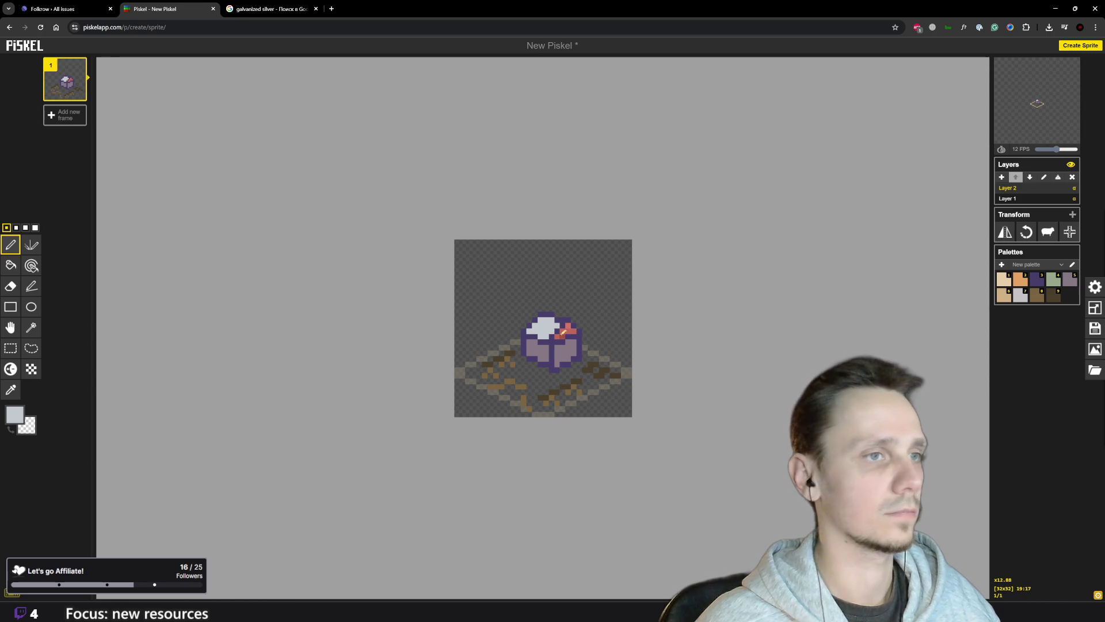
pyautogui.moveTo(564, 328); pyautogui.dragTo(575, 330)
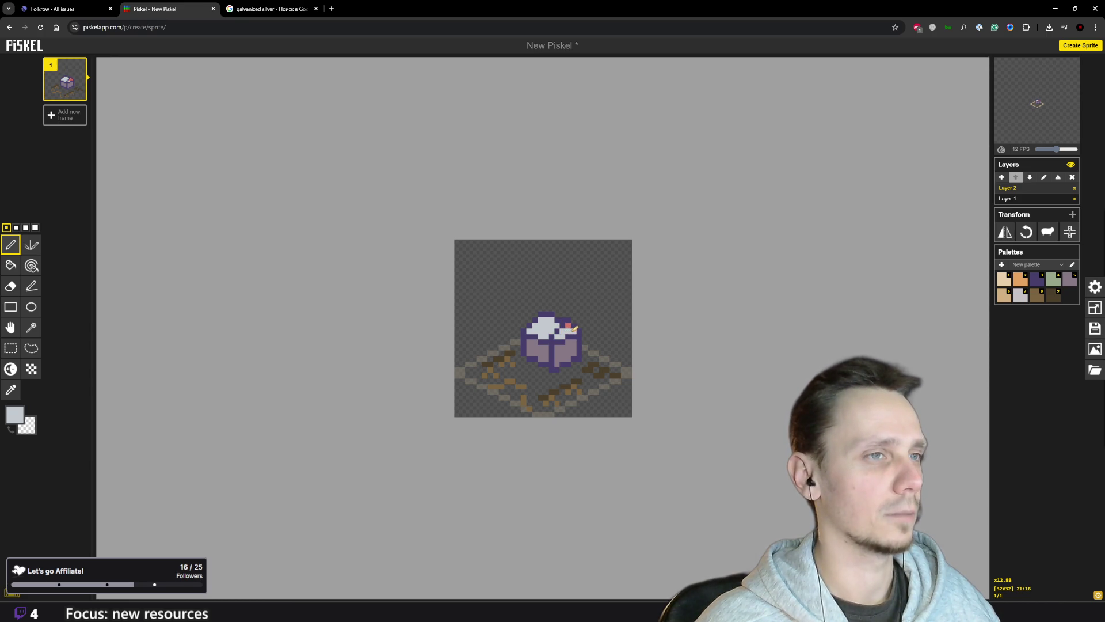
pyautogui.scroll(-3, 577, 349)
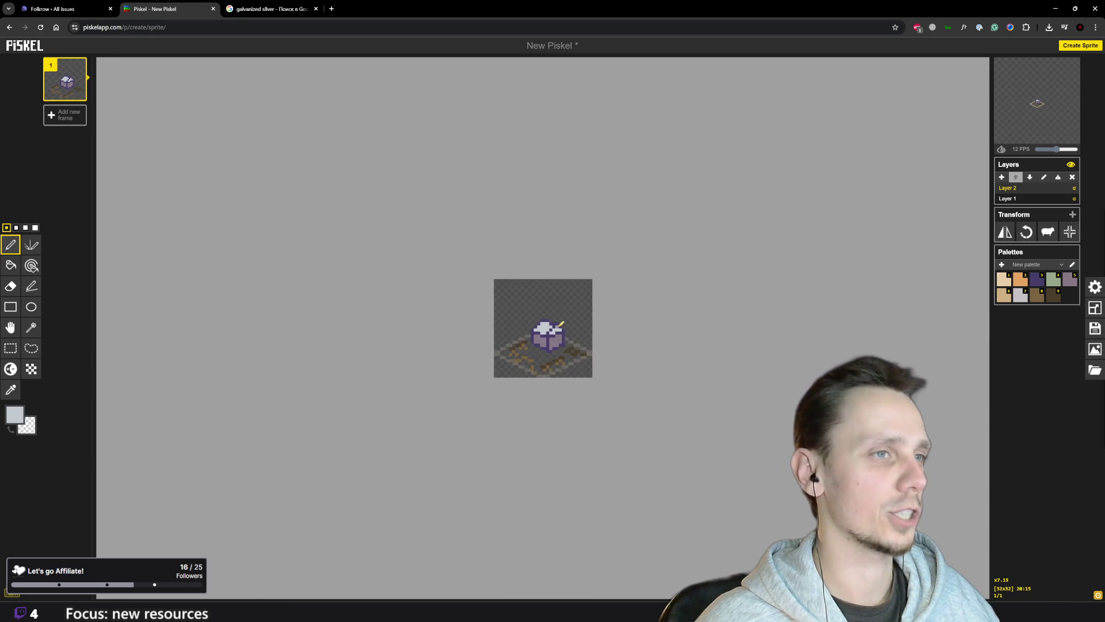
pyautogui.scroll(2, 578, 350)
pyautogui.click(14, 415)
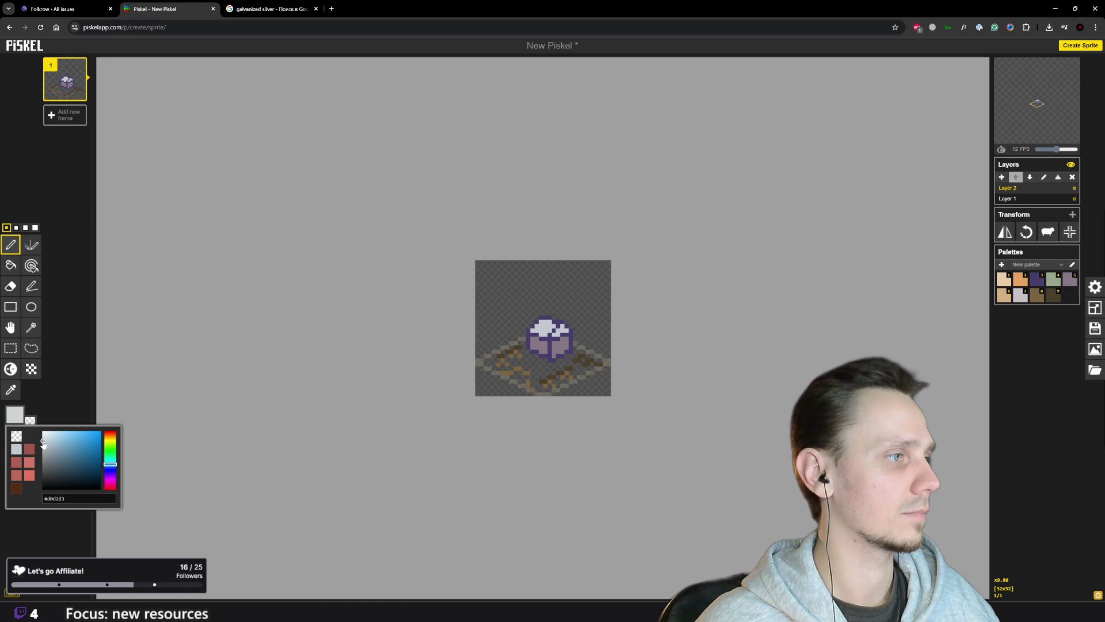
pyautogui.click(10, 265)
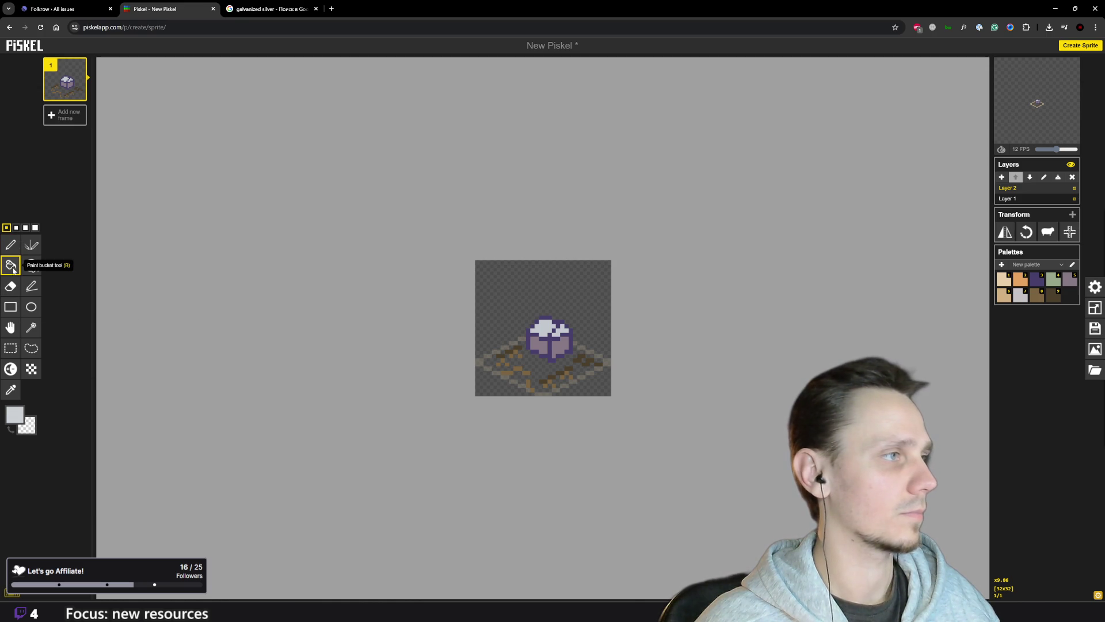
# - Darken the grey to #b3b7b9 and shade one pixel on the cube's top
pyautogui.scroll(3, 556, 330)
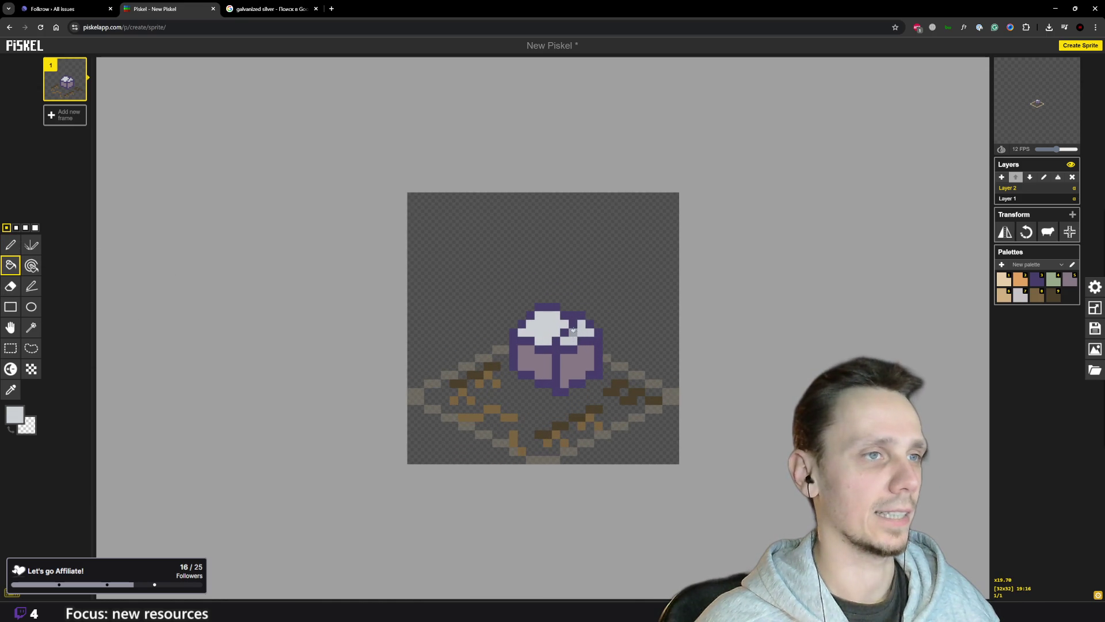
pyautogui.scroll(-3, 573, 332)
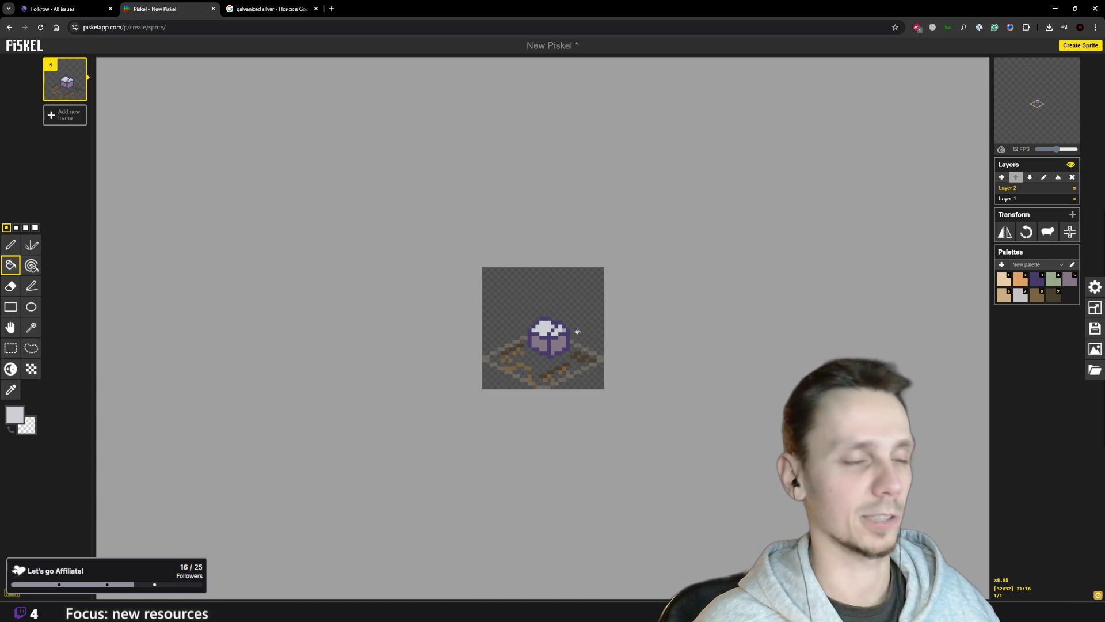
pyautogui.press('p')
pyautogui.scroll(2, 452, 291)
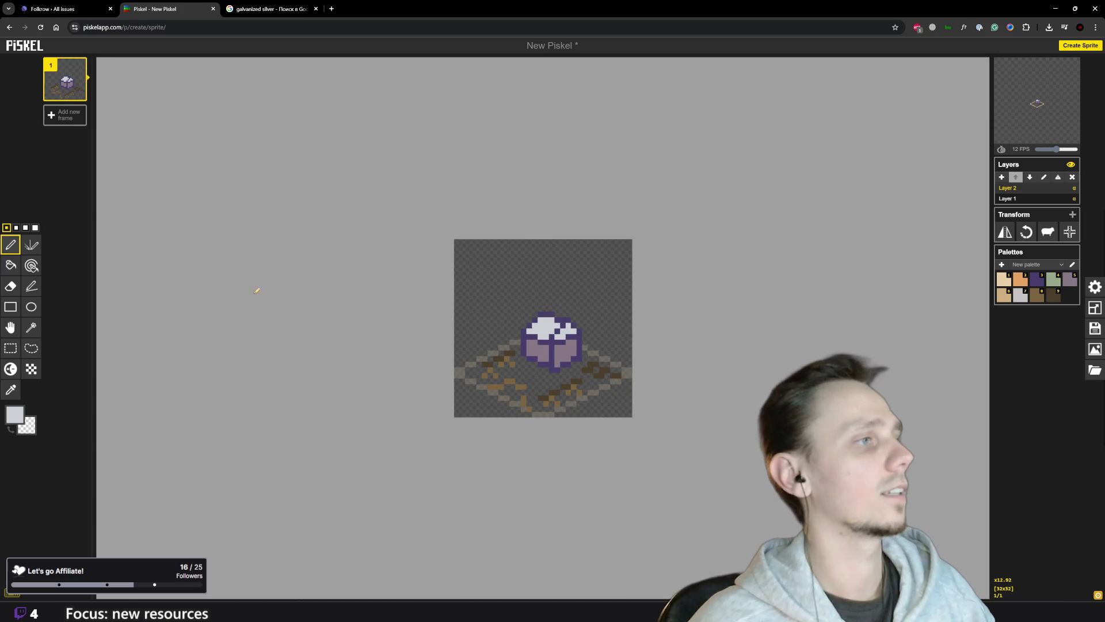
pyautogui.click(13, 414)
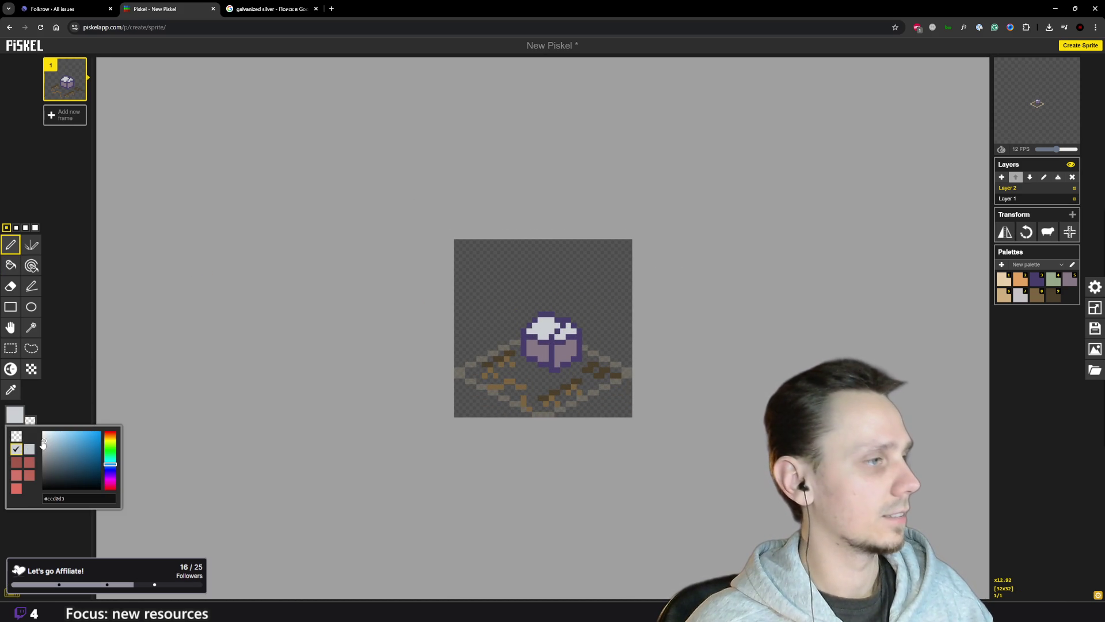
pyautogui.moveTo(45, 442); pyautogui.dragTo(45, 450)
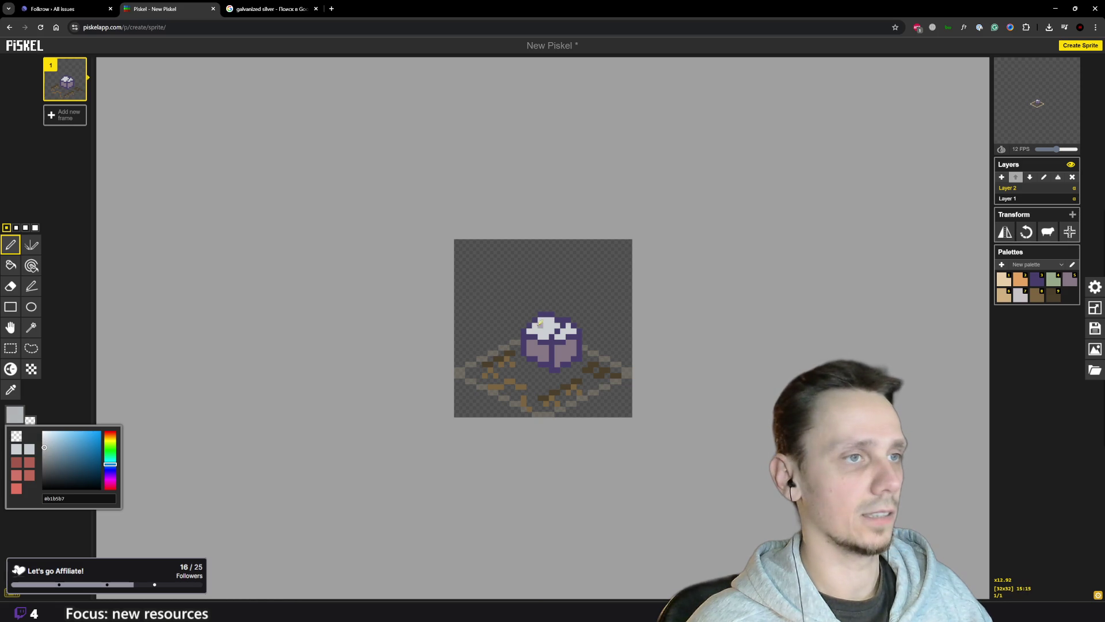
pyautogui.click(535, 329)
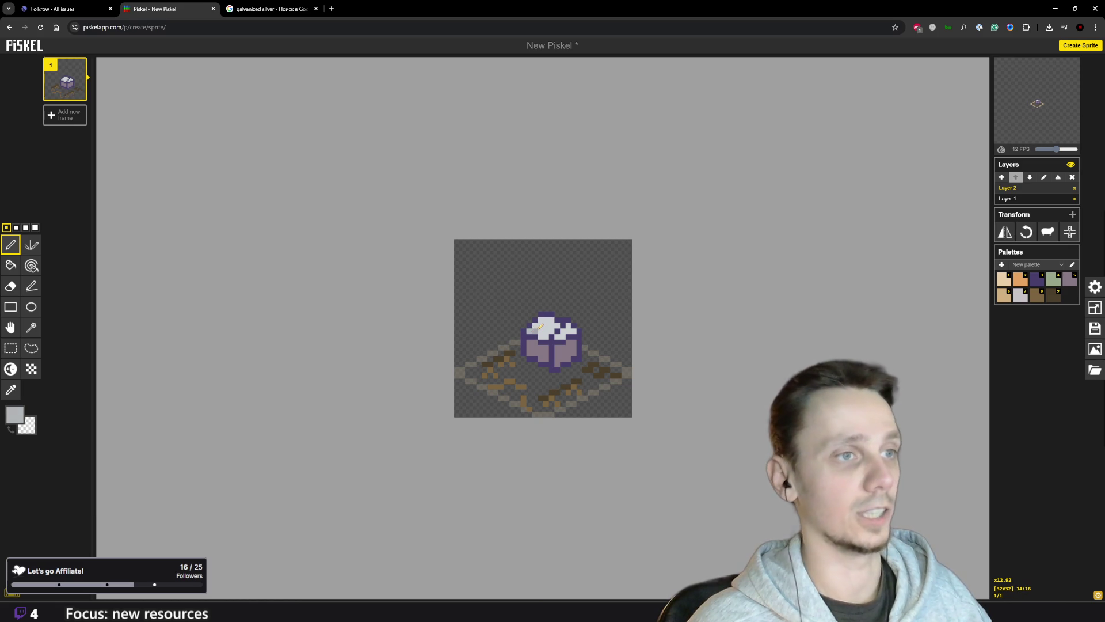
pyautogui.click(536, 326)
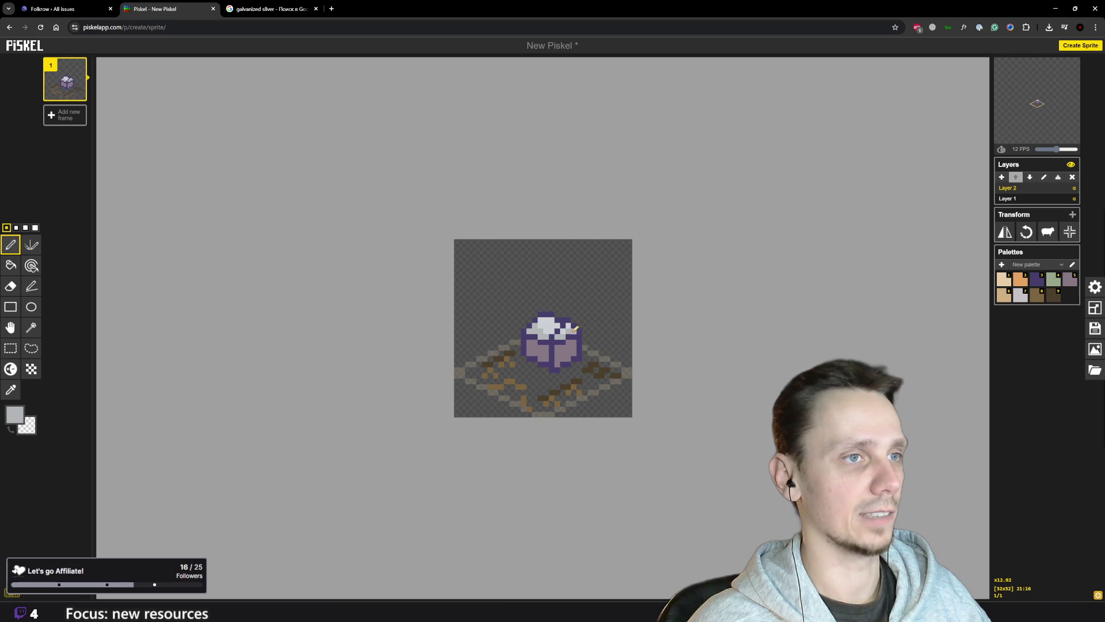
# - Reset the drawing colour to a lighter grey
pyautogui.scroll(-4, 574, 328)
pyautogui.scroll(3, 416, 338)
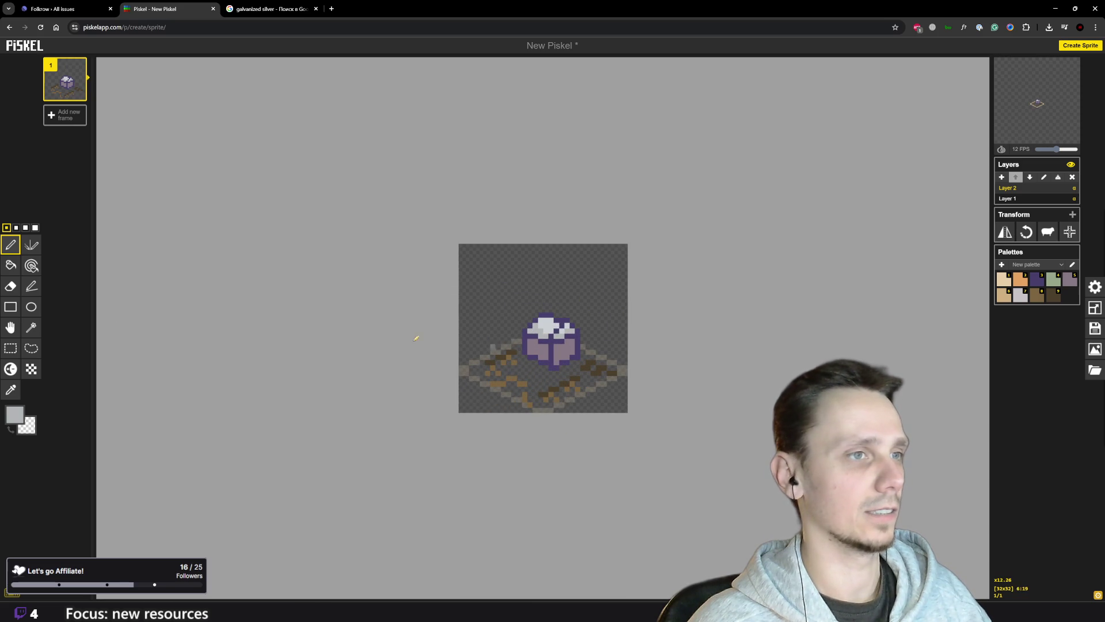
pyautogui.click(18, 414)
pyautogui.click(43, 442)
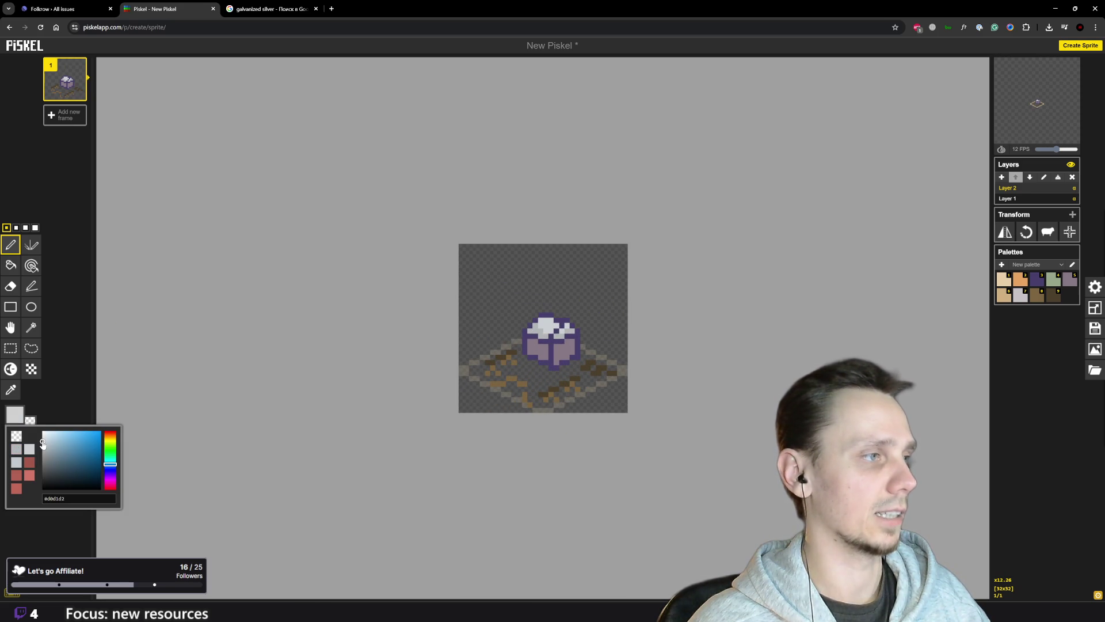
pyautogui.click(571, 329)
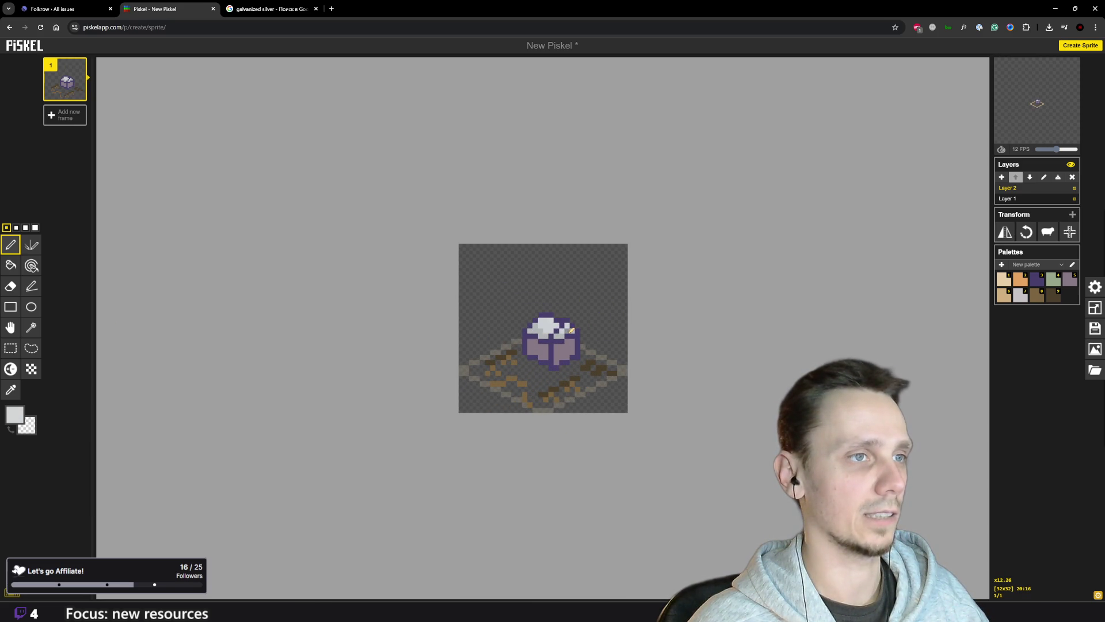
pyautogui.scroll(-5, 547, 322)
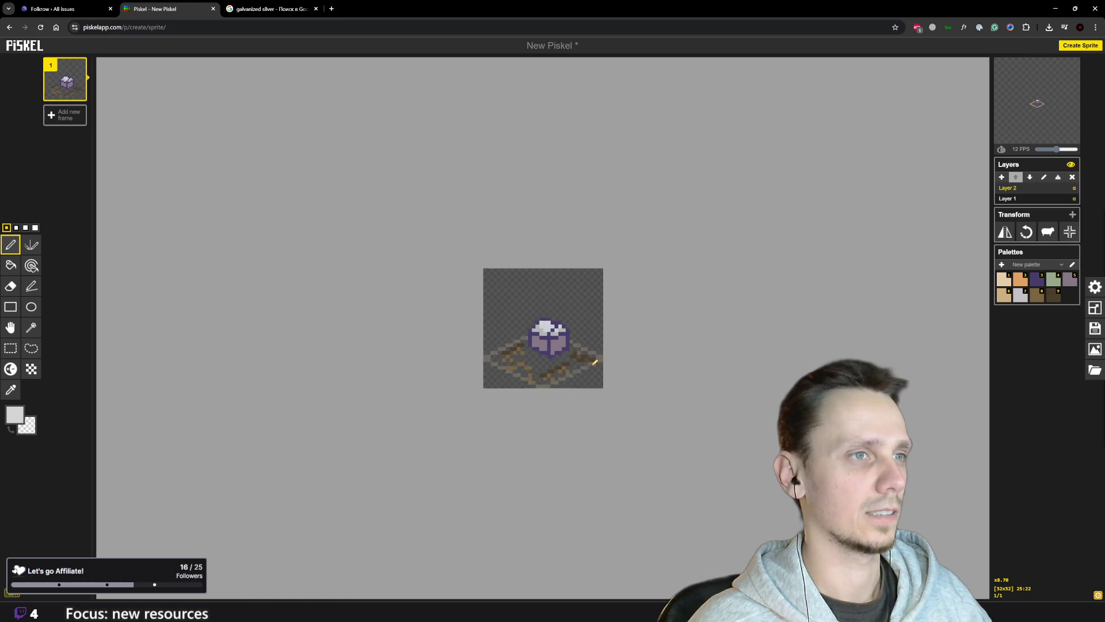
pyautogui.scroll(4, 594, 362)
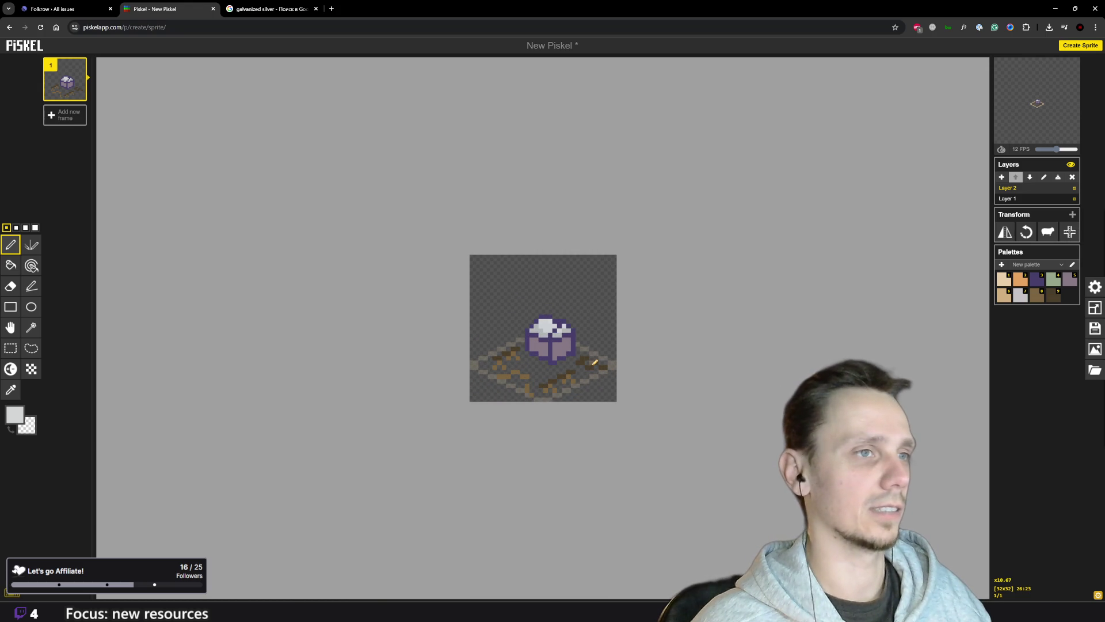
pyautogui.scroll(-4, 597, 349)
pyautogui.scroll(5, 565, 338)
# - Pick the dark purple swatch and draw a short vertical line on the gem's right face
pyautogui.click(1034, 280)
pyautogui.scroll(2, 555, 373)
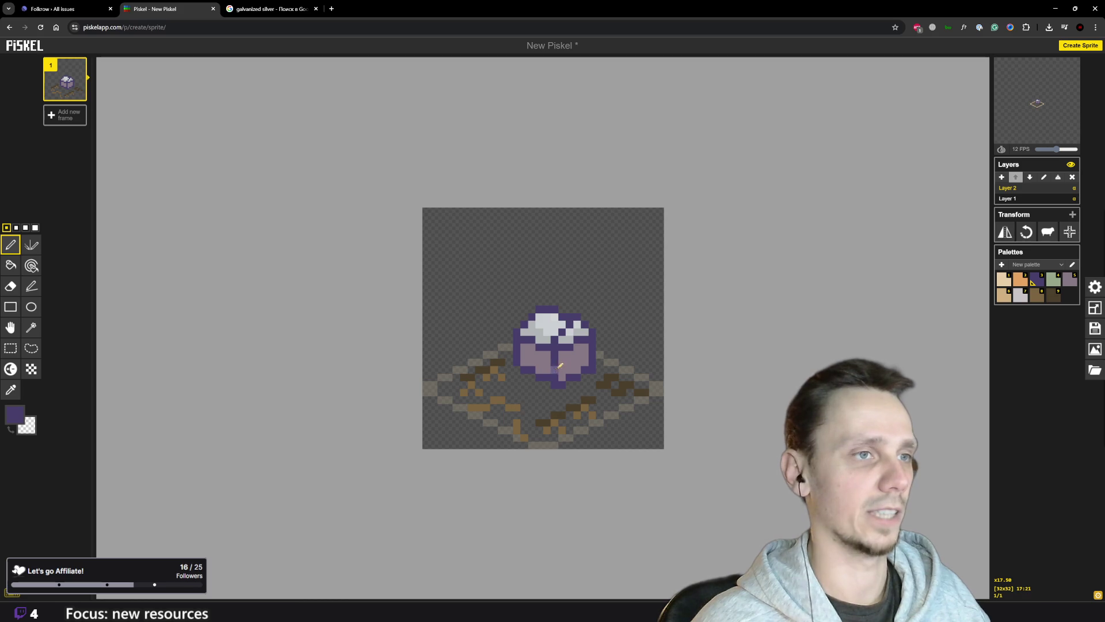
pyautogui.moveTo(579, 367); pyautogui.dragTo(579, 355)
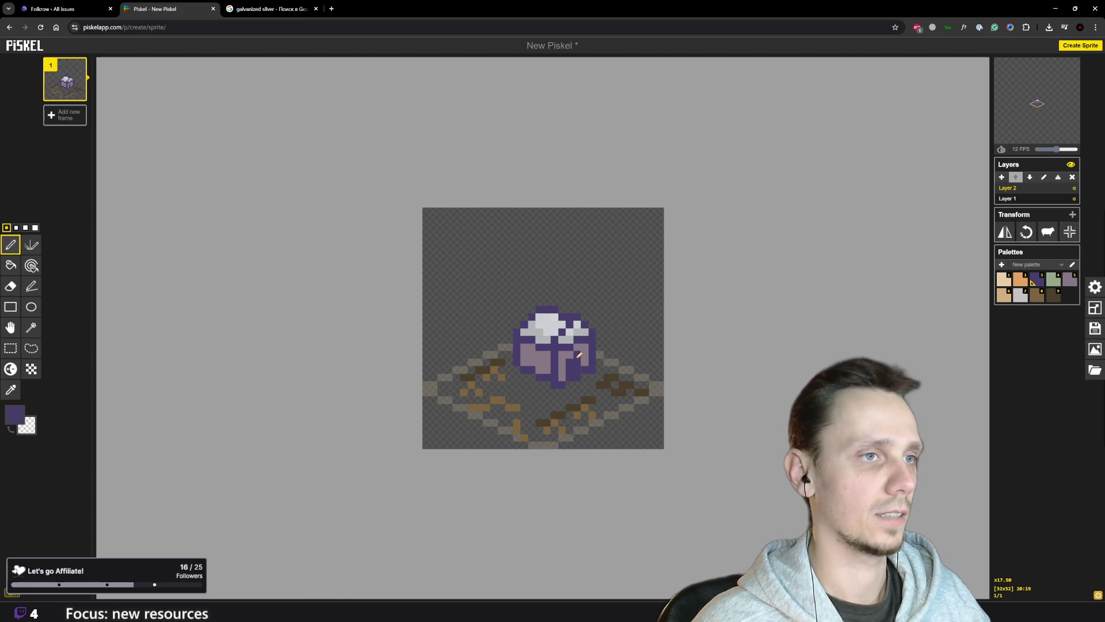
pyautogui.scroll(-6, 573, 382)
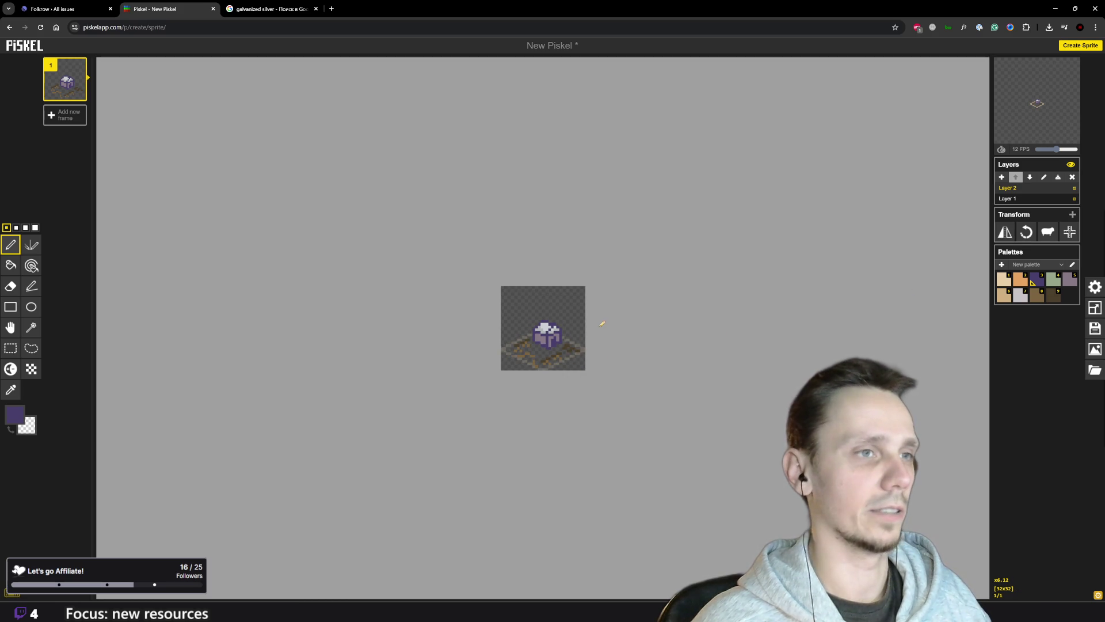
pyautogui.scroll(2, 541, 339)
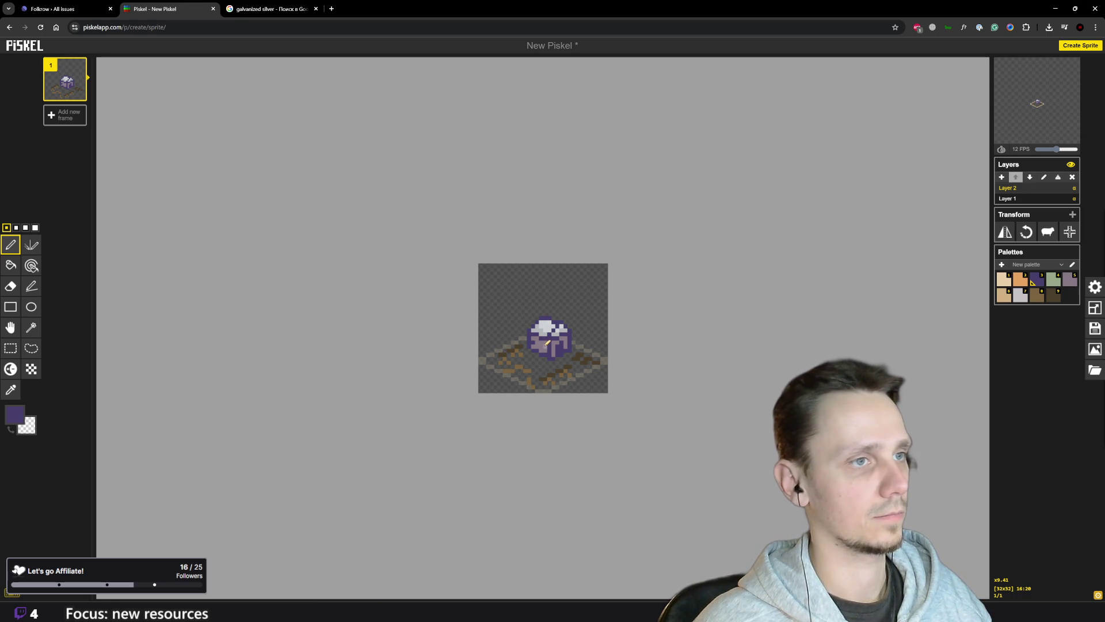
pyautogui.scroll(-2, 559, 363)
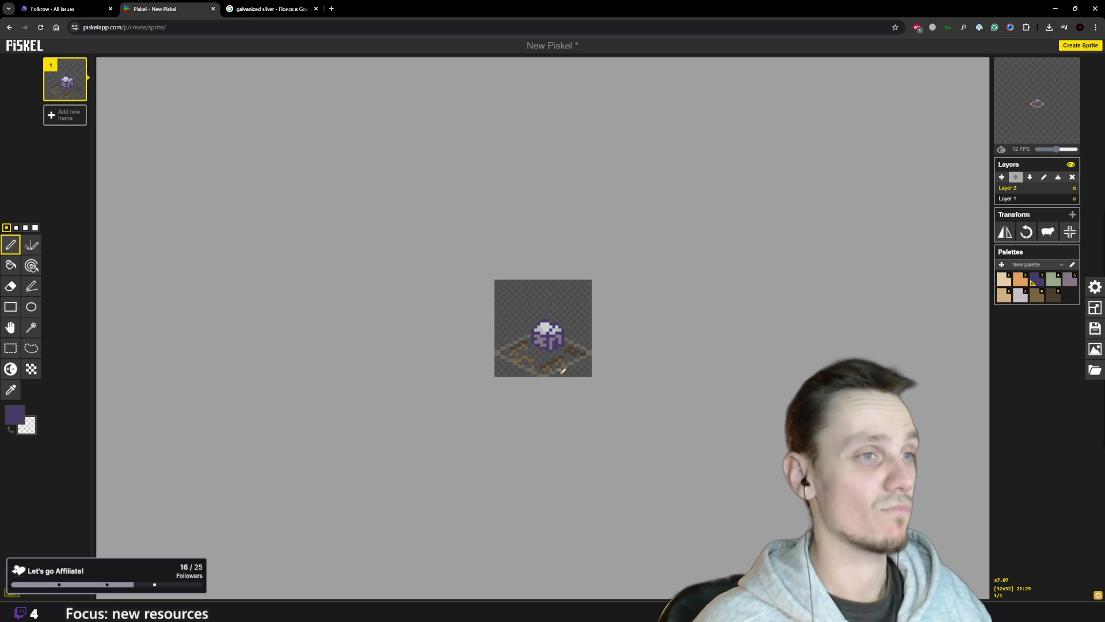
pyautogui.scroll(-2, 561, 389)
pyautogui.scroll(-2, 561, 390)
pyautogui.scroll(3, 548, 380)
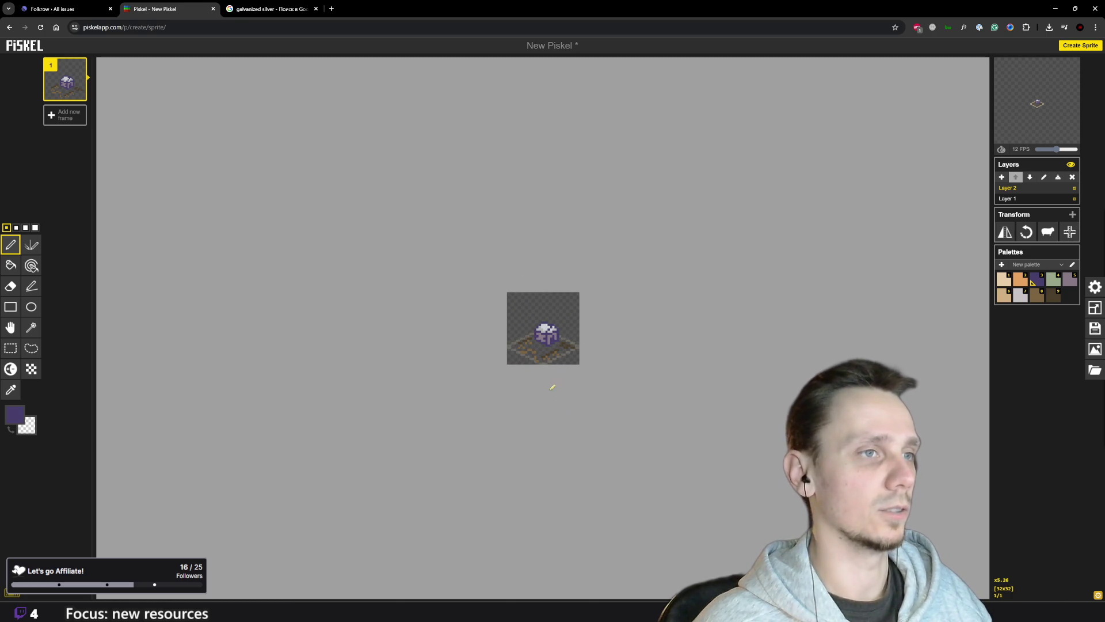
pyautogui.scroll(2, 584, 484)
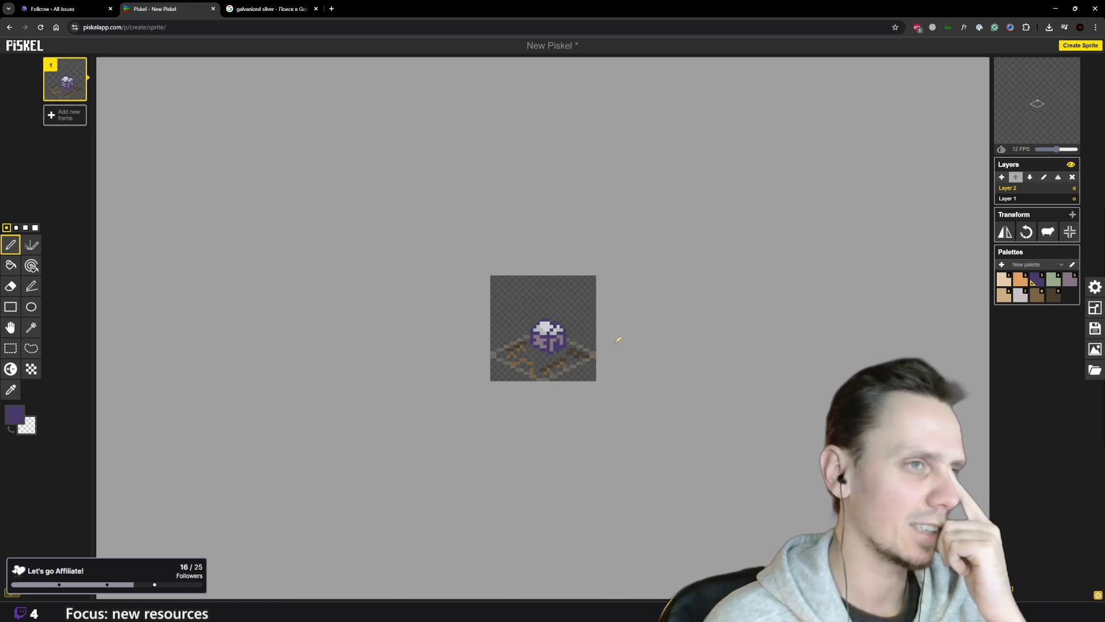
pyautogui.moveTo(659, 613)
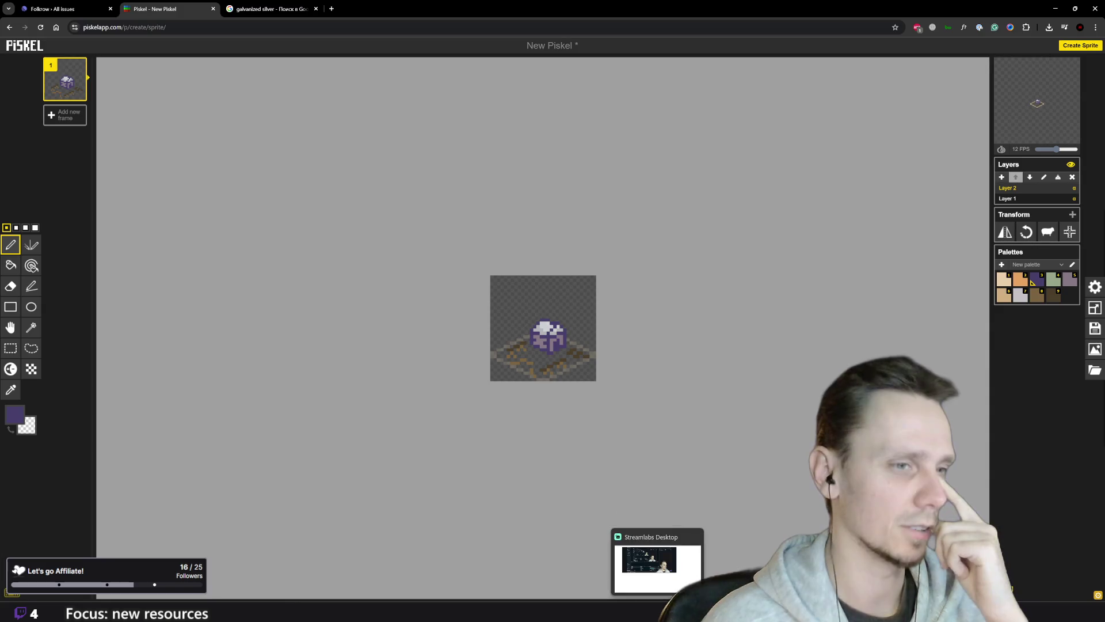
# - Run the Godot project, load the saved settlement and zoom around the map
pyautogui.hotkey('alt', 'Tab')
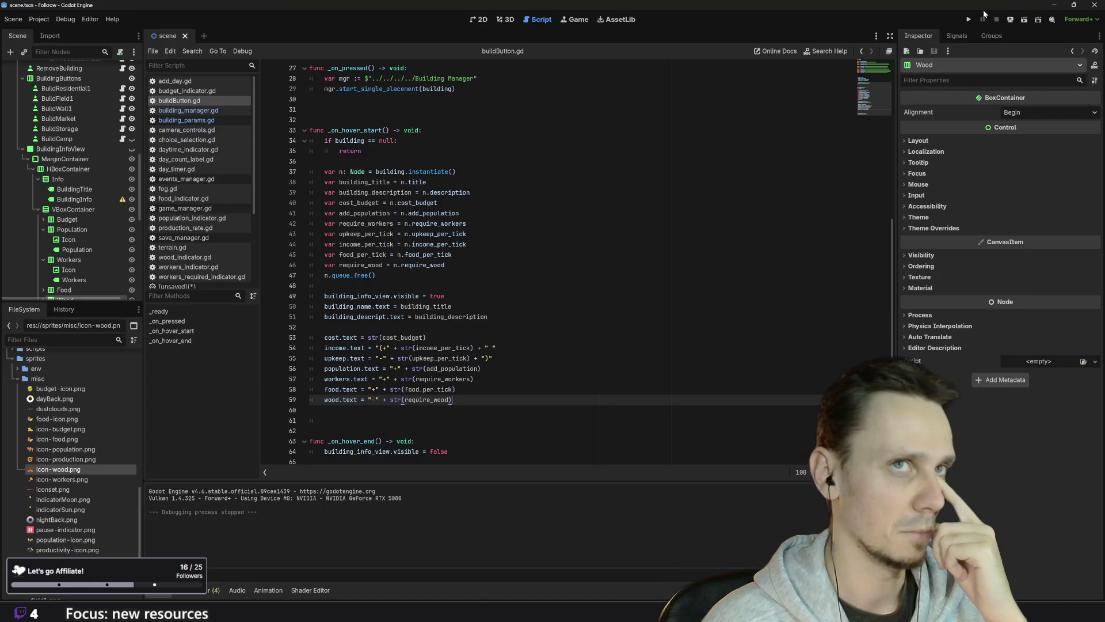
pyautogui.click(969, 20)
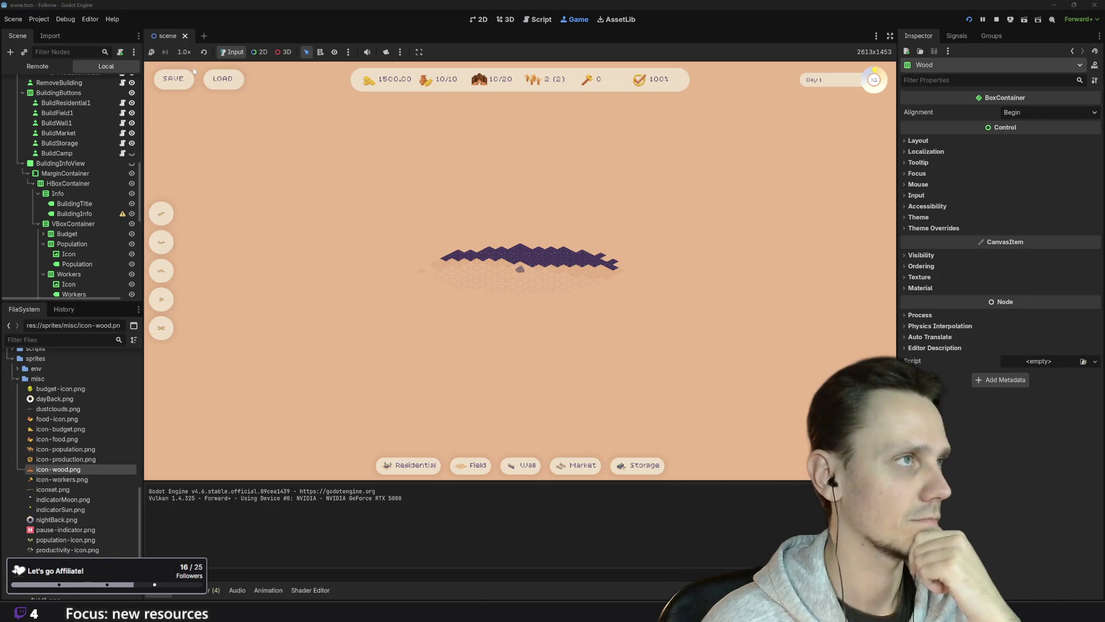
pyautogui.click(222, 79)
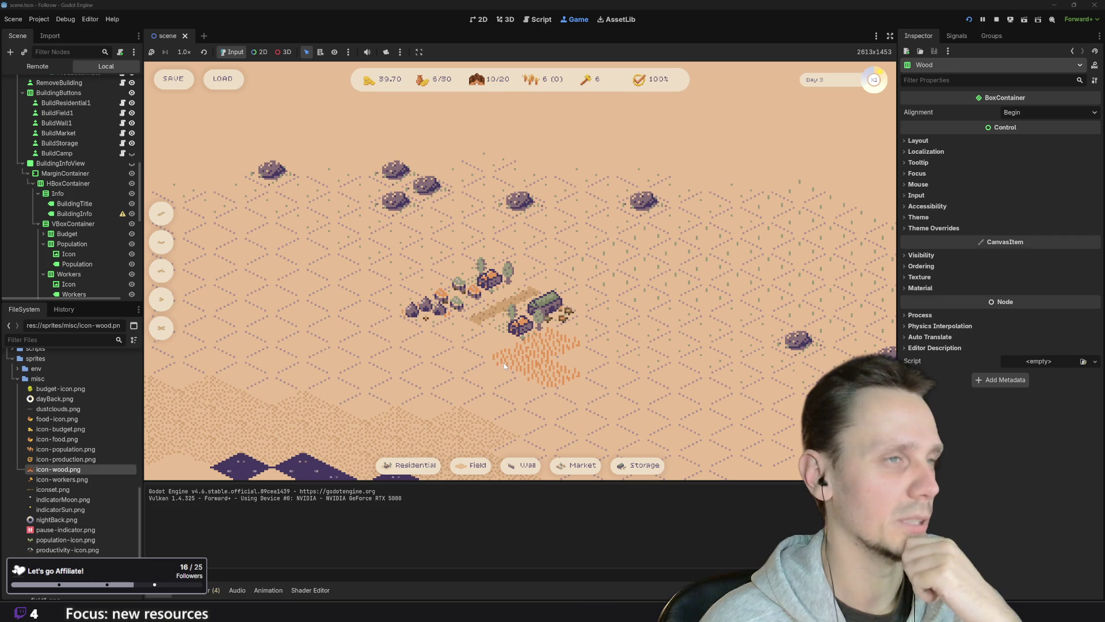
pyautogui.scroll(-1, 502, 362)
pyautogui.scroll(-1, 468, 369)
pyautogui.scroll(-2, 468, 368)
pyautogui.scroll(3, 467, 364)
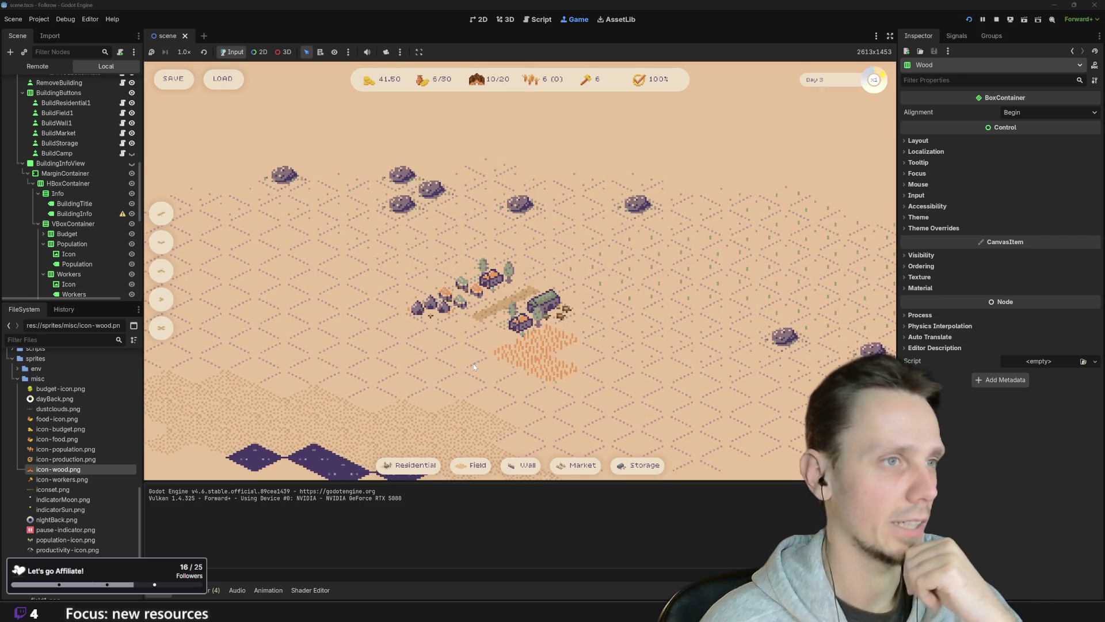
# - Switch back to the Piskel sprite in the browser
pyautogui.moveTo(483, 609)
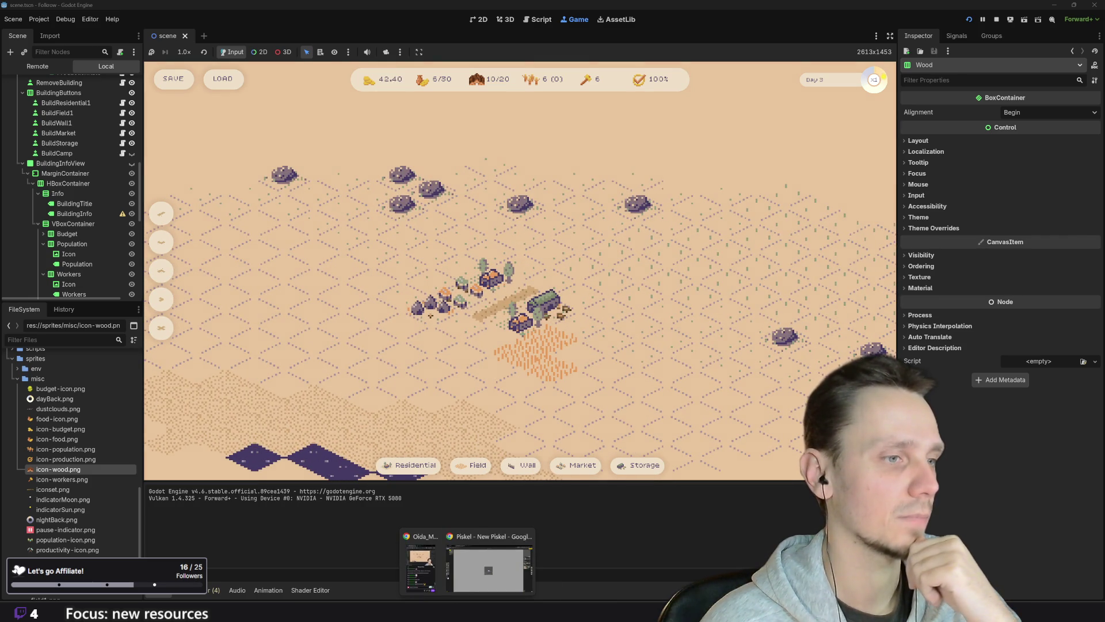
pyautogui.click(480, 576)
pyautogui.scroll(4, 484, 305)
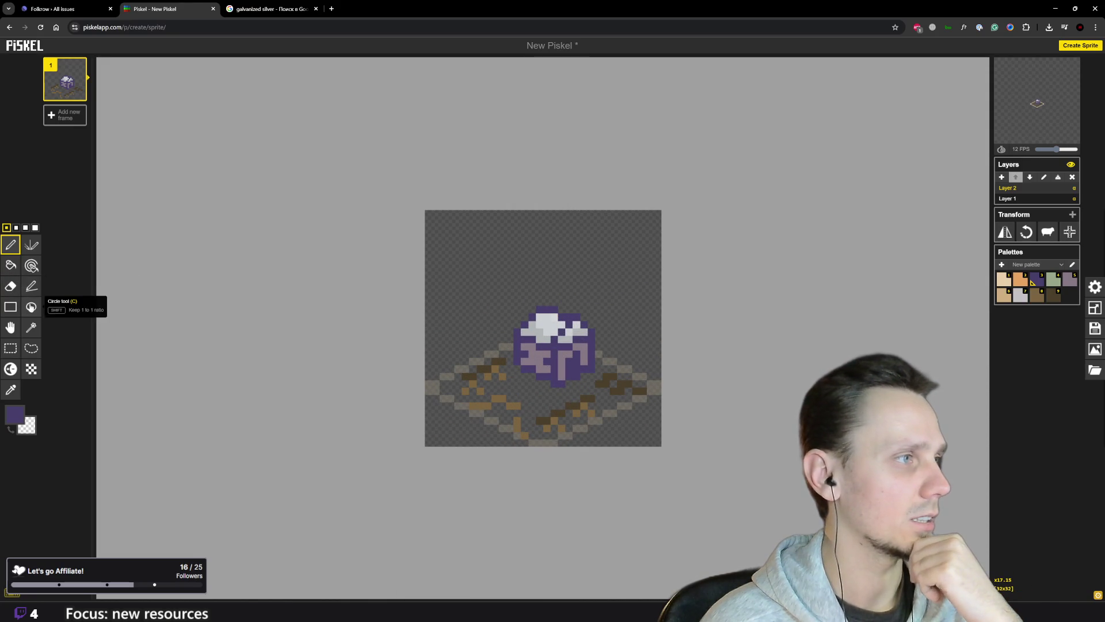
# - Sample the gem's light grey, darken it to mid grey, and paint two pixels on the gem's top
pyautogui.press('o')
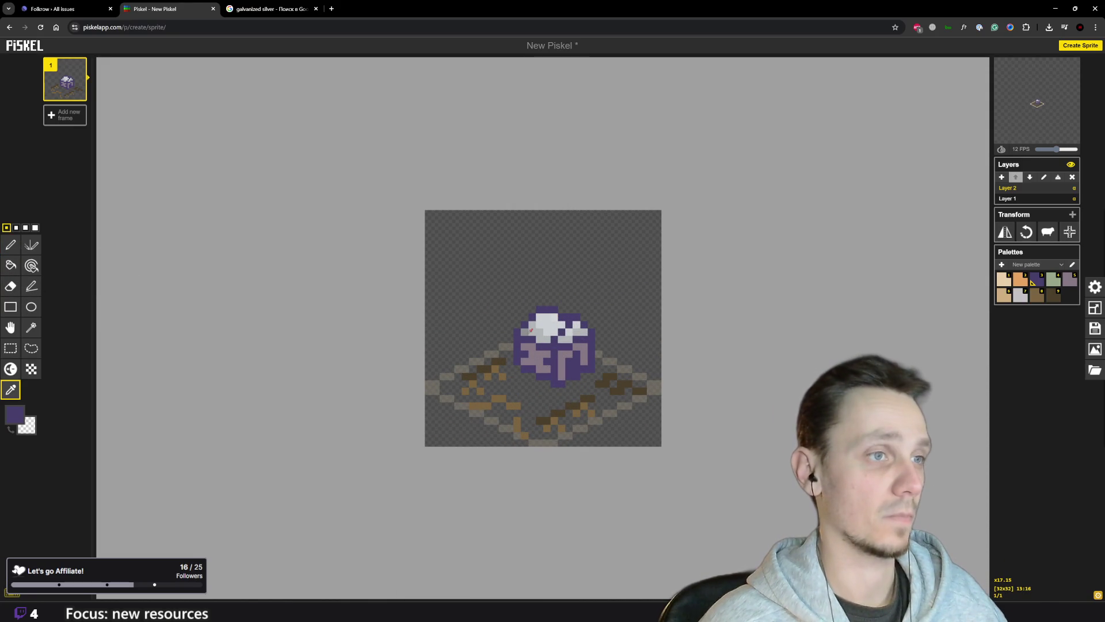
pyautogui.click(524, 333)
pyautogui.press('p')
pyautogui.click(15, 415)
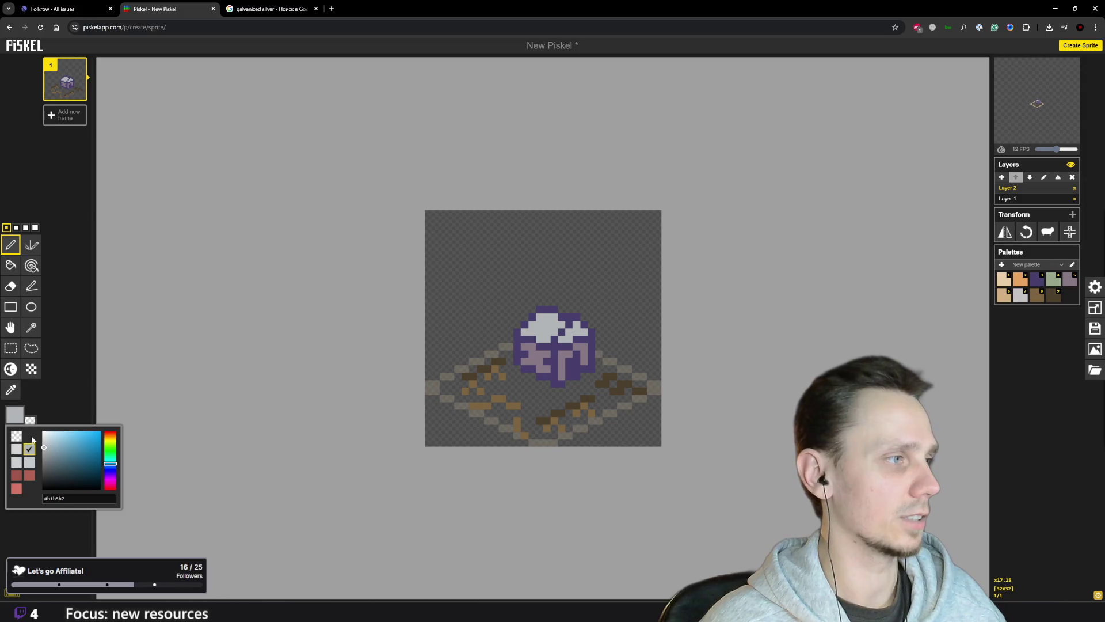
pyautogui.moveTo(44, 448); pyautogui.dragTo(43, 453)
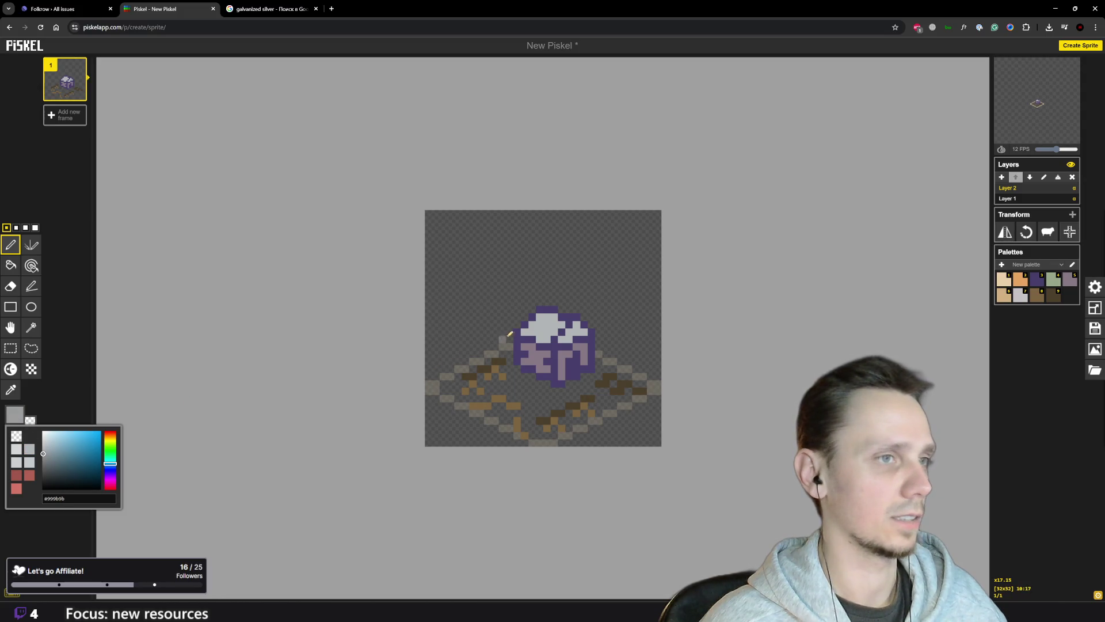
pyautogui.click(527, 329)
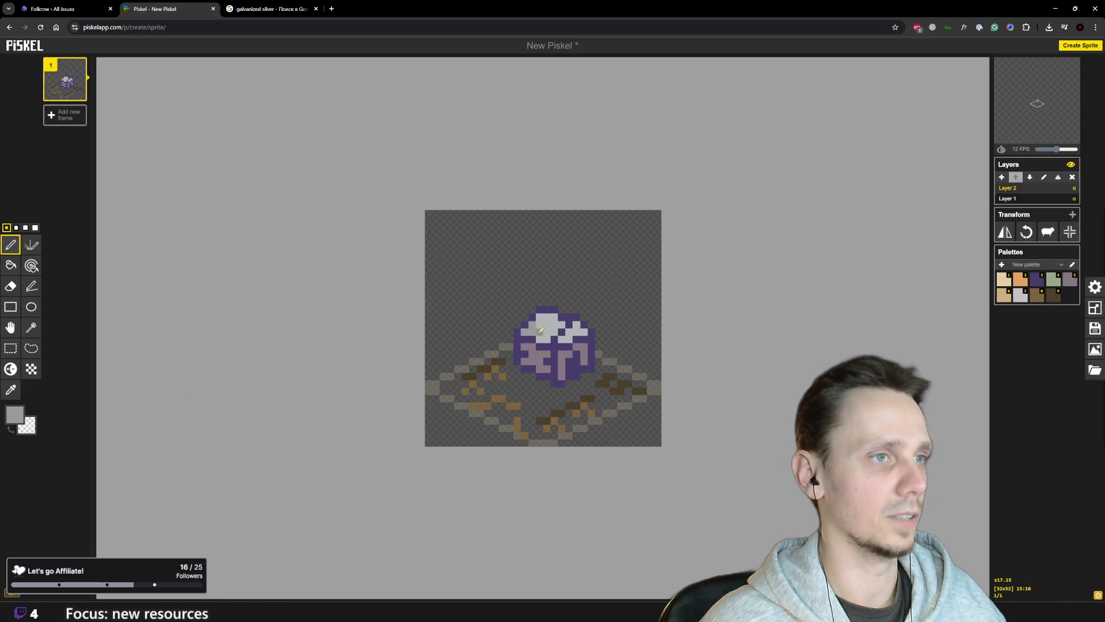
pyautogui.click(562, 332)
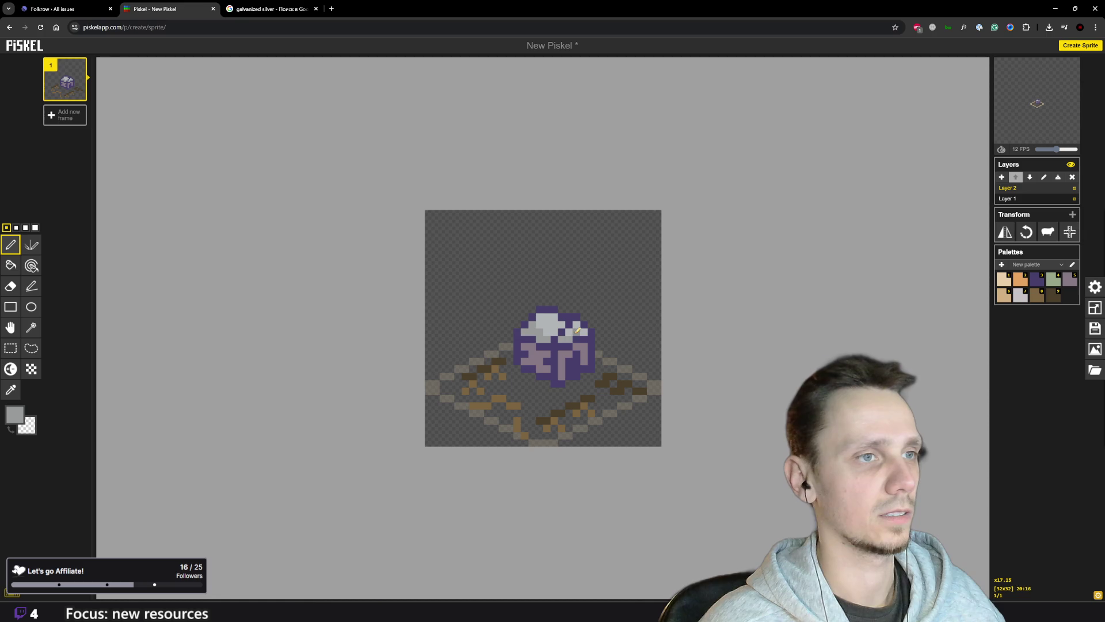
# - Glance at the Godot Engine window, then return to the Piskel browser window
pyautogui.scroll(-5, 587, 379)
pyautogui.scroll(2, 594, 398)
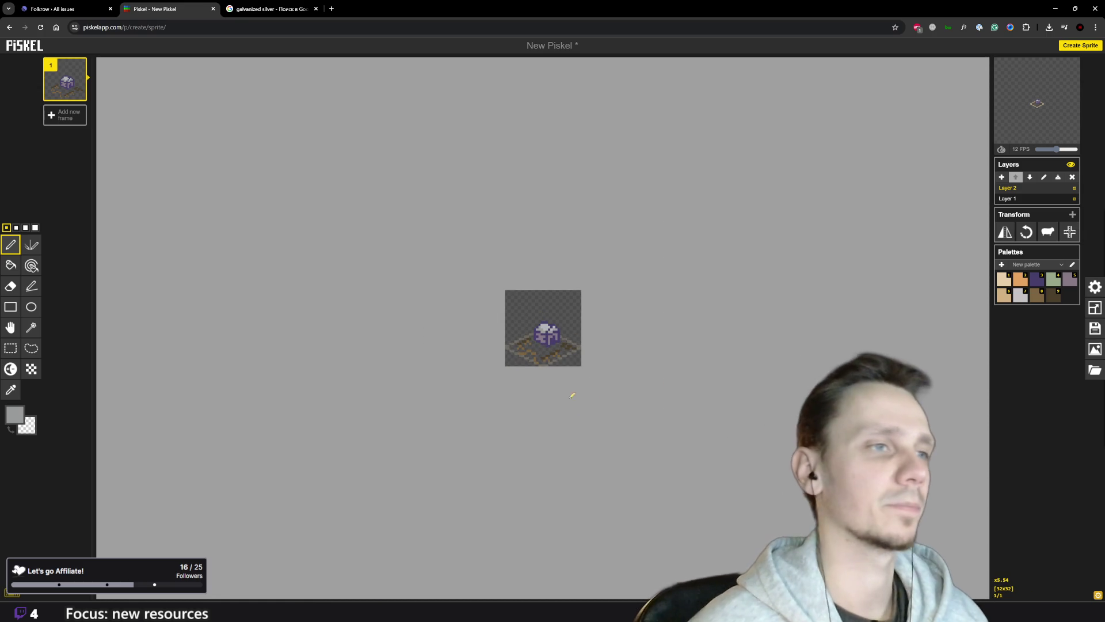
pyautogui.scroll(2, 547, 349)
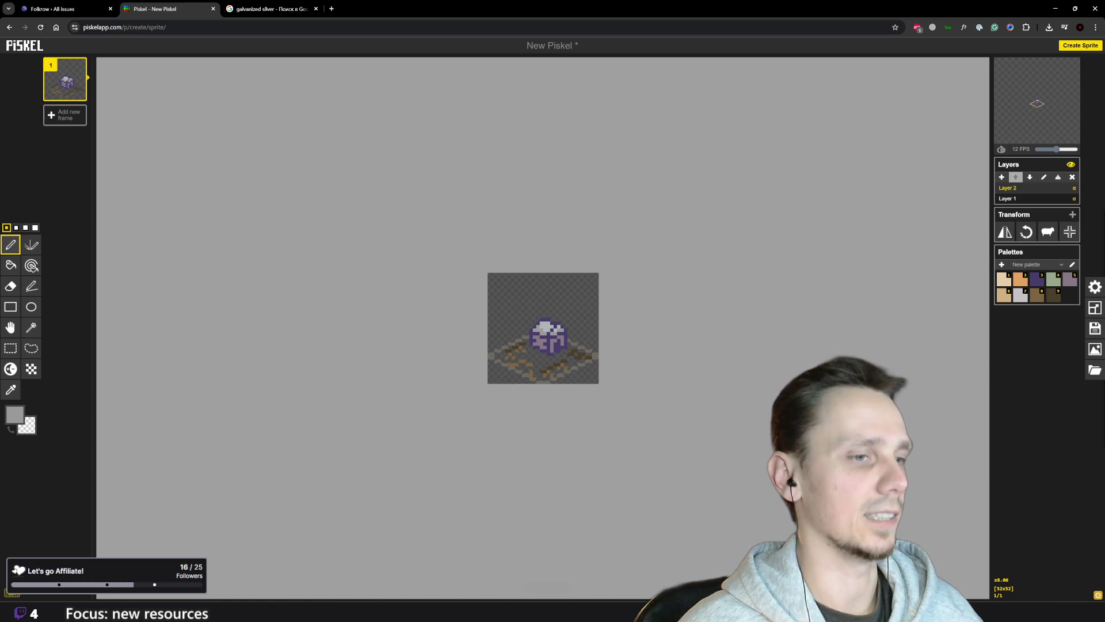
pyautogui.moveTo(677, 616)
pyautogui.click(678, 568)
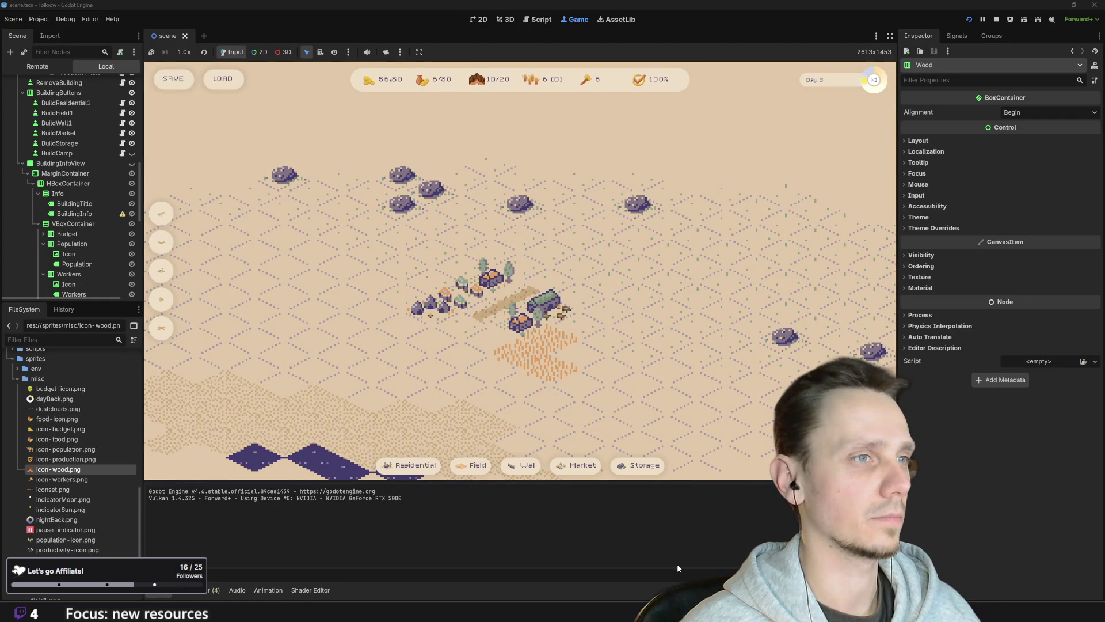
pyautogui.moveTo(489, 610)
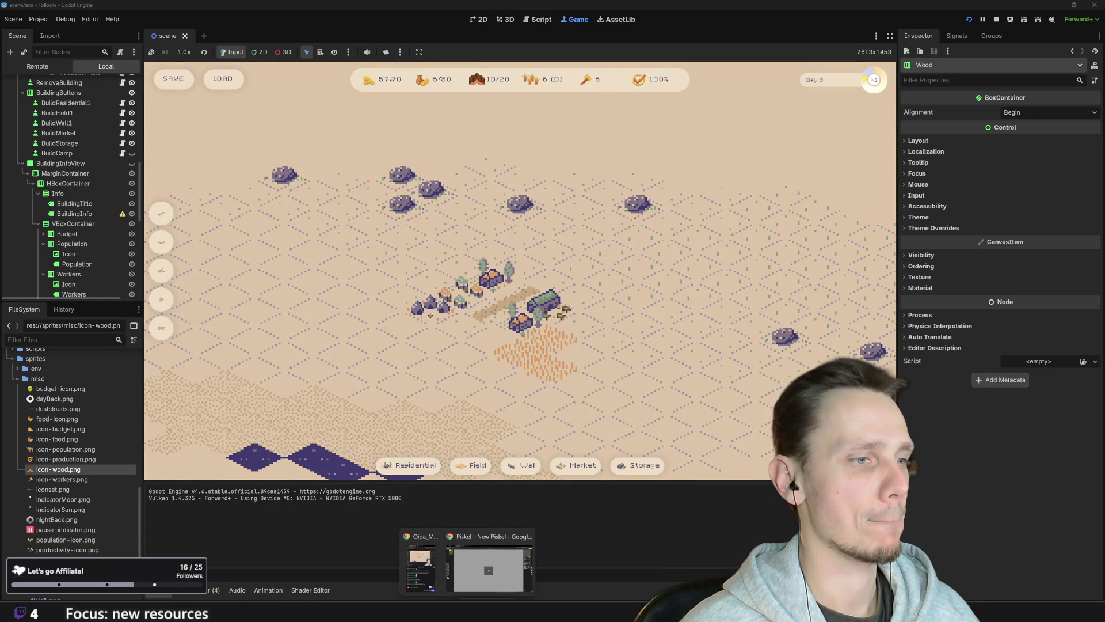
pyautogui.click(489, 550)
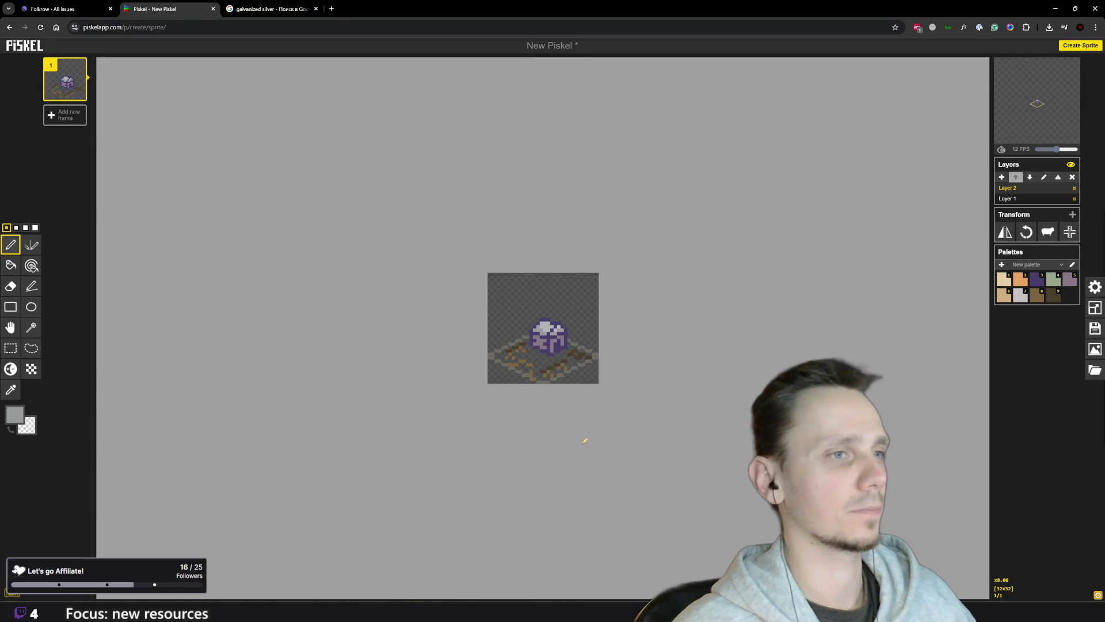
# - Place a light pixel in the brown dirt beside the gem, zooming the canvas as needed
pyautogui.scroll(2, 577, 367)
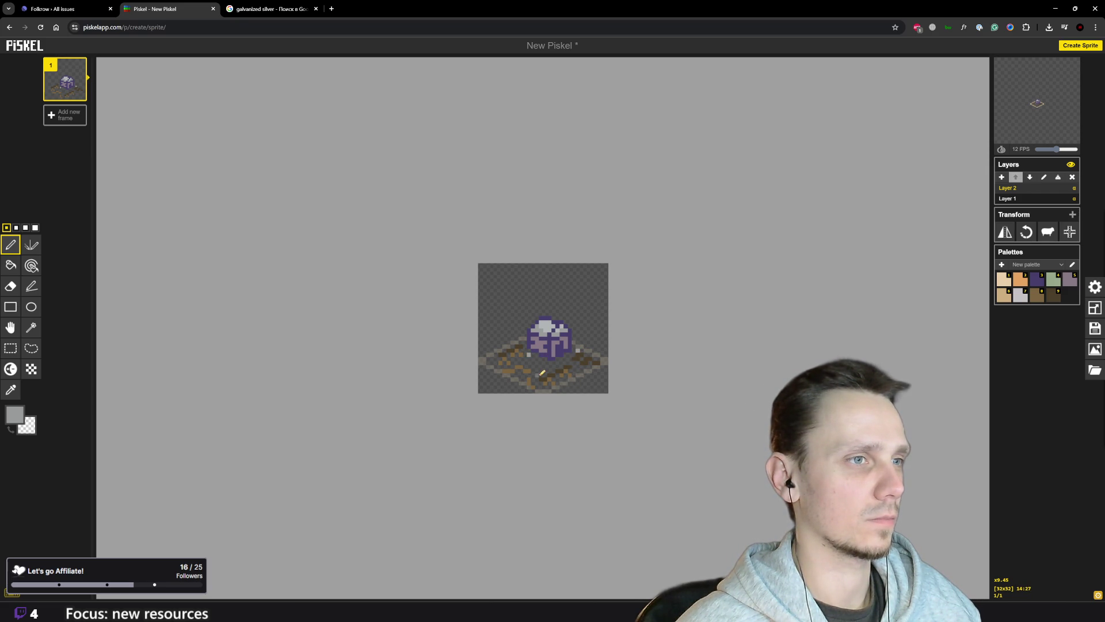
pyautogui.scroll(-4, 579, 348)
pyautogui.scroll(2, 561, 329)
pyautogui.scroll(2, 561, 329)
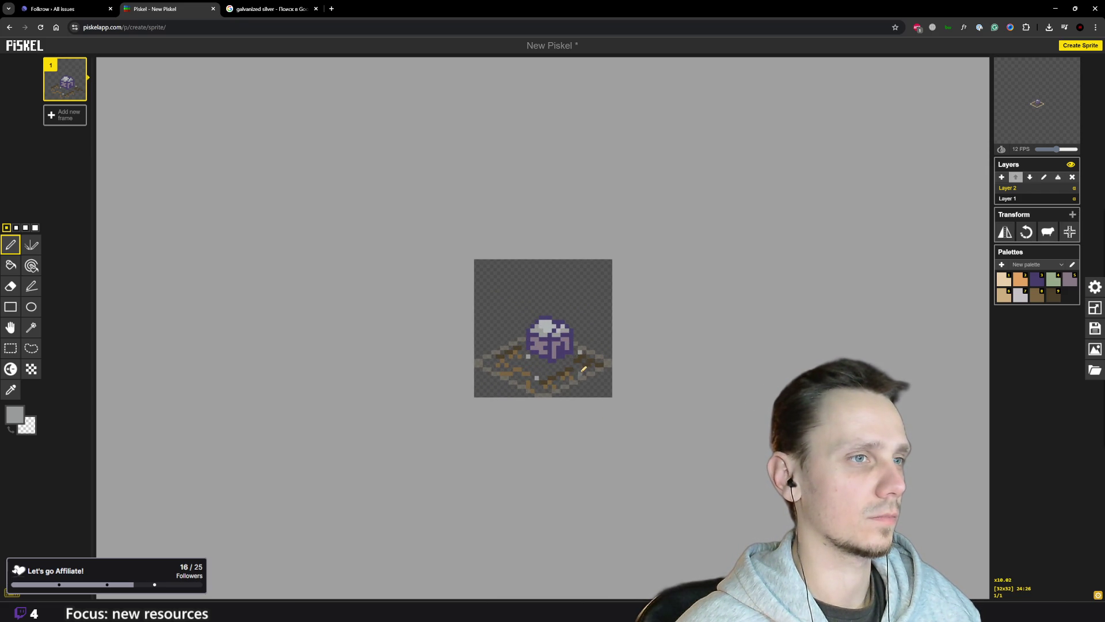
pyautogui.click(504, 358)
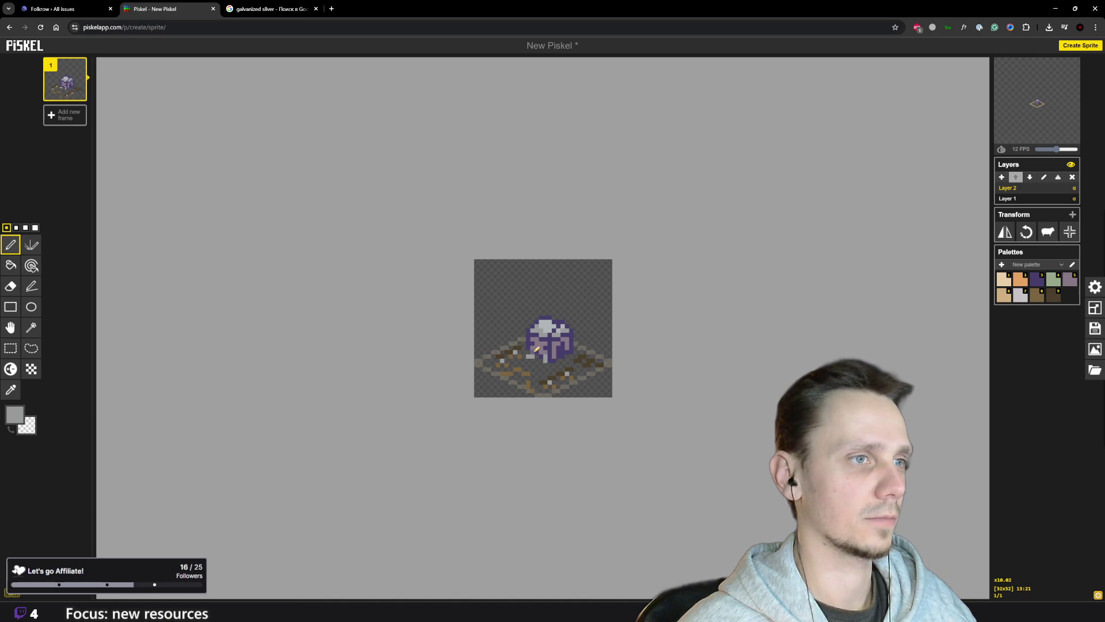
pyautogui.scroll(-2, 557, 364)
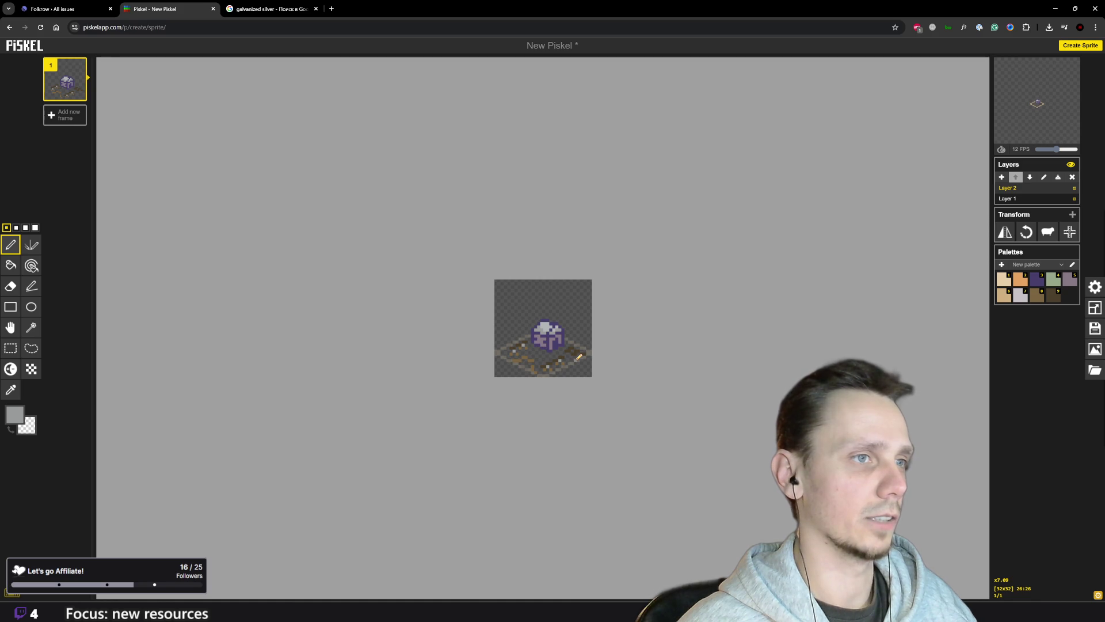
pyautogui.scroll(2, 579, 357)
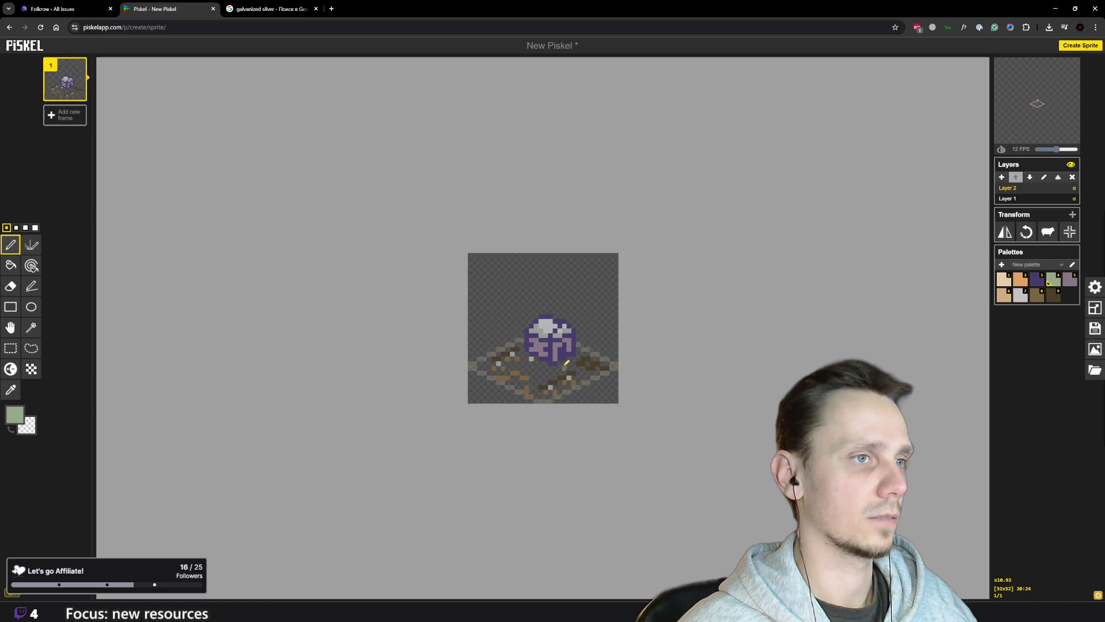
pyautogui.scroll(-4, 639, 357)
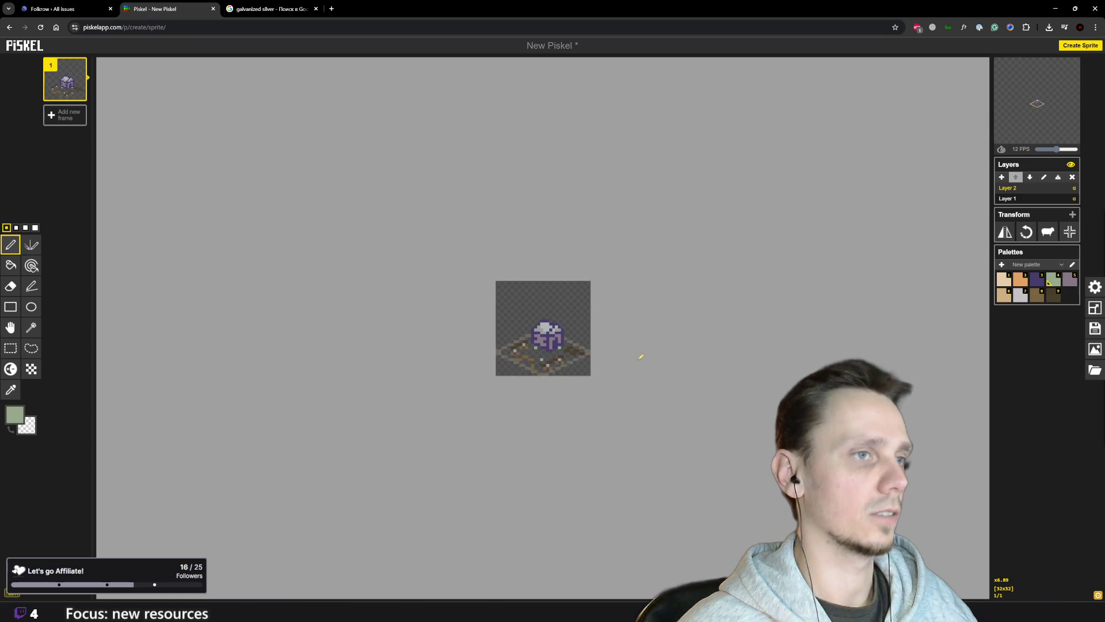
# - Adjust Layer 1's opacity, then reselect Layer 2
pyautogui.click(1095, 349)
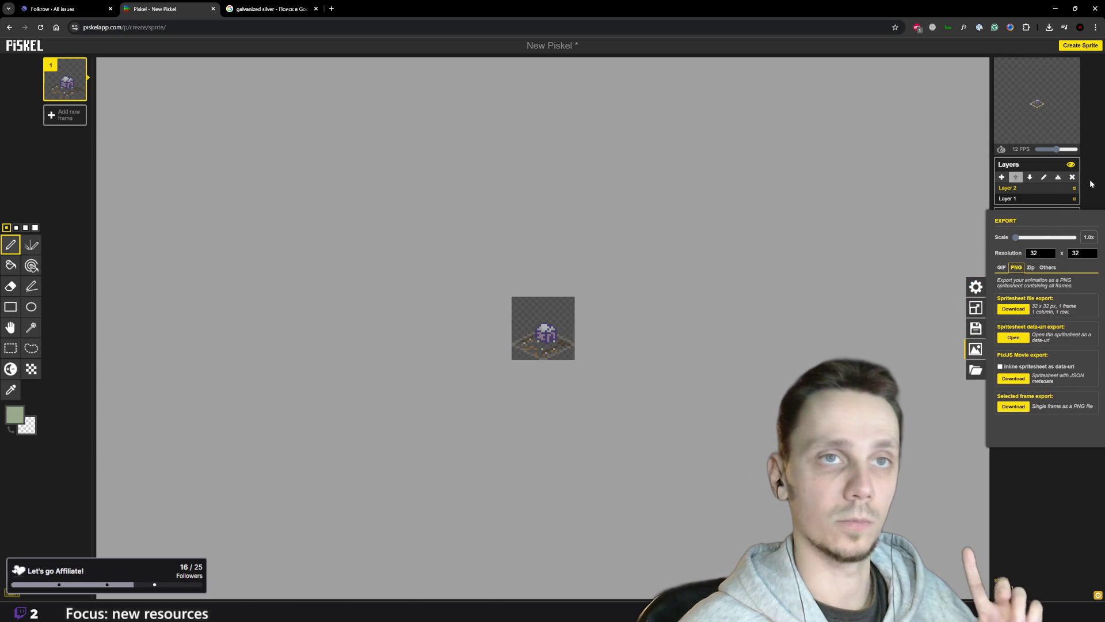
pyautogui.click(1061, 198)
pyautogui.click(1017, 199)
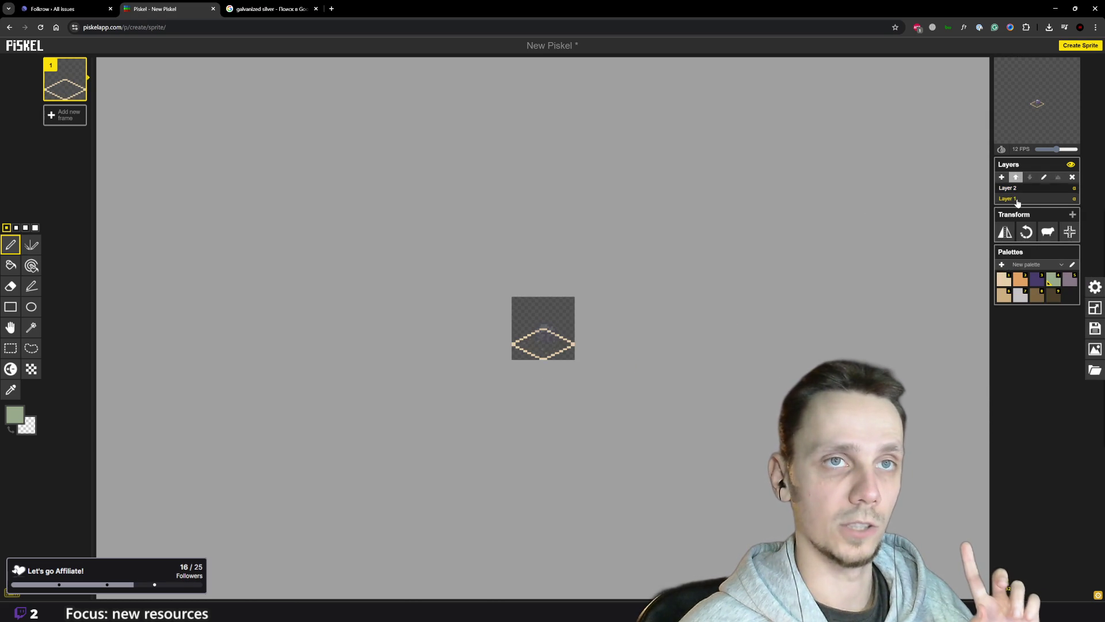
pyautogui.click(1074, 198)
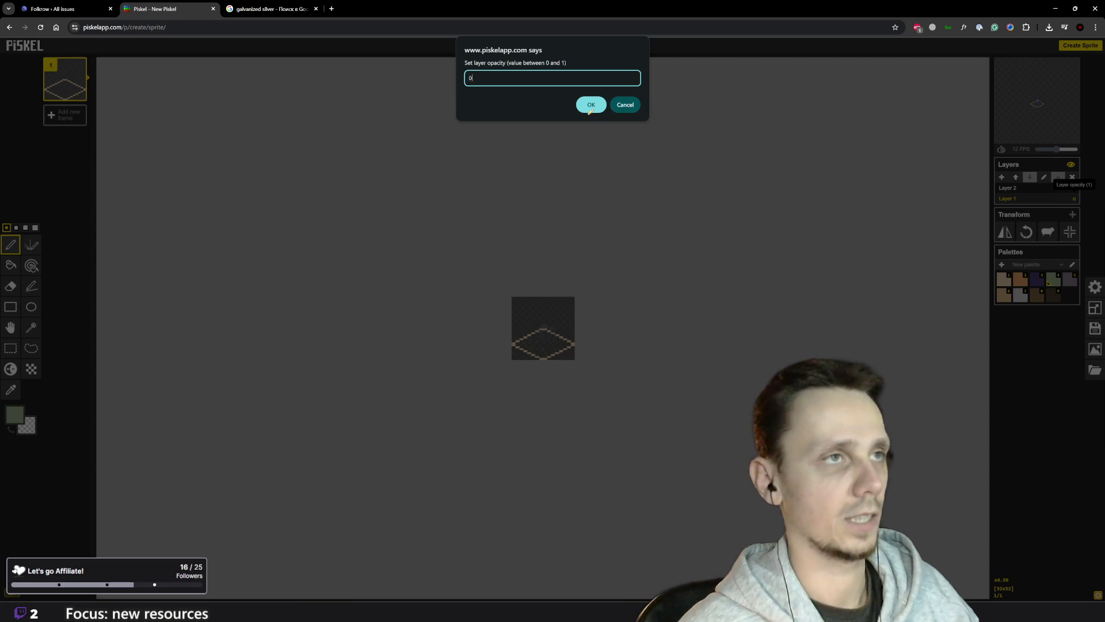
pyautogui.click(587, 108)
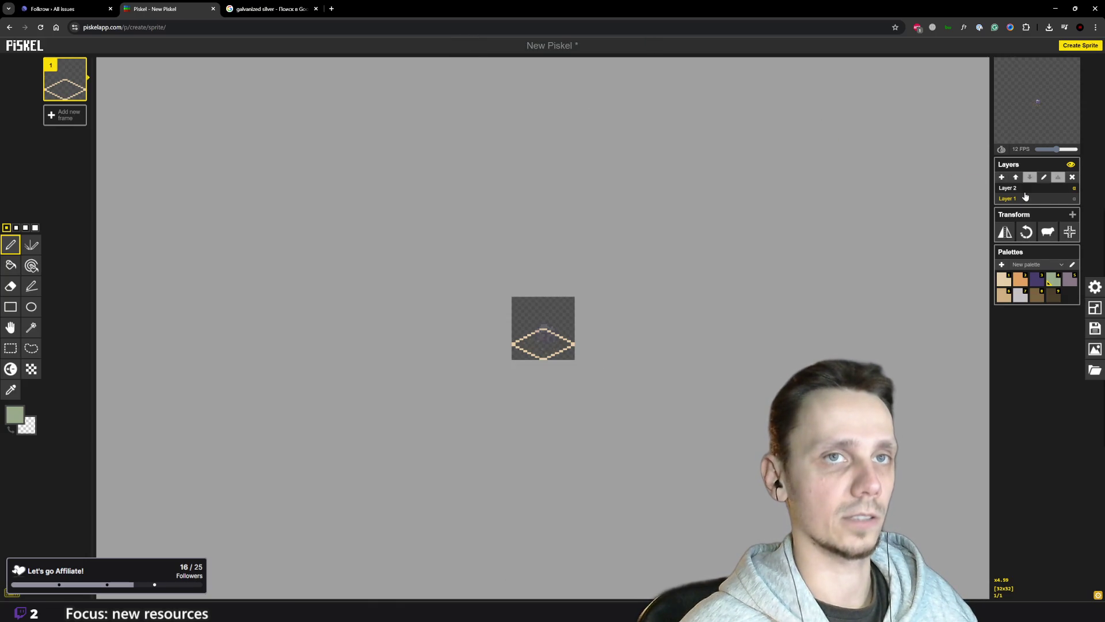
pyautogui.click(1074, 201)
pyautogui.press('Return')
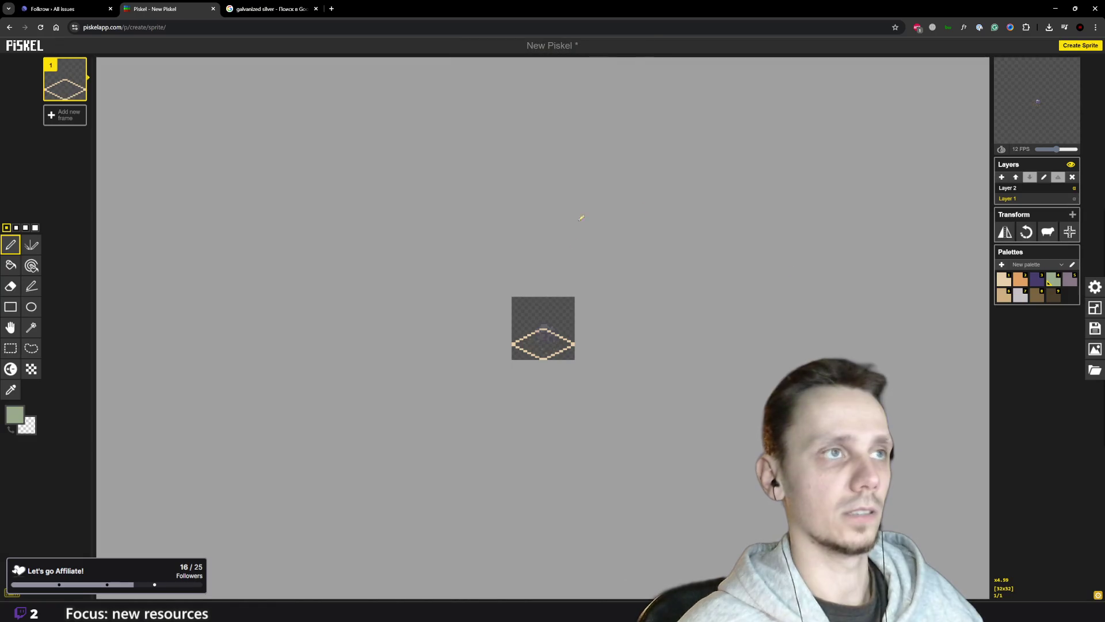
pyautogui.click(1035, 189)
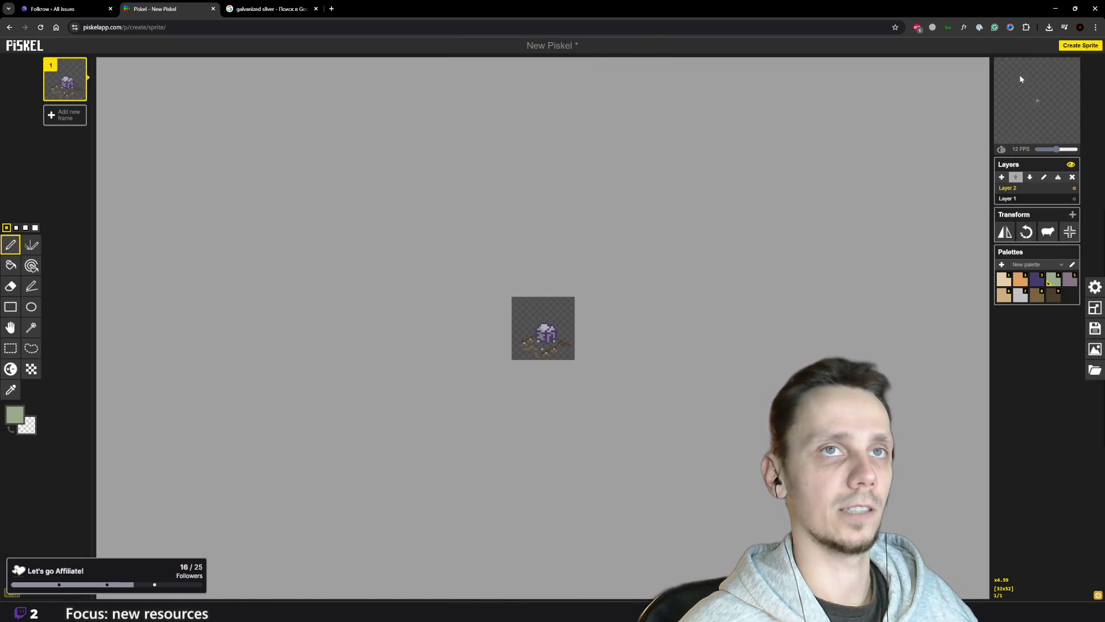
# - Download the sprite as PNG spritesheet New Piskel (8).png and show it in its folder
pyautogui.click(1096, 350)
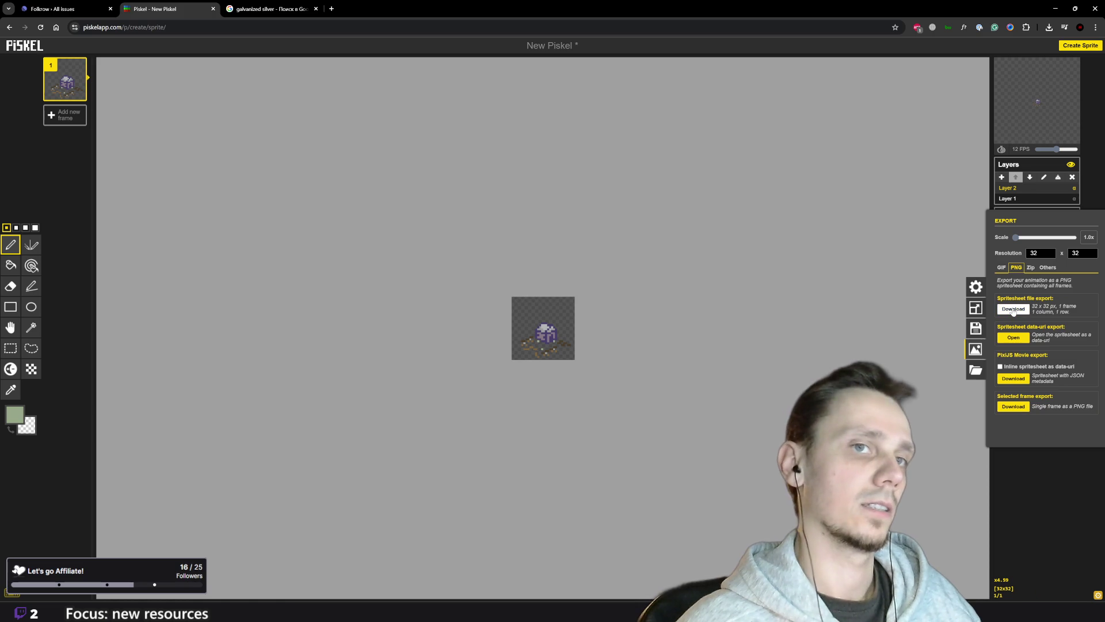
pyautogui.click(1013, 309)
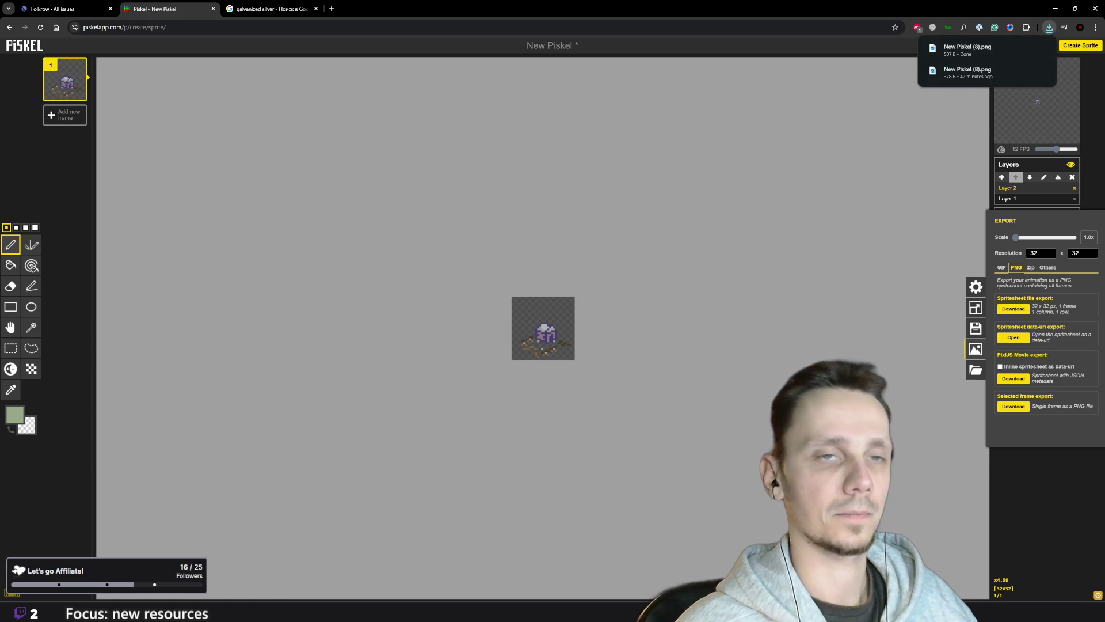
pyautogui.click(1028, 50)
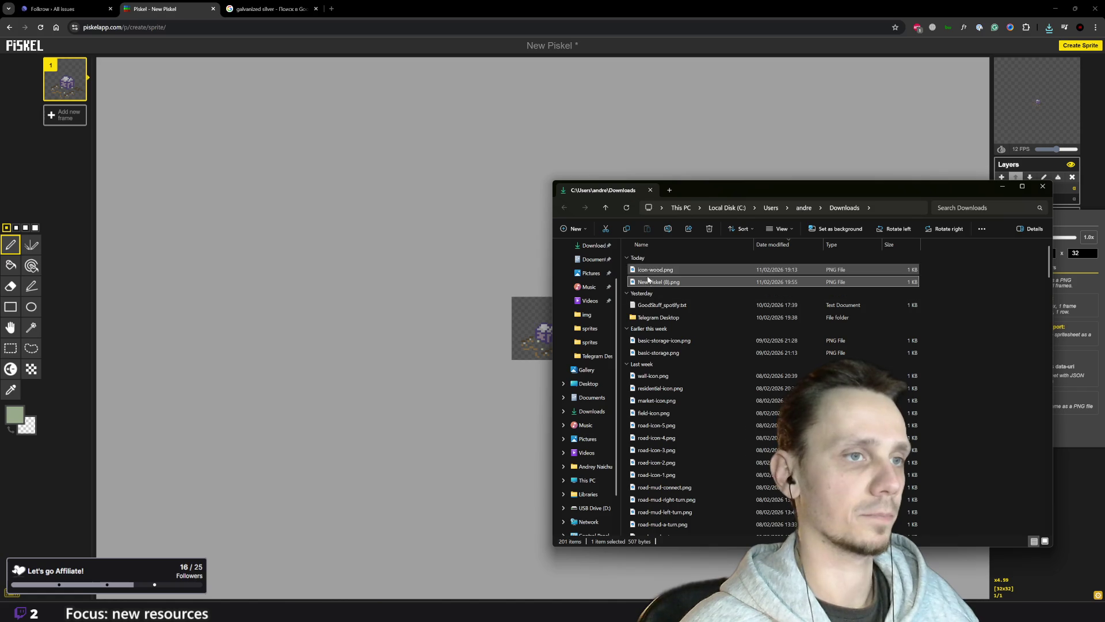
# - Select New Piskel (8).png in Downloads, then return to Chrome's galvanized silver results
pyautogui.click(654, 281)
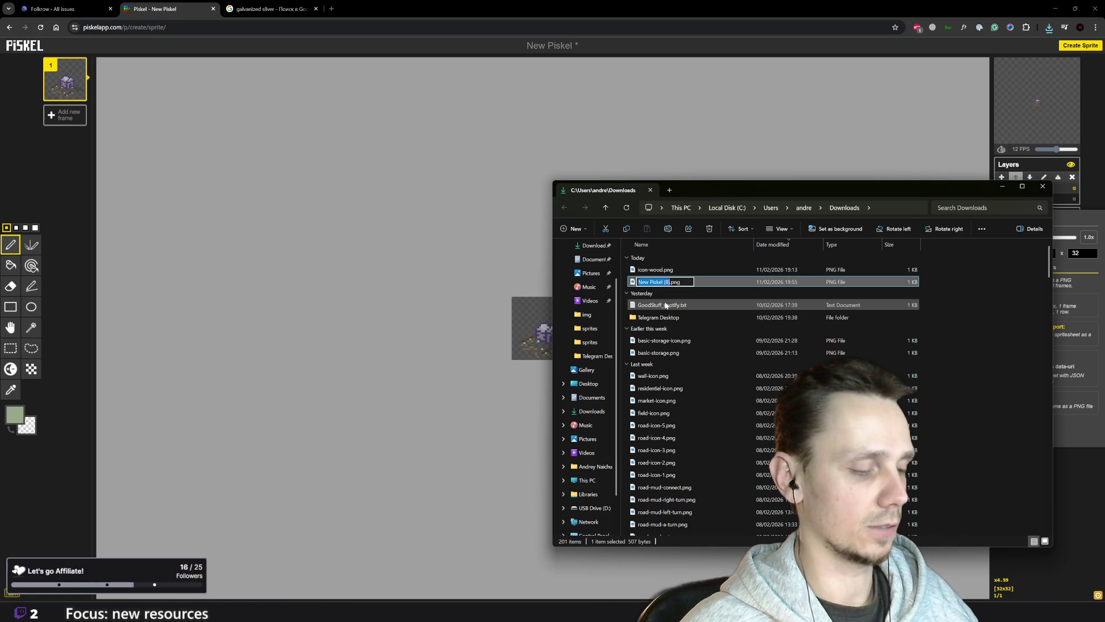
pyautogui.moveTo(468, 611)
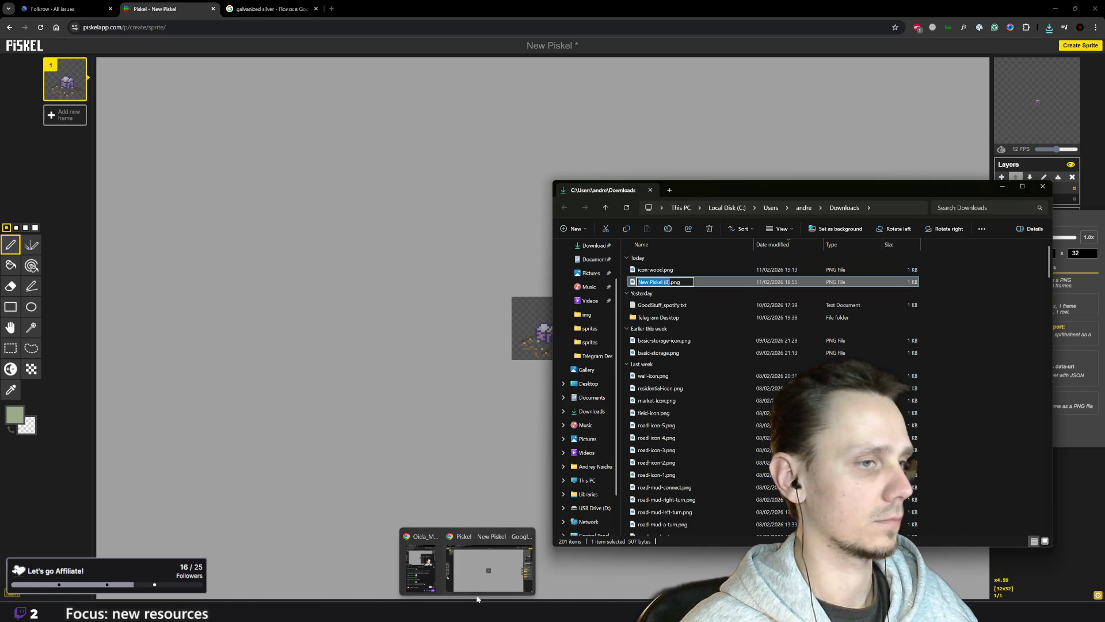
pyautogui.click(487, 570)
pyautogui.click(268, 8)
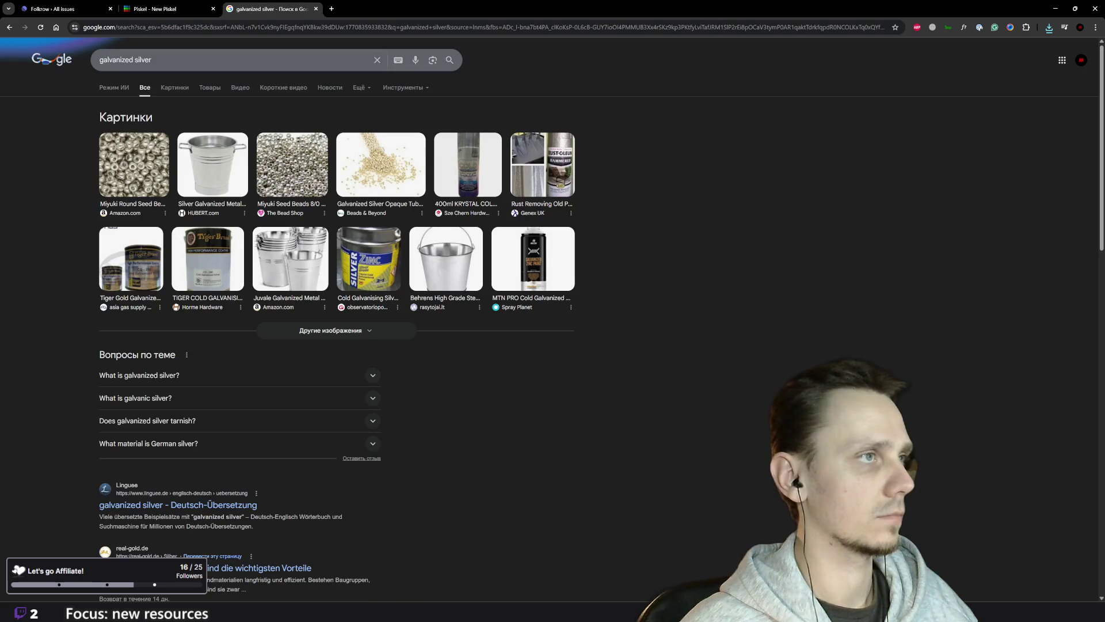
# - Search Google Images for 'woodcutter' reference pictures, then switch to the Piskel tab
pyautogui.tripleClick(151, 60)
pyautogui.write('woo')
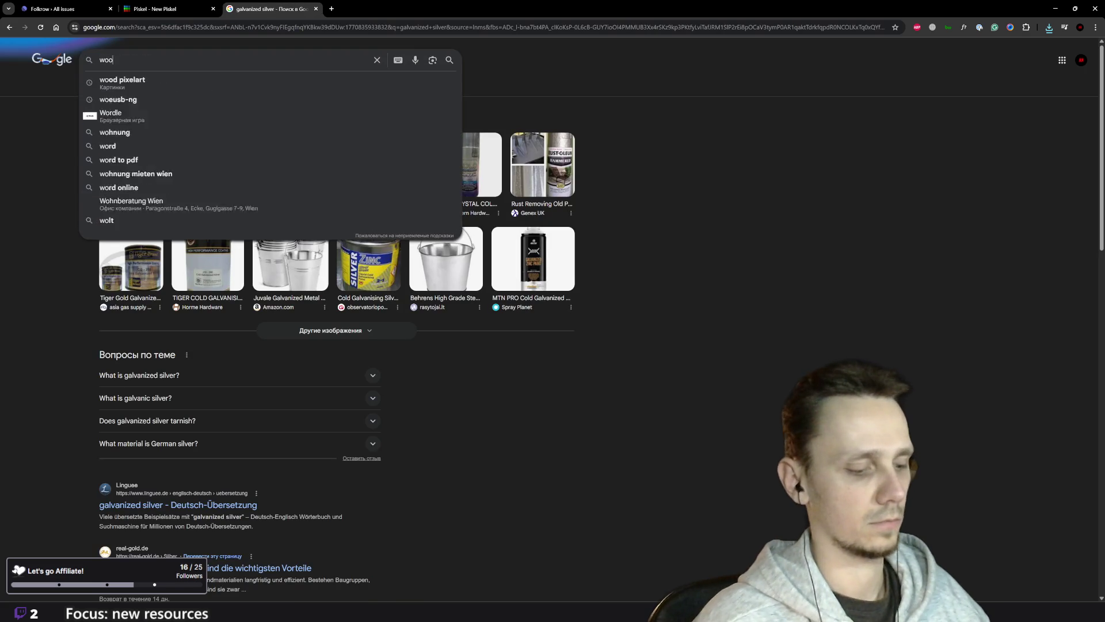
pyautogui.write('dcutter')
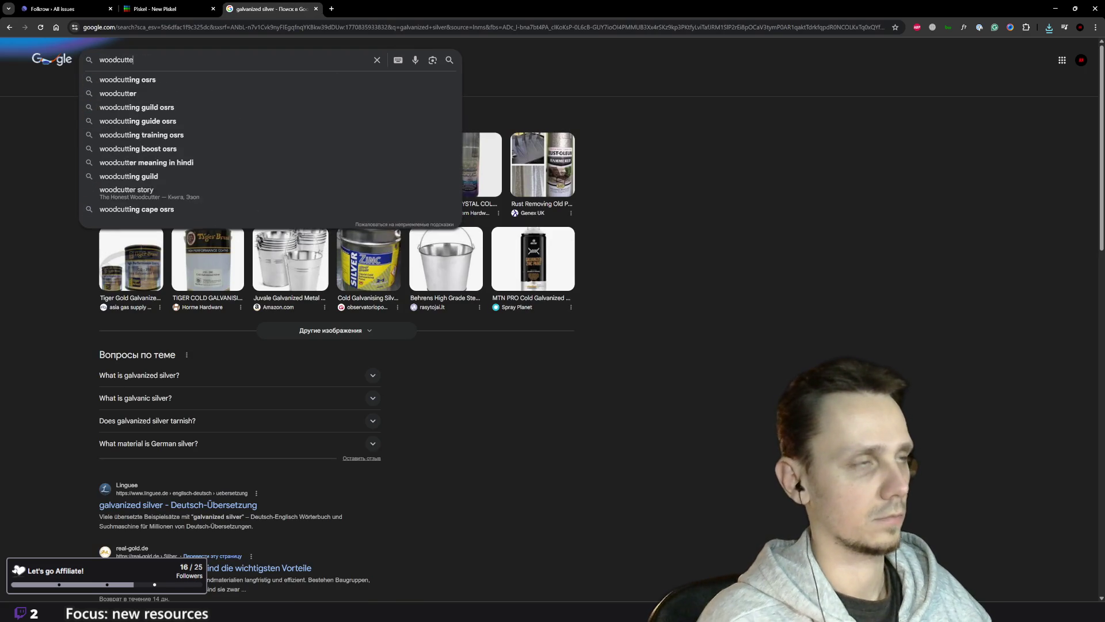
pyautogui.press('Return')
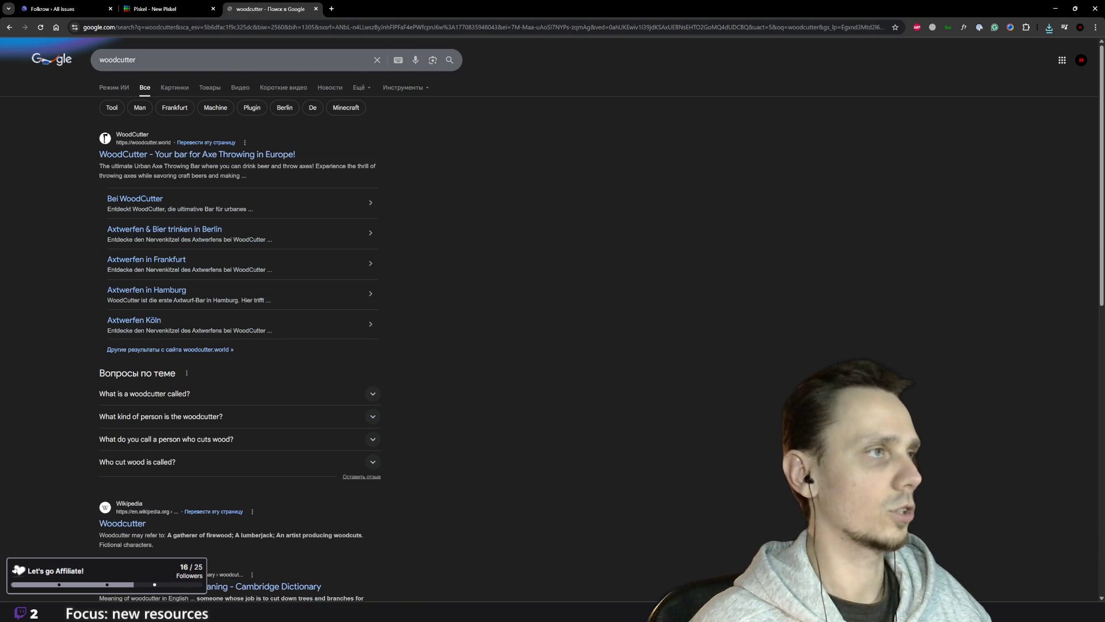
pyautogui.click(173, 92)
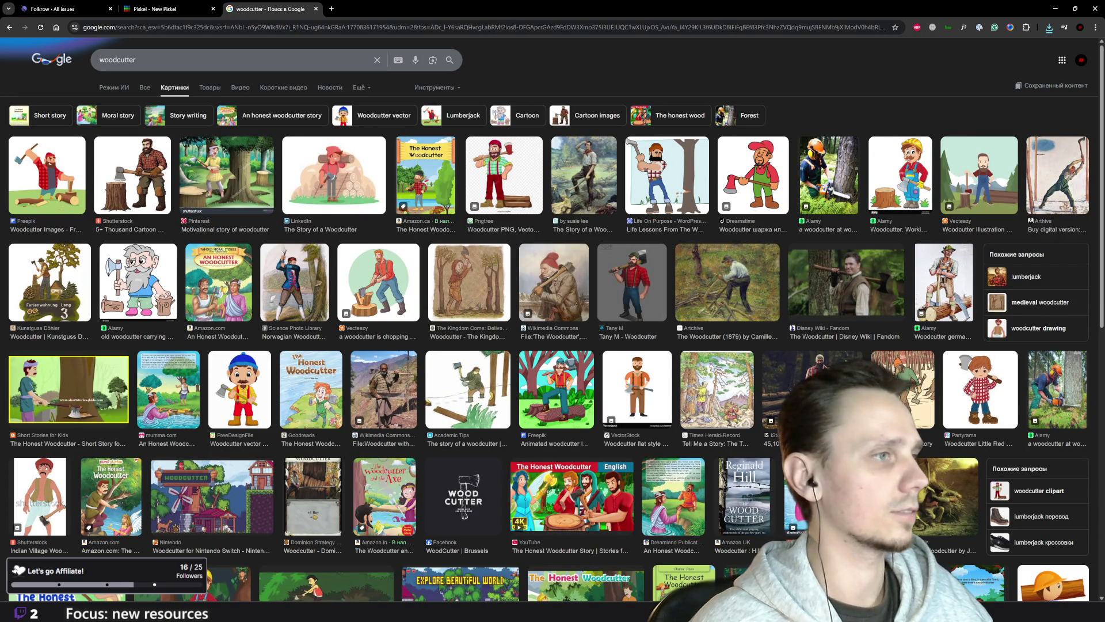
pyautogui.press('/')
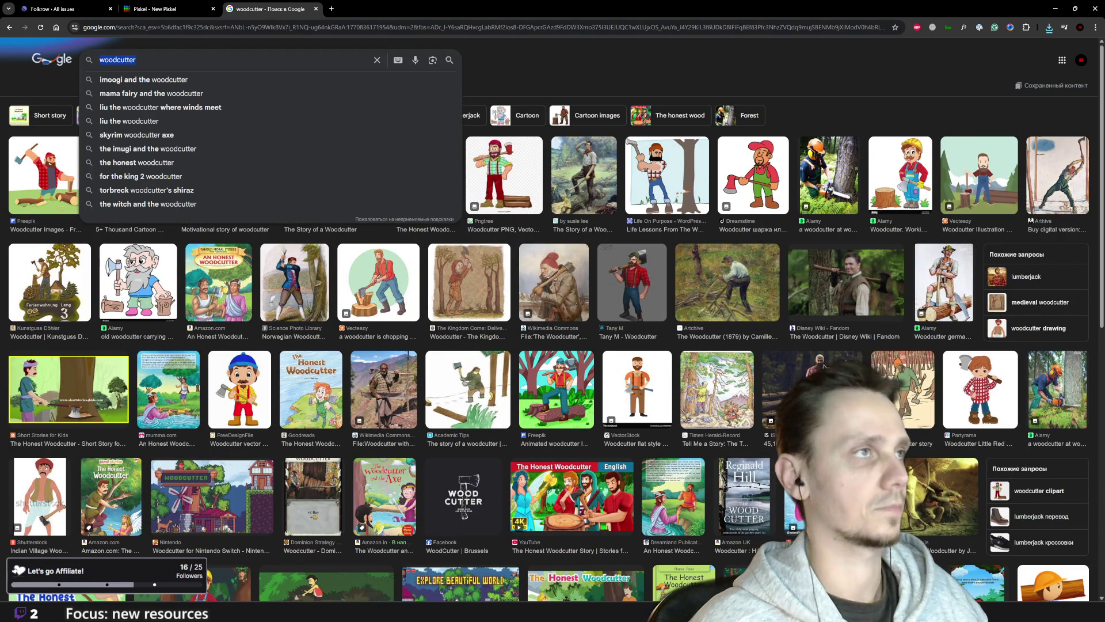
pyautogui.hotkey('ctrl', 'Tab')
pyautogui.hotkey('ctrl', 'Tab')
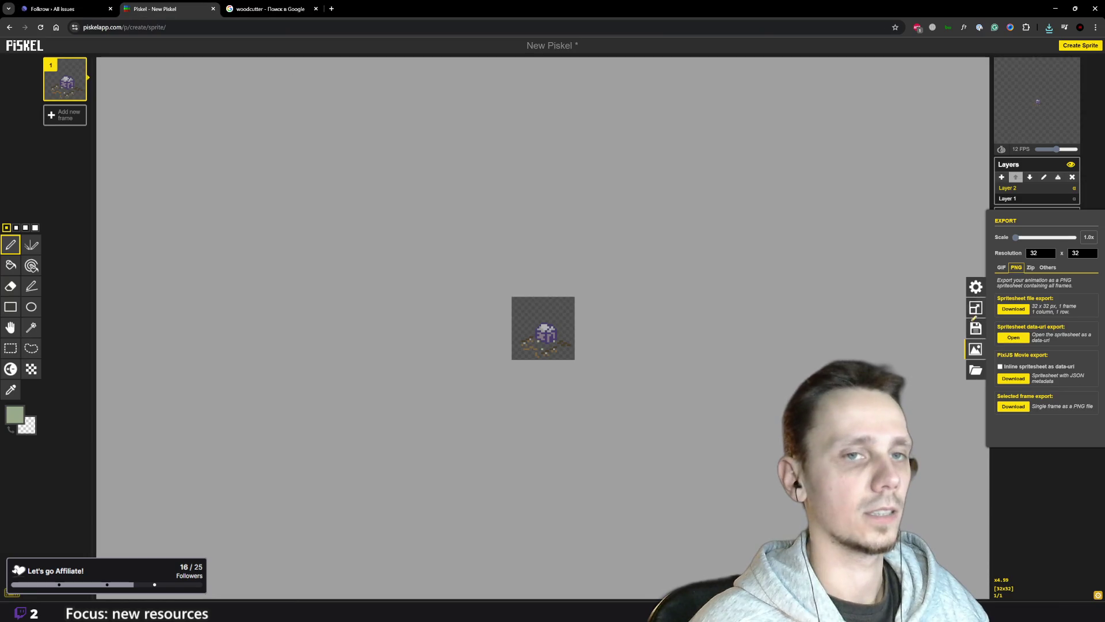
# - Rename the exported sprite in Downloads to woodcutter.png and switch to Godot
pyautogui.click(463, 575)
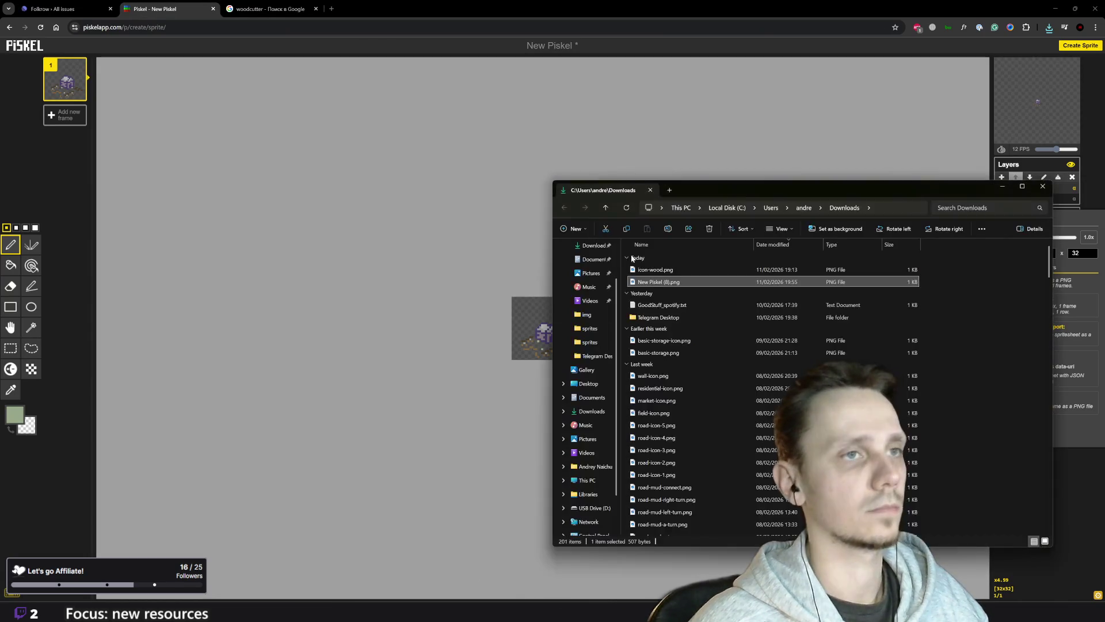
pyautogui.press('F2')
pyautogui.write('woodcutter')
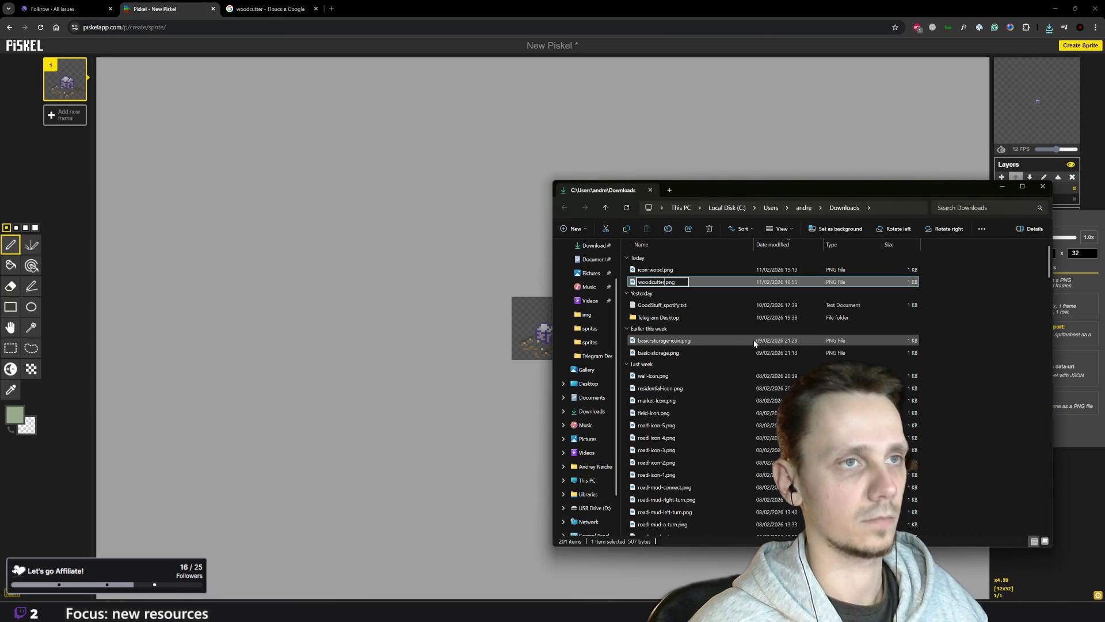
pyautogui.press('Return')
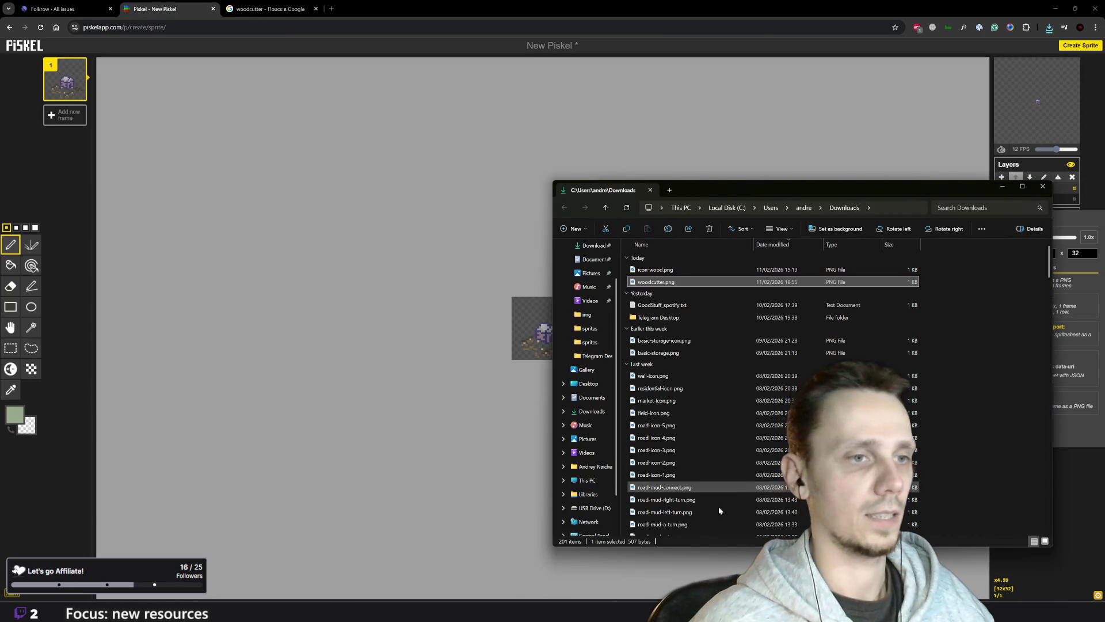
pyautogui.hotkey('alt', 'Tab')
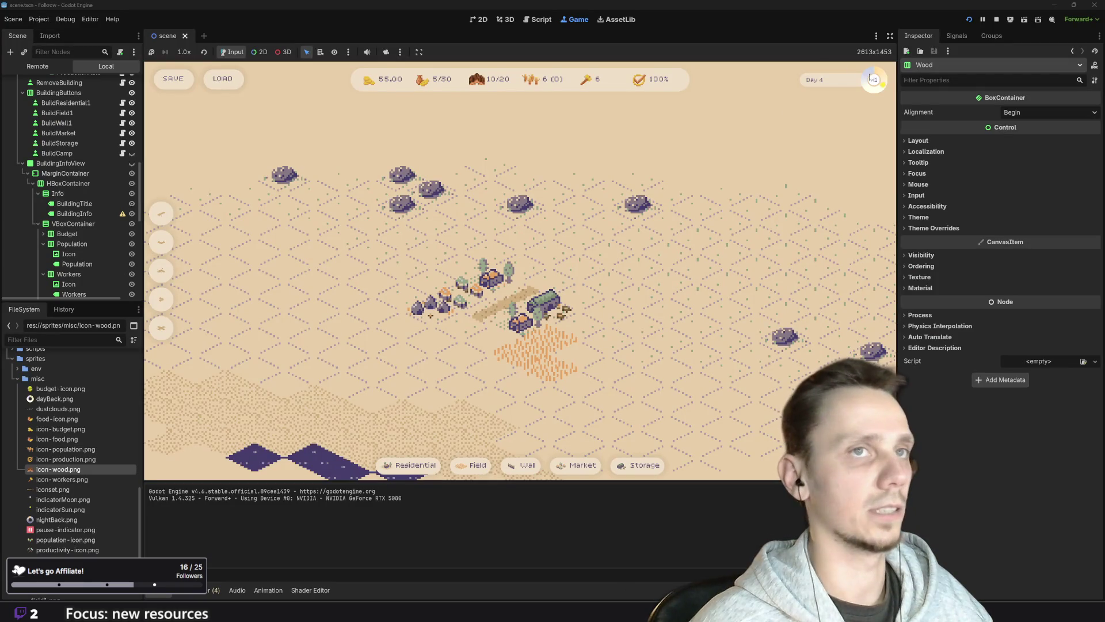
# - Stop the running game and browse the FileSystem dock's sprites folder
pyautogui.click(998, 19)
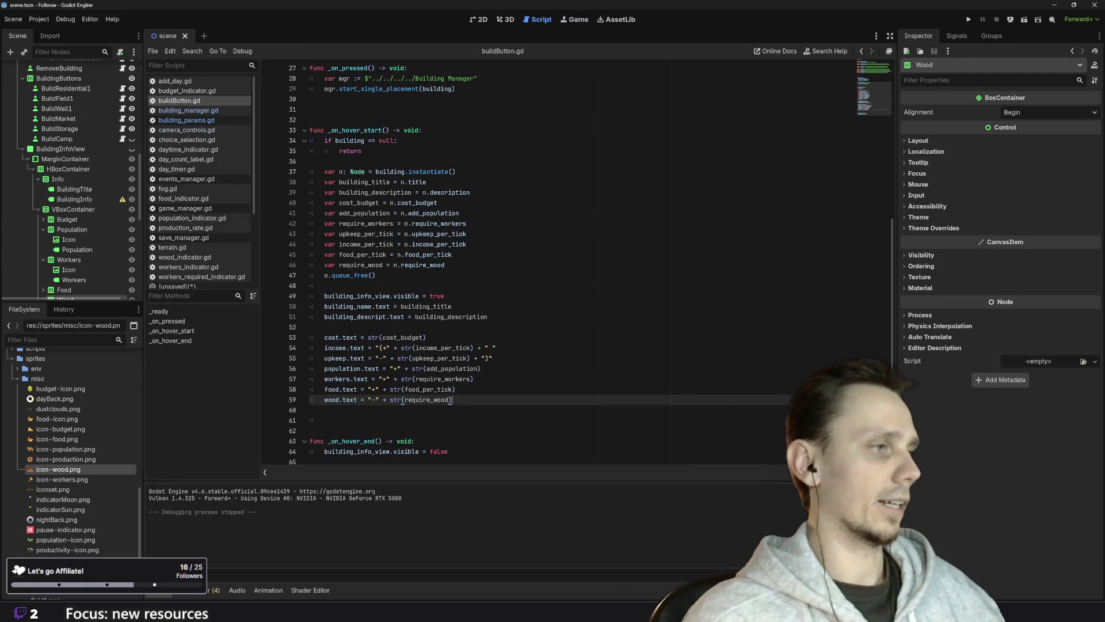
pyautogui.scroll(-5, 95, 494)
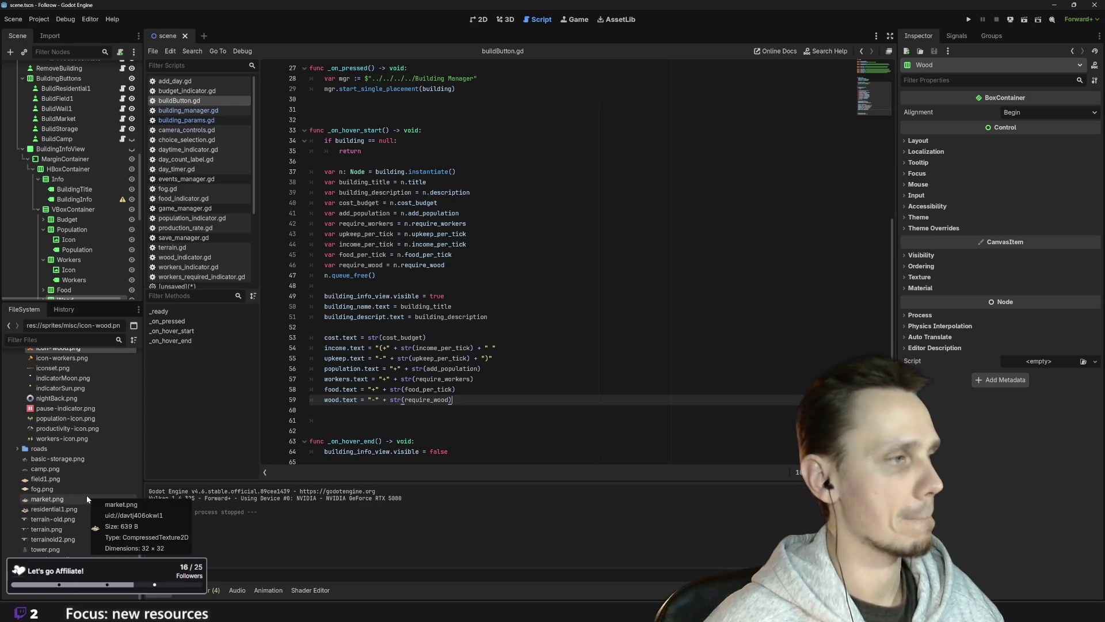
pyautogui.scroll(4, 86, 495)
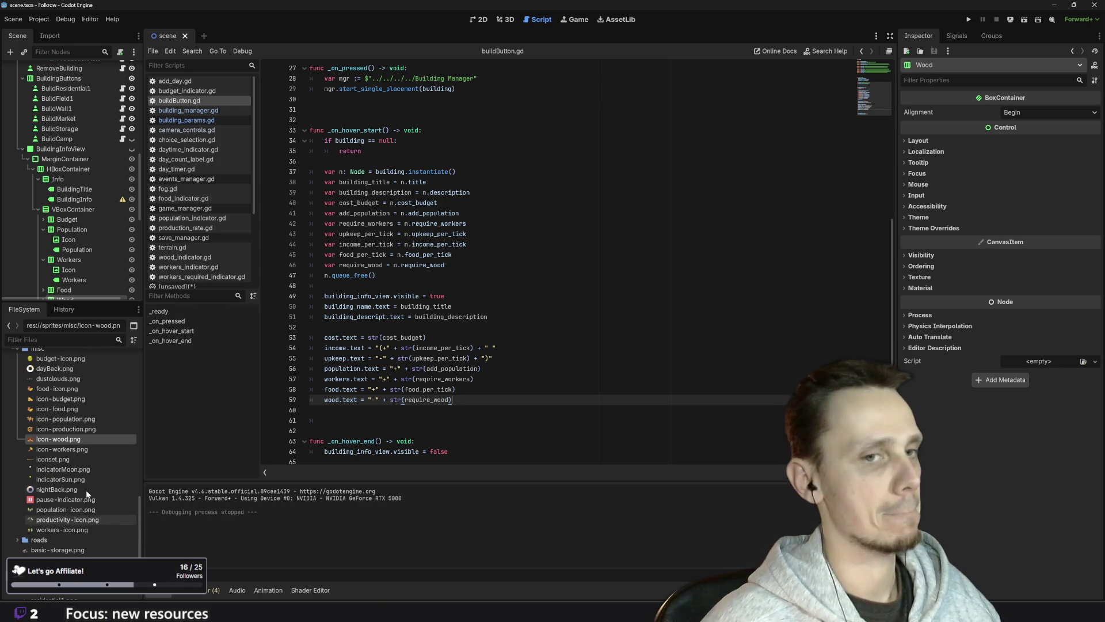
pyautogui.moveTo(86, 483)
pyautogui.scroll(2, 85, 483)
pyautogui.scroll(-5, 87, 487)
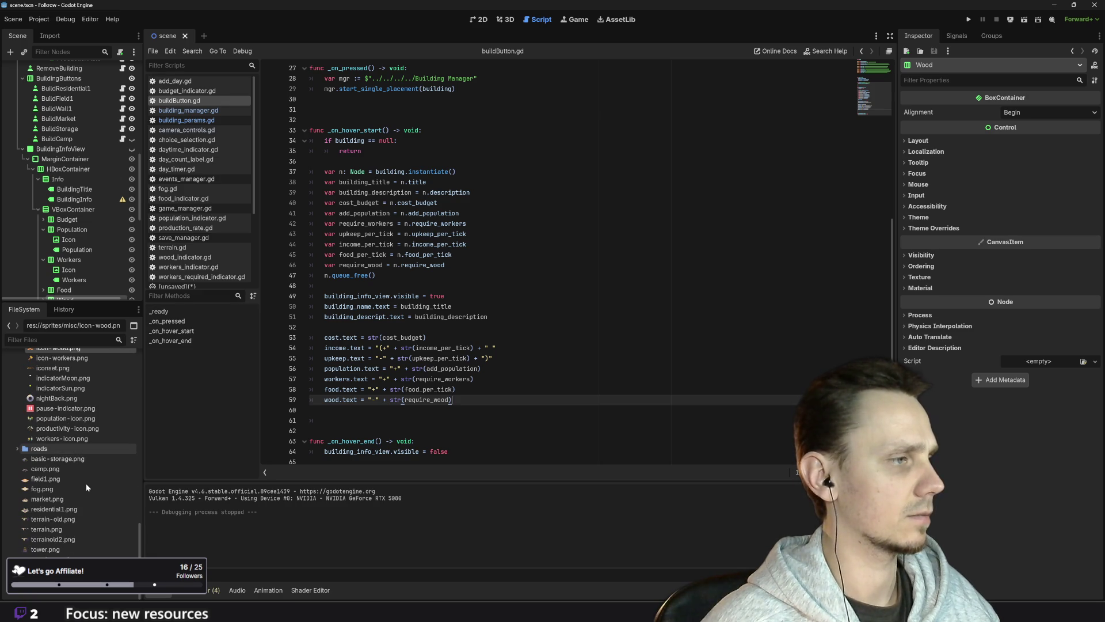
# - Bring the Downloads window forward and drag woodcutter.png into Godot's FileSystem dock
pyautogui.moveTo(449, 611)
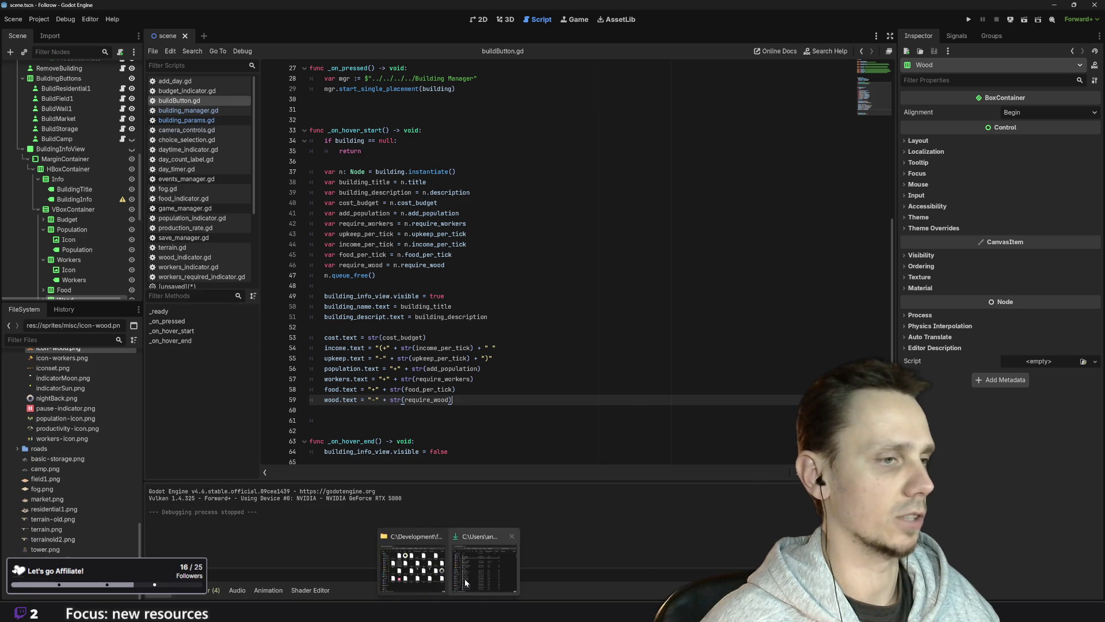
pyautogui.click(462, 587)
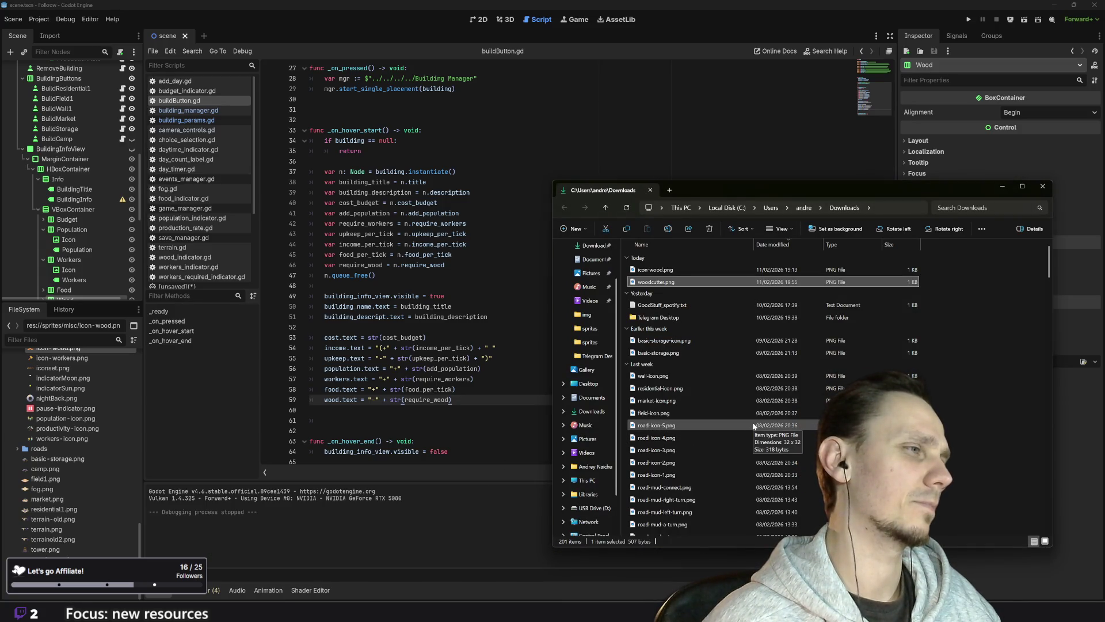
pyautogui.moveTo(679, 282)
pyautogui.mouseDown()
pyautogui.moveTo(644, 311)
pyautogui.moveTo(57, 505)
pyautogui.moveTo(62, 490)
pyautogui.moveTo(52, 533)
pyautogui.moveTo(69, 528)
pyautogui.moveTo(79, 543)
pyautogui.mouseUp()
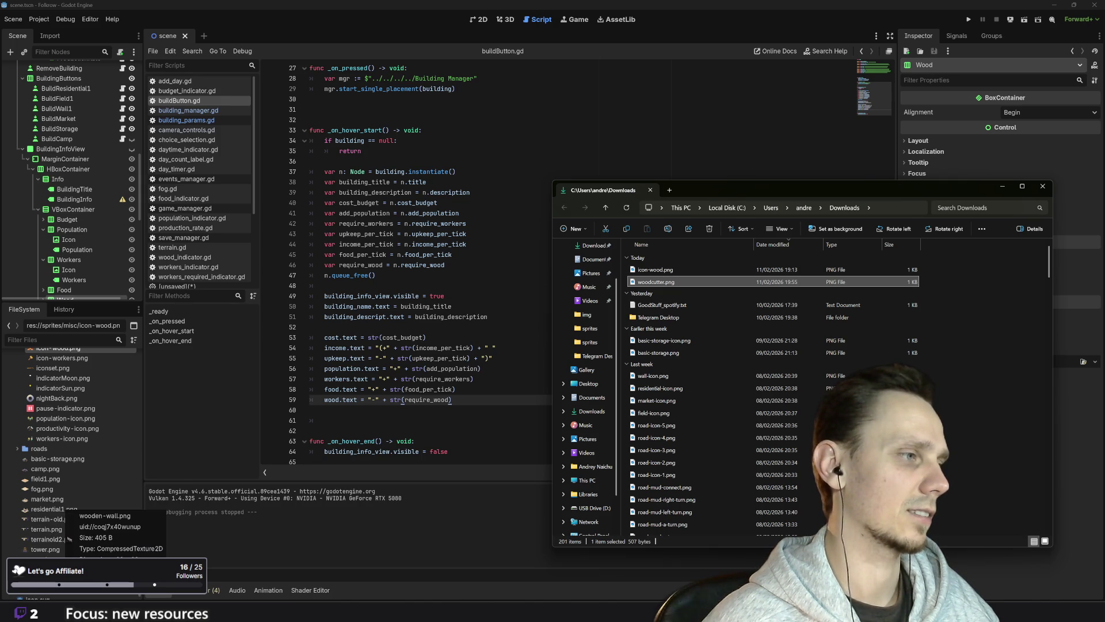
# - Close the Downloads window and scroll FileSystem to the scenes/buildings folder
pyautogui.click(1047, 190)
pyautogui.scroll(3, 576, 259)
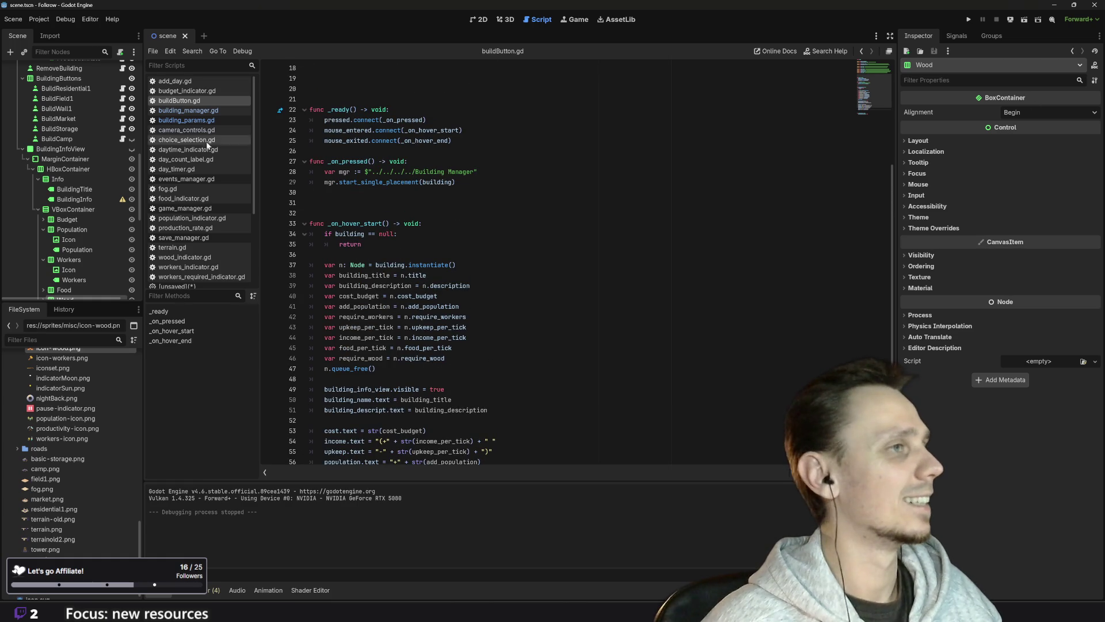
pyautogui.scroll(10, 102, 425)
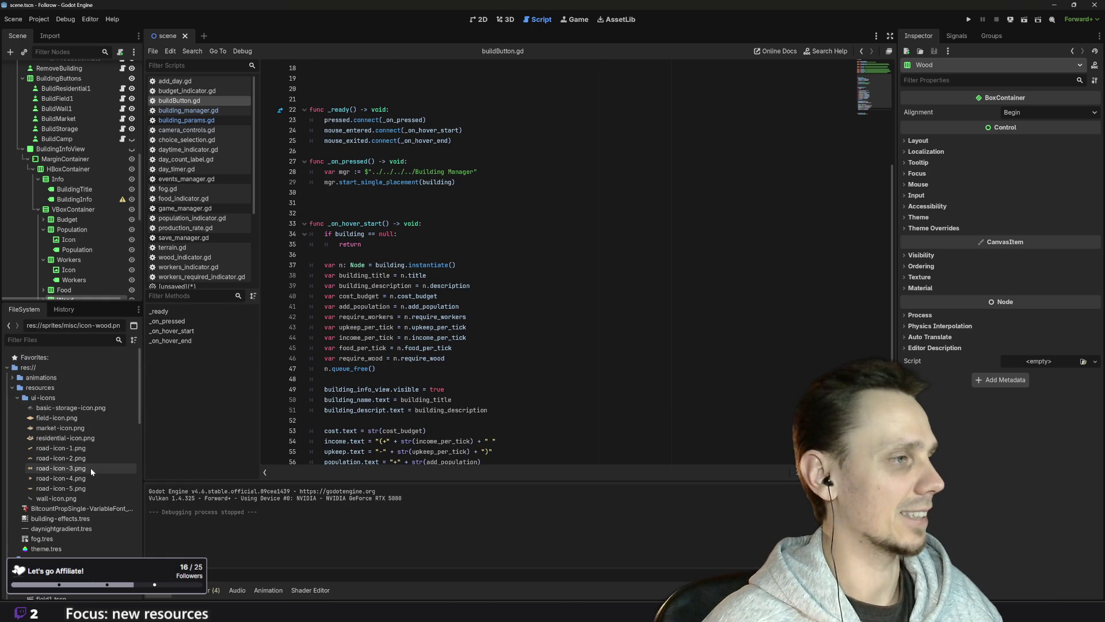
pyautogui.scroll(-6, 91, 467)
pyautogui.scroll(1, 73, 478)
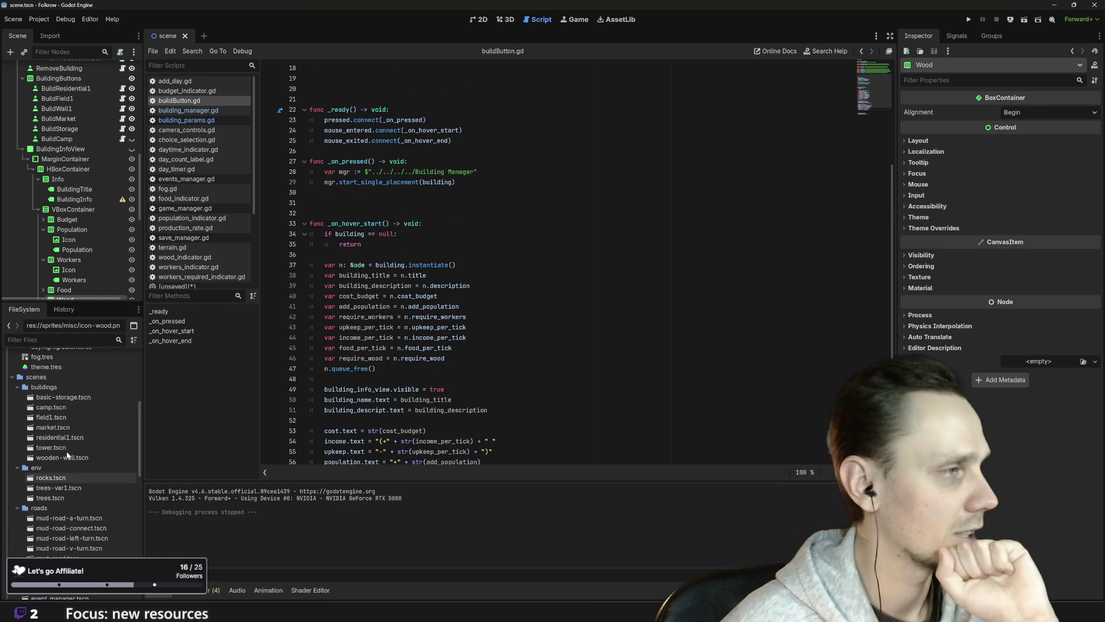
# - Duplicate wooden-wall.tscn as woodcutter.tscn in the buildings folder and select the copy
pyautogui.click(73, 458)
pyautogui.rightClick(74, 459)
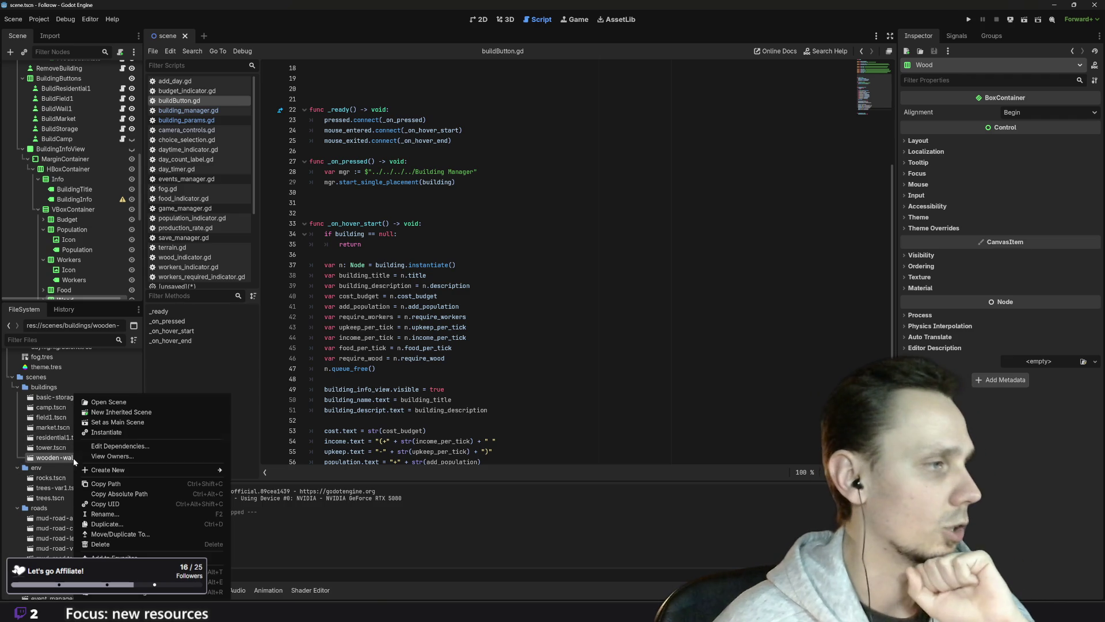
pyautogui.click(119, 524)
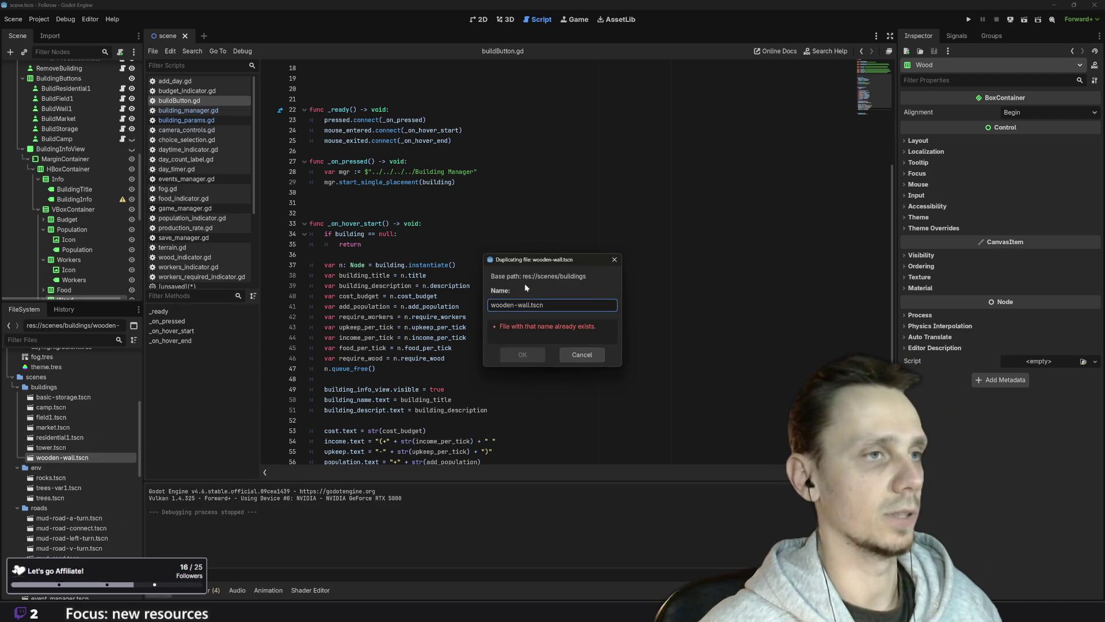
pyautogui.press('BackSpace')
pyautogui.press('BackSpace')
pyautogui.press('BackSpace')
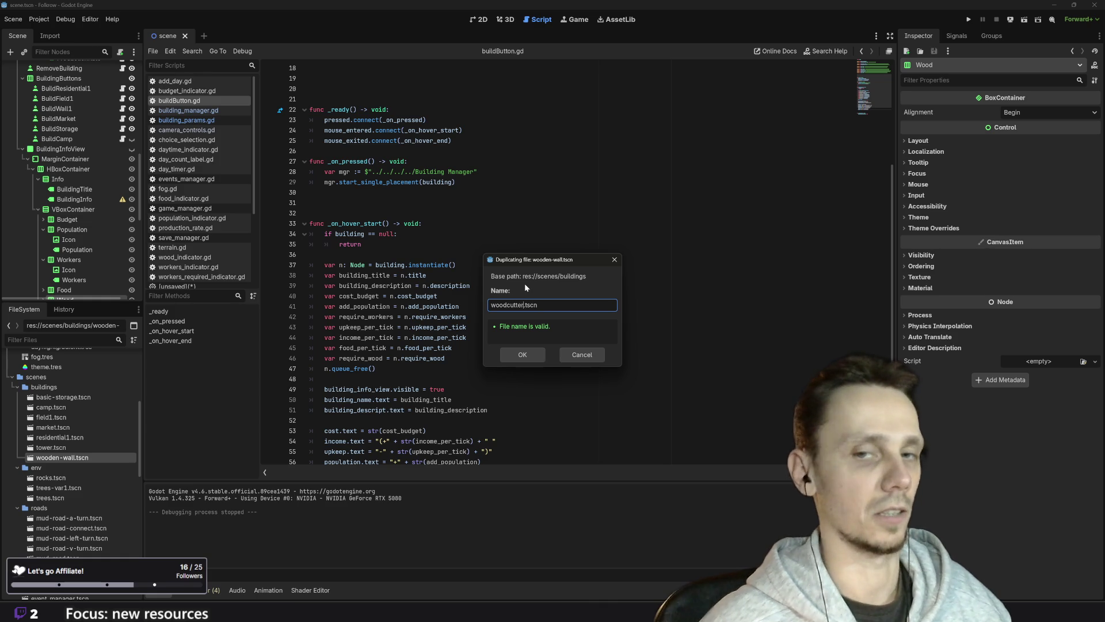
pyautogui.click(523, 355)
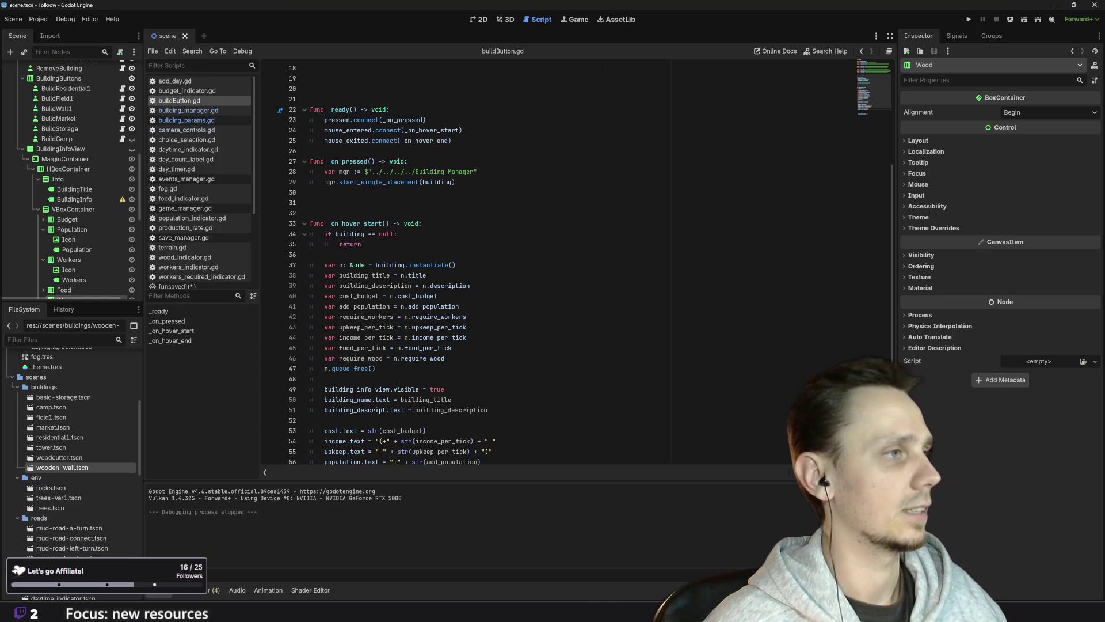
pyautogui.click(60, 458)
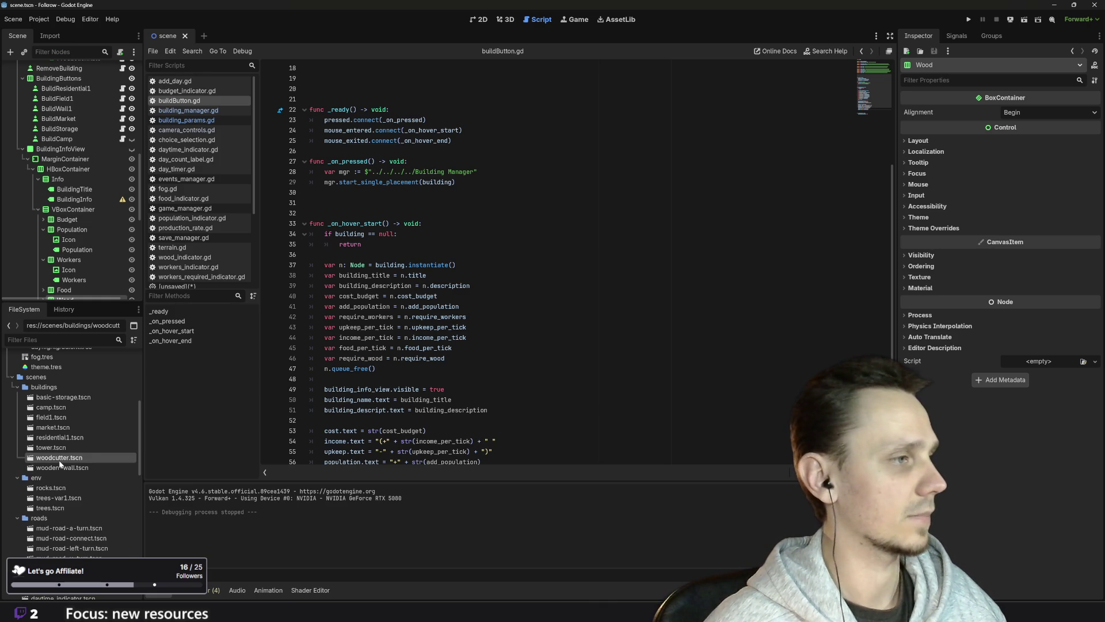
# - Open woodcutter.tscn and change the root node's title from Village Wall to 'Woodcutter Hut'
pyautogui.doubleClick(60, 459)
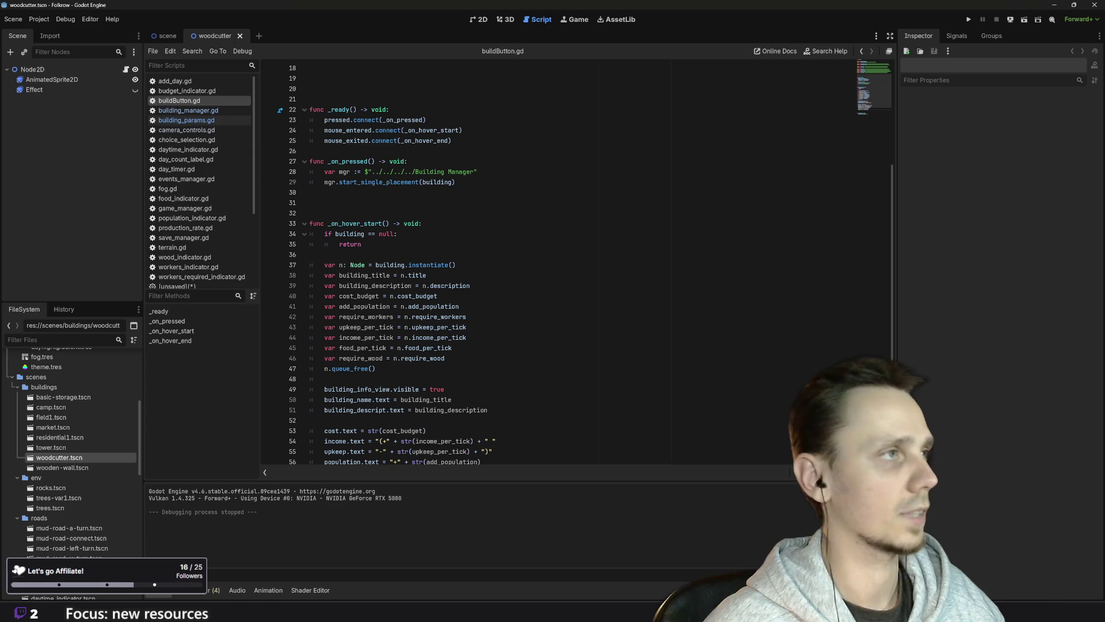
pyautogui.click(73, 70)
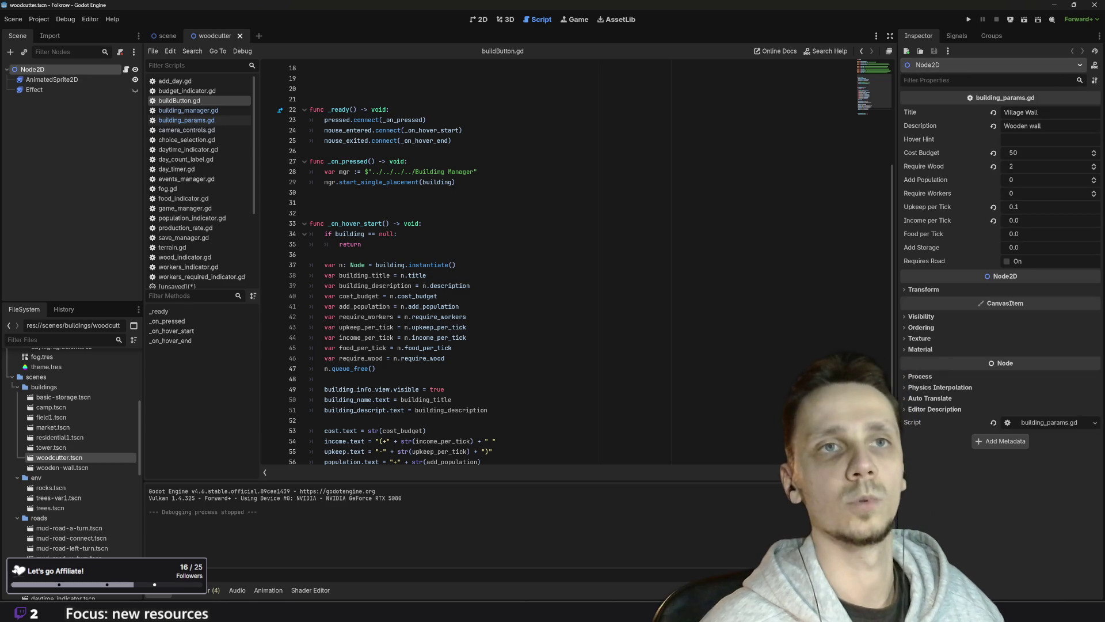
pyautogui.doubleClick(1014, 113)
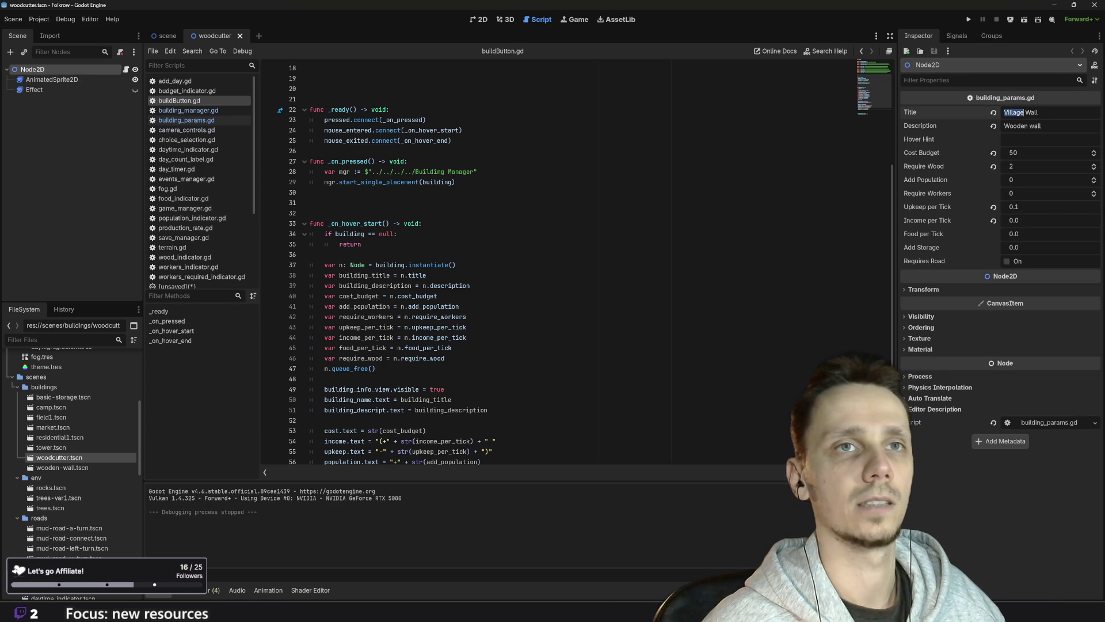
pyautogui.moveTo(1012, 112); pyautogui.dragTo(1039, 113)
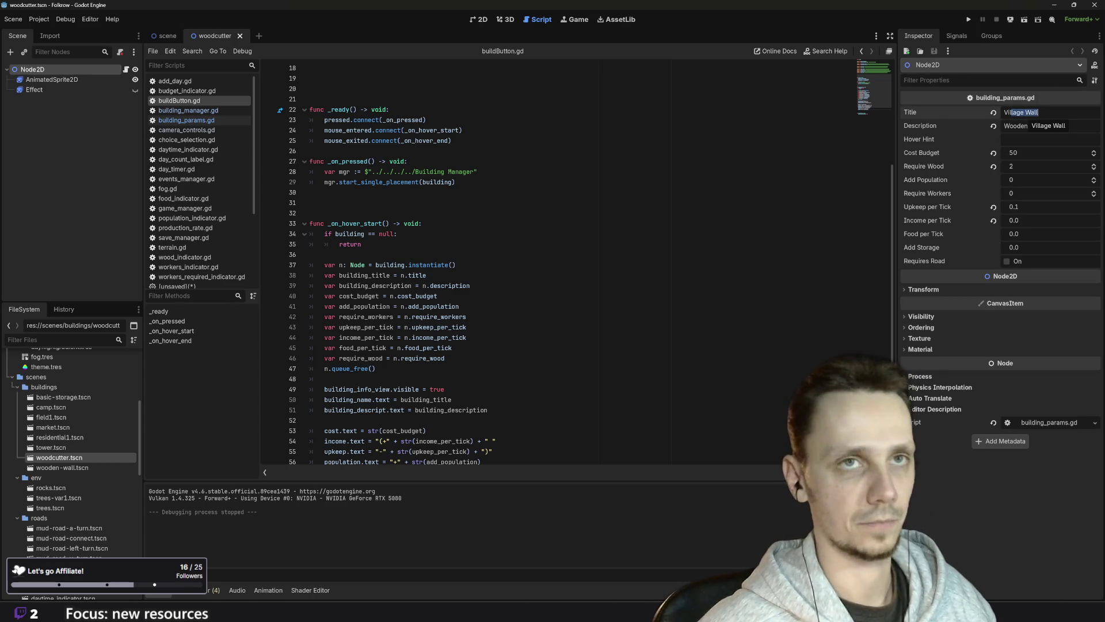
pyautogui.hotkey('ctrl', 'a')
pyautogui.write('W')
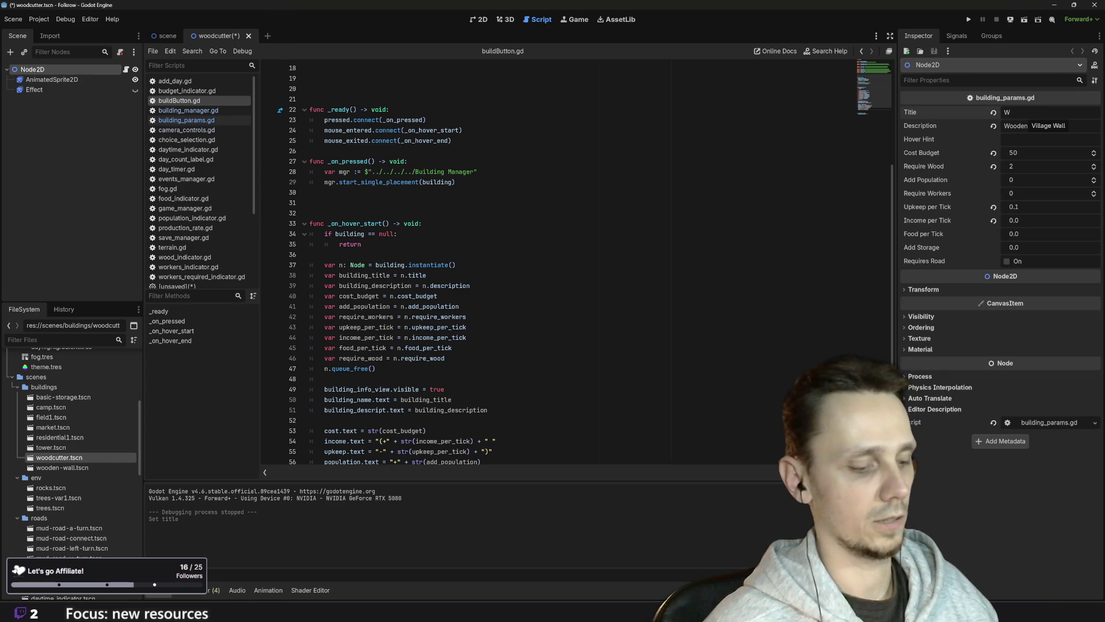
pyautogui.write(' Hut')
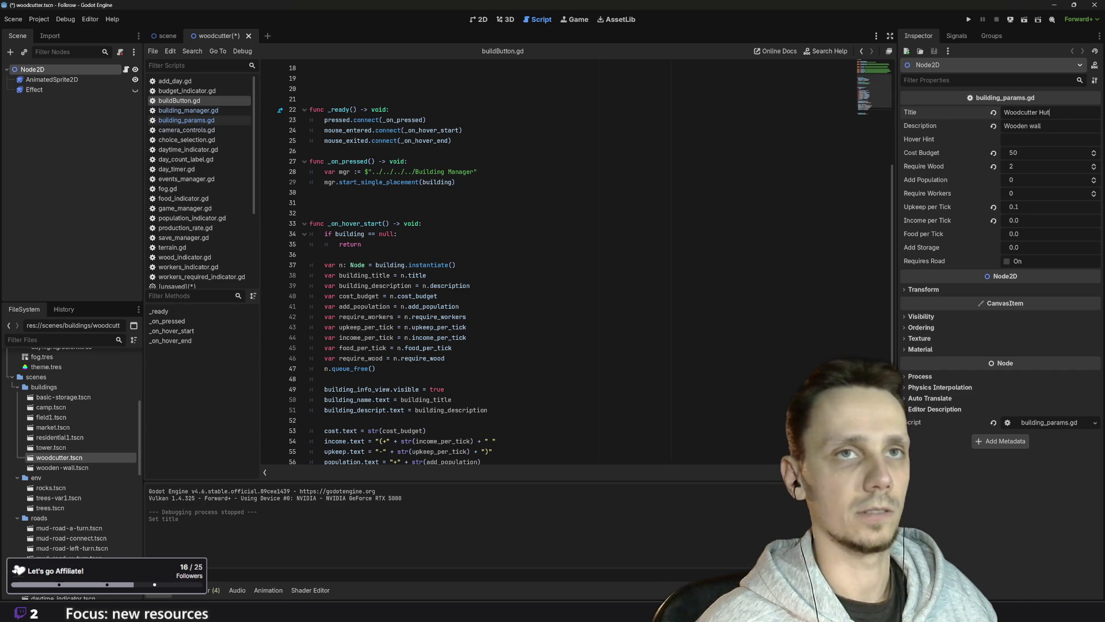
pyautogui.press('Return')
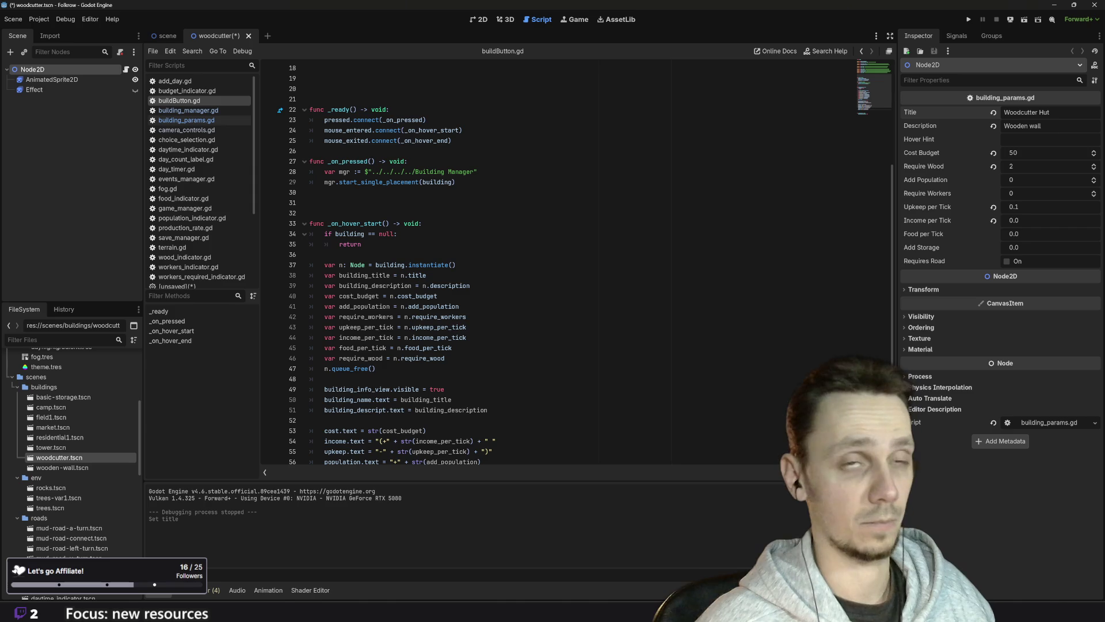
# - Replace the Wooden wall description with 'Prepares wood resource'
pyautogui.tripleClick(1021, 125)
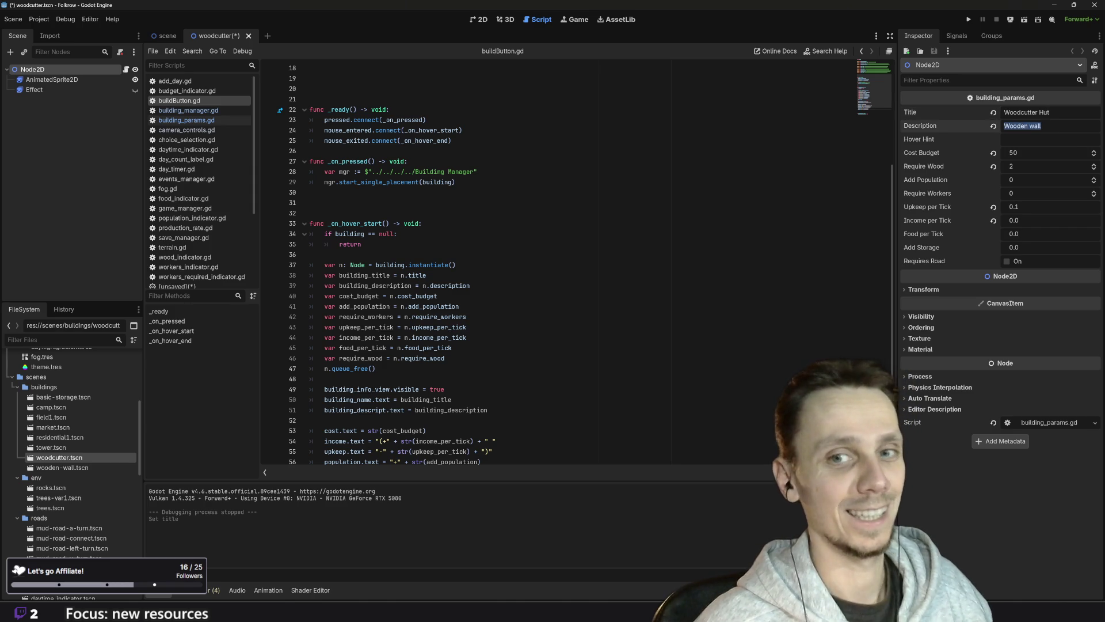
pyautogui.write('Prepares w')
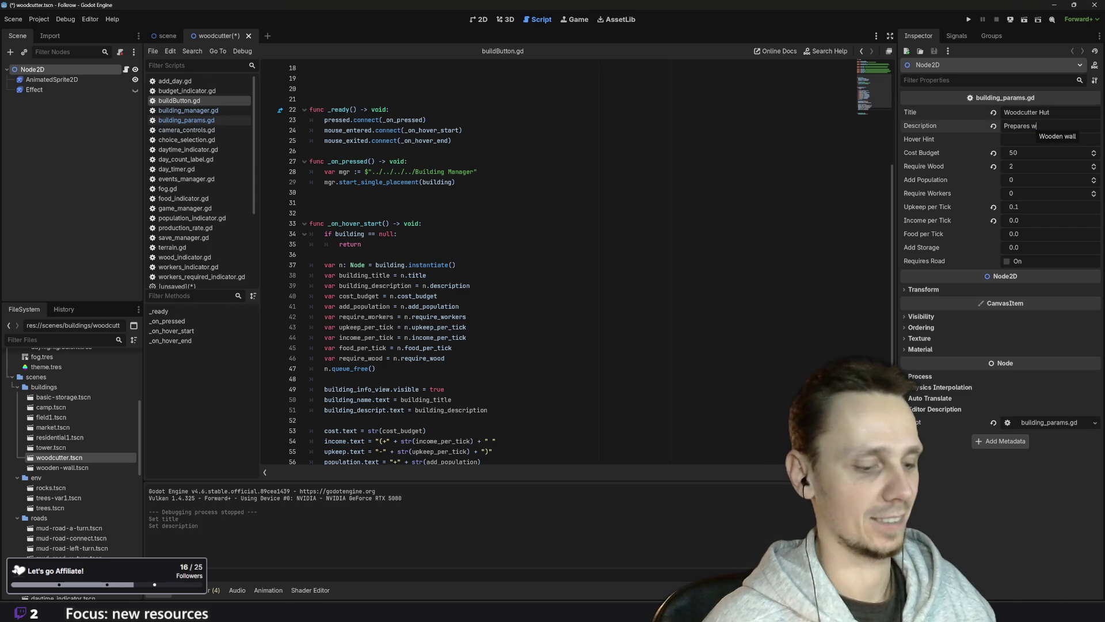
pyautogui.write(' f')
pyautogui.press('BackSpace')
pyautogui.press('BackSpace')
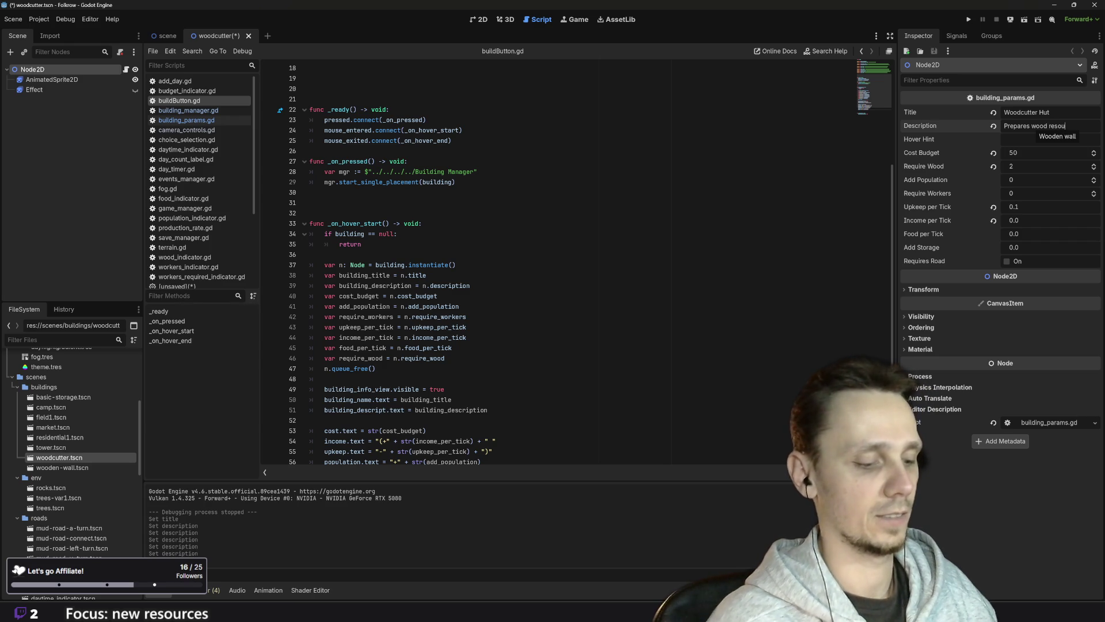
pyautogui.click(1039, 157)
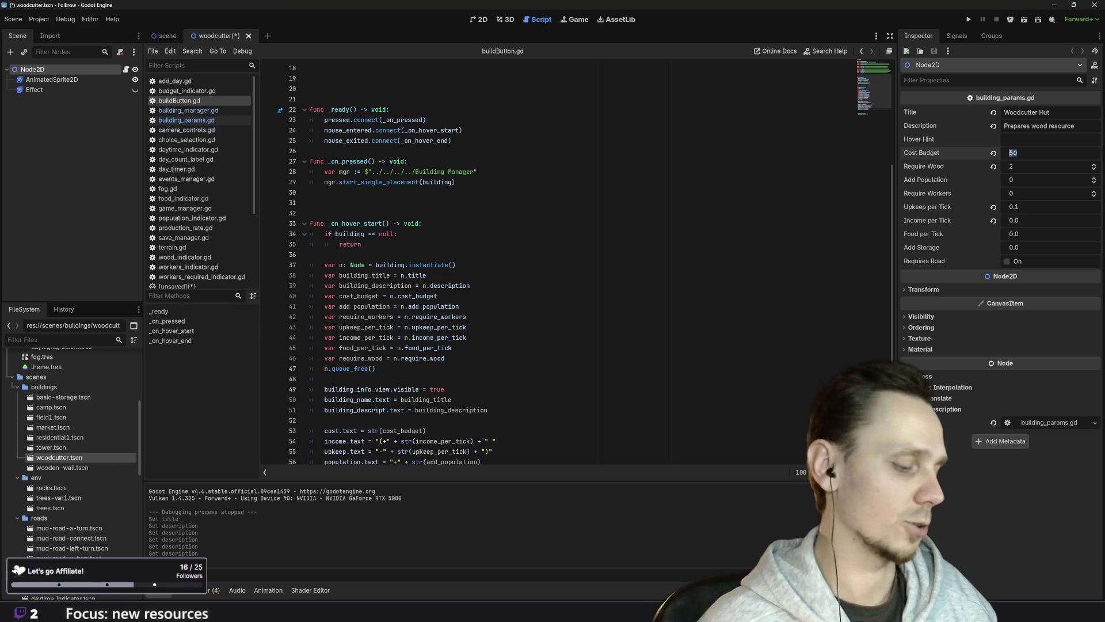
# - Set Cost Budget to 250, Require Wood to 0 and Require Workers to 1
pyautogui.write('2')
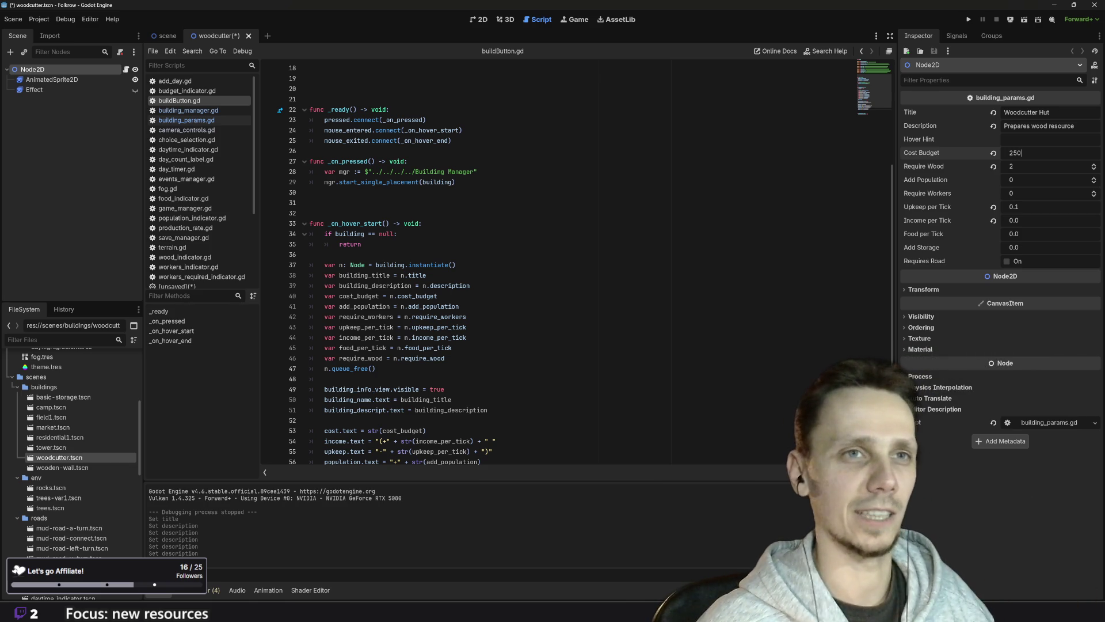
pyautogui.click(1025, 167)
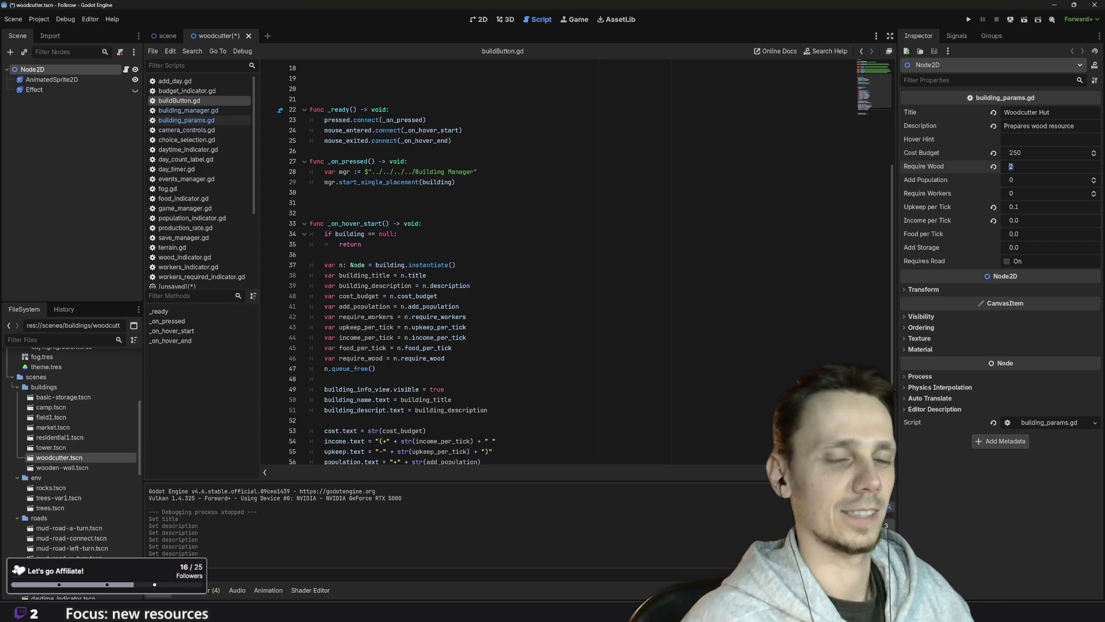
pyautogui.write('0')
pyautogui.press('Return')
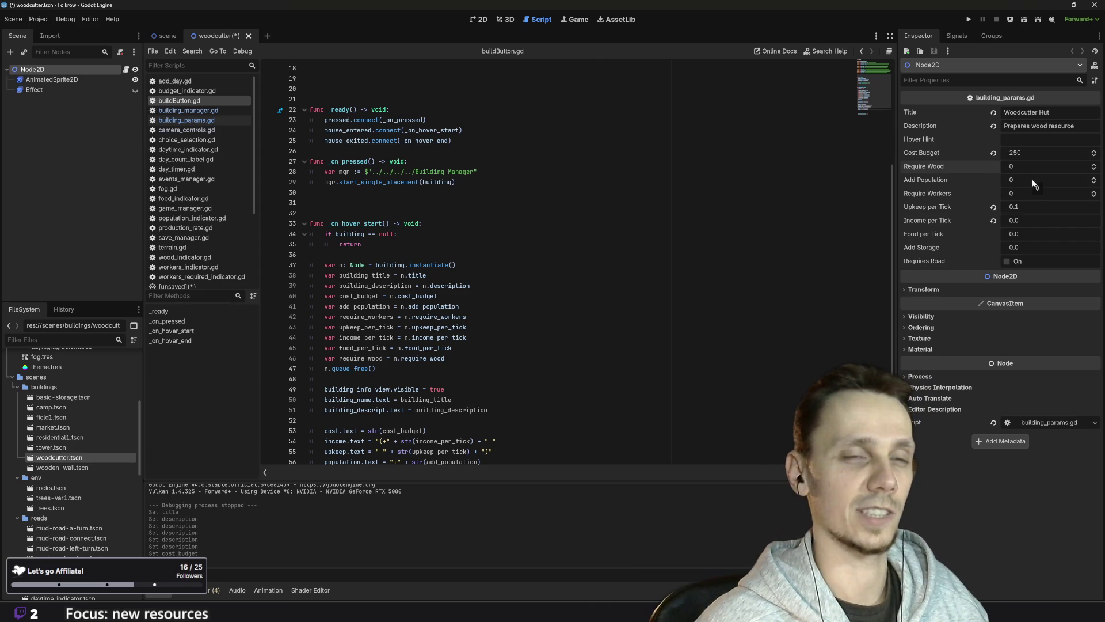
pyautogui.click(1022, 193)
pyautogui.write('1')
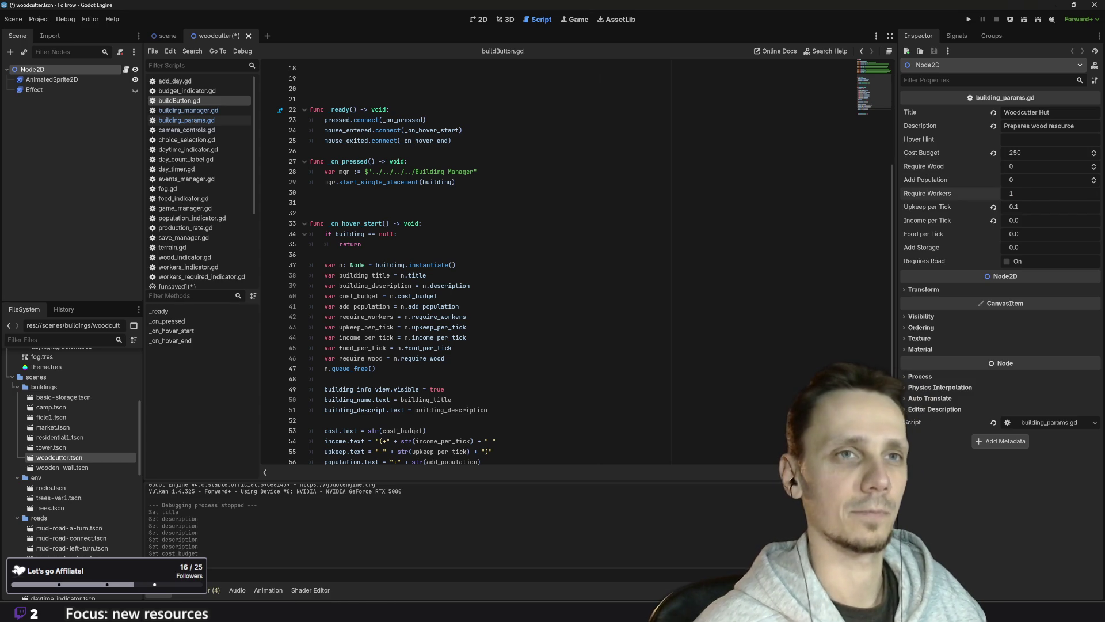
pyautogui.press('Return')
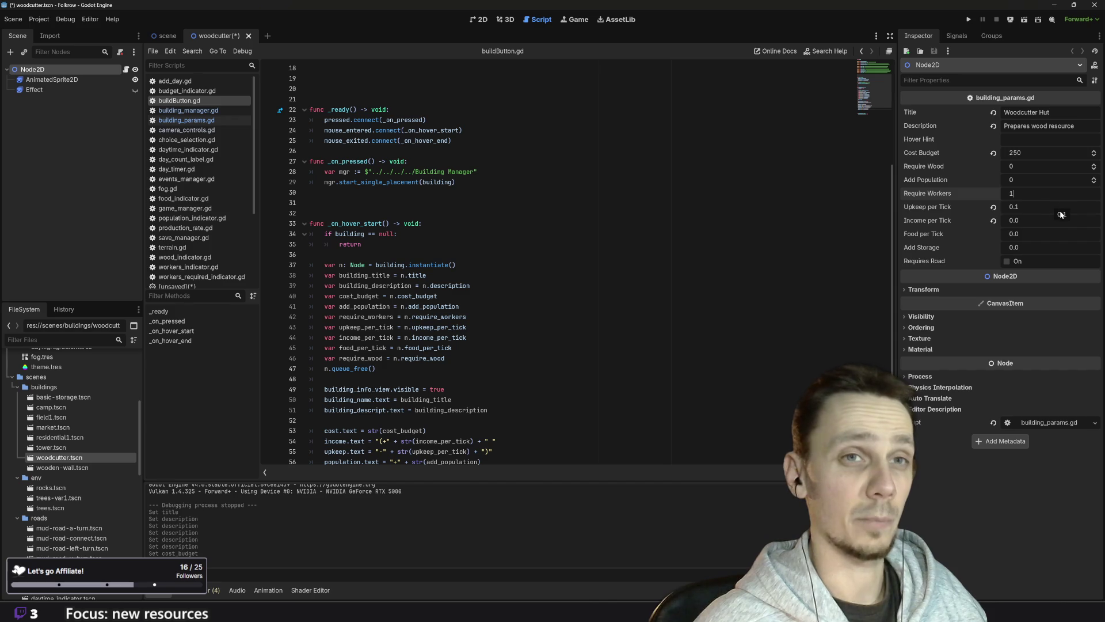
# - Set Upkeep per Tick to 0.3, enable Requires Road, and save woodcutter.tscn
pyautogui.click(1059, 207)
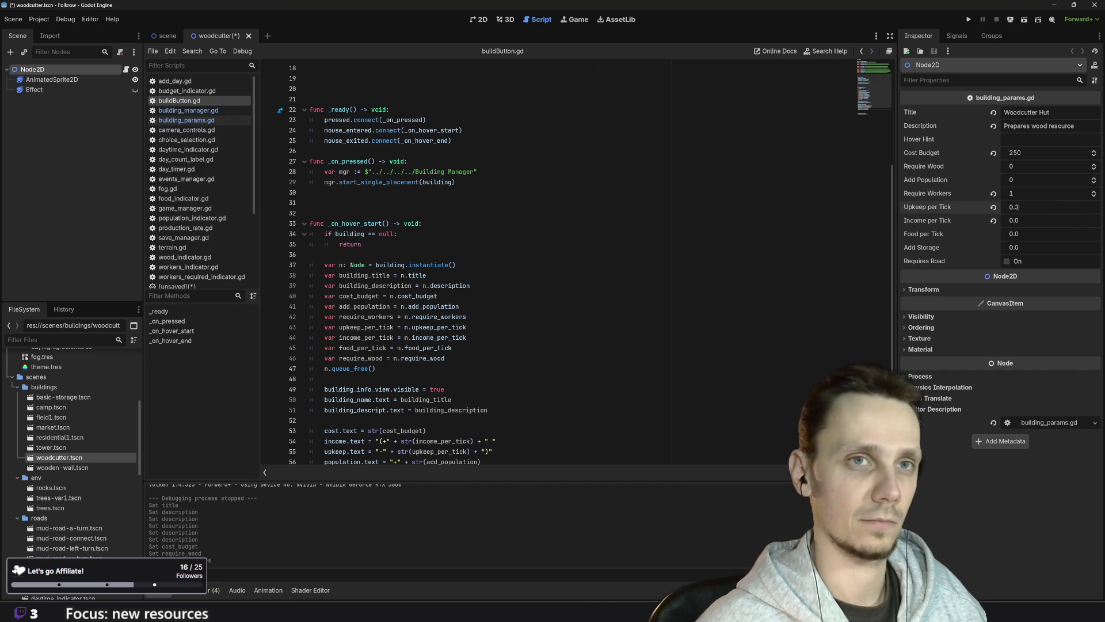
pyautogui.press('Return')
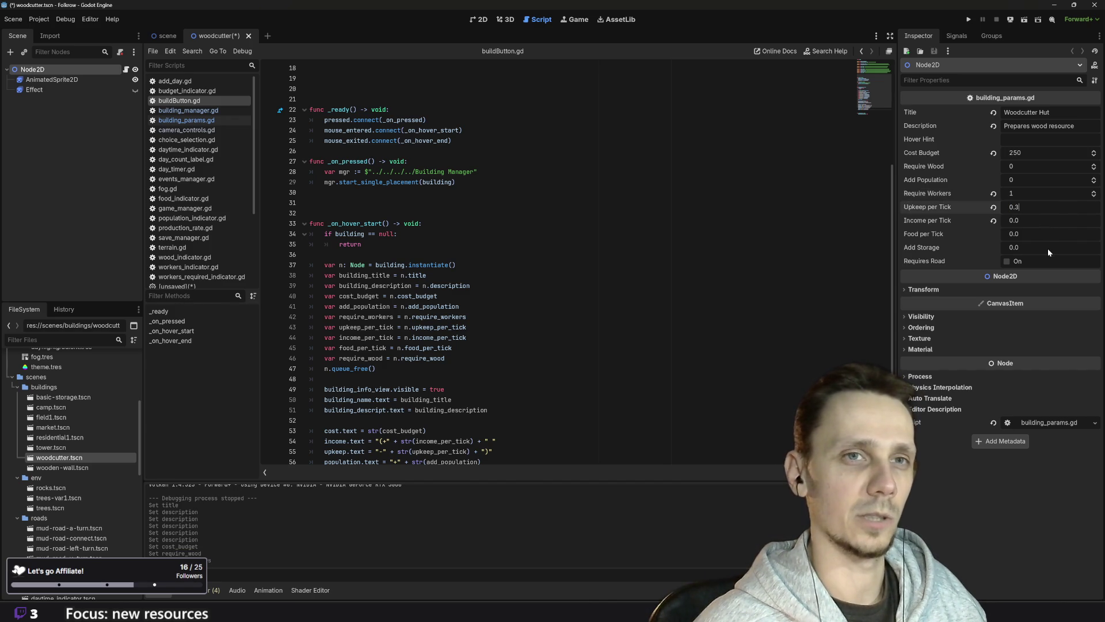
pyautogui.click(1007, 264)
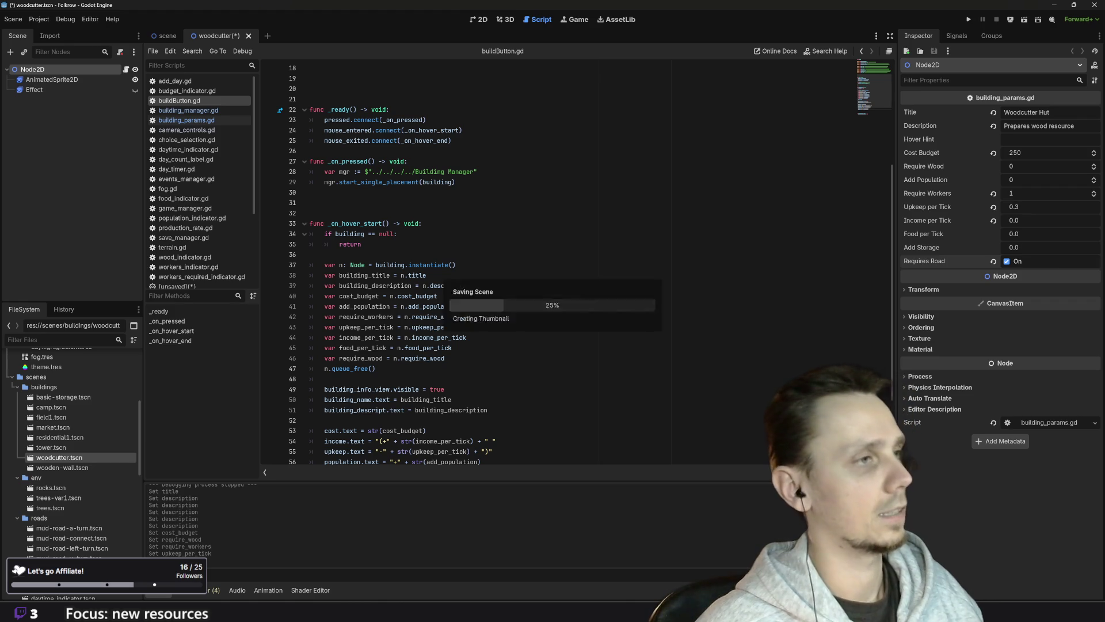
pyautogui.hotkey('ctrl', 's')
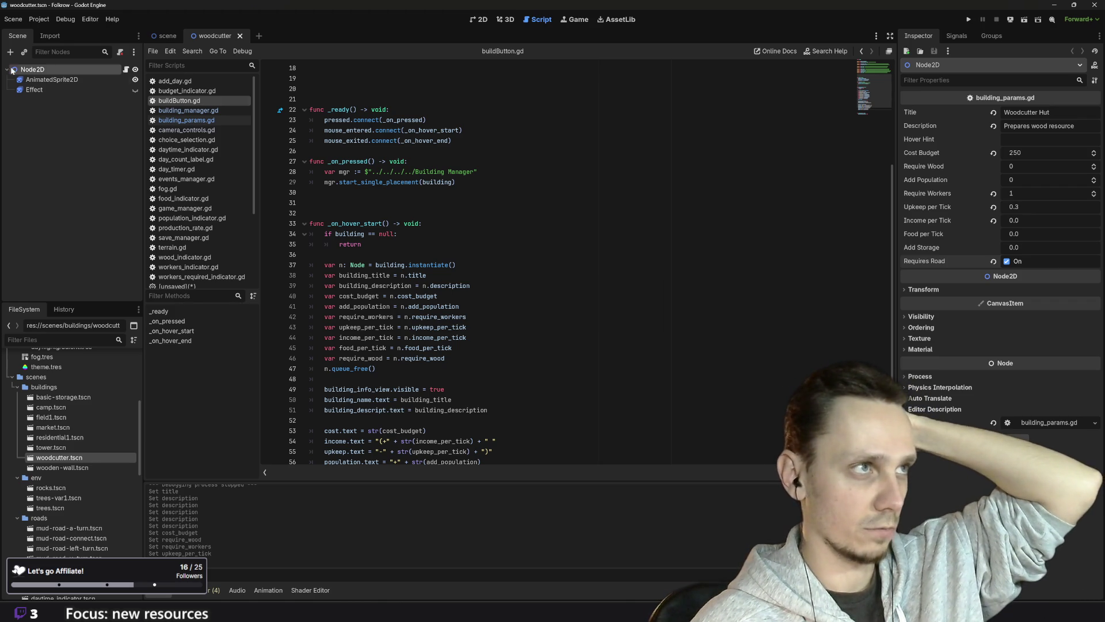
pyautogui.click(45, 82)
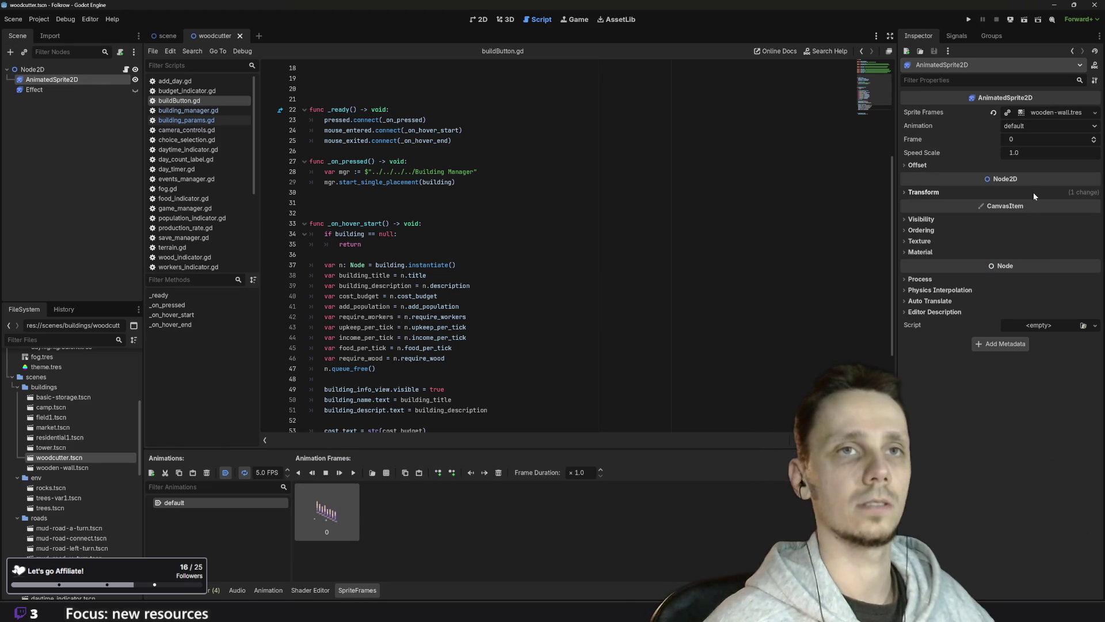
# - Give the AnimatedSprite2D new SpriteFrames with woodcutter.png as frame 0, then save
pyautogui.click(1094, 113)
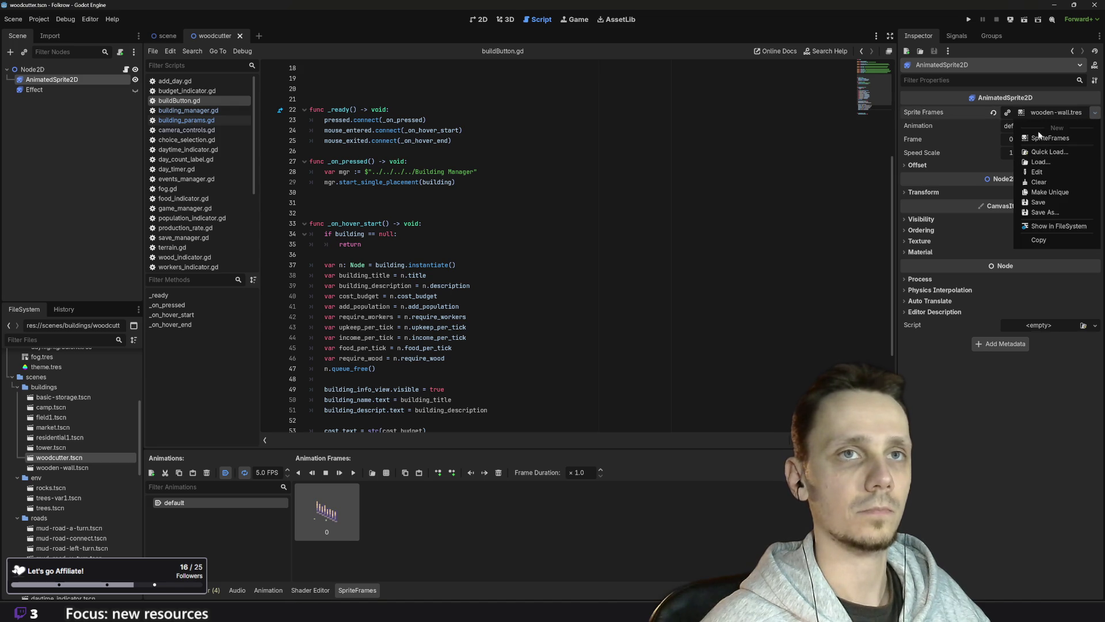
pyautogui.click(1056, 142)
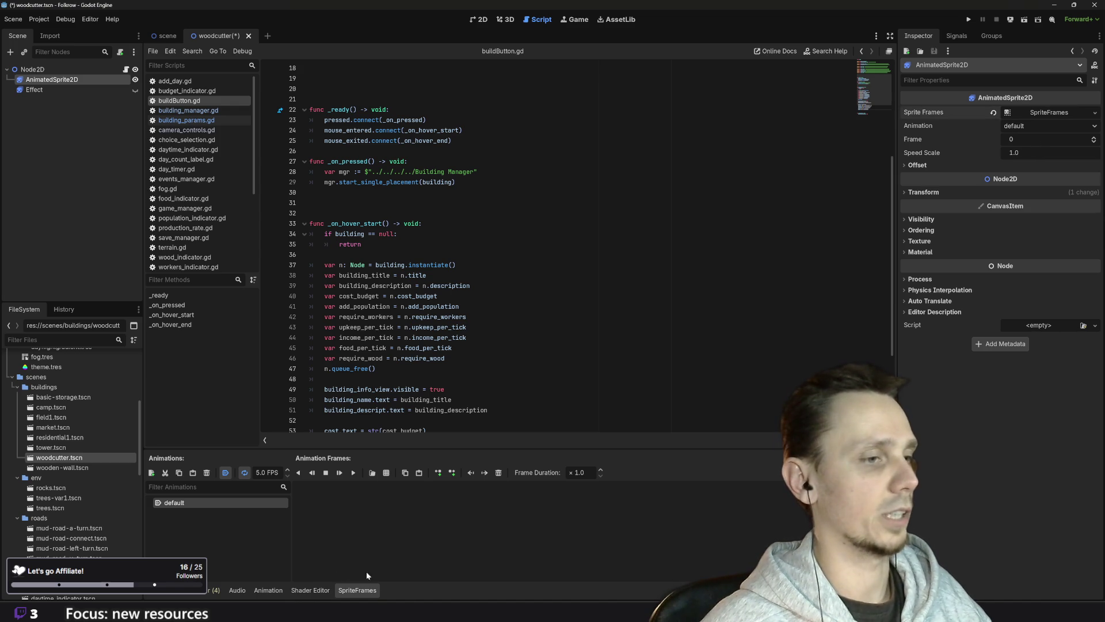
pyautogui.scroll(-10, 96, 467)
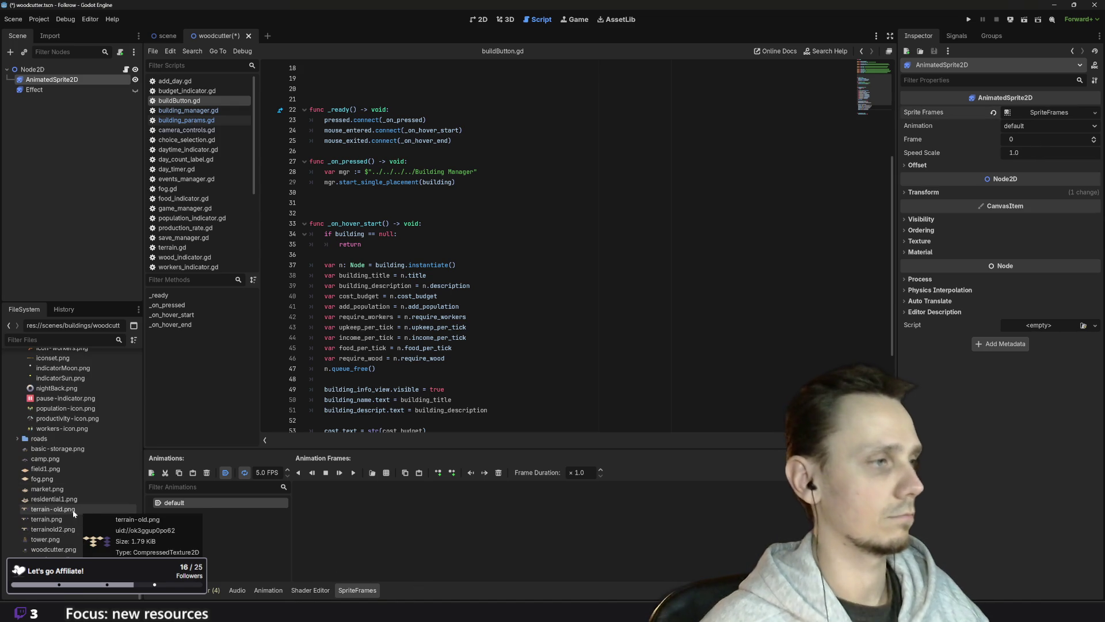
pyautogui.click(56, 550)
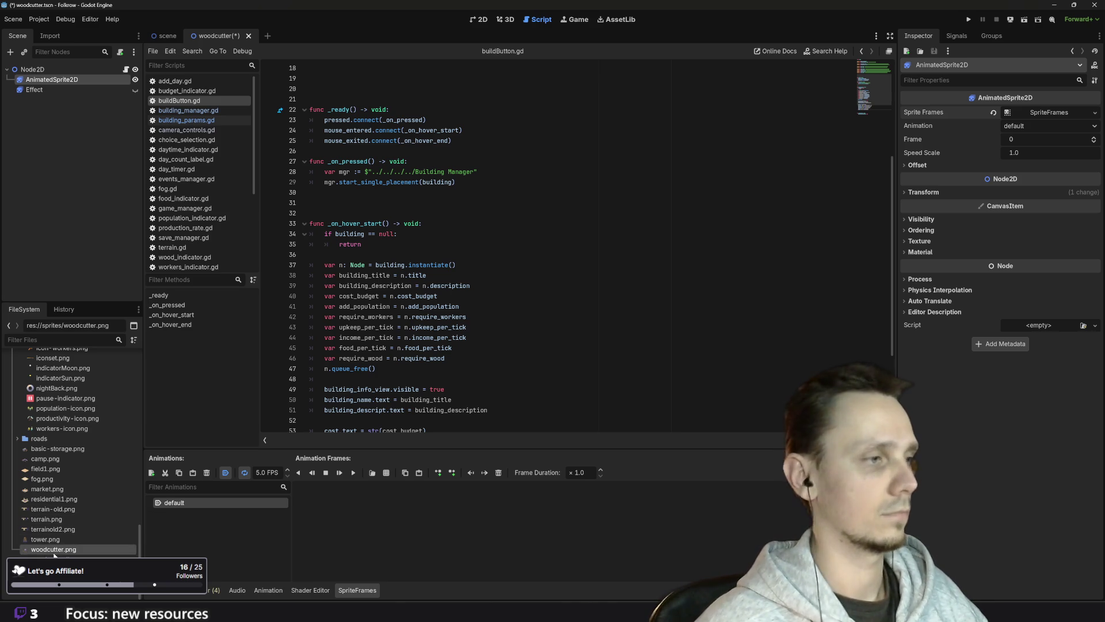
pyautogui.moveTo(49, 551); pyautogui.dragTo(420, 530)
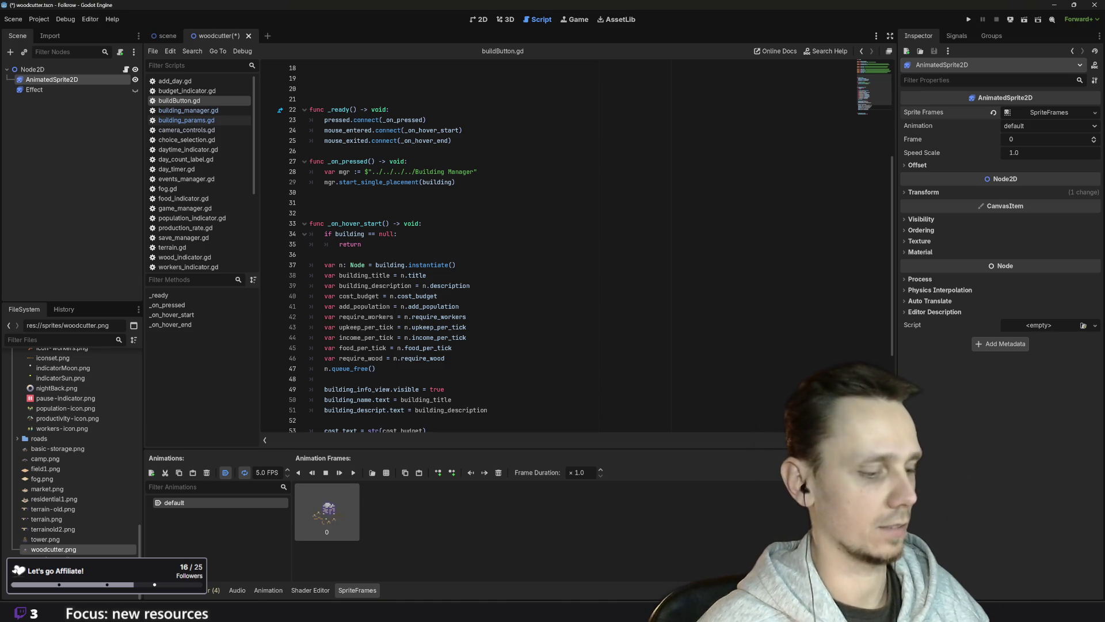
pyautogui.hotkey('ctrl', 's')
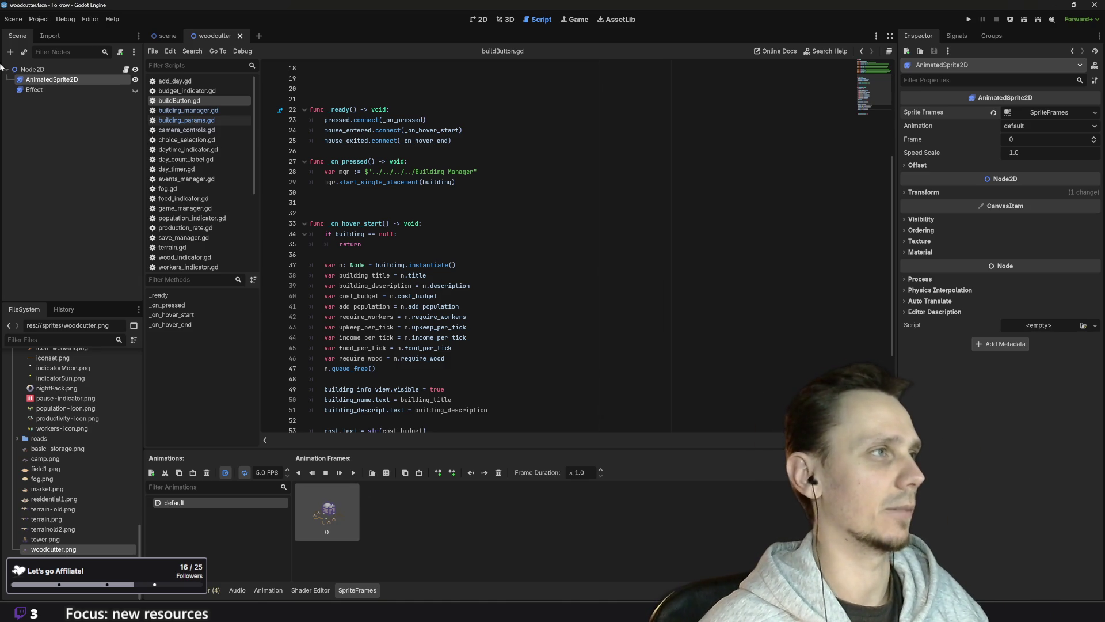
# - Check the woodcutter scene in the 2D view, then close its tab
pyautogui.click(38, 67)
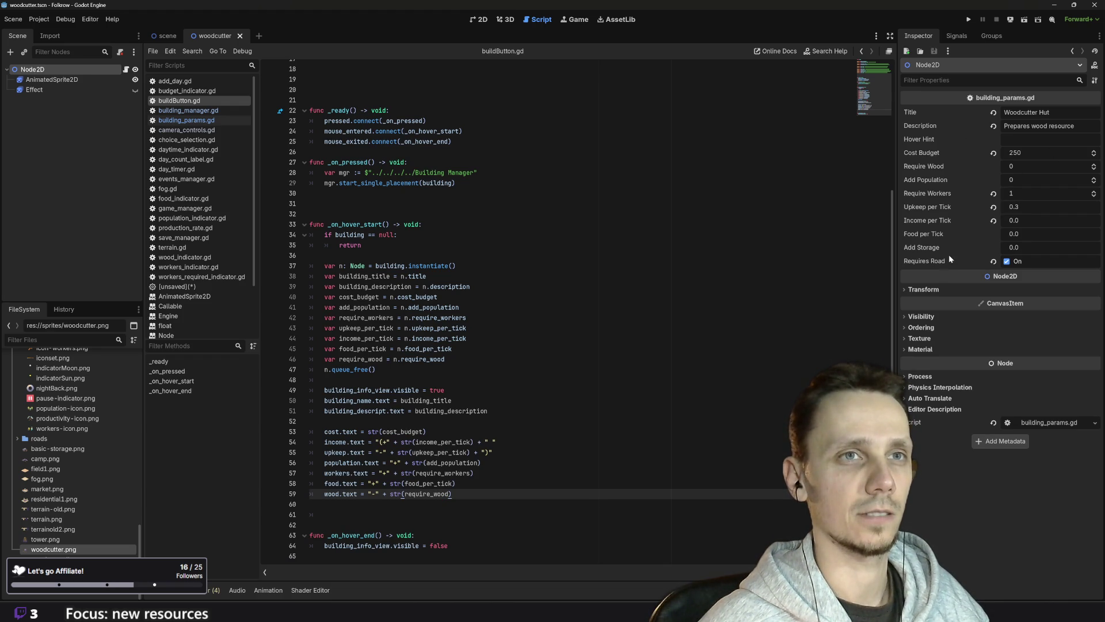
pyautogui.click(479, 20)
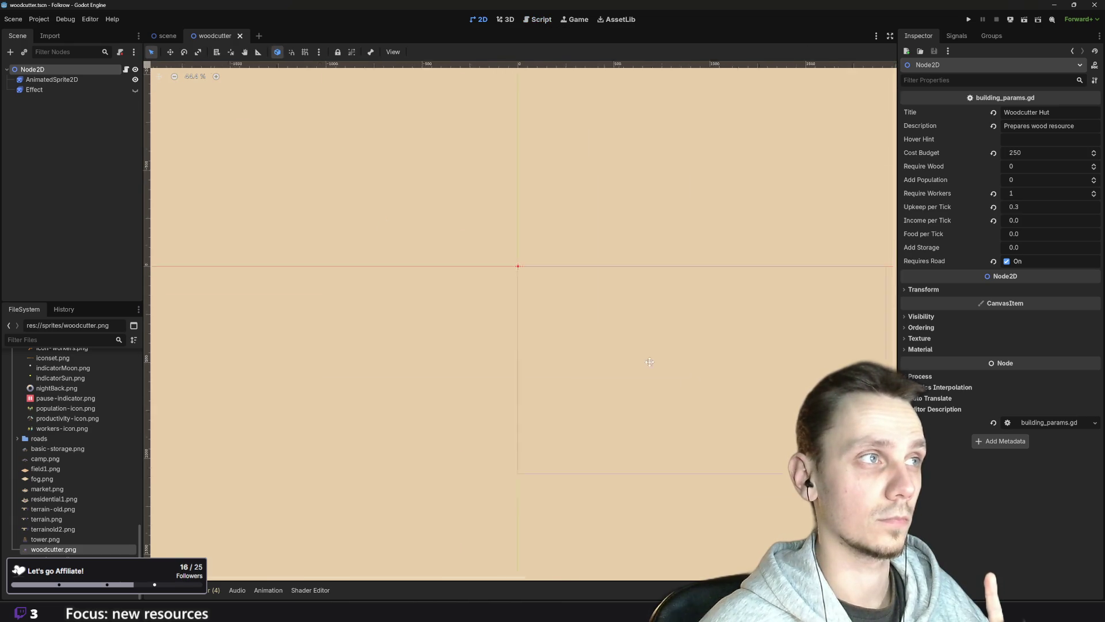
pyautogui.scroll(10, 569, 258)
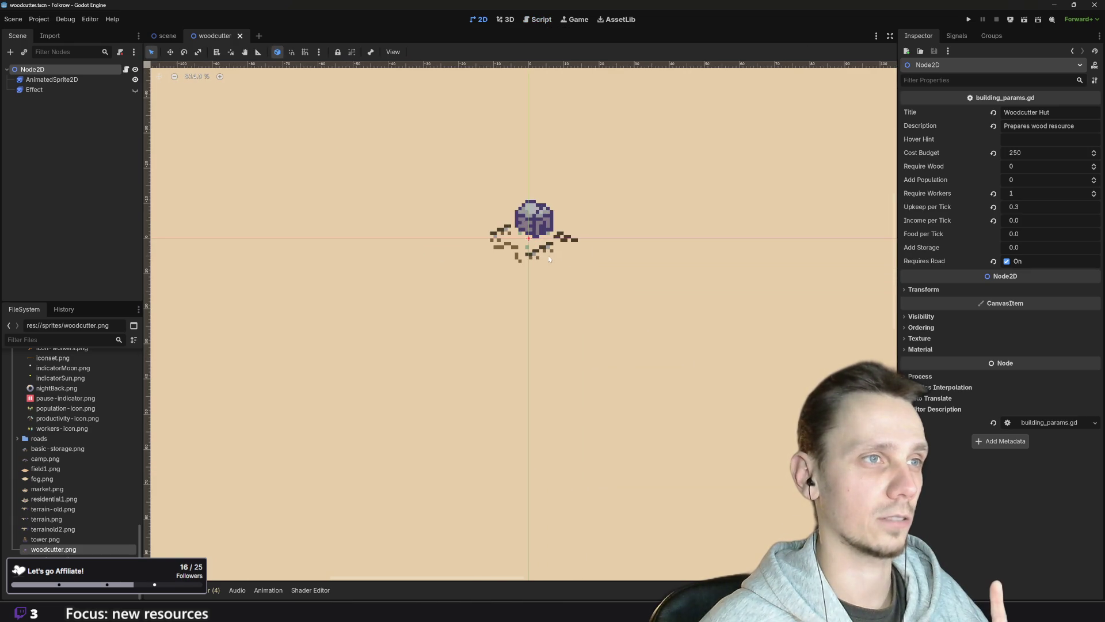
pyautogui.scroll(-1, 569, 258)
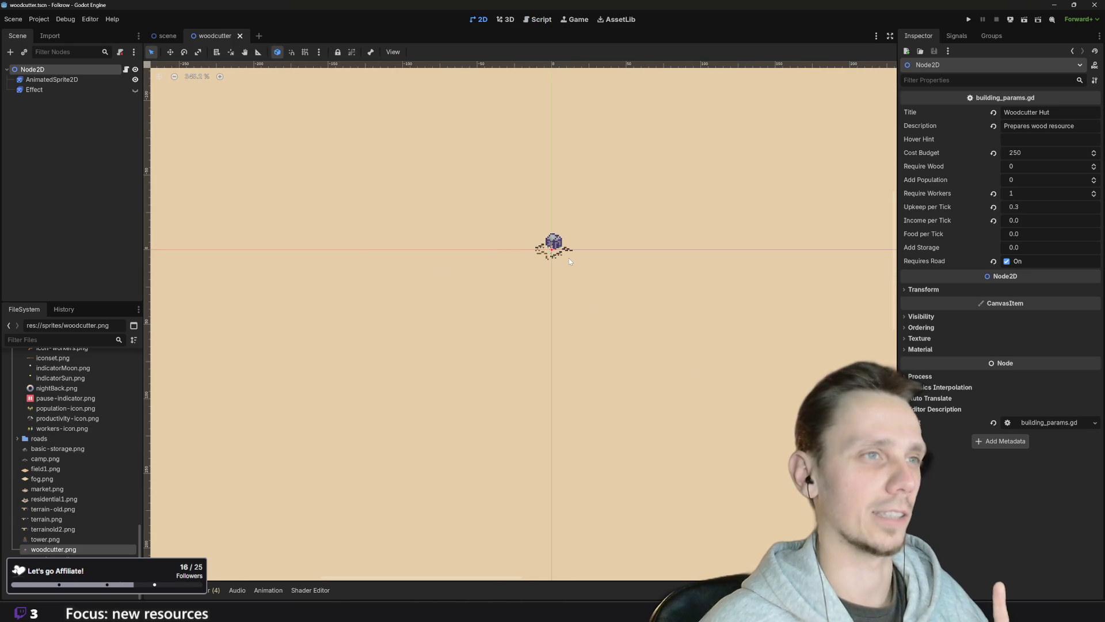
pyautogui.scroll(-10, 593, 295)
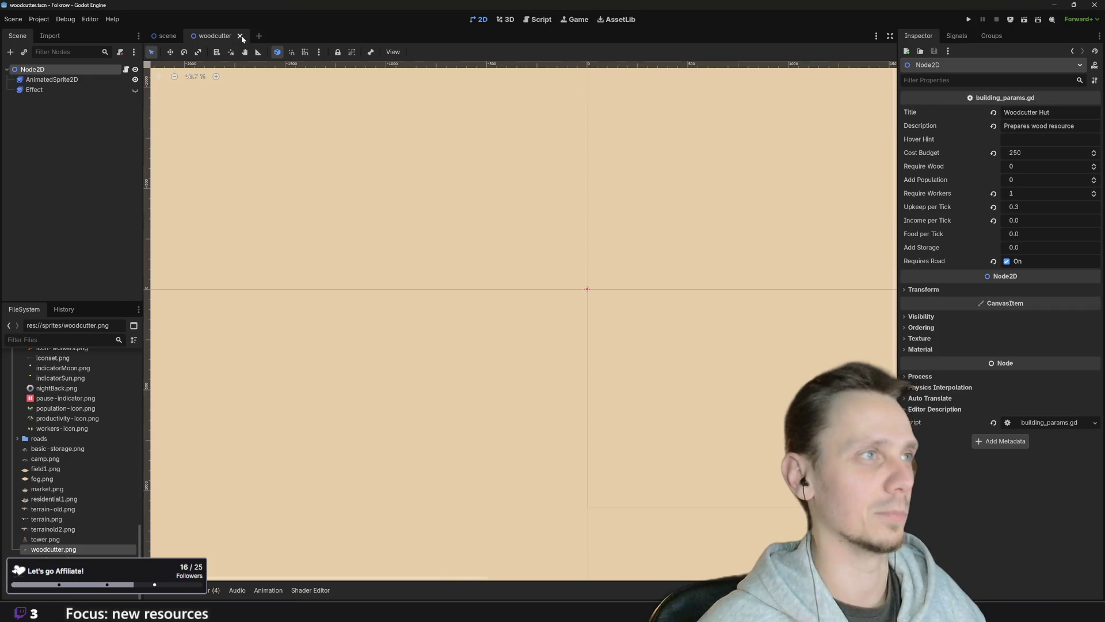
pyautogui.click(241, 35)
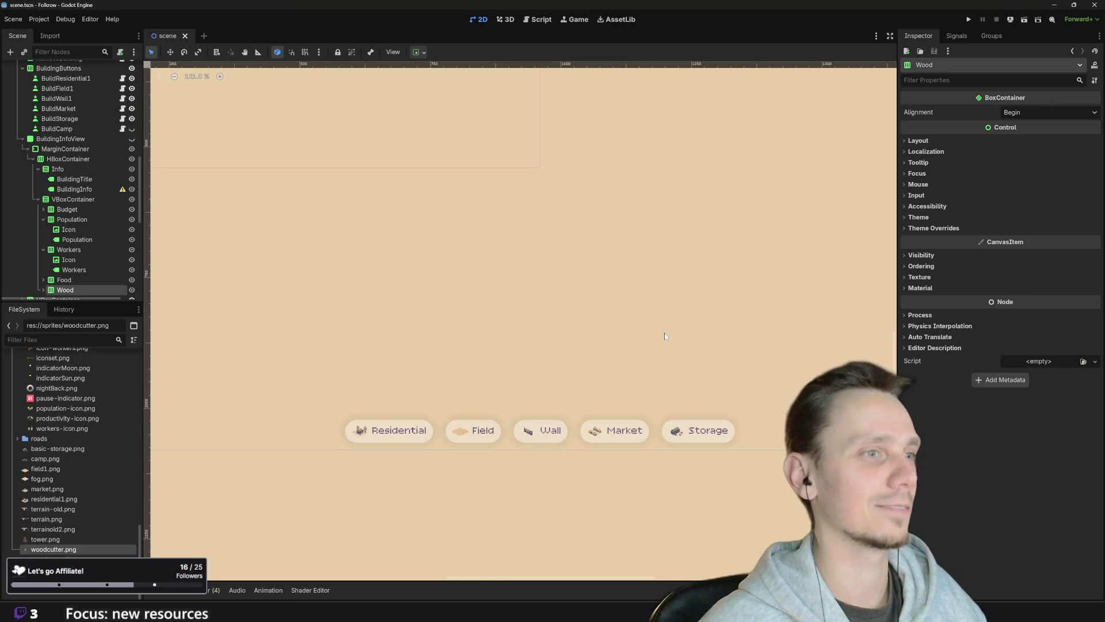
# - In scene.tscn, select the BuildingButtons bar, then the BuildCamp and BuildStorage nodes
pyautogui.scroll(-3, 571, 398)
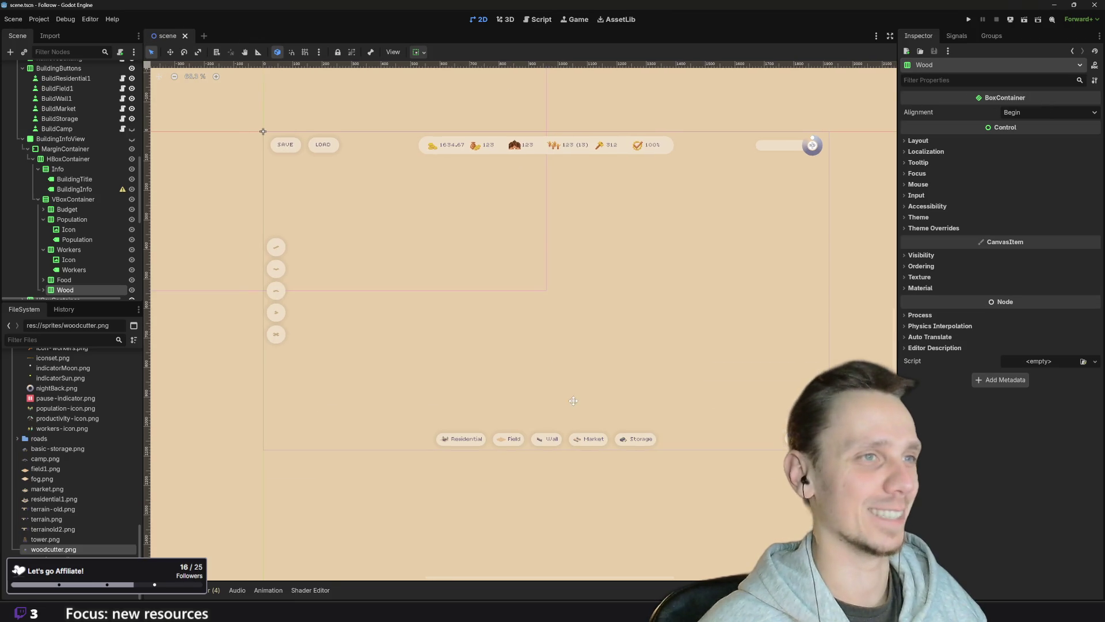
pyautogui.scroll(2, 573, 415)
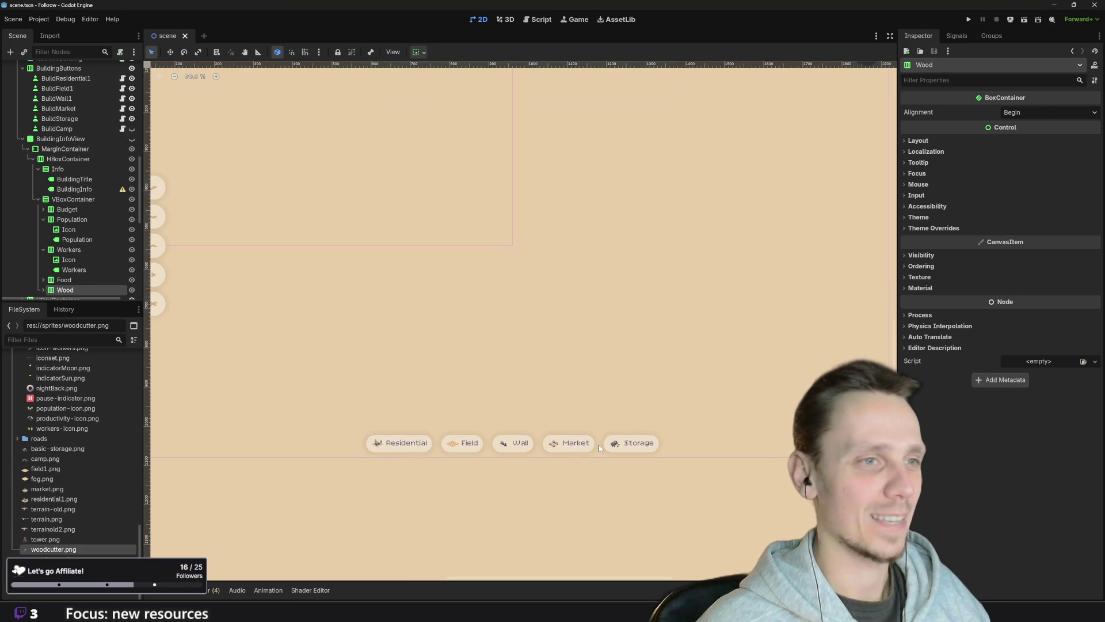
pyautogui.click(599, 448)
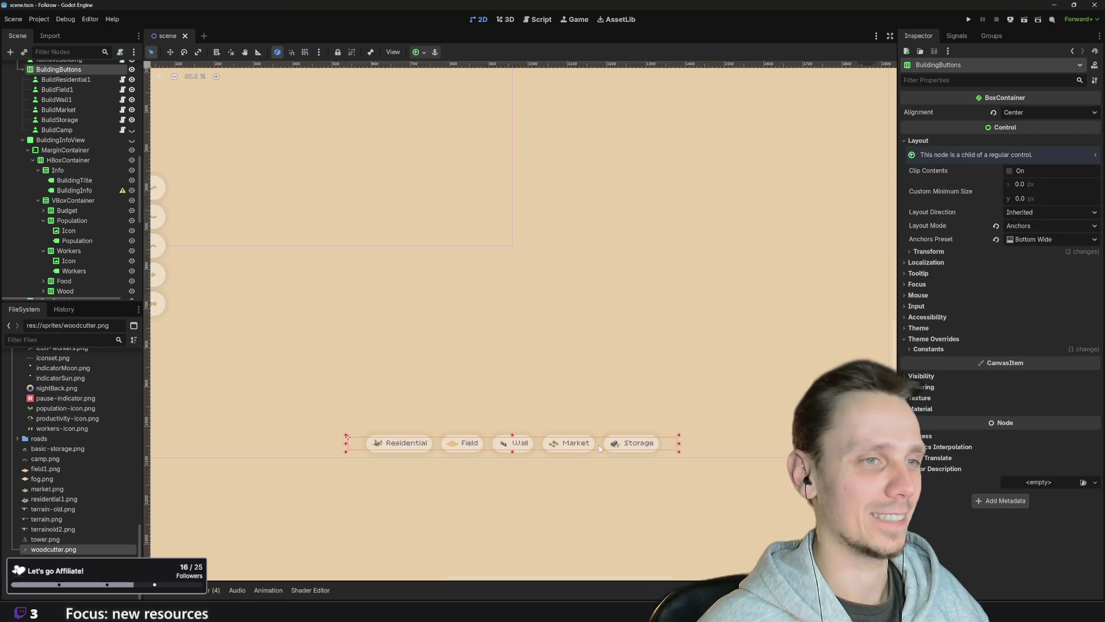
pyautogui.scroll(3, 65, 221)
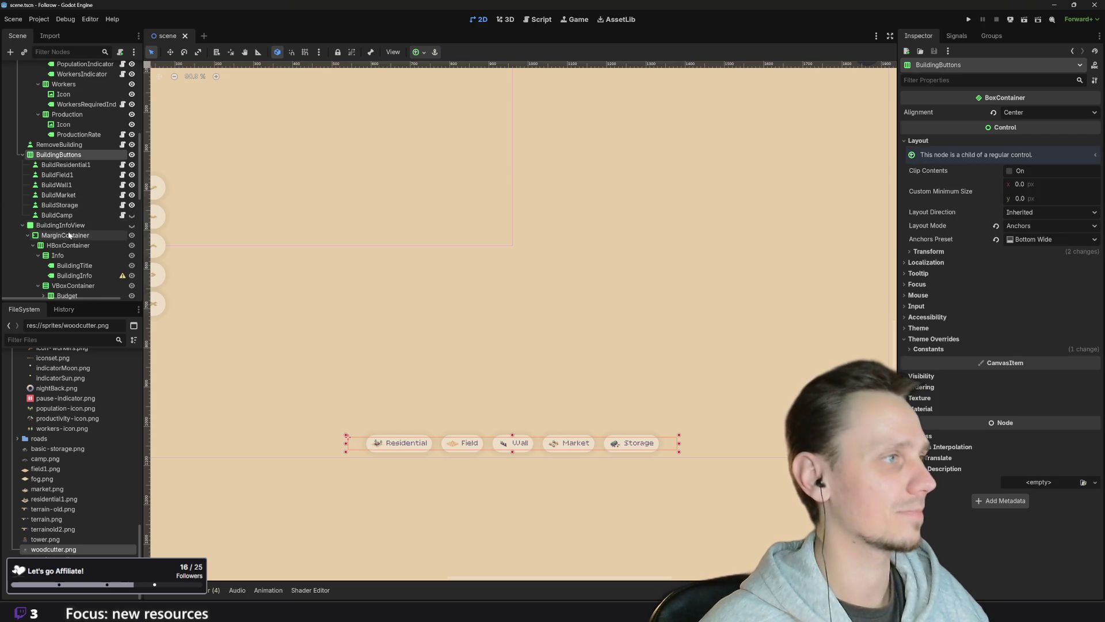
pyautogui.click(63, 216)
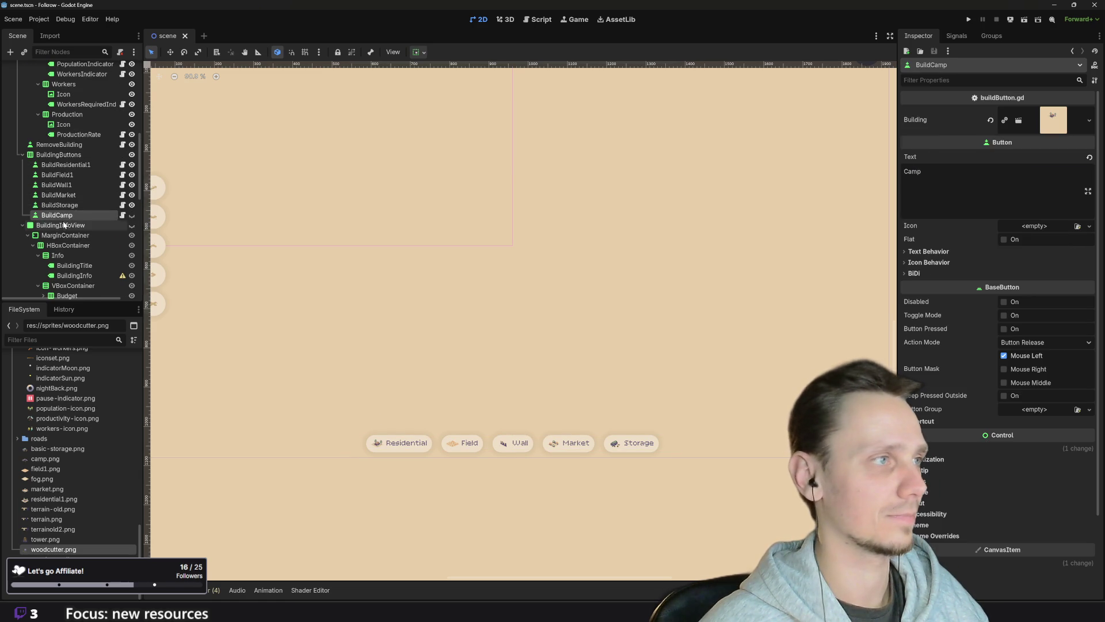
pyautogui.click(65, 209)
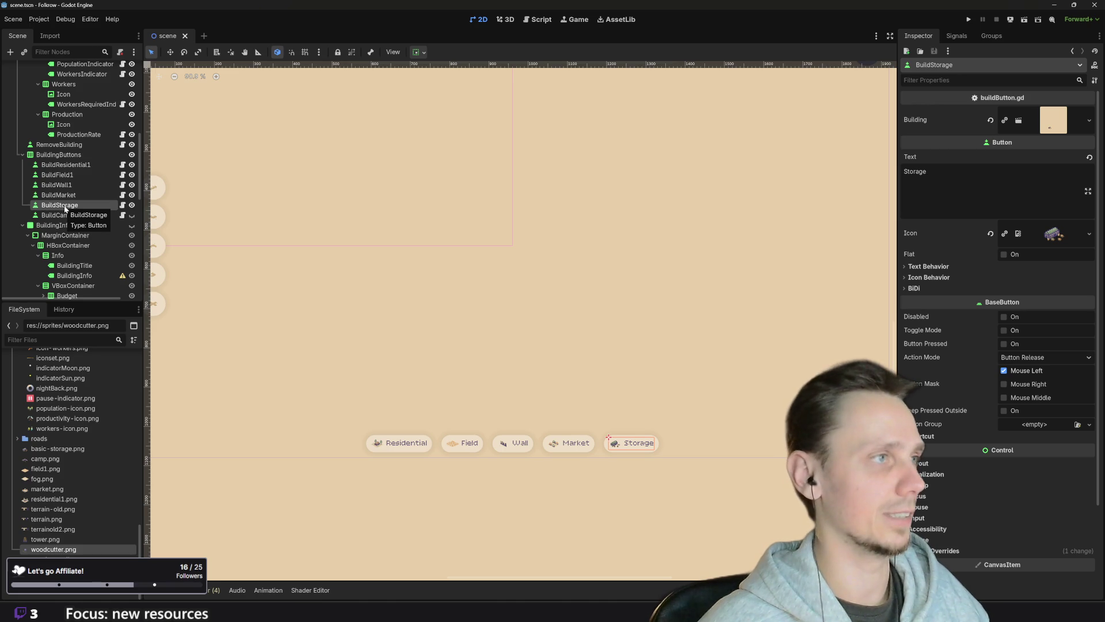
# - Duplicate the BuildStorage button node and rename the copy from BuildStorage2 to BuildWoodcutter
pyautogui.rightClick(65, 209)
pyautogui.click(129, 364)
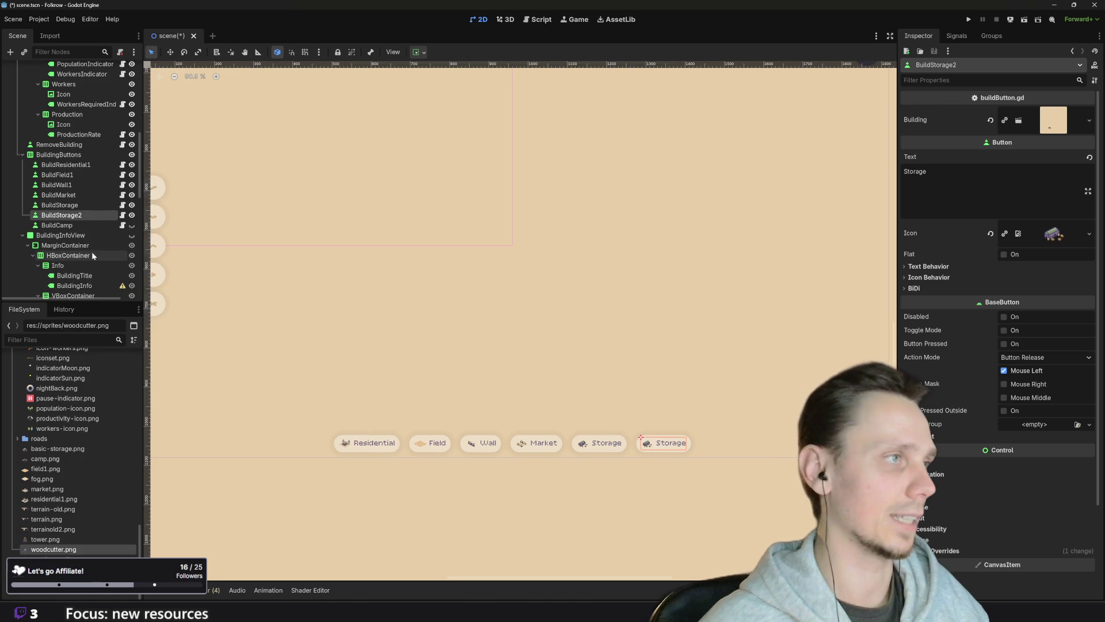
pyautogui.click(69, 215)
pyautogui.moveTo(85, 215); pyautogui.dragTo(63, 215)
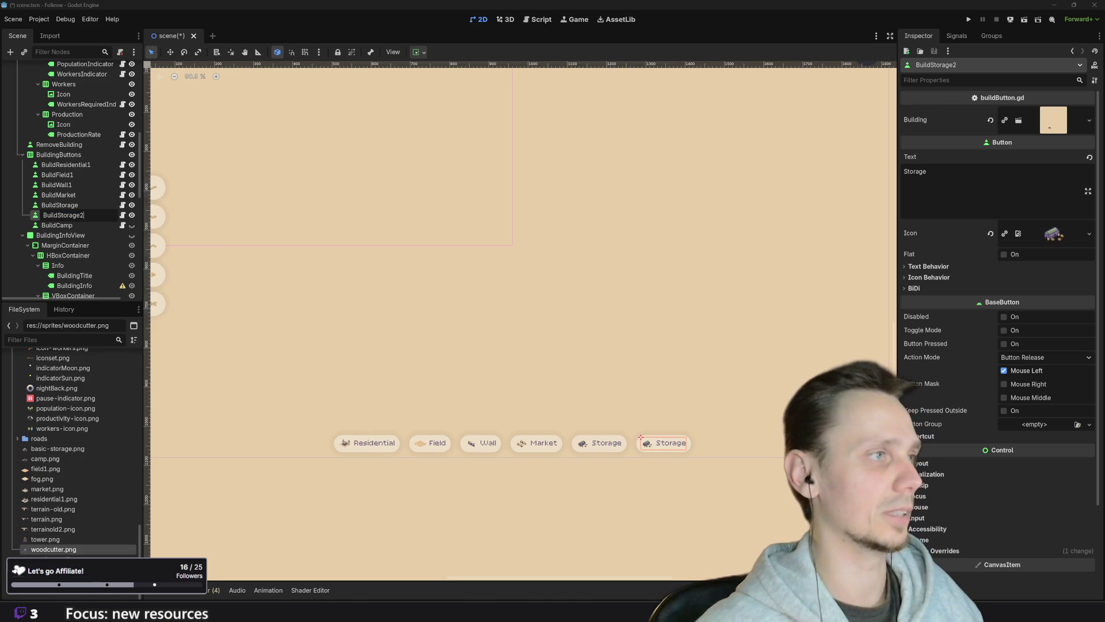
pyautogui.write('Wood')
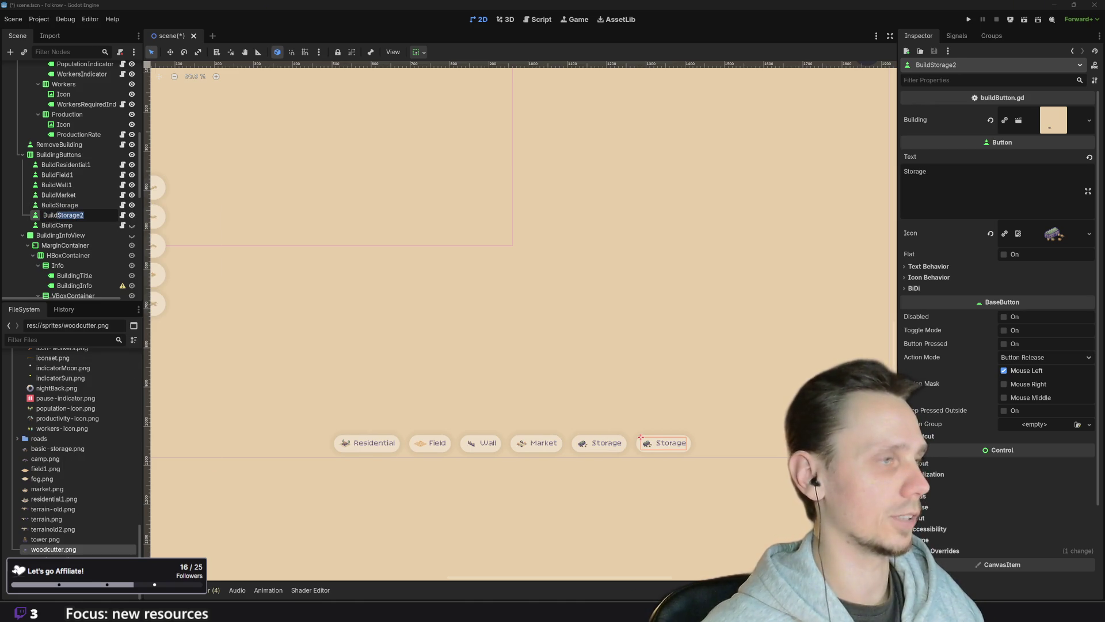
pyautogui.write('cutter')
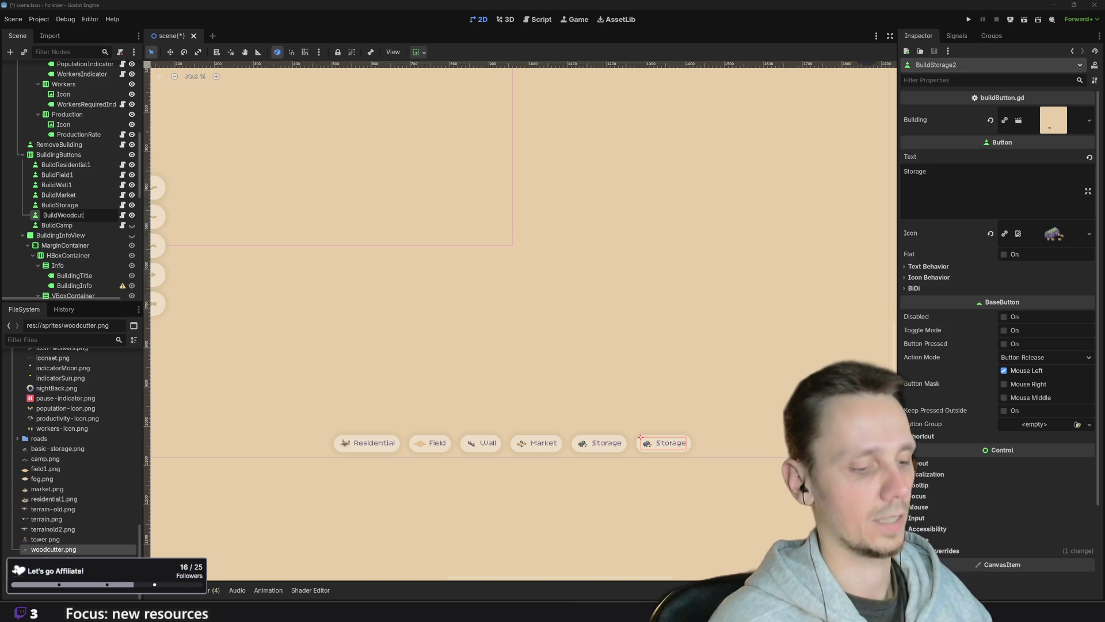
pyautogui.press('Return')
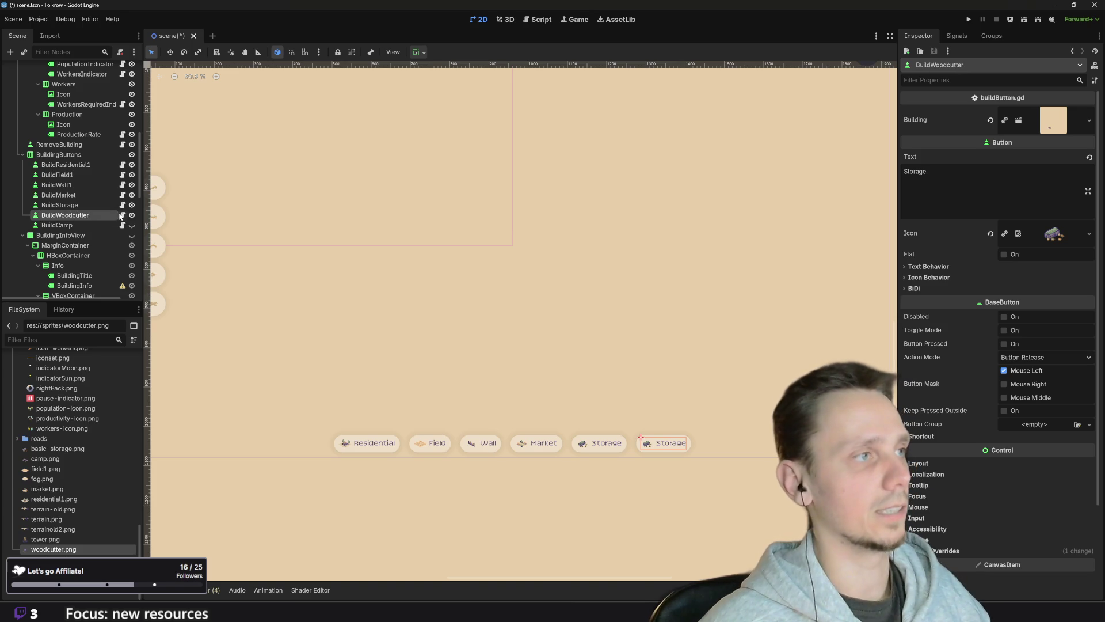
pyautogui.scroll(4, 662, 403)
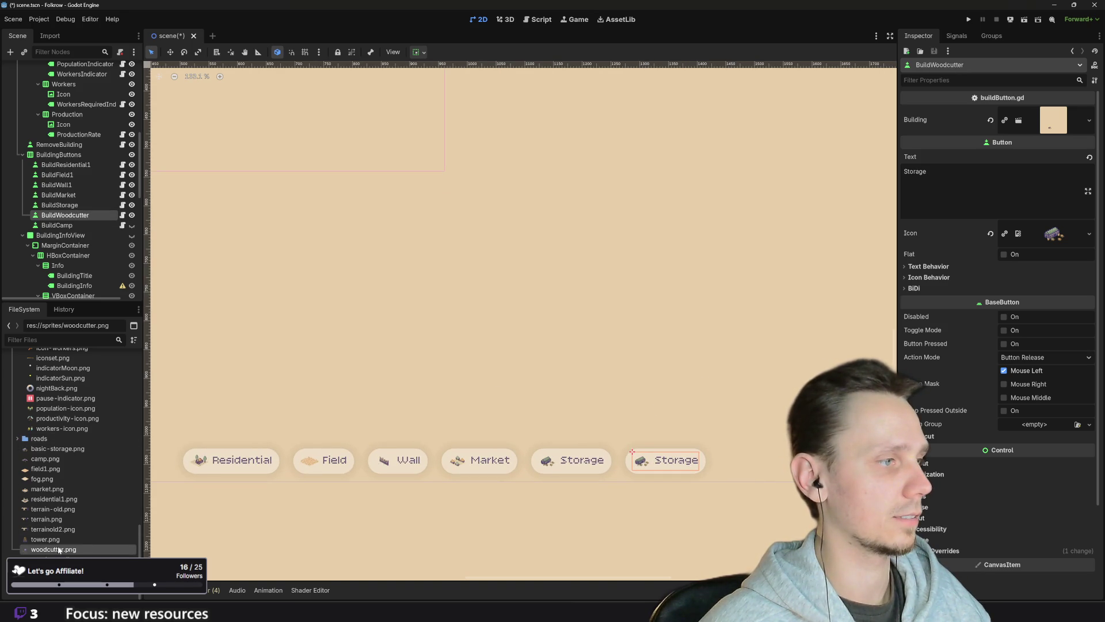
# - Set woodcutter.png as the button's Icon and woodcutter.tscn as its Building
pyautogui.moveTo(55, 551)
pyautogui.mouseDown()
pyautogui.moveTo(108, 551)
pyautogui.moveTo(1024, 253)
pyautogui.moveTo(1036, 233)
pyautogui.mouseUp()
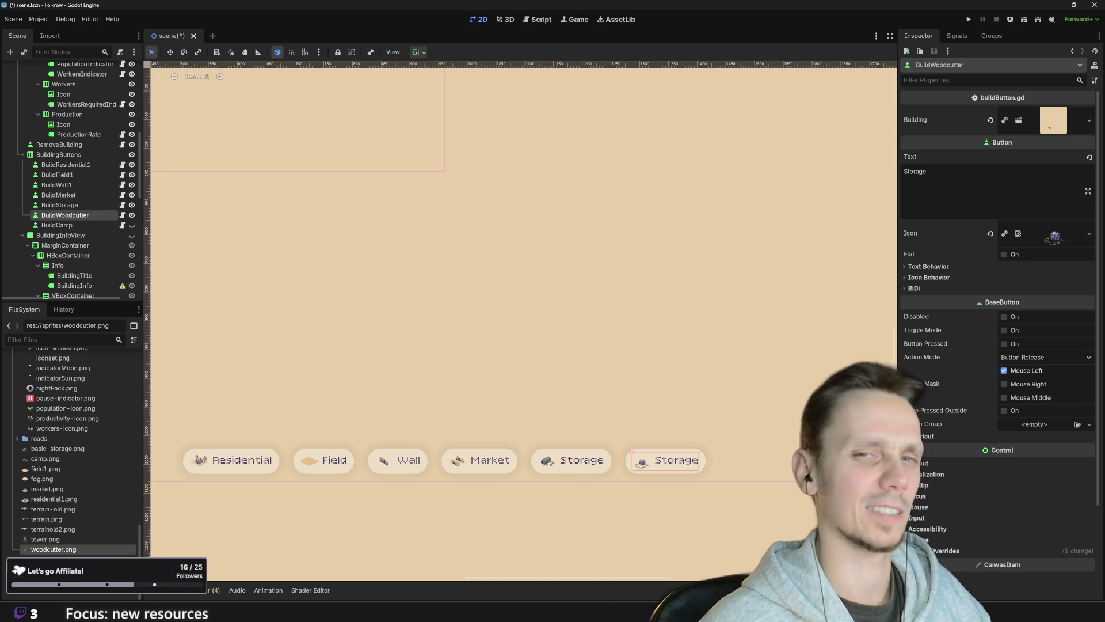
pyautogui.scroll(-10, 87, 519)
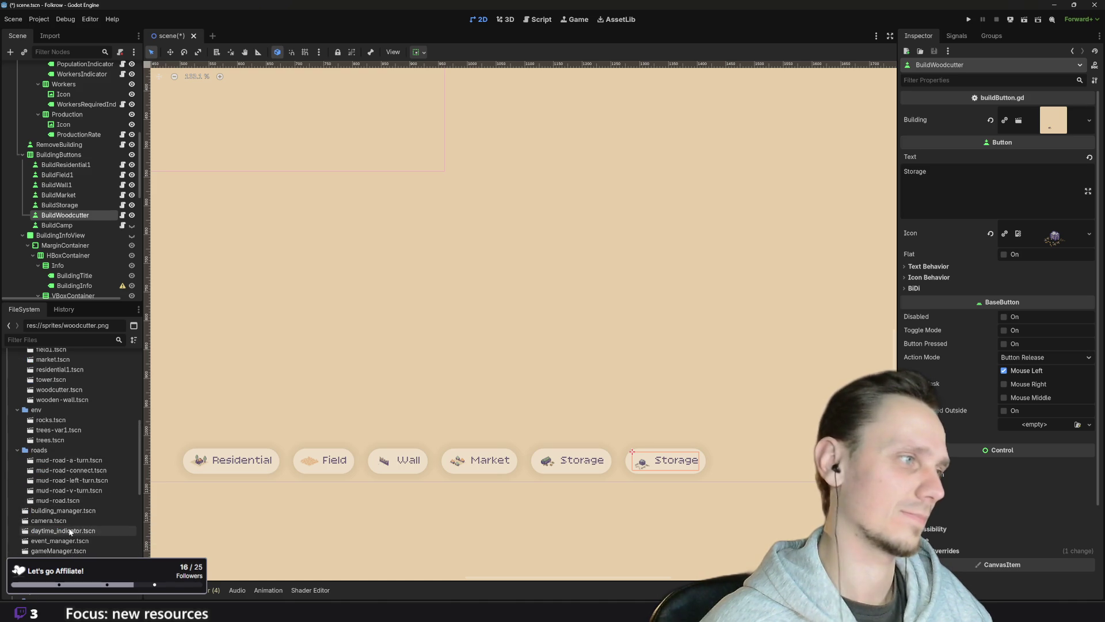
pyautogui.click(60, 389)
pyautogui.scroll(3, 72, 455)
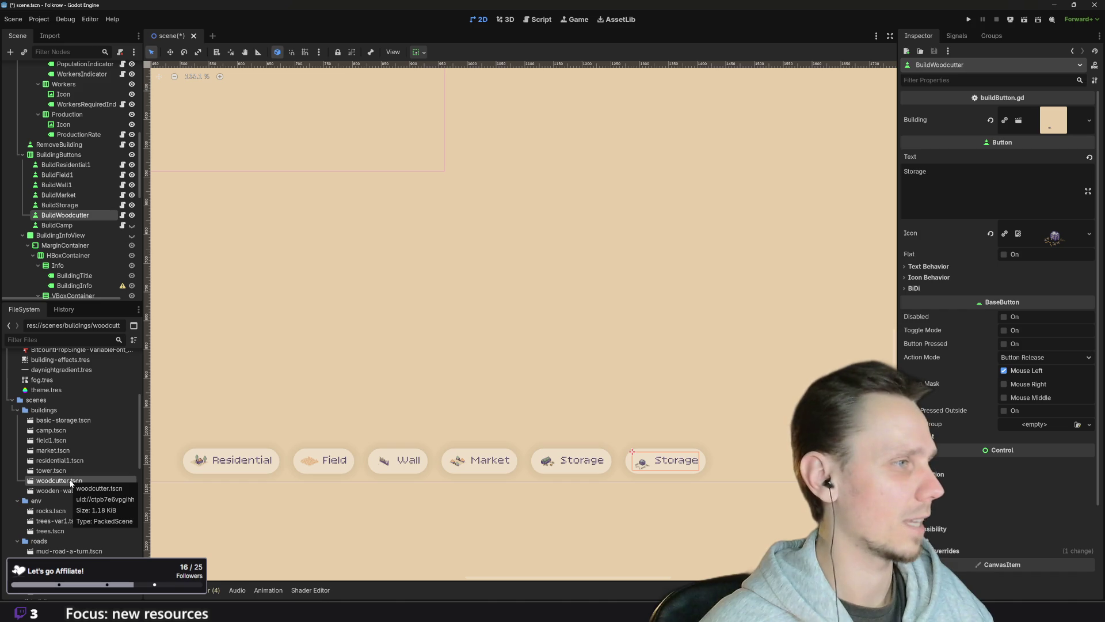
pyautogui.moveTo(70, 483)
pyautogui.mouseDown()
pyautogui.moveTo(958, 237)
pyautogui.moveTo(1053, 126)
pyautogui.mouseUp()
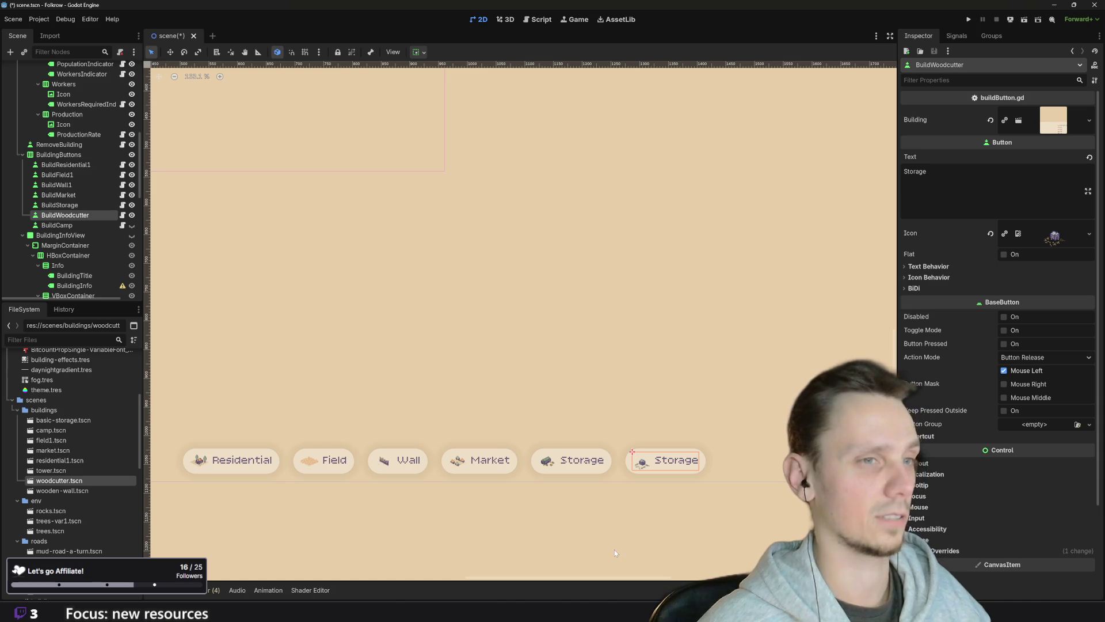
# - Change the button text from Storage to Woodcutter and save scene.tscn
pyautogui.doubleClick(915, 171)
pyautogui.write('Woodcutter')
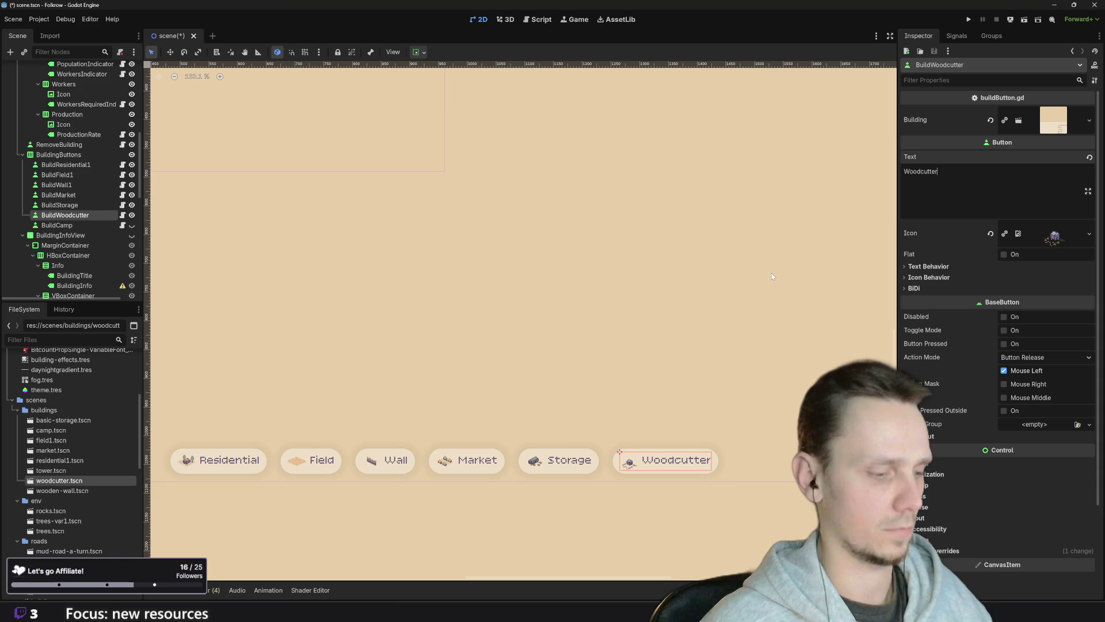
pyautogui.hotkey('ctrl', 's')
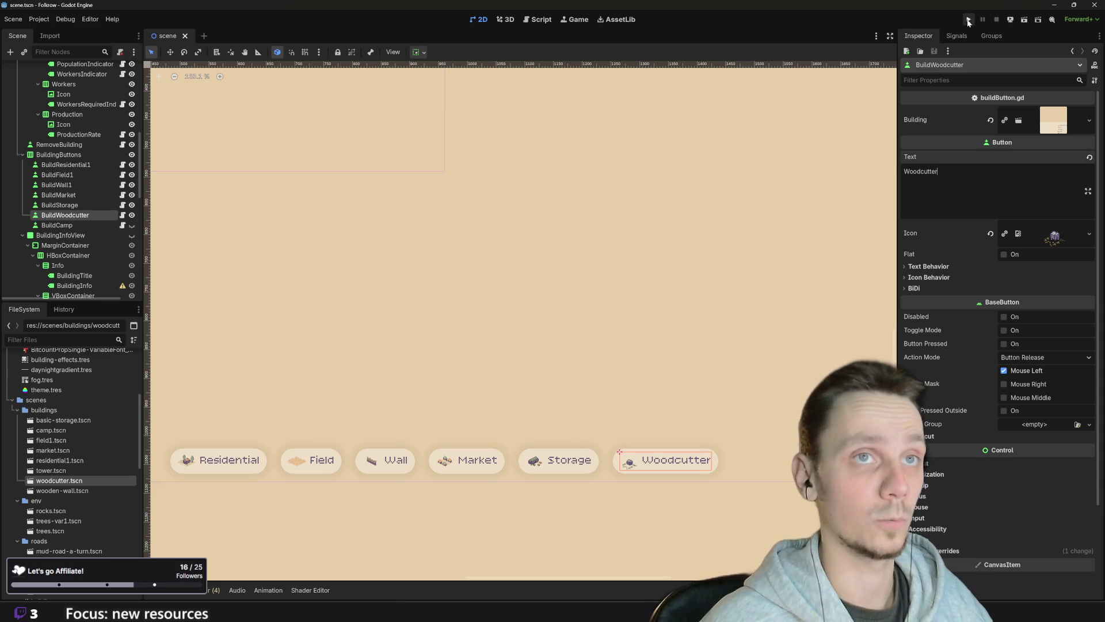
# - Run the project and place a Woodcutter Hut on open ground using the Woodcutter button
pyautogui.click(968, 19)
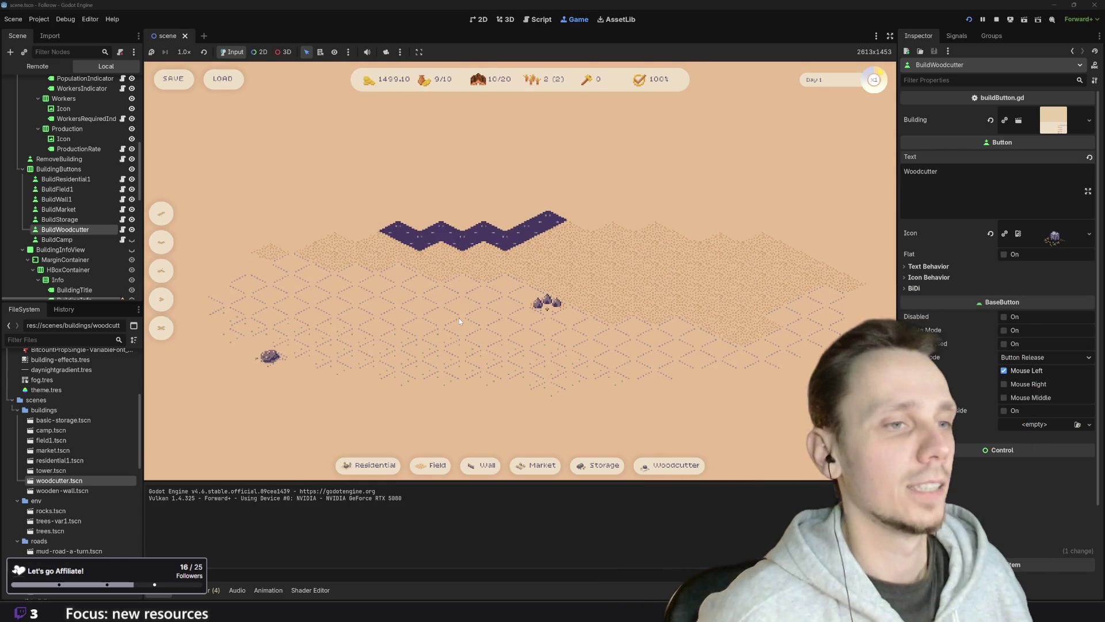
pyautogui.moveTo(678, 469)
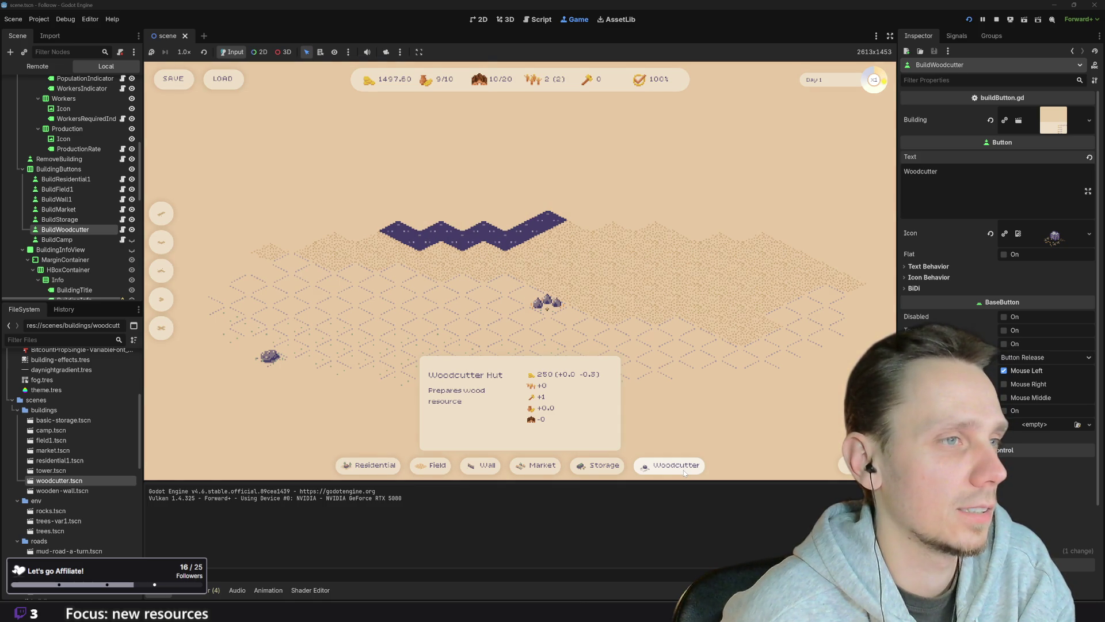
pyautogui.click(682, 470)
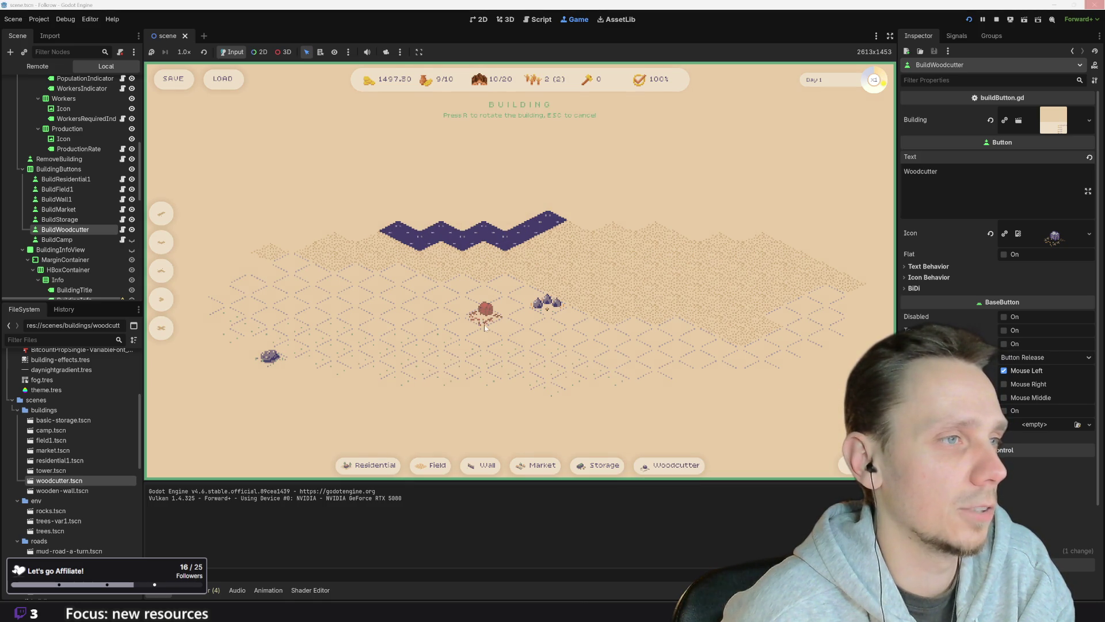
pyautogui.press('Escape')
pyautogui.click(676, 465)
pyautogui.click(459, 323)
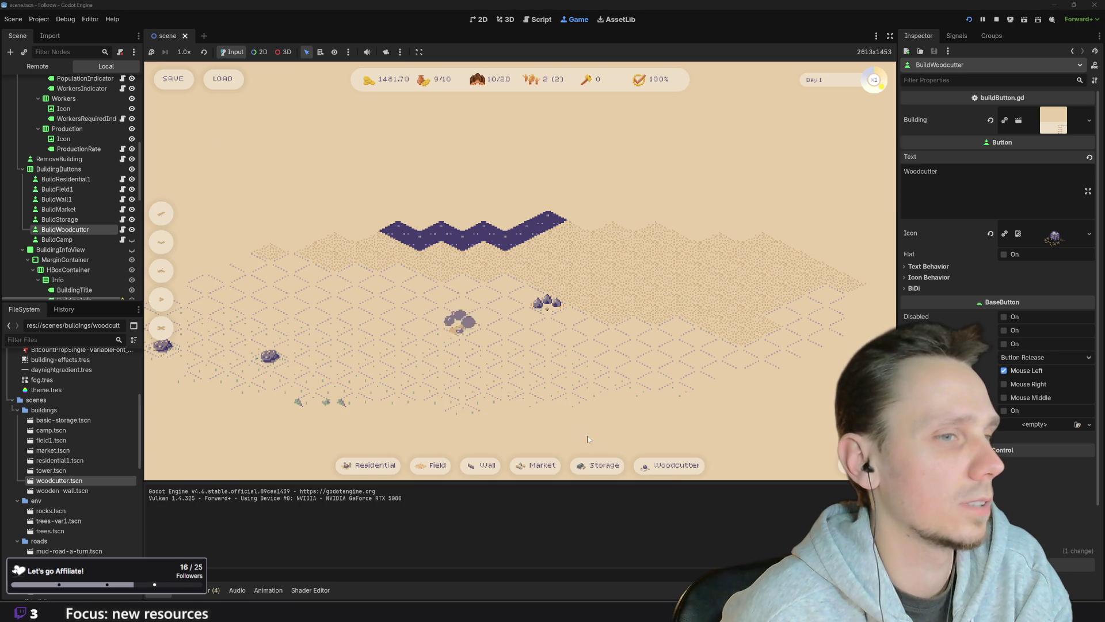
pyautogui.click(671, 472)
pyautogui.click(451, 324)
# - Zoom the game map in and out to inspect the placed Woodcutter Hut
pyautogui.scroll(2, 514, 397)
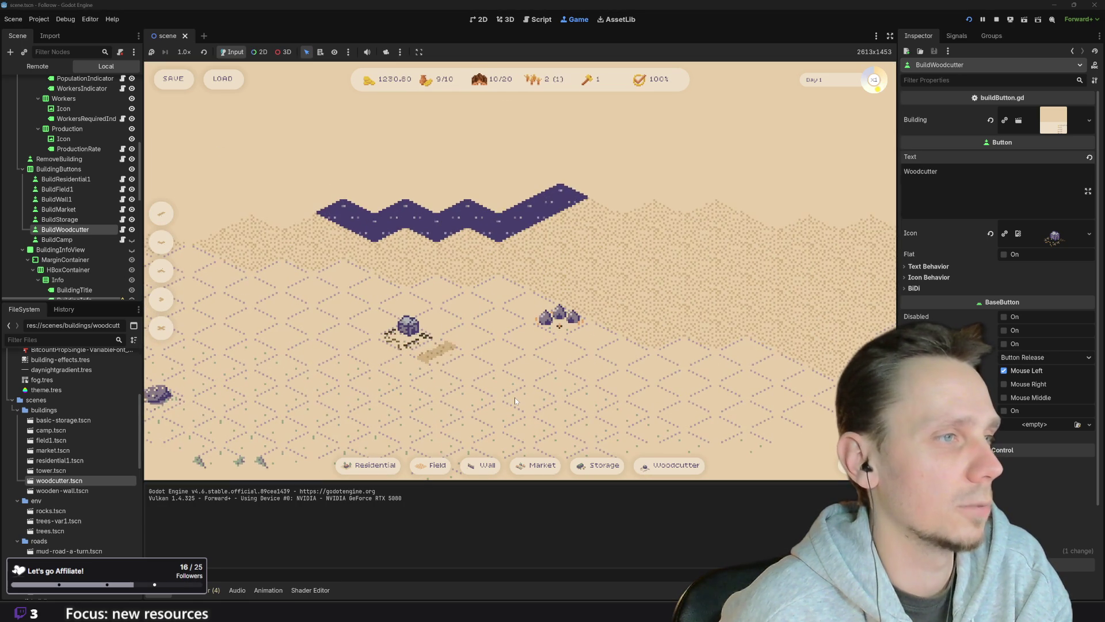
pyautogui.scroll(-2, 515, 397)
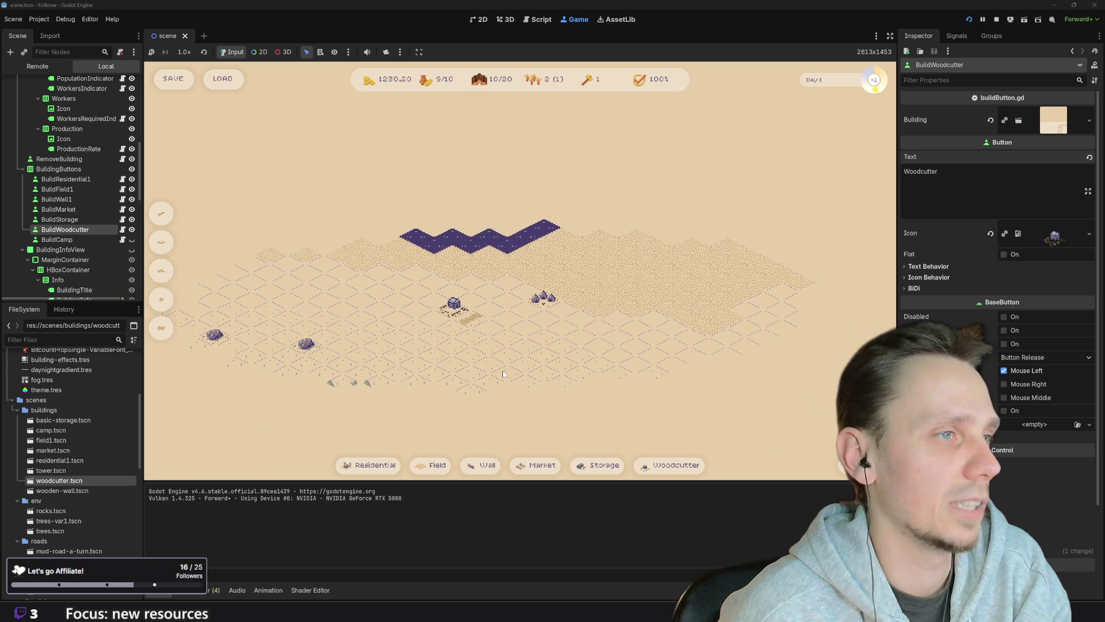
pyautogui.scroll(2, 496, 372)
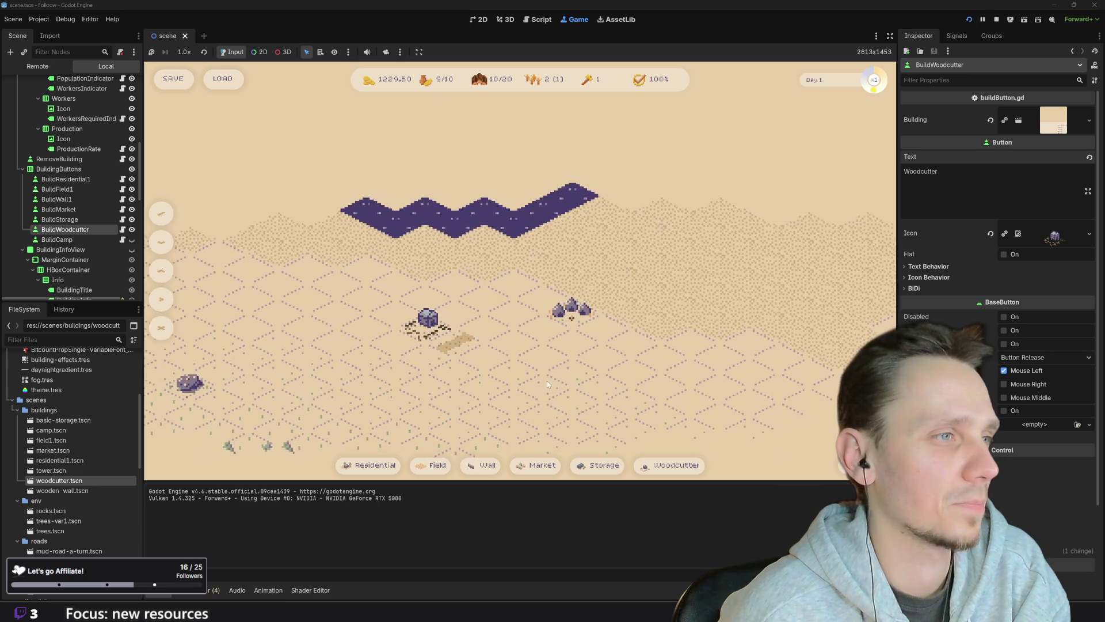
pyautogui.scroll(-1, 557, 382)
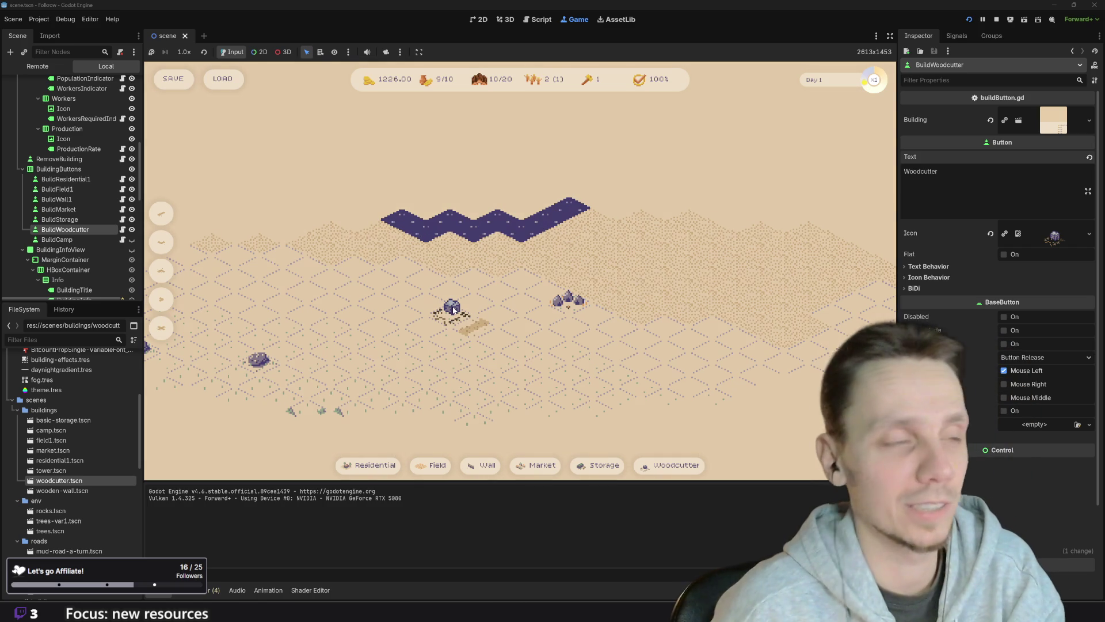
pyautogui.scroll(2, 453, 314)
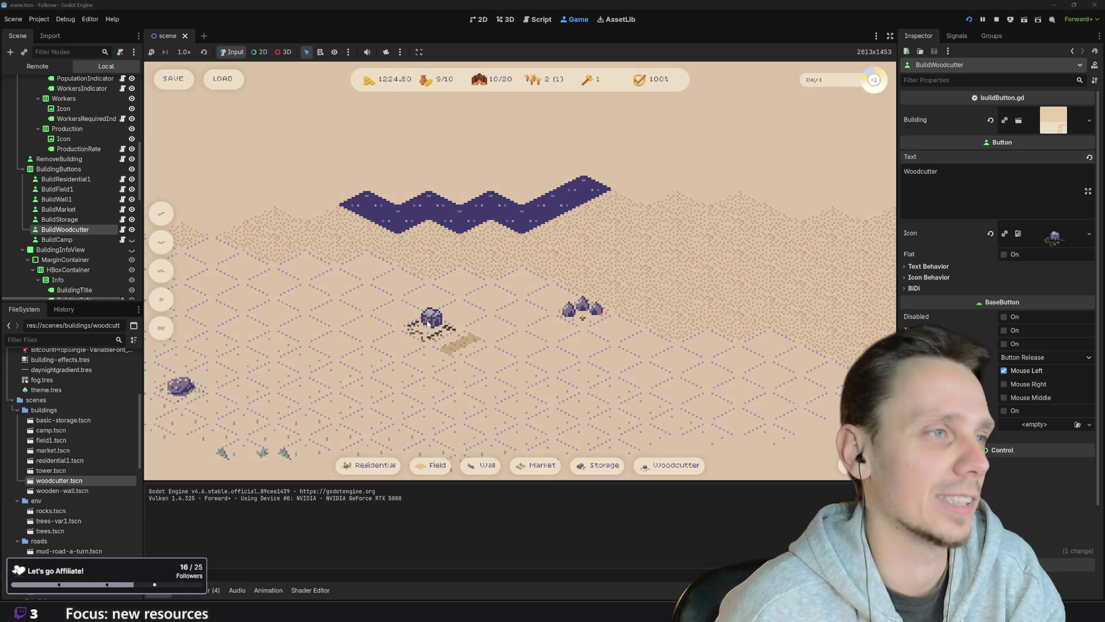
pyautogui.scroll(-3, 420, 349)
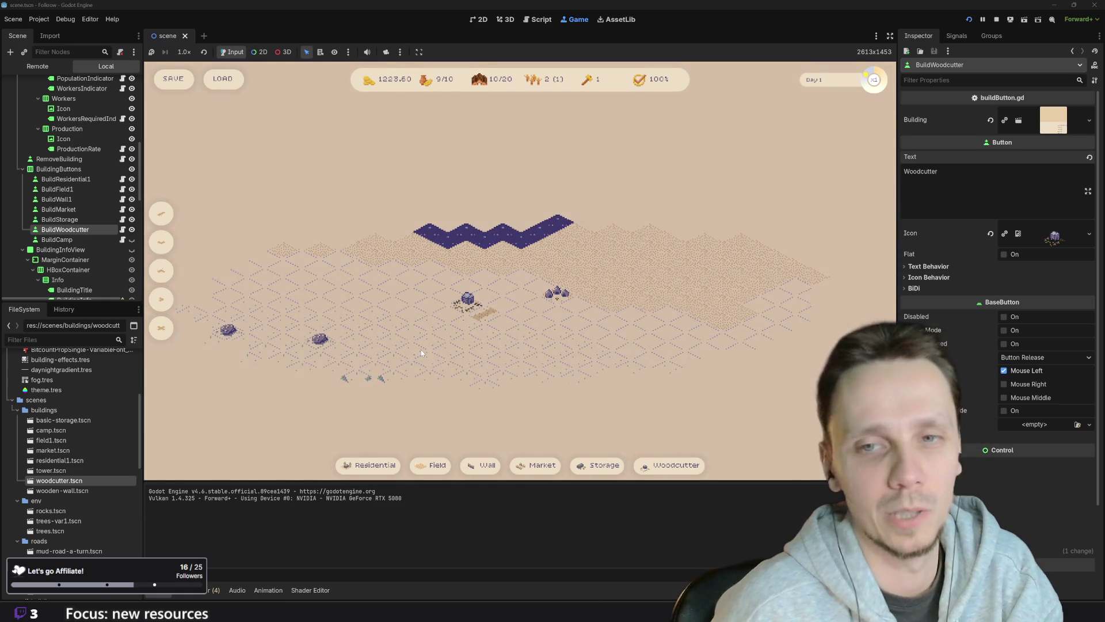
pyautogui.scroll(3, 486, 349)
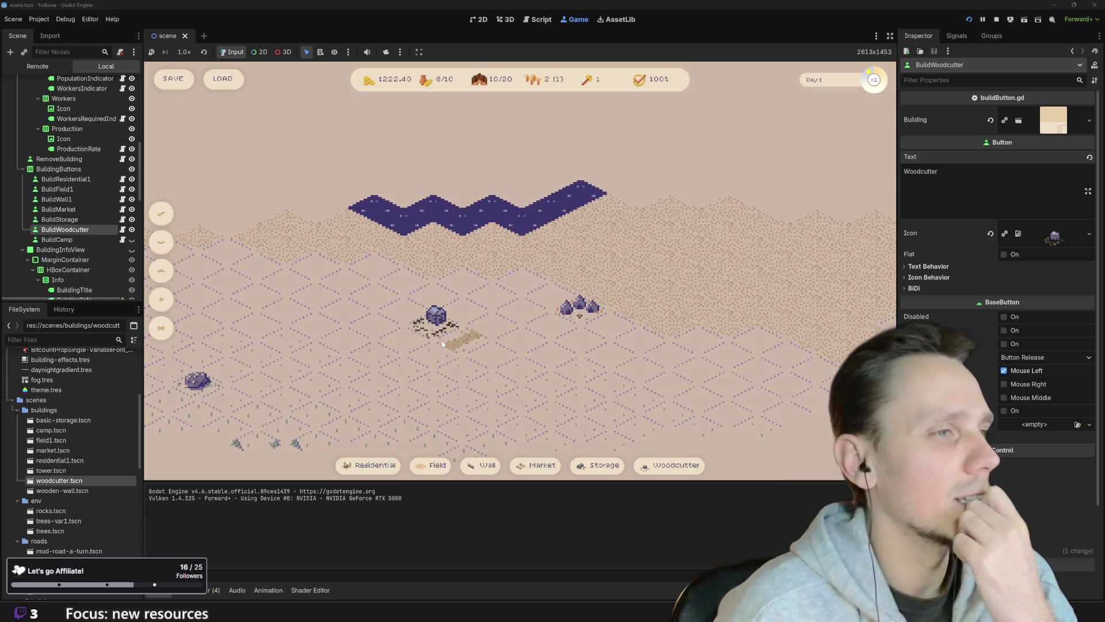
pyautogui.scroll(-2, 441, 343)
pyautogui.scroll(2, 441, 343)
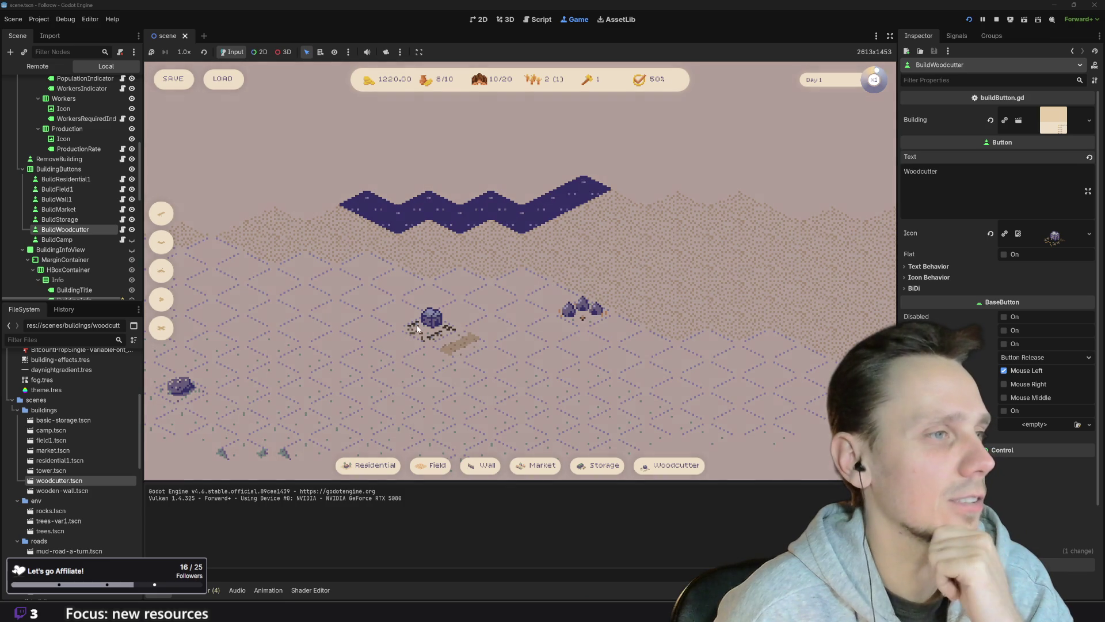
pyautogui.scroll(-2, 453, 374)
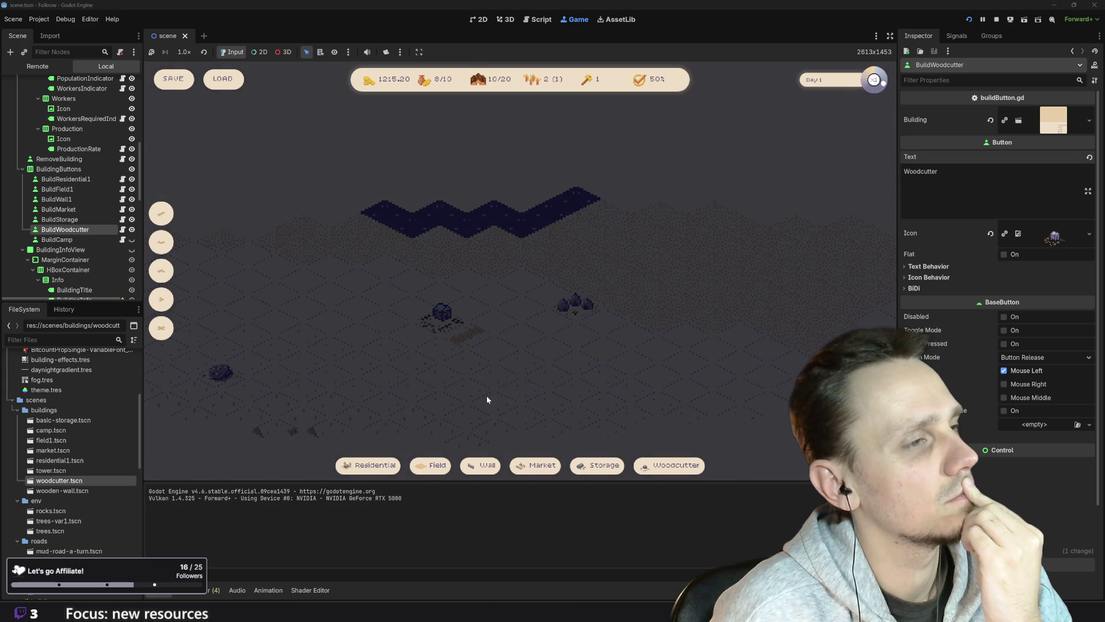
pyautogui.scroll(-3, 487, 399)
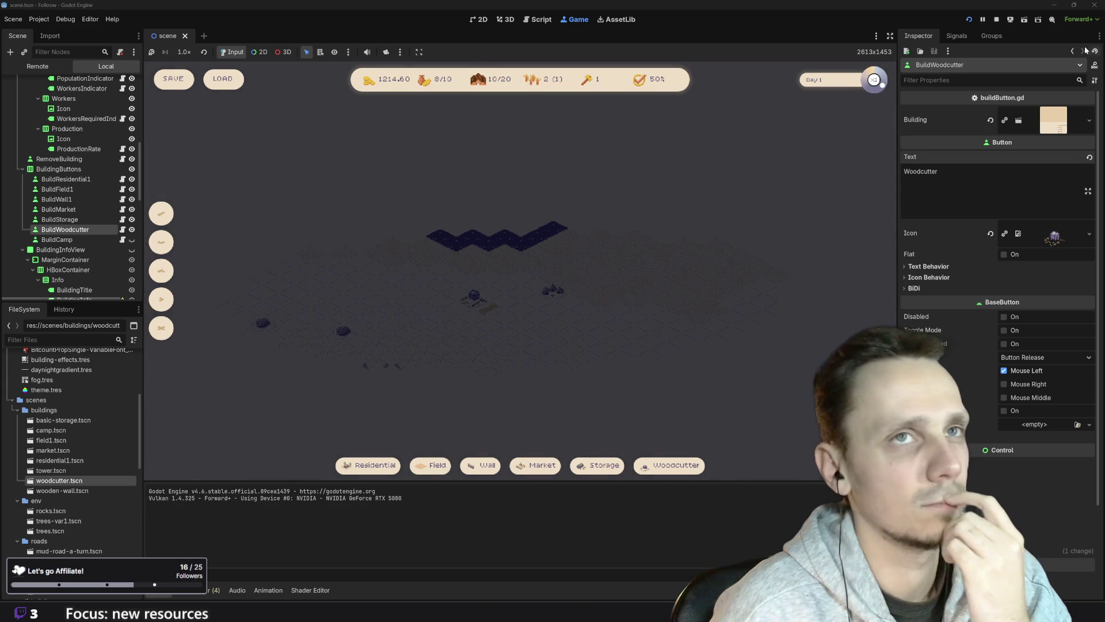
# - Stop the running game and bring up buildButton.gd in the Script workspace
pyautogui.click(997, 21)
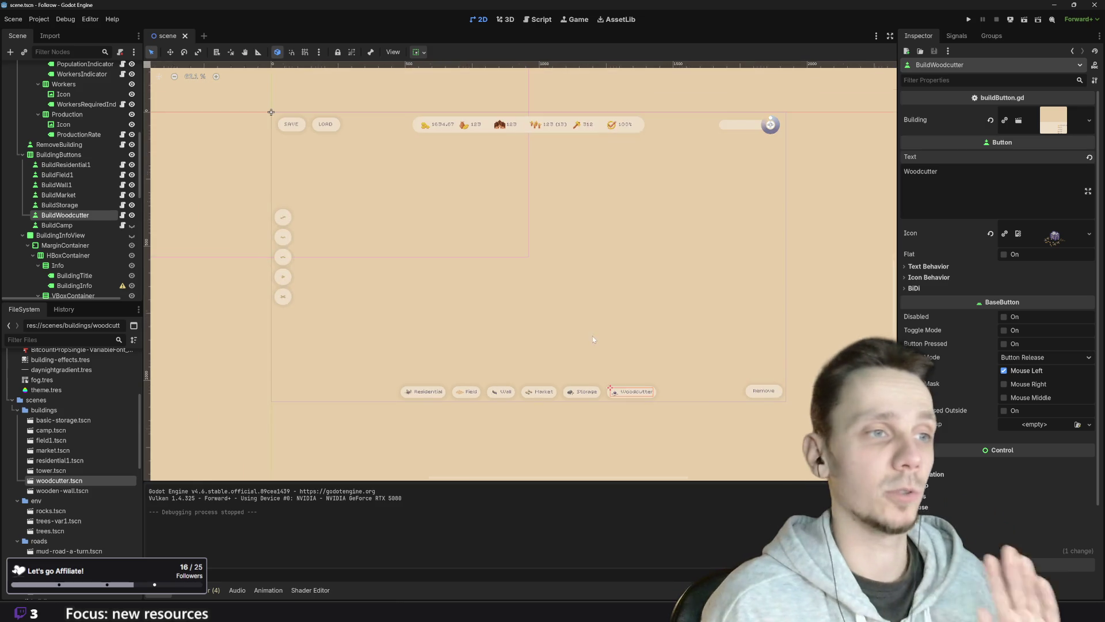
pyautogui.scroll(1, 616, 344)
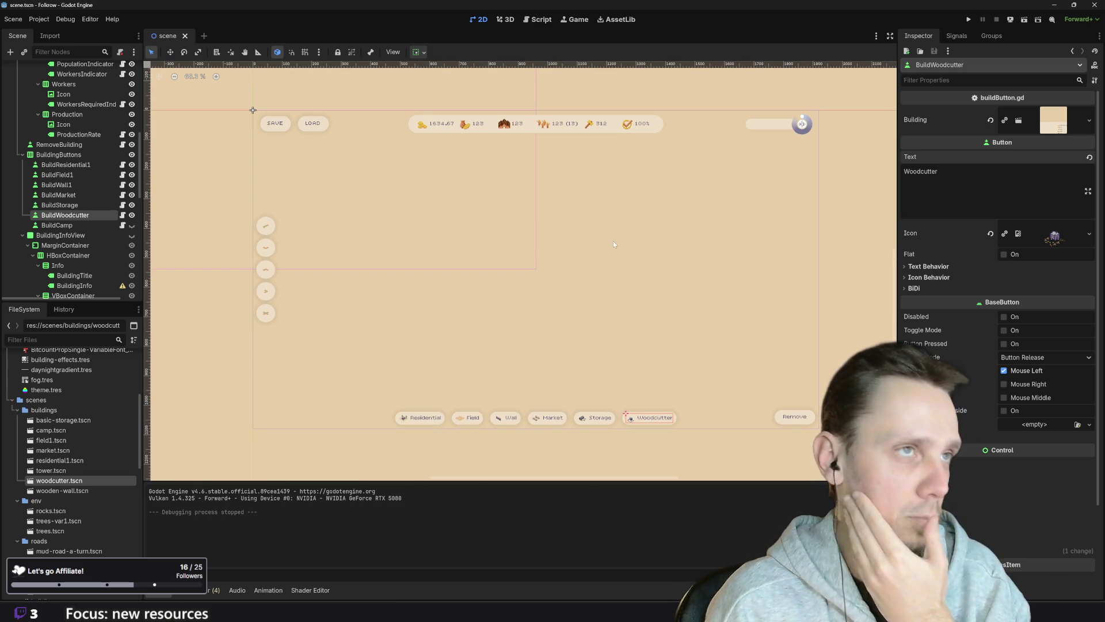
pyautogui.click(546, 20)
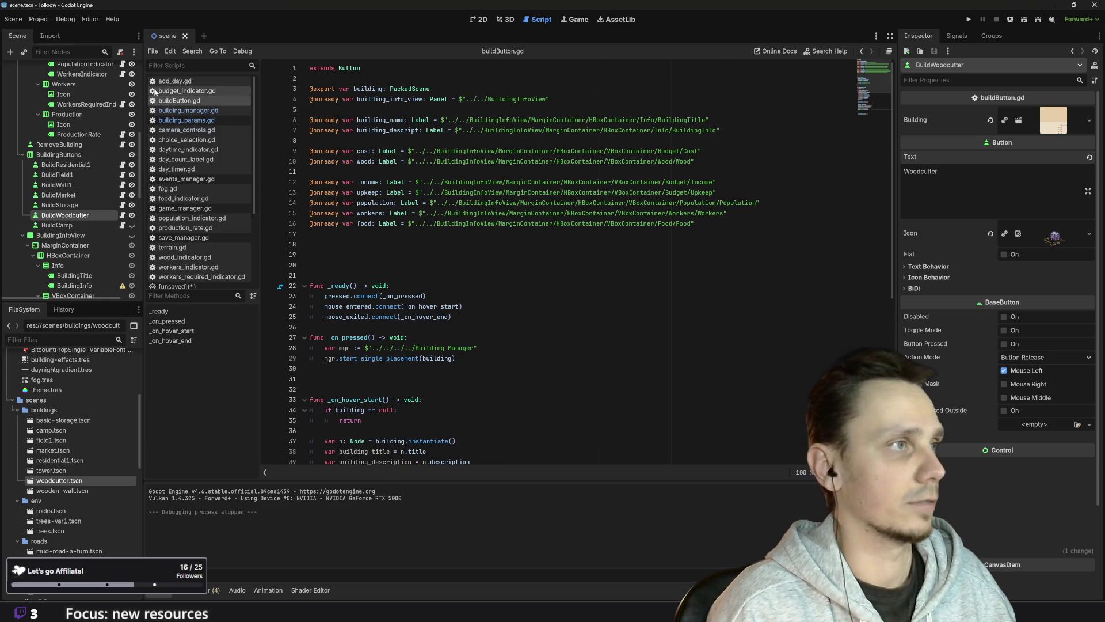
# - Open building_params.gd and place the cursor at the end of line 14 among its cost settings
pyautogui.click(186, 120)
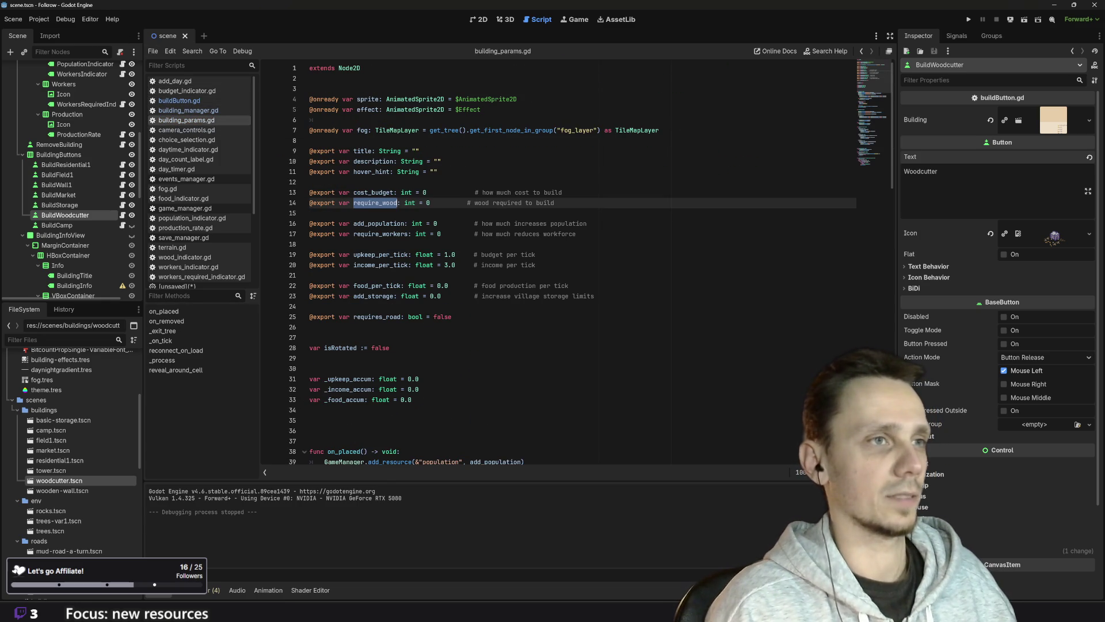
pyautogui.click(555, 202)
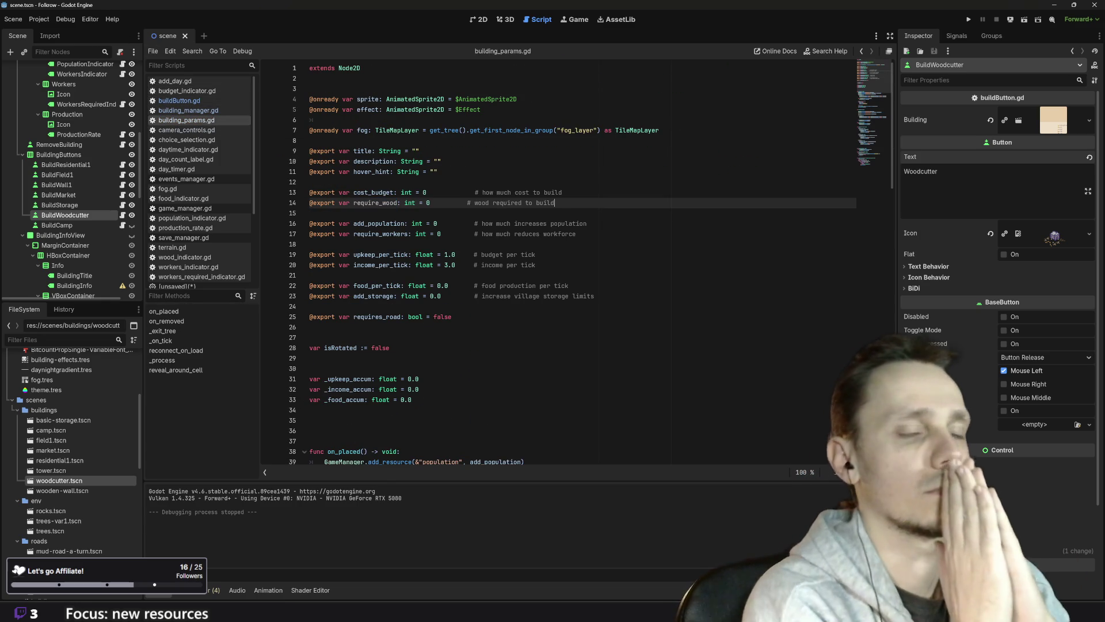
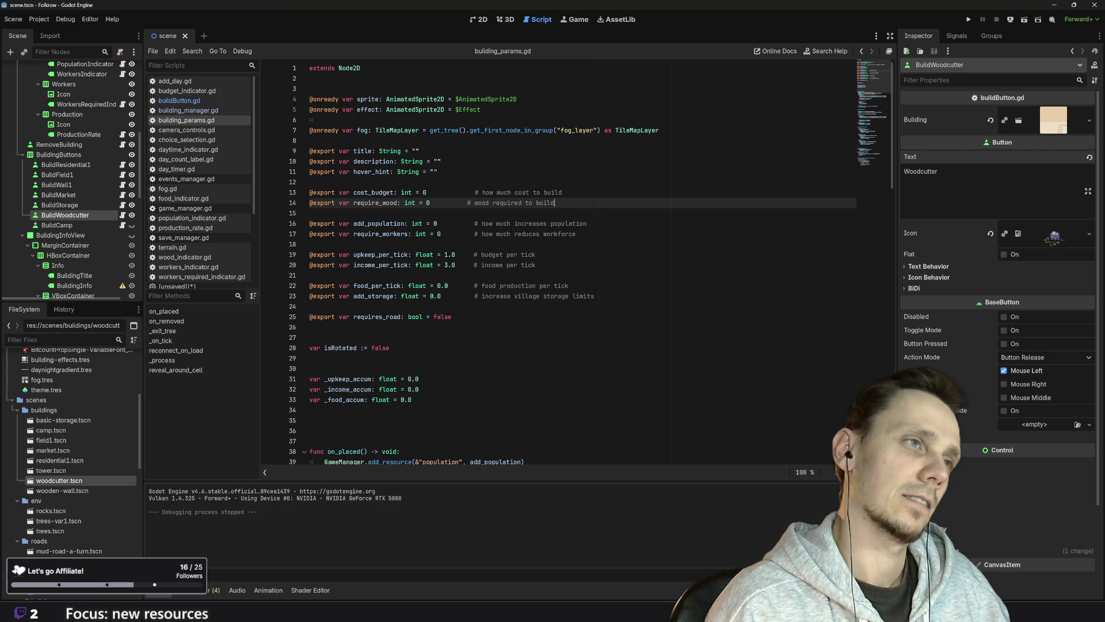
pyautogui.press('Down')
pyautogui.press('Down')
pyautogui.press('Down')
pyautogui.hotkey('shift', 'Home')
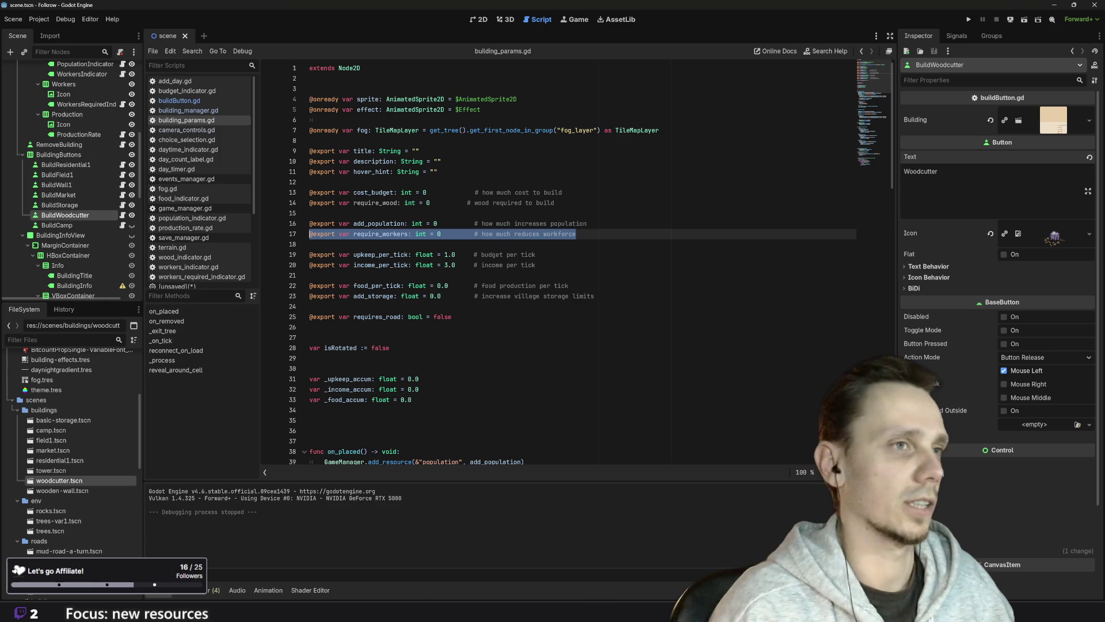
pyautogui.click(554, 202)
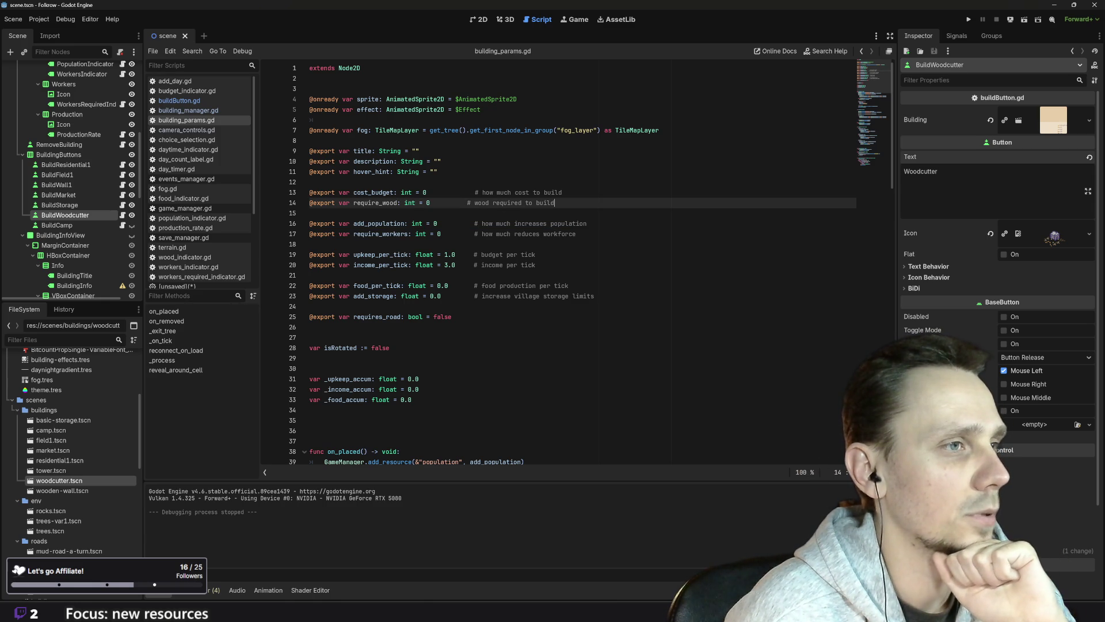
pyautogui.click(570, 285)
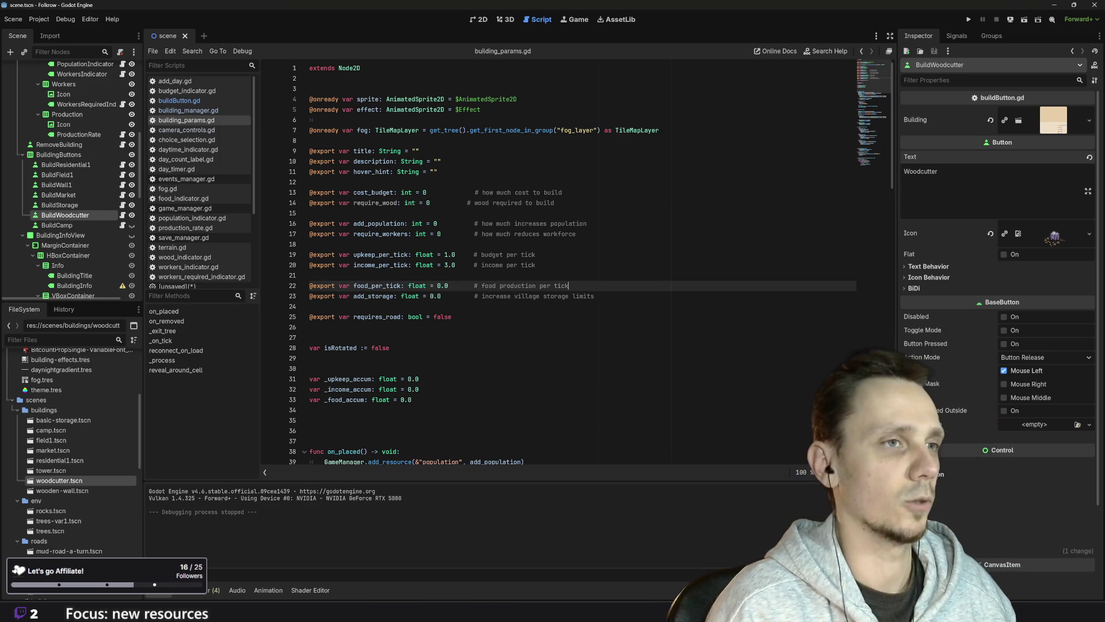
pyautogui.press('Return')
pyautogui.write('@')
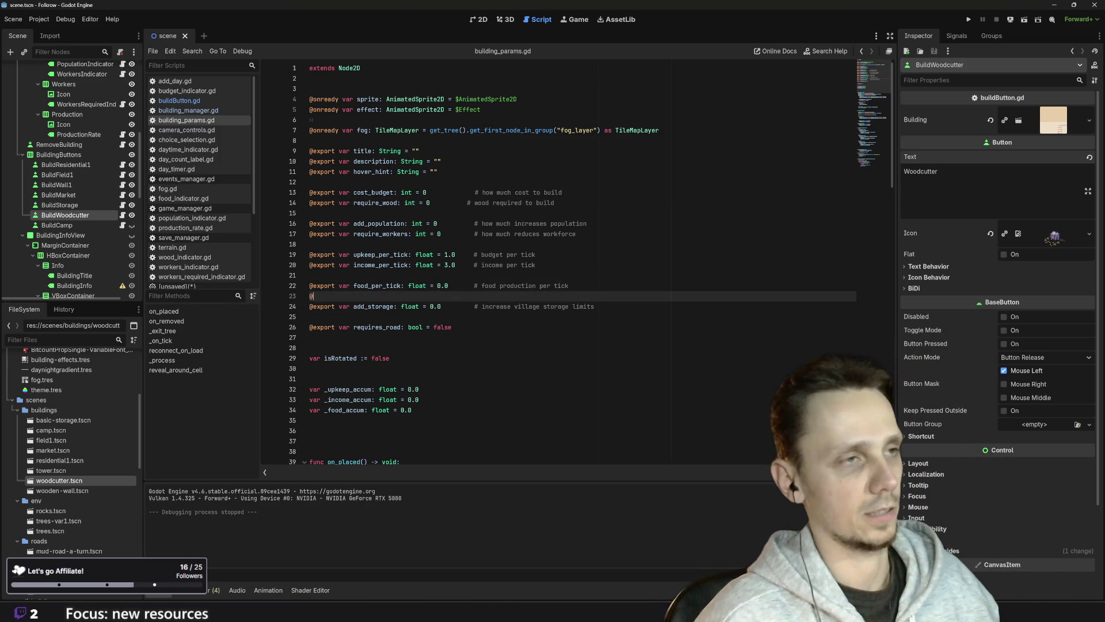
pyautogui.write('exportvar')
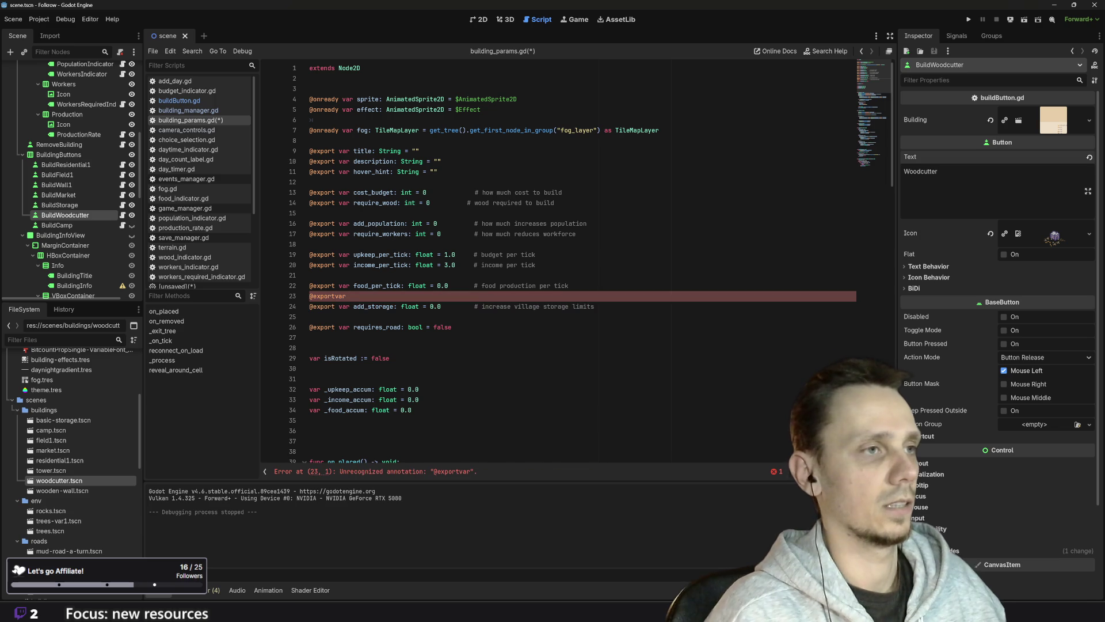
pyautogui.write(' wood_')
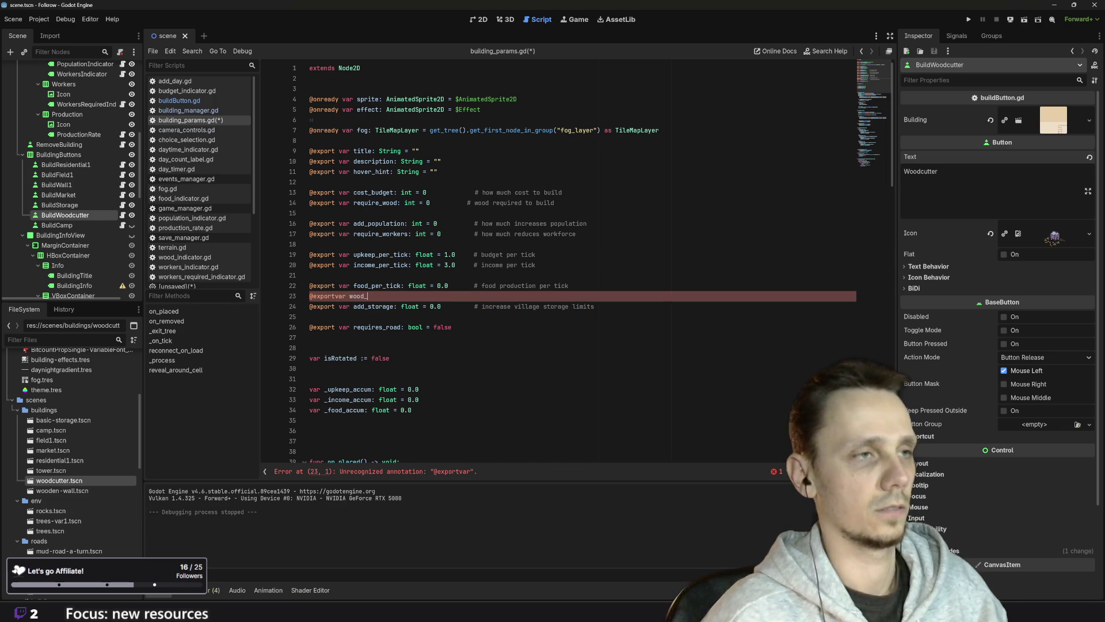
pyautogui.write('per_')
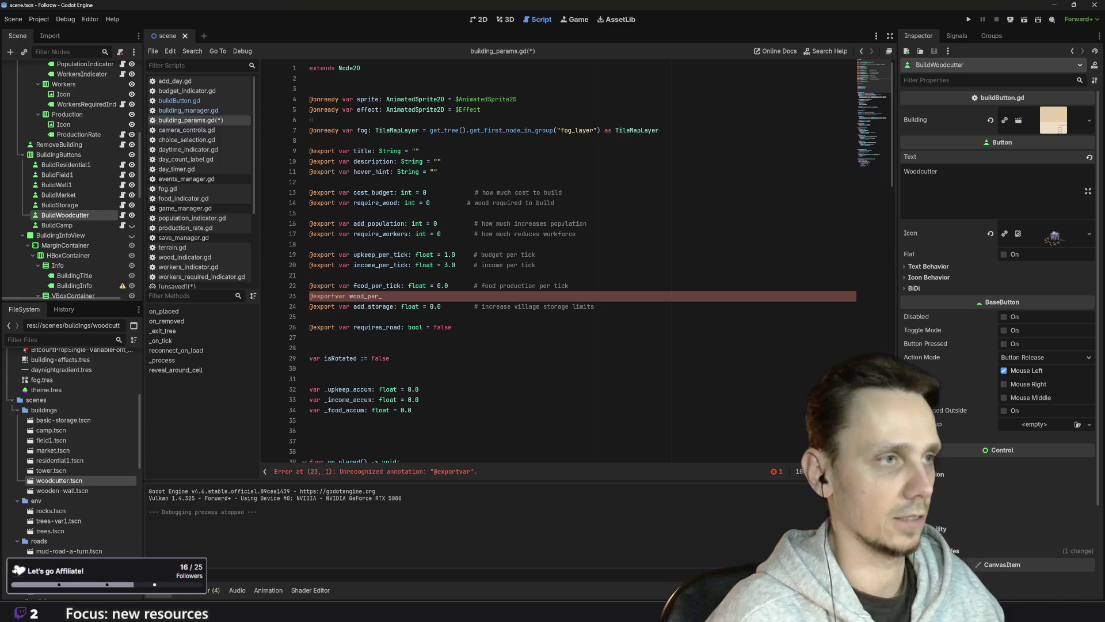
pyautogui.write('tick')
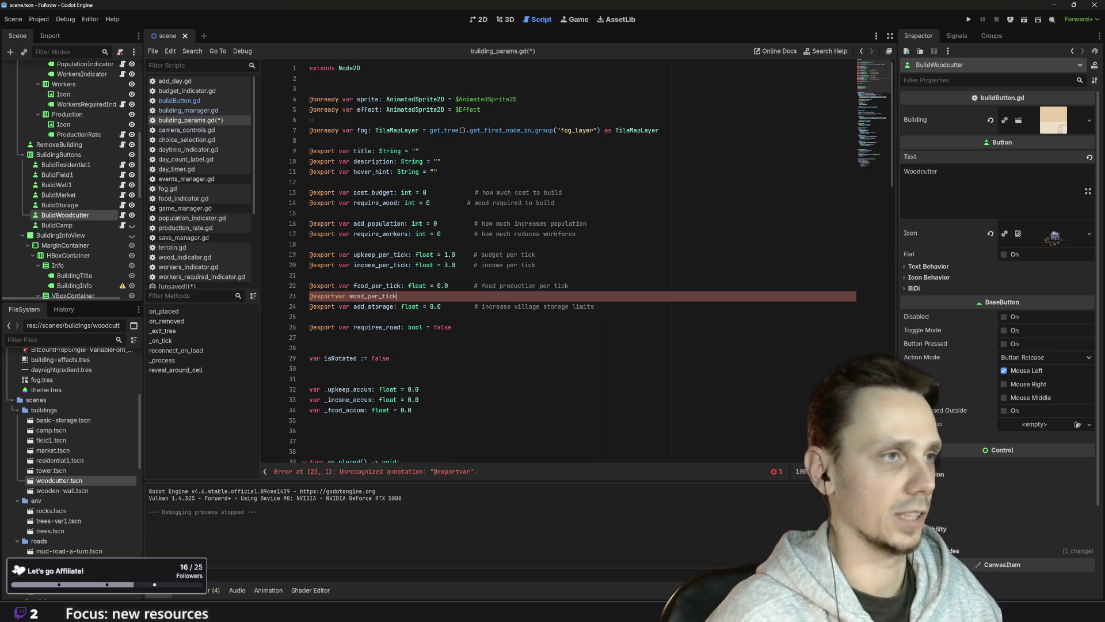
pyautogui.write(': float = 0')
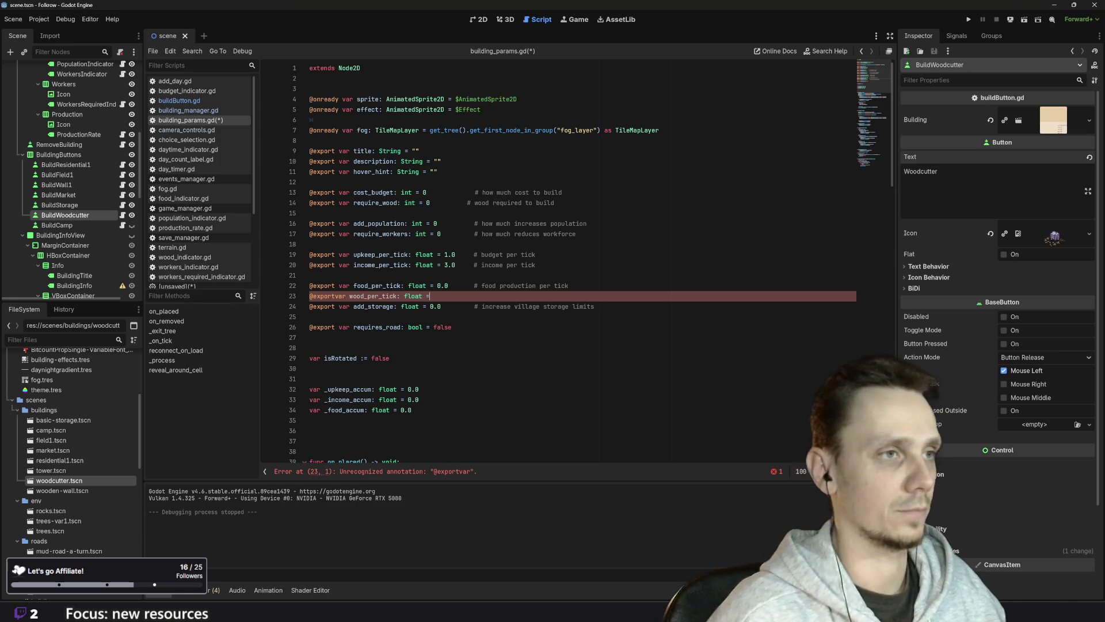
pyautogui.write('.1')
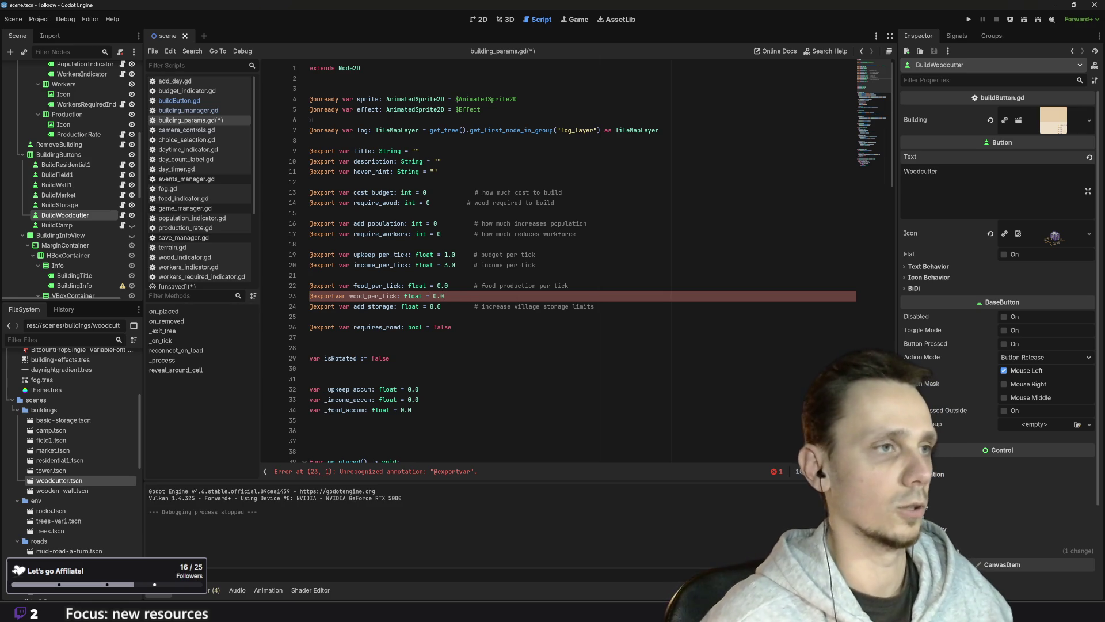
pyautogui.click(310, 306)
pyautogui.click(469, 296)
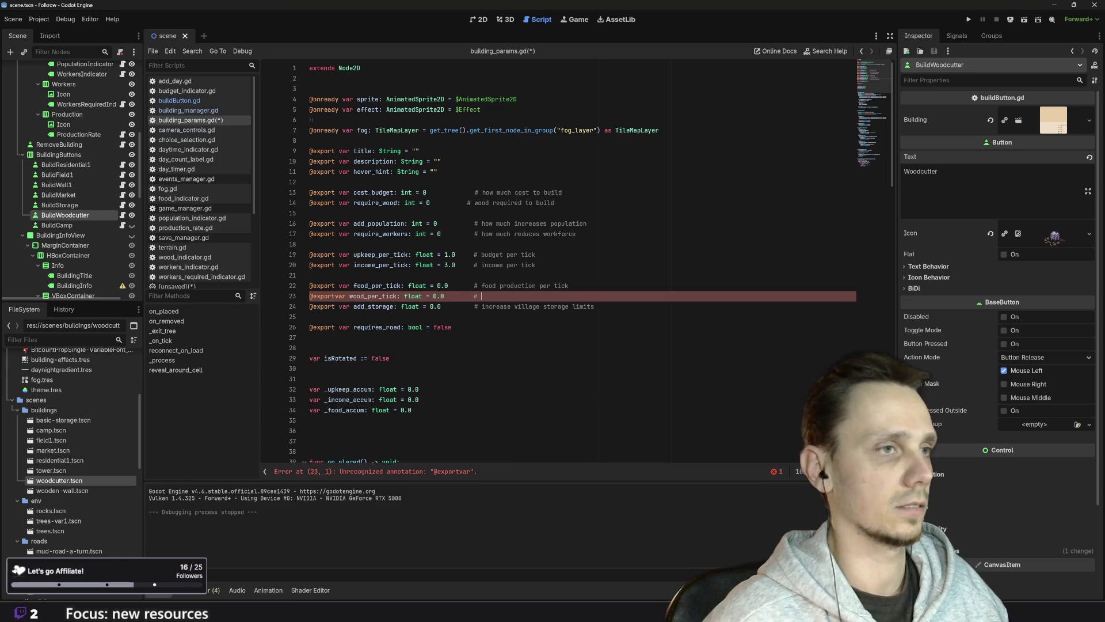
pyautogui.write('wood production')
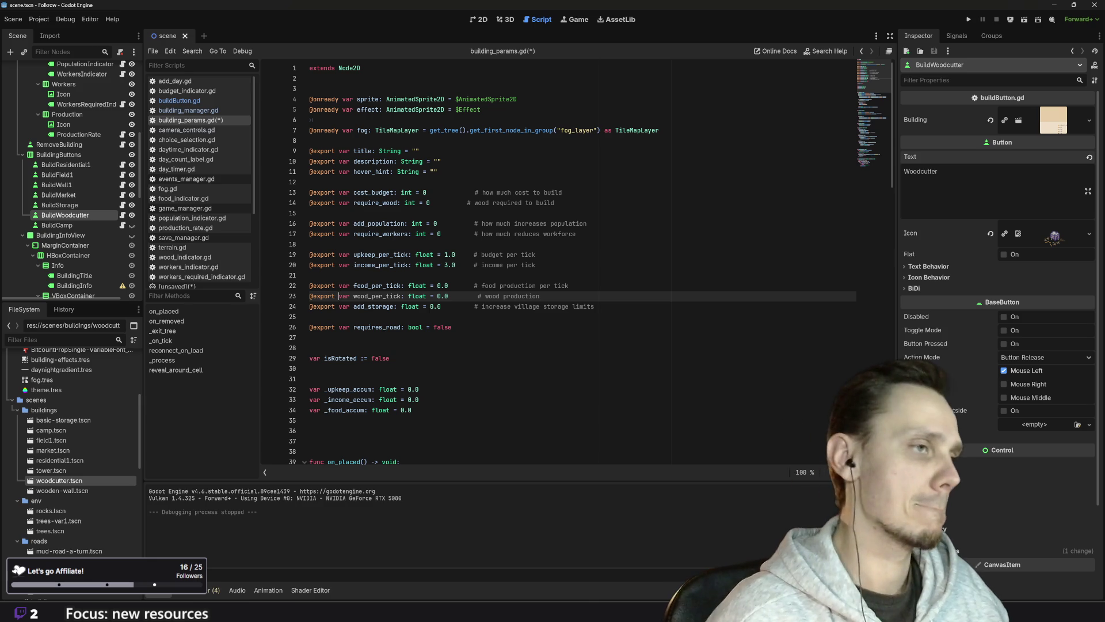
# - Add '# aupdate storage limits if needed', preceded by a blank line, after the required_workers call in on_placed
pyautogui.scroll(-3, 576, 262)
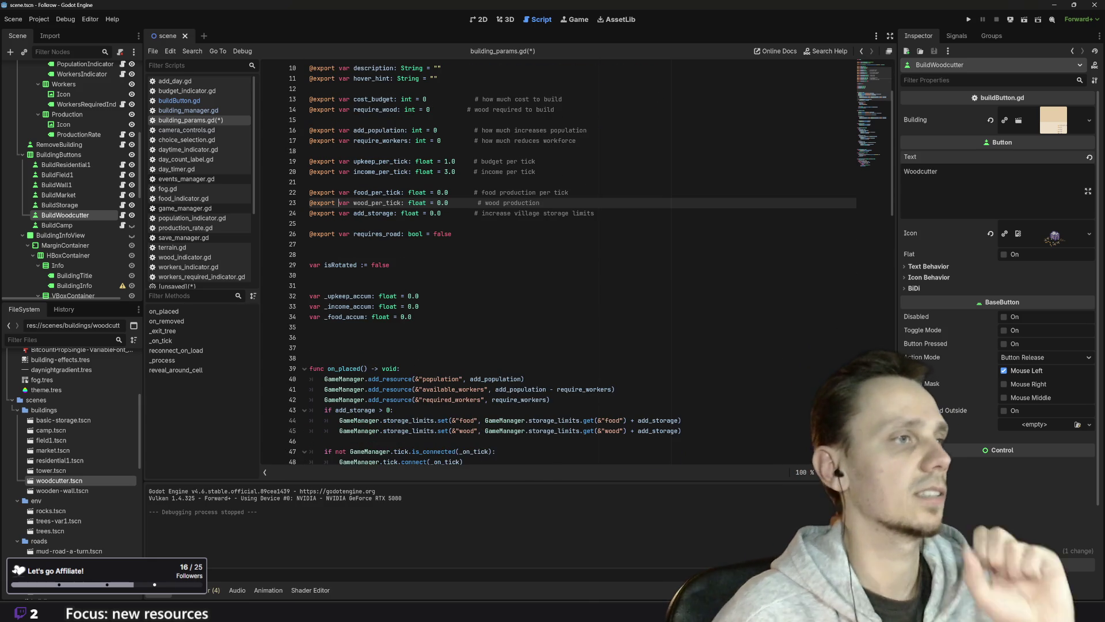
pyautogui.scroll(-4, 576, 262)
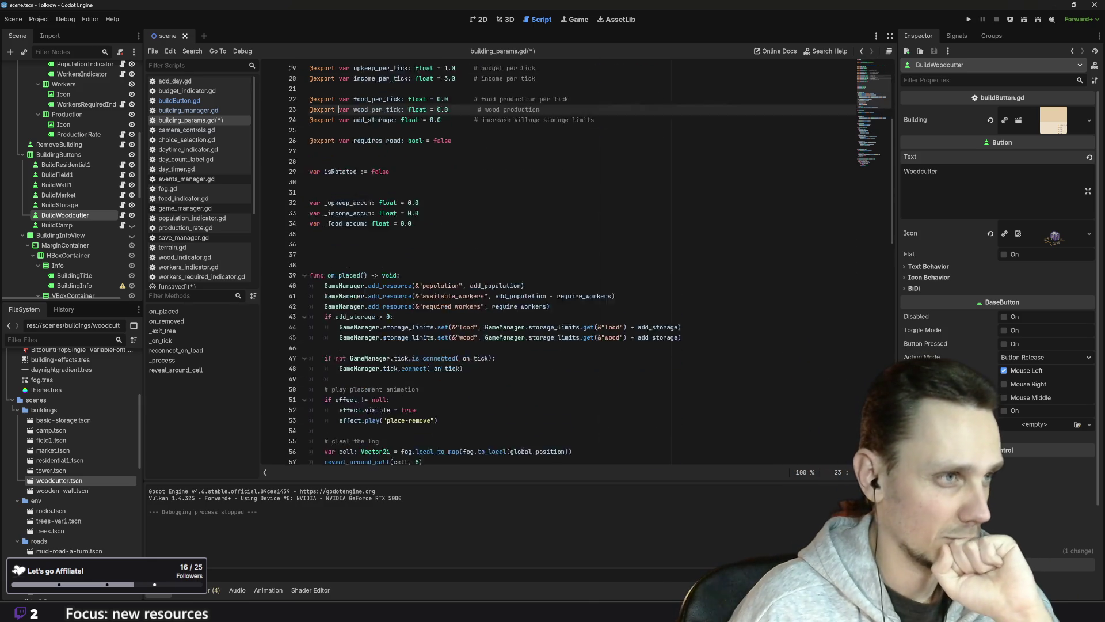
pyautogui.scroll(-4, 576, 262)
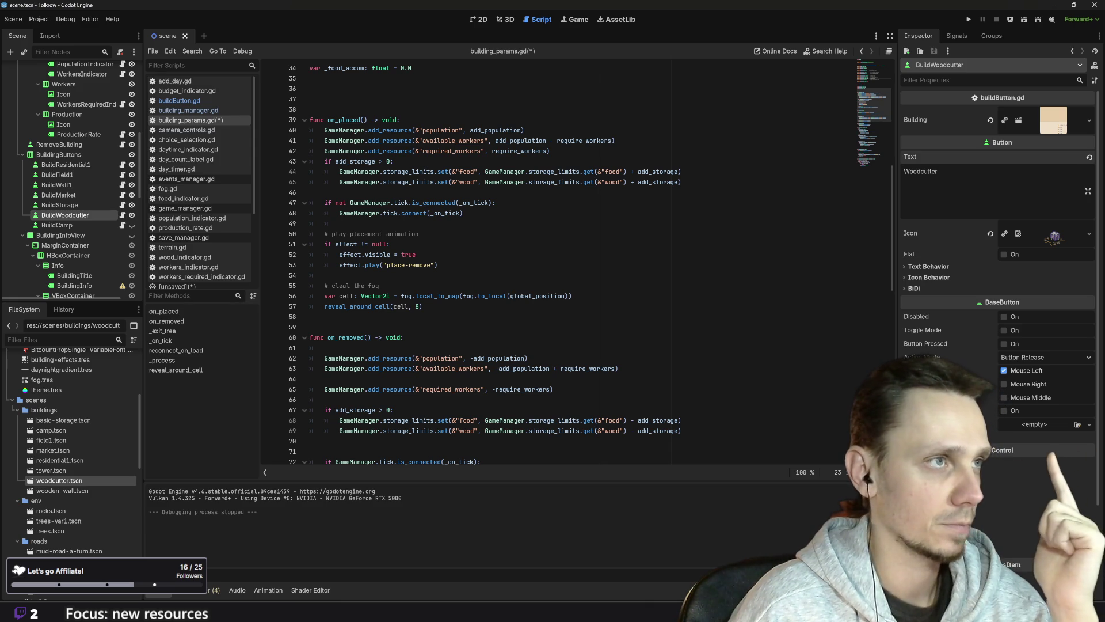
pyautogui.click(551, 151)
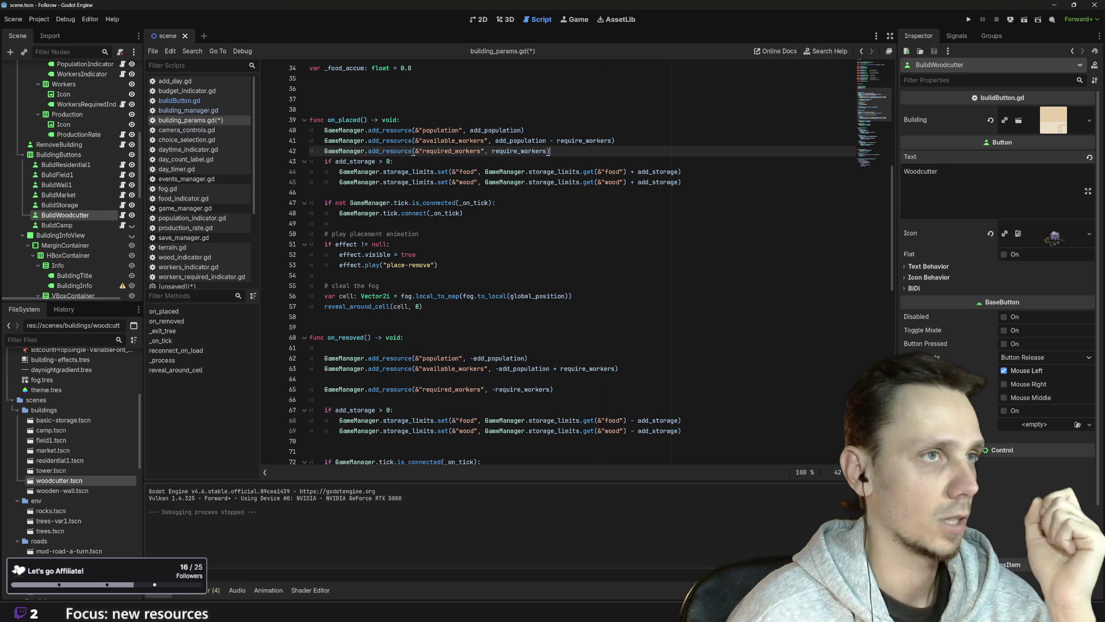
pyautogui.press('Return')
pyautogui.write('#')
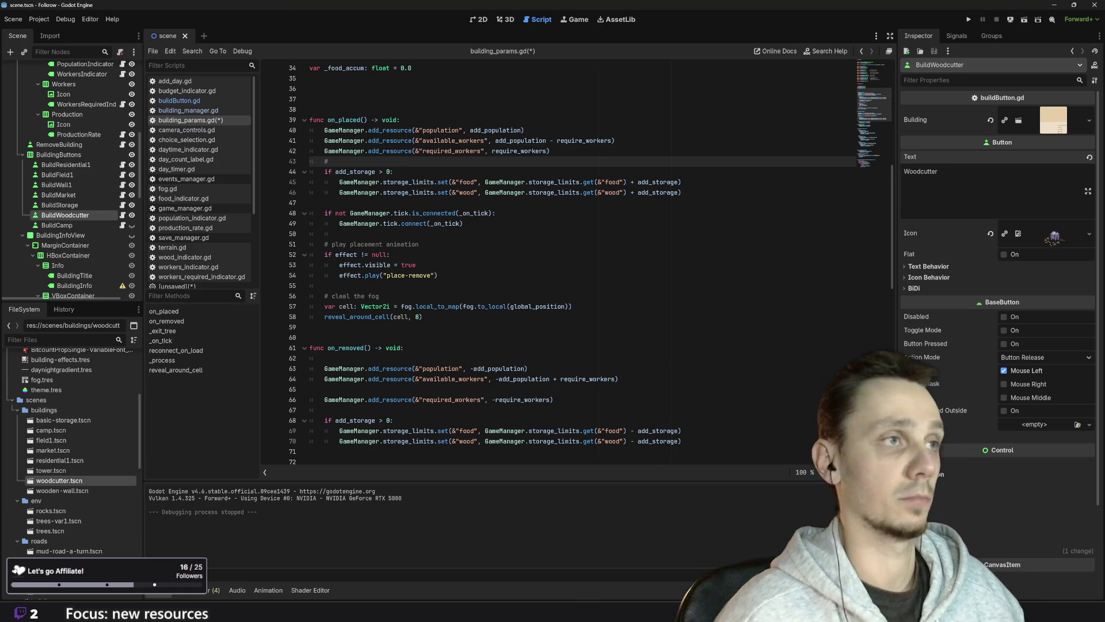
pyautogui.write(' aupdate sto')
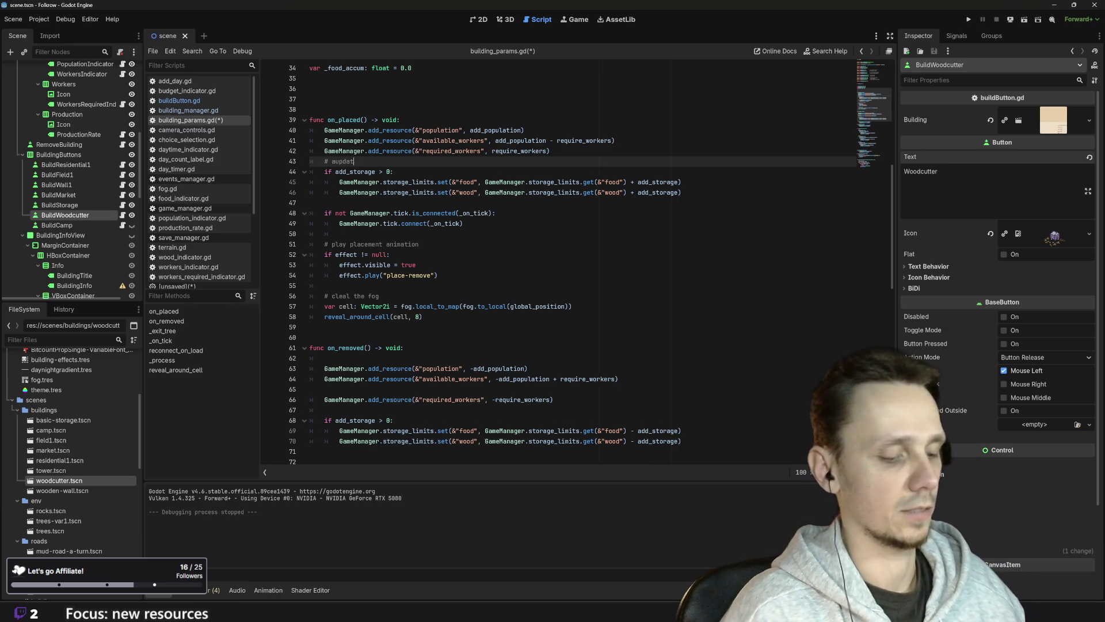
pyautogui.write('rage ')
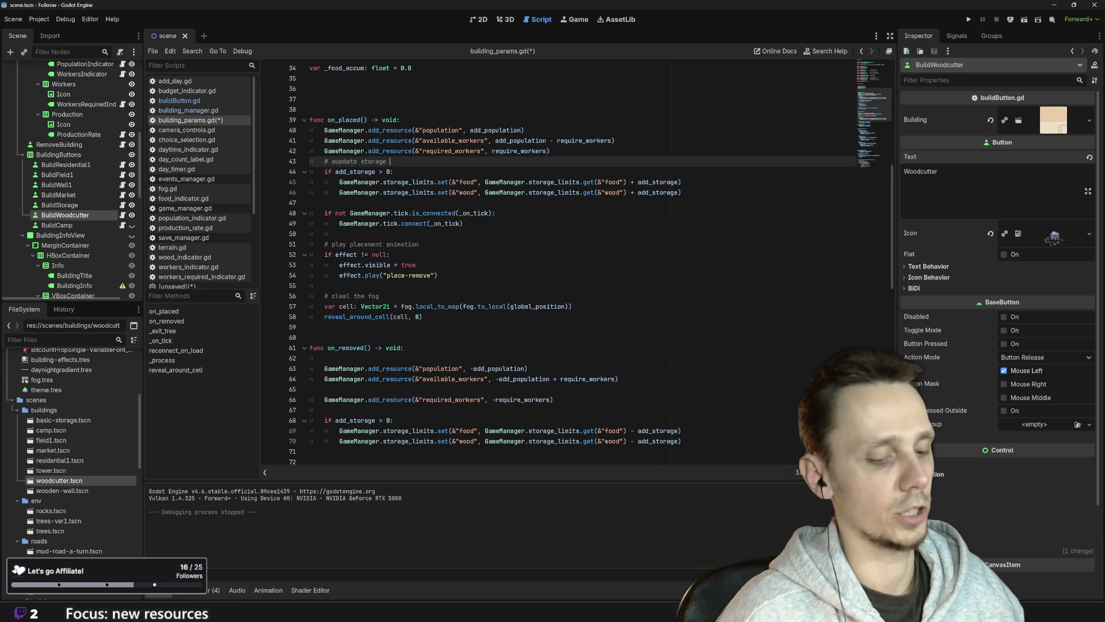
pyautogui.write('limits if needed')
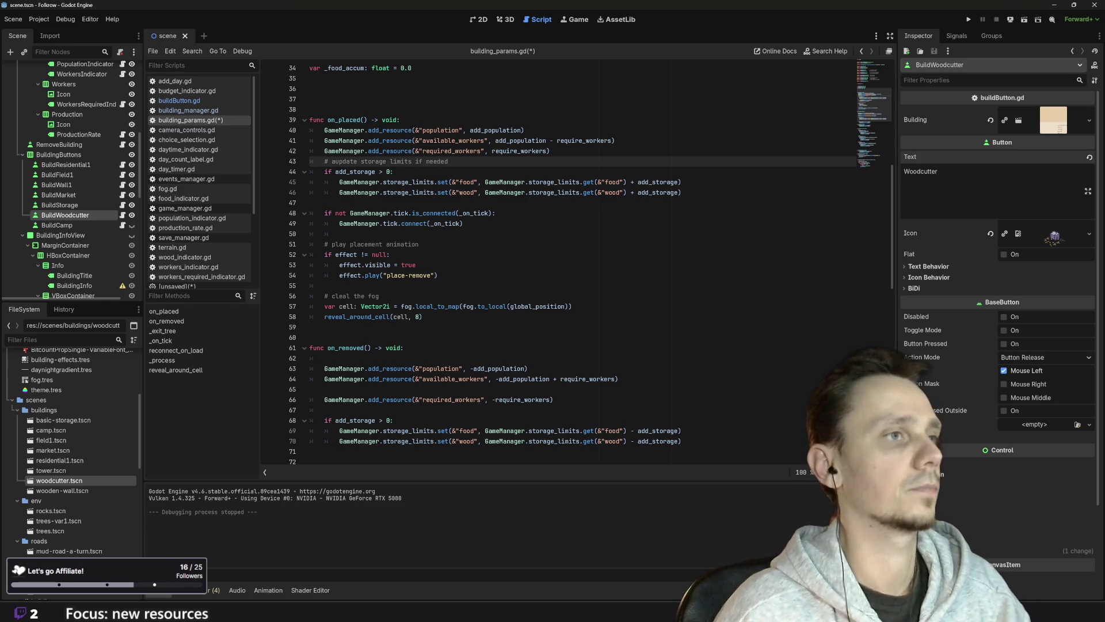
pyautogui.hotkey('ctrl', 'shift', 'Return')
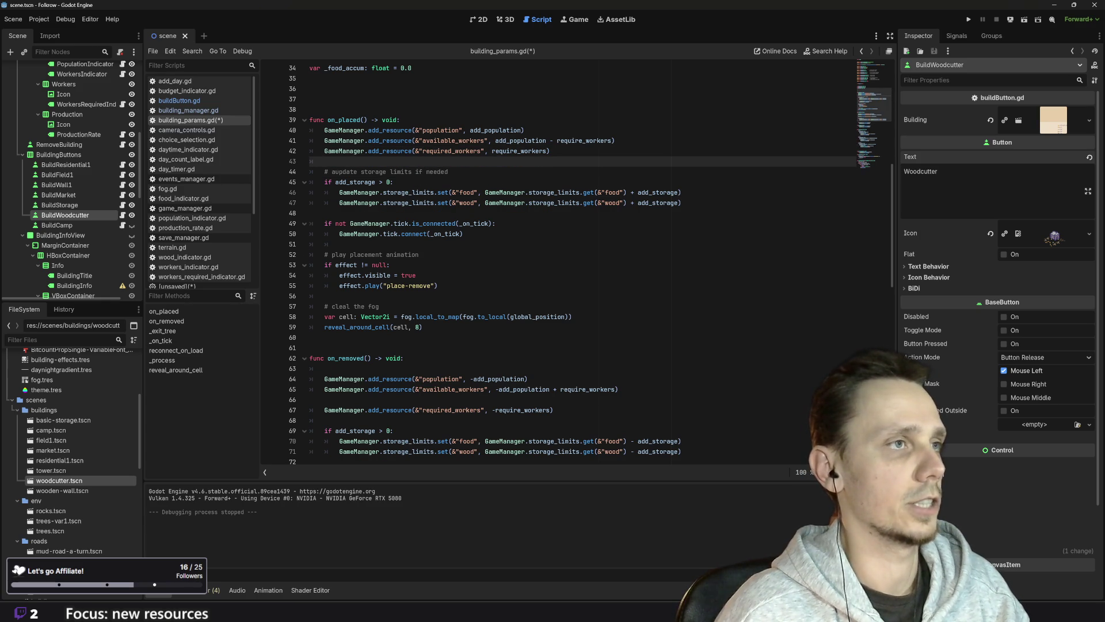
pyautogui.scroll(-2, 575, 264)
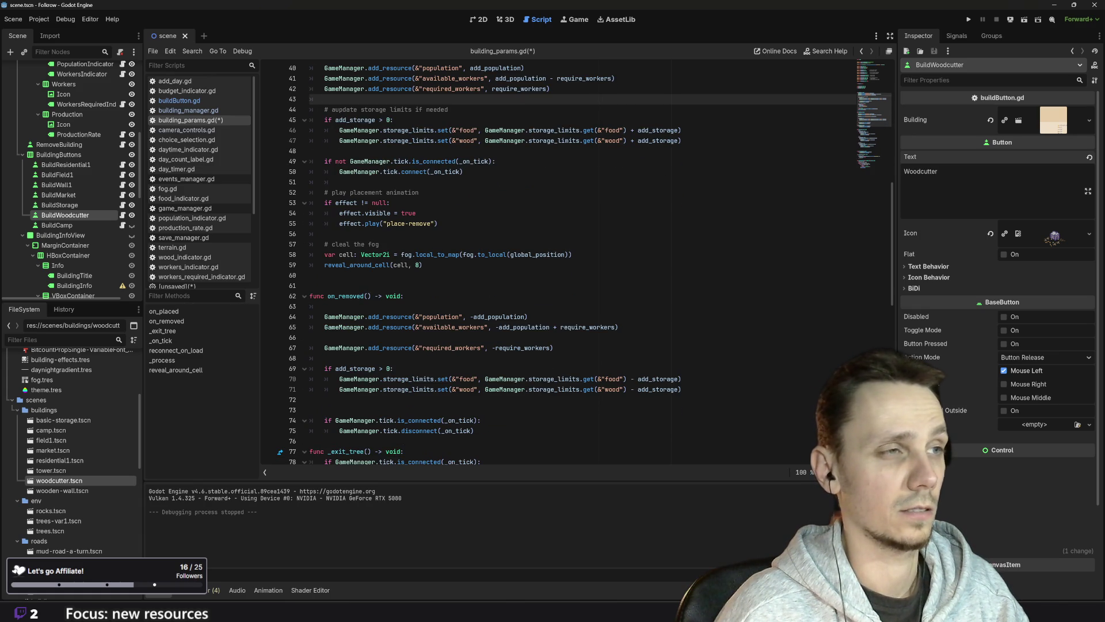
pyautogui.scroll(-5, 575, 322)
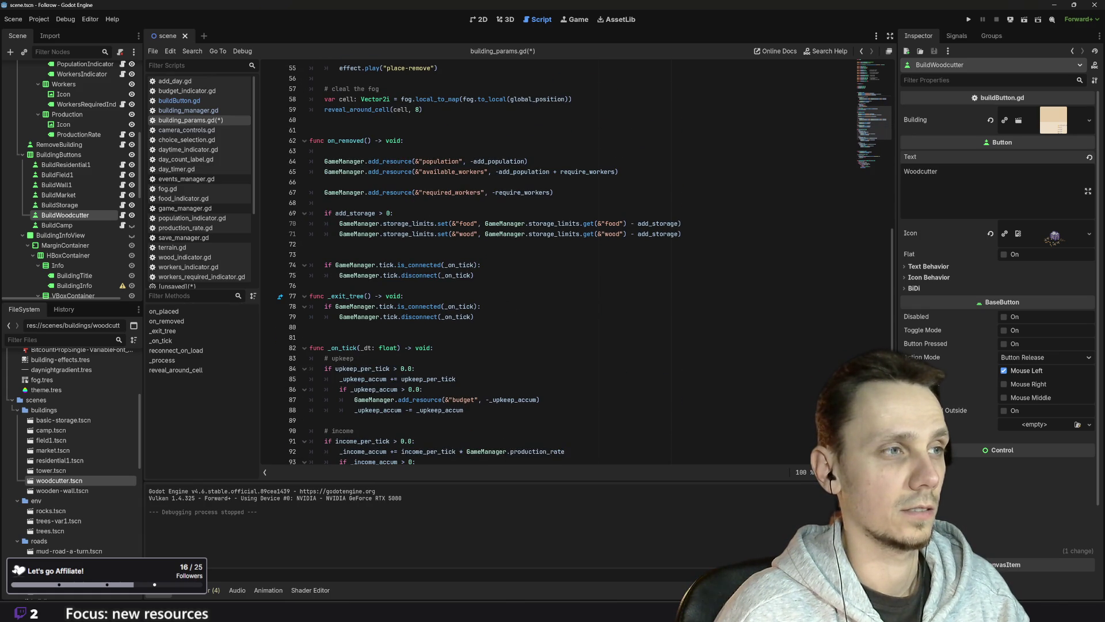
# - Copy the food_per_tick block in _on_tick and paste a duplicate directly below it
pyautogui.scroll(-5, 576, 264)
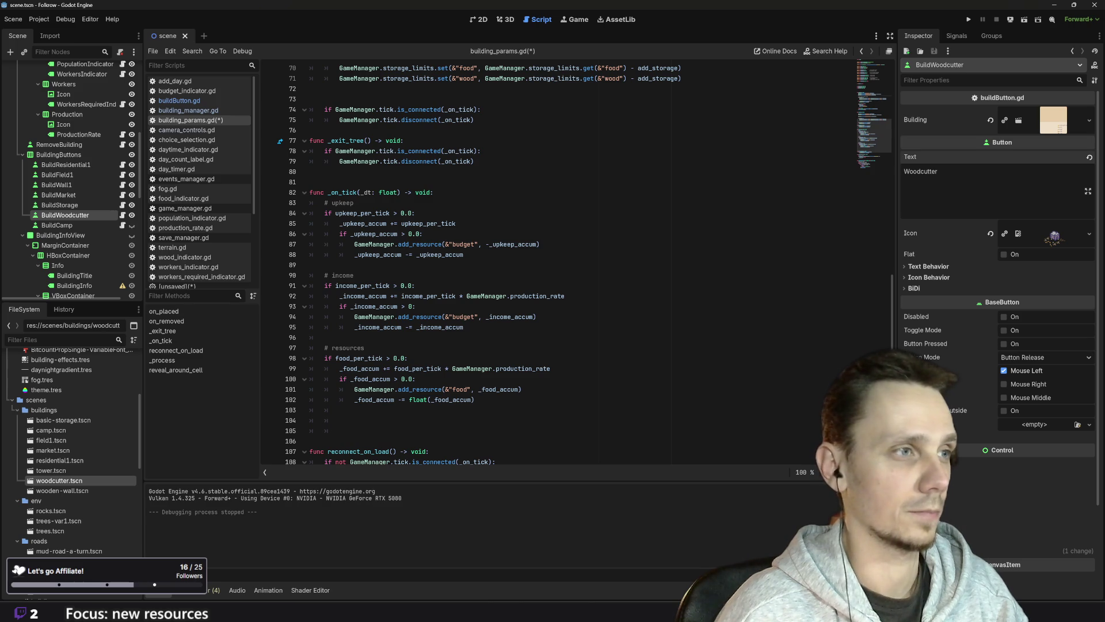
pyautogui.scroll(-1, 575, 265)
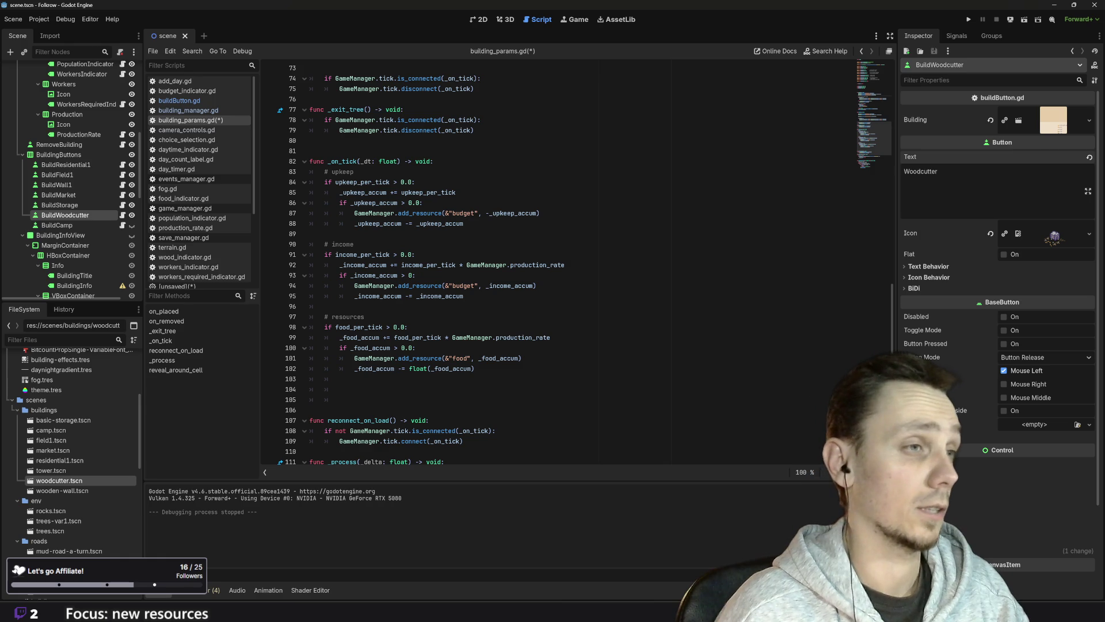
pyautogui.moveTo(474, 369)
pyautogui.mouseDown()
pyautogui.moveTo(311, 327)
pyautogui.moveTo(257, 329)
pyautogui.mouseUp()
pyautogui.hotkey('ctrl', 'c')
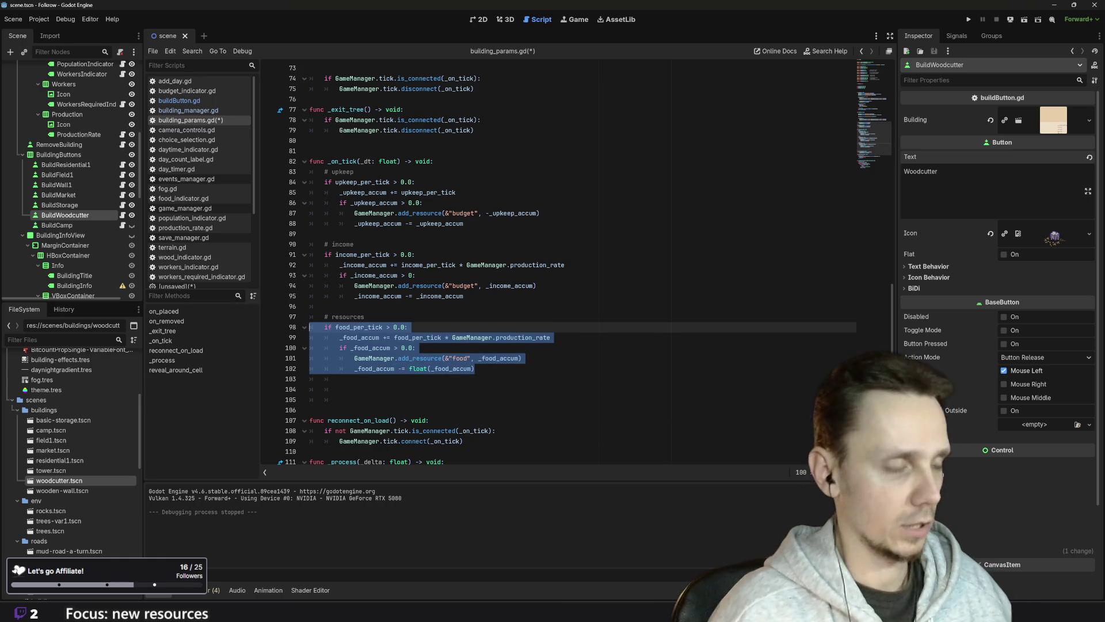
pyautogui.click(475, 368)
pyautogui.press('BackSpace')
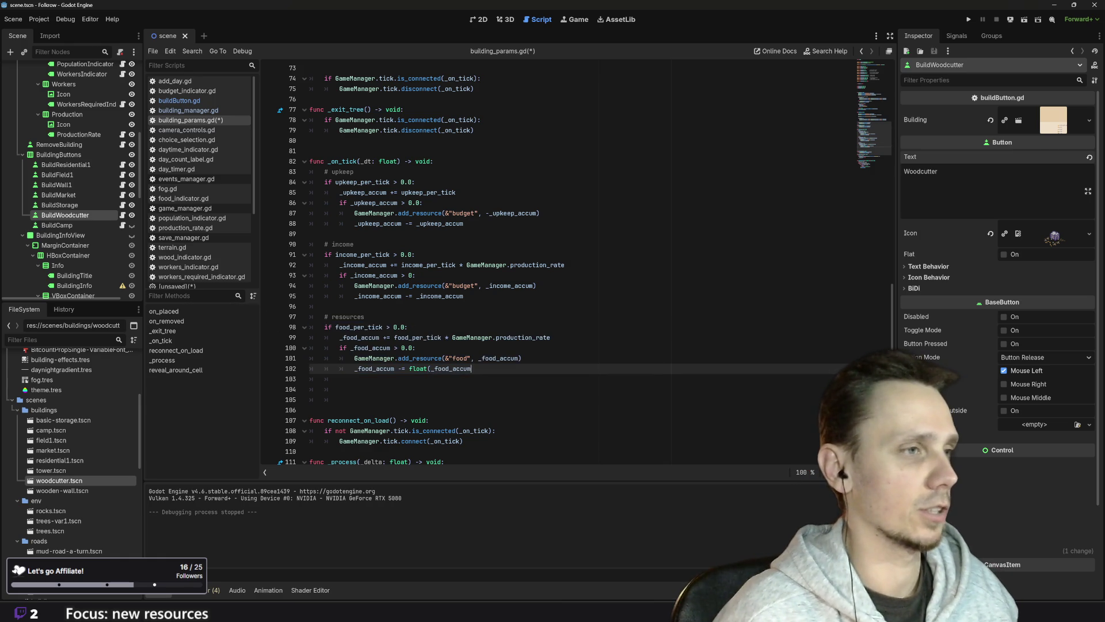
pyautogui.write(')')
pyautogui.press('Return')
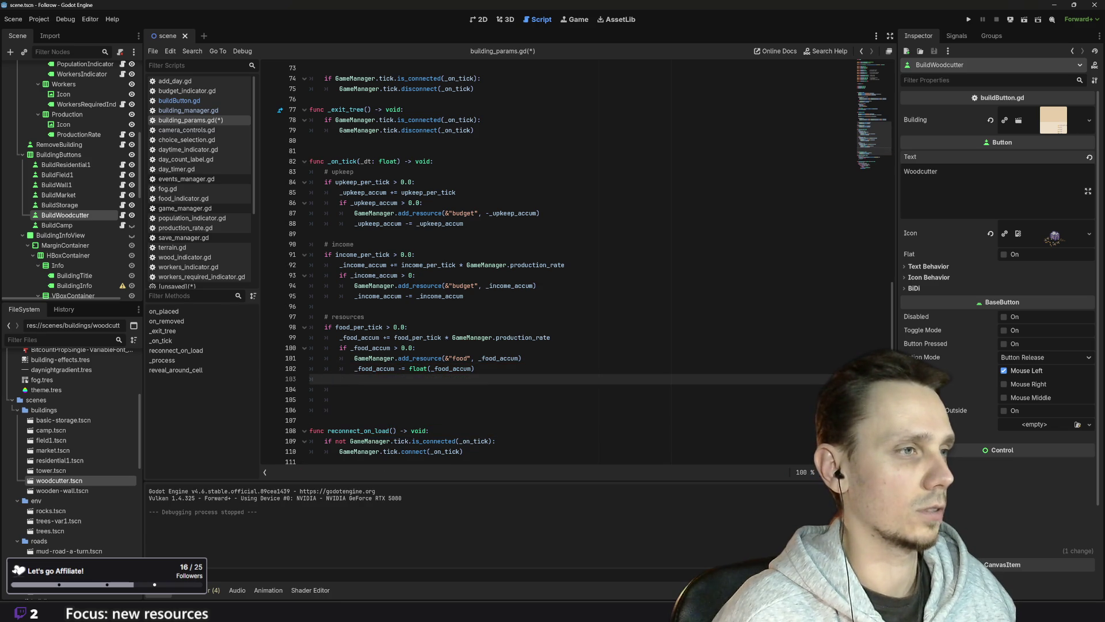
pyautogui.hotkey('ctrl', 'v')
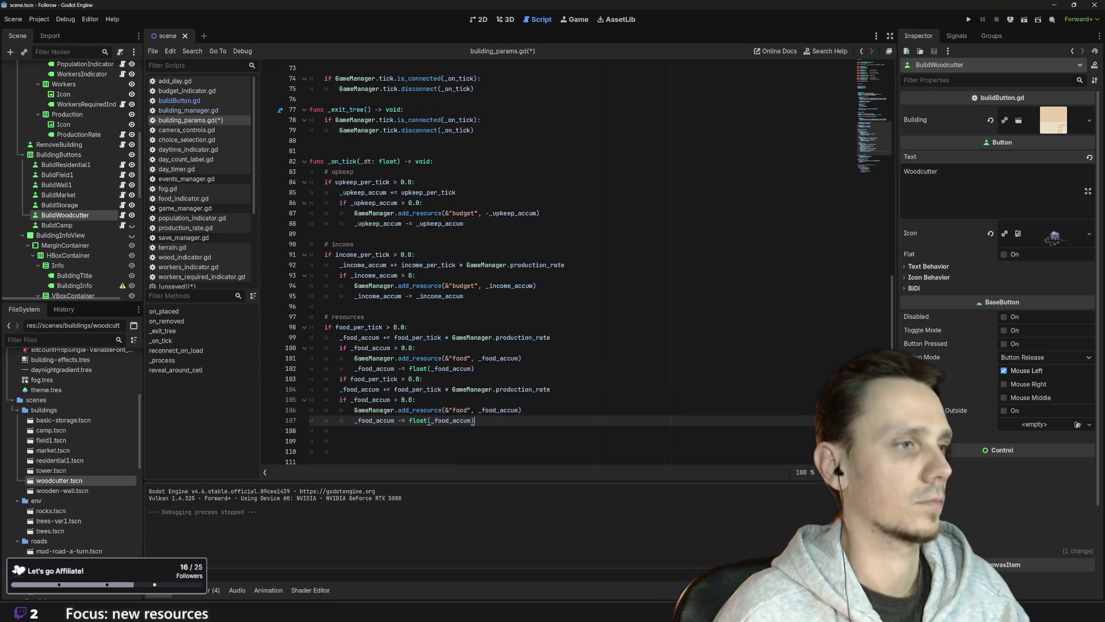
# - Outdent the pasted 'if food_per_tick' line to match the original block
pyautogui.click(340, 379)
pyautogui.hotkey('shift', 'Tab')
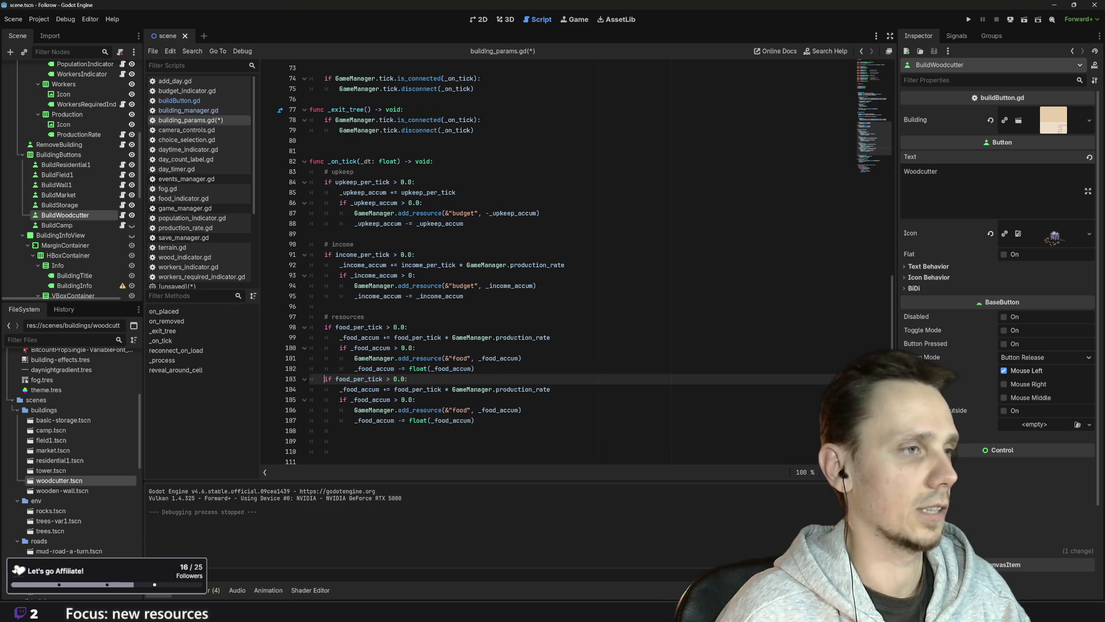
pyautogui.scroll(20, 576, 265)
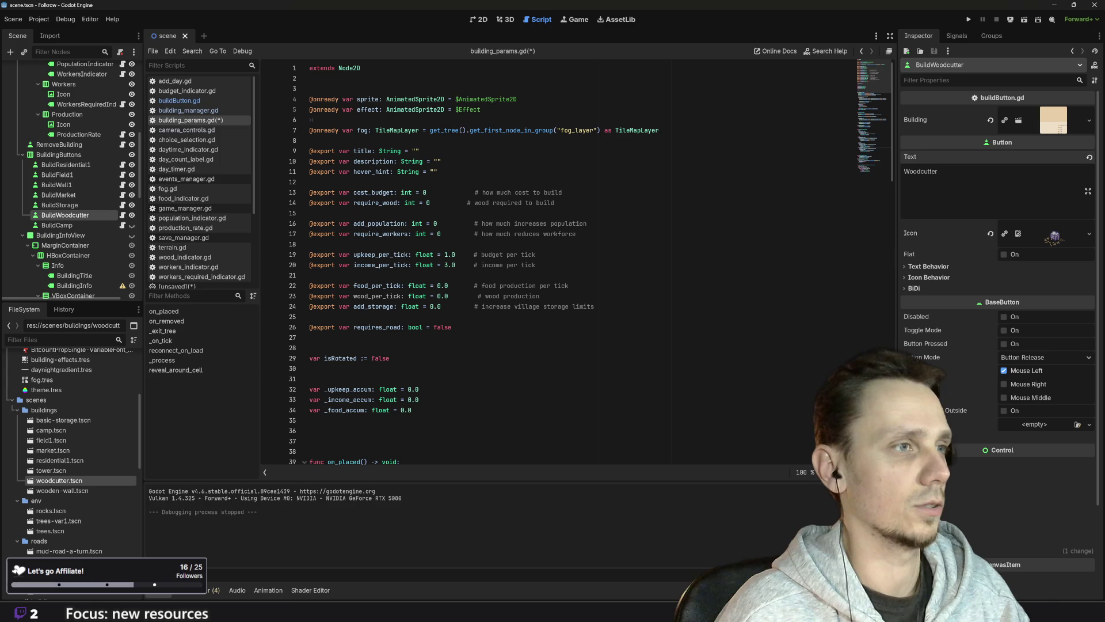
pyautogui.scroll(-12, 576, 265)
pyautogui.scroll(10, 575, 265)
pyautogui.scroll(4, 575, 265)
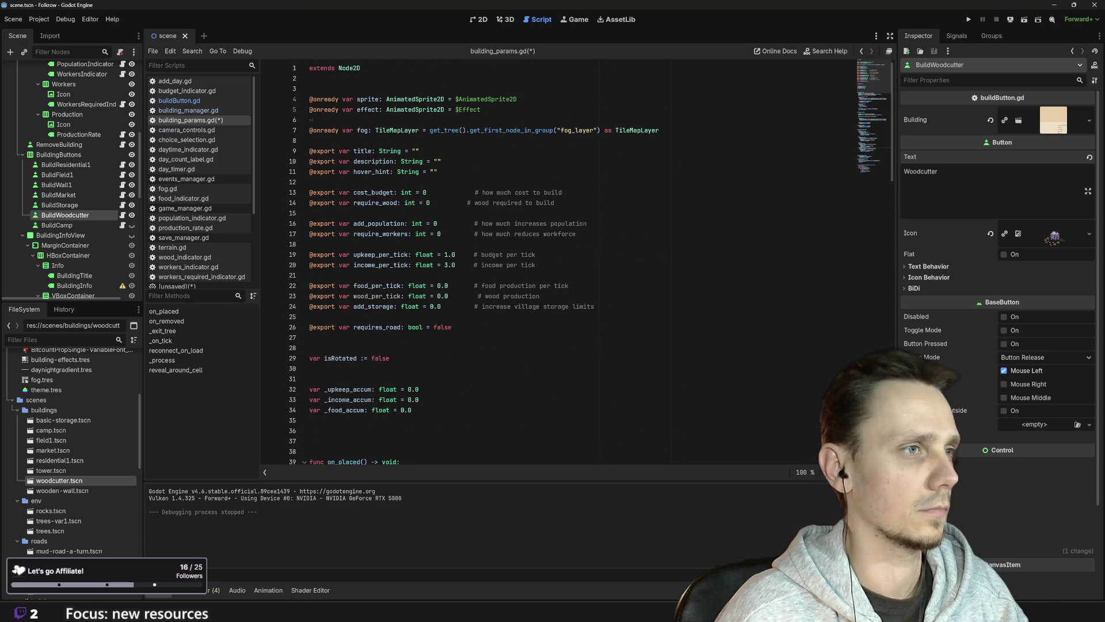
pyautogui.scroll(-20, 575, 265)
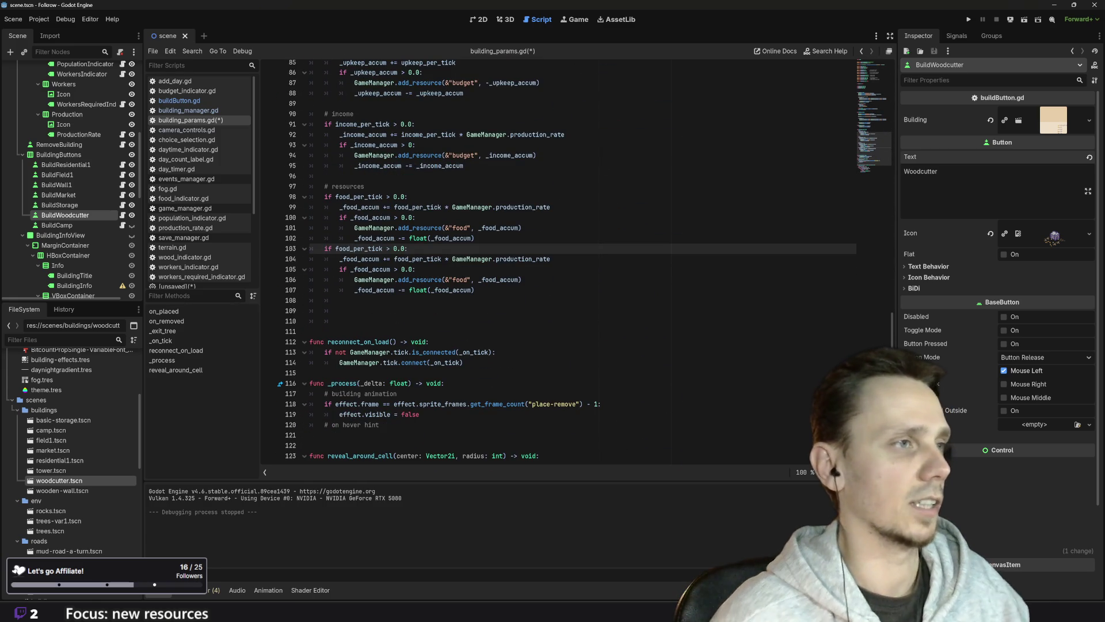
# - Rename food_per_tick and _food_accum to wood_per_tick and _wood_accum on lines 103–104
pyautogui.click(337, 248)
pyautogui.press('BackSpace')
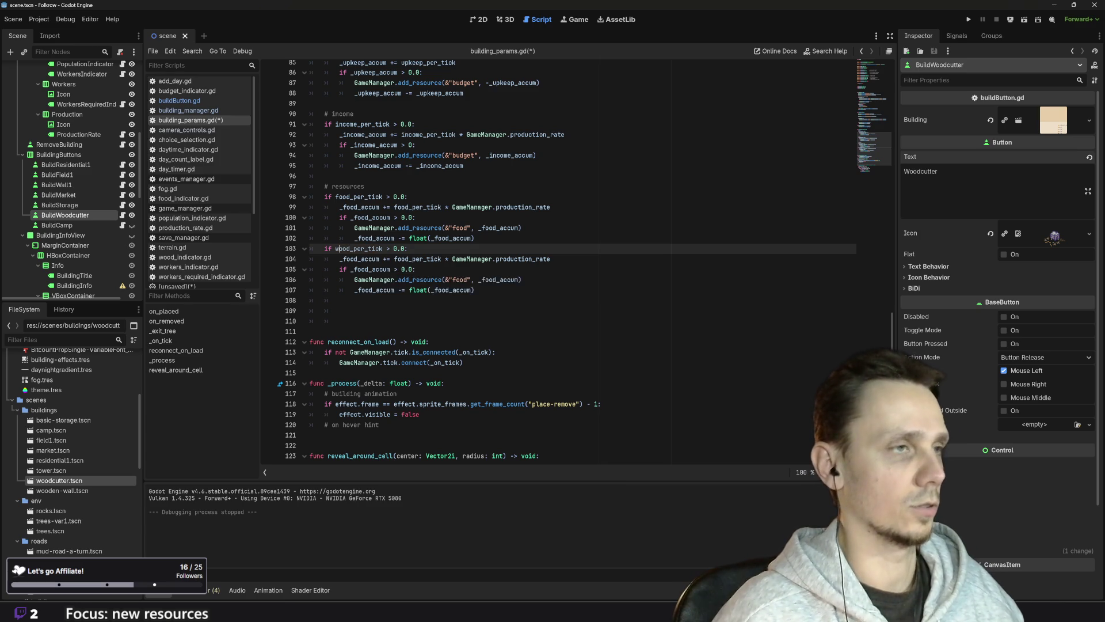
pyautogui.write('w')
pyautogui.press('End')
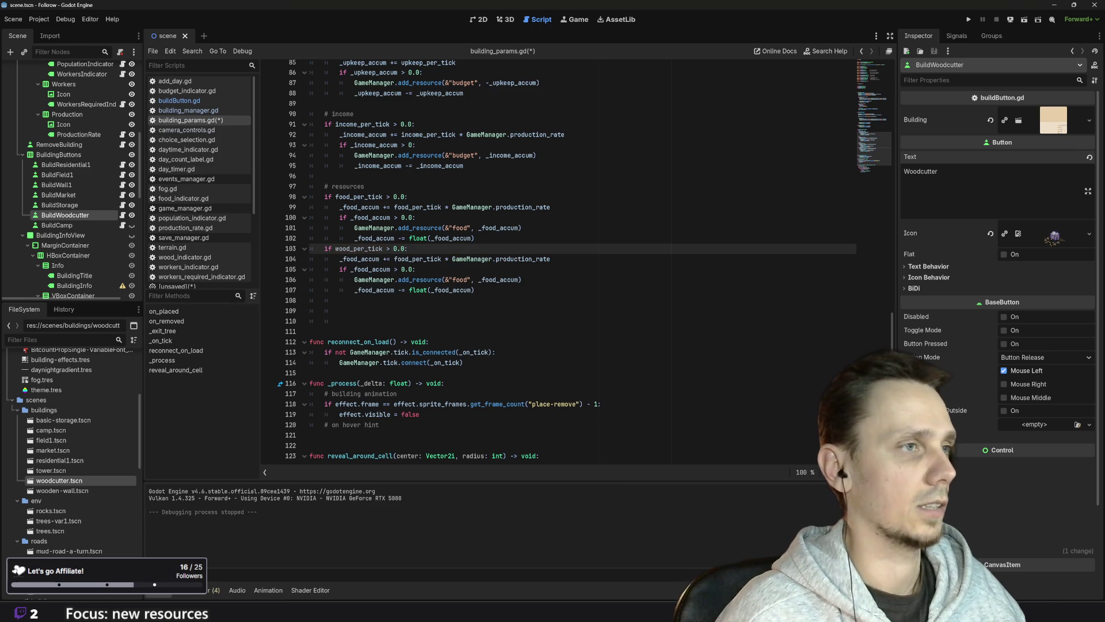
pyautogui.click(344, 259)
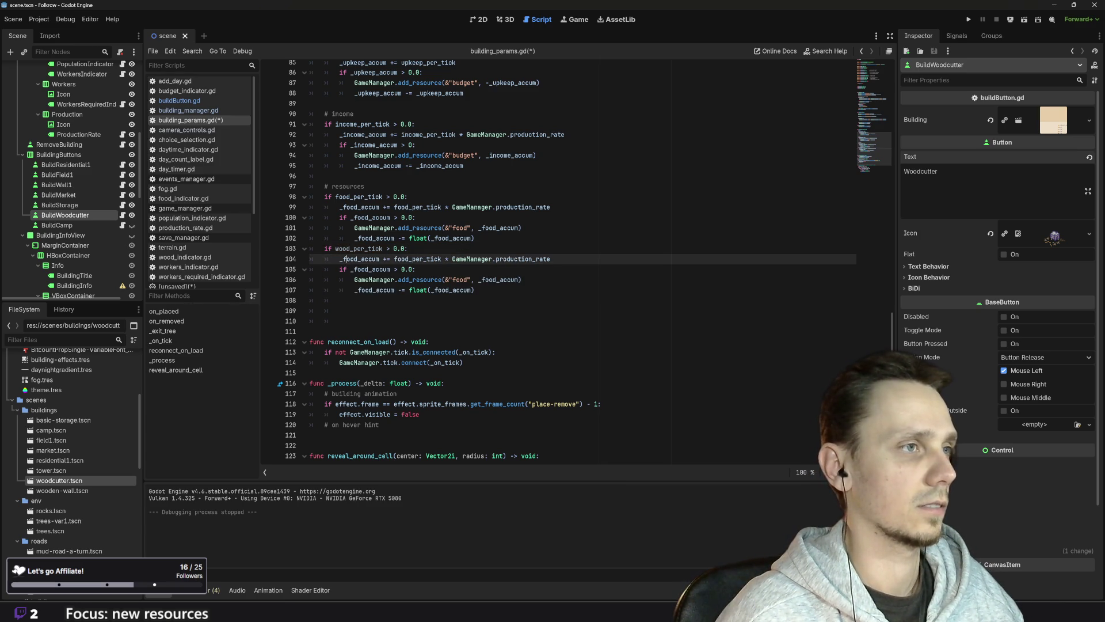
pyautogui.press('BackSpace')
pyautogui.write('w')
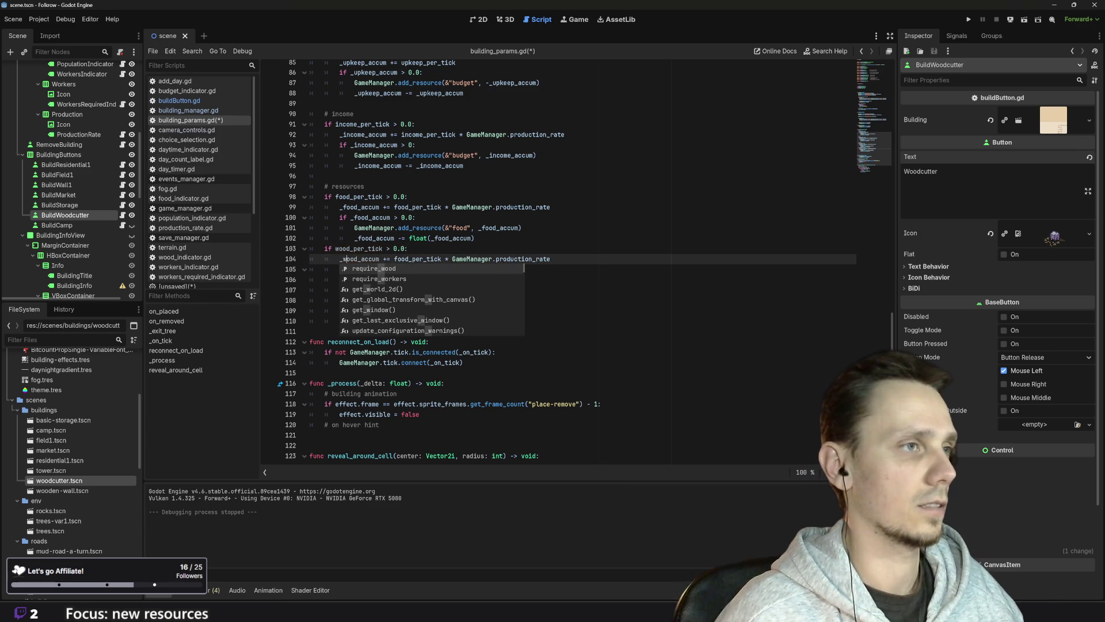
pyautogui.scroll(2, 576, 259)
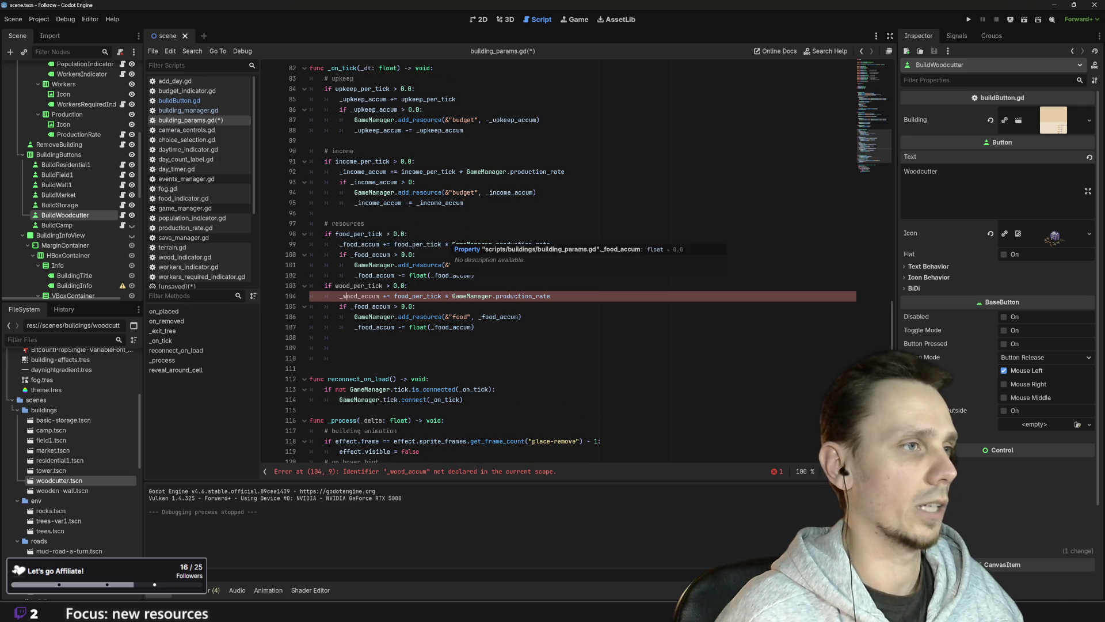
pyautogui.press('End')
pyautogui.hotkey('ctrl', 'v')
pyautogui.scroll(2, 576, 259)
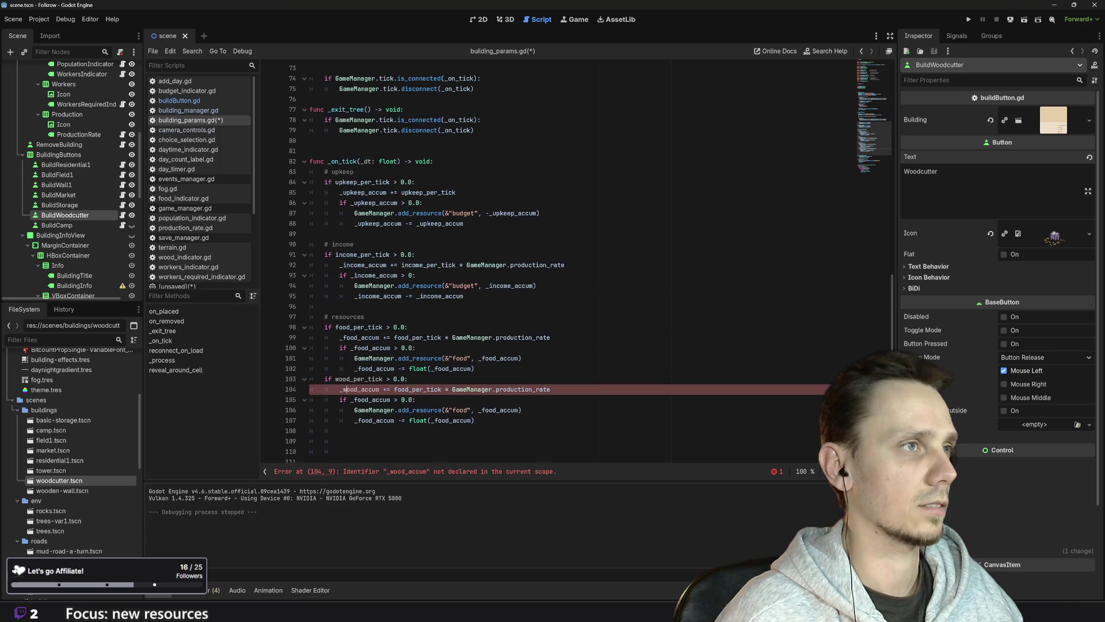
pyautogui.scroll(-1, 575, 259)
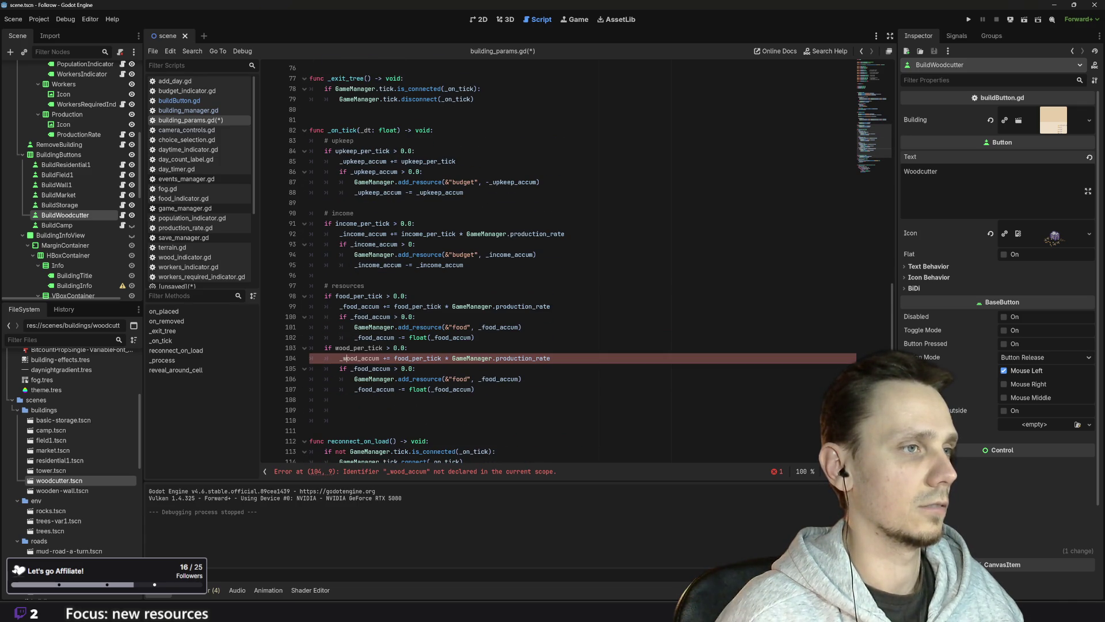
pyautogui.press('BackSpace')
pyautogui.write('w')
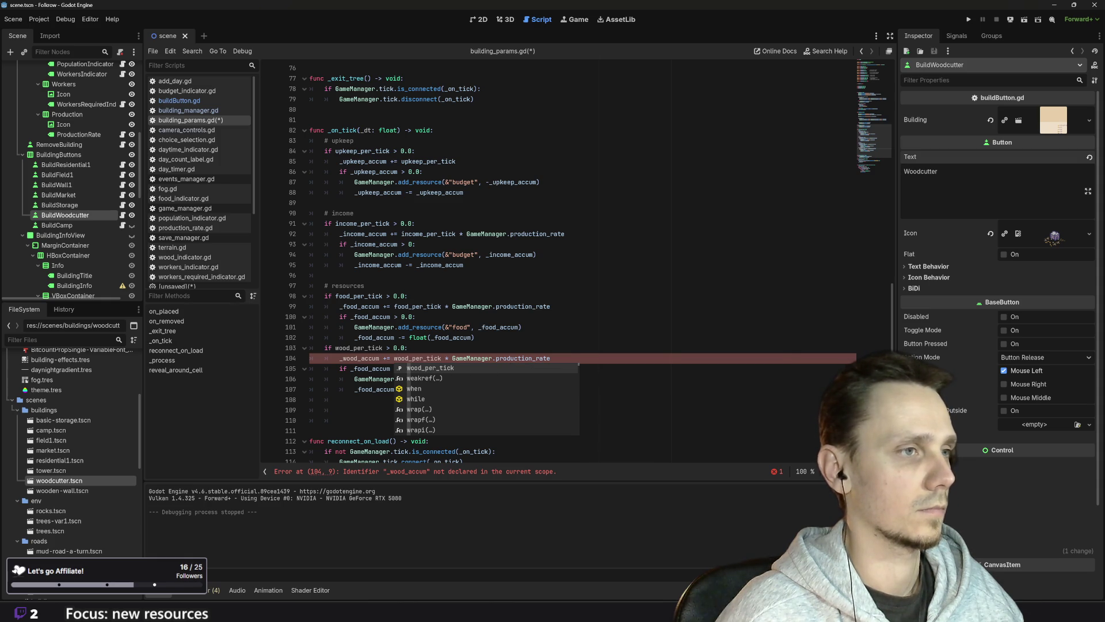
pyautogui.click(551, 358)
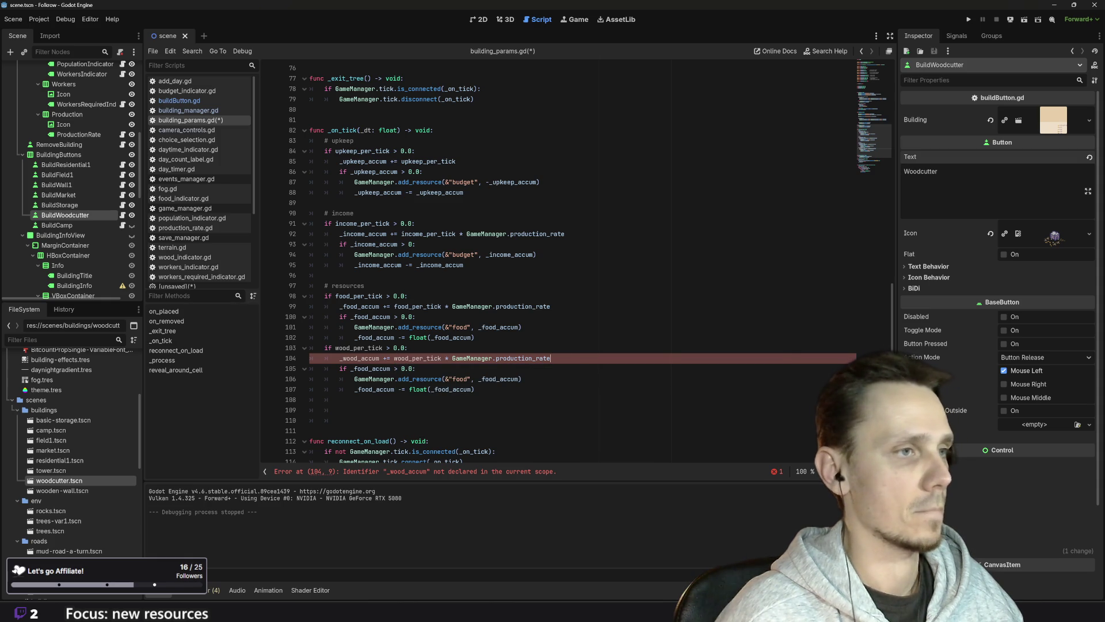
# - Switch lines 105–106 to _wood_accum and change the added resource to &"wood"
pyautogui.click(355, 368)
pyautogui.press('Delete')
pyautogui.press('Delete')
pyautogui.press('Delete')
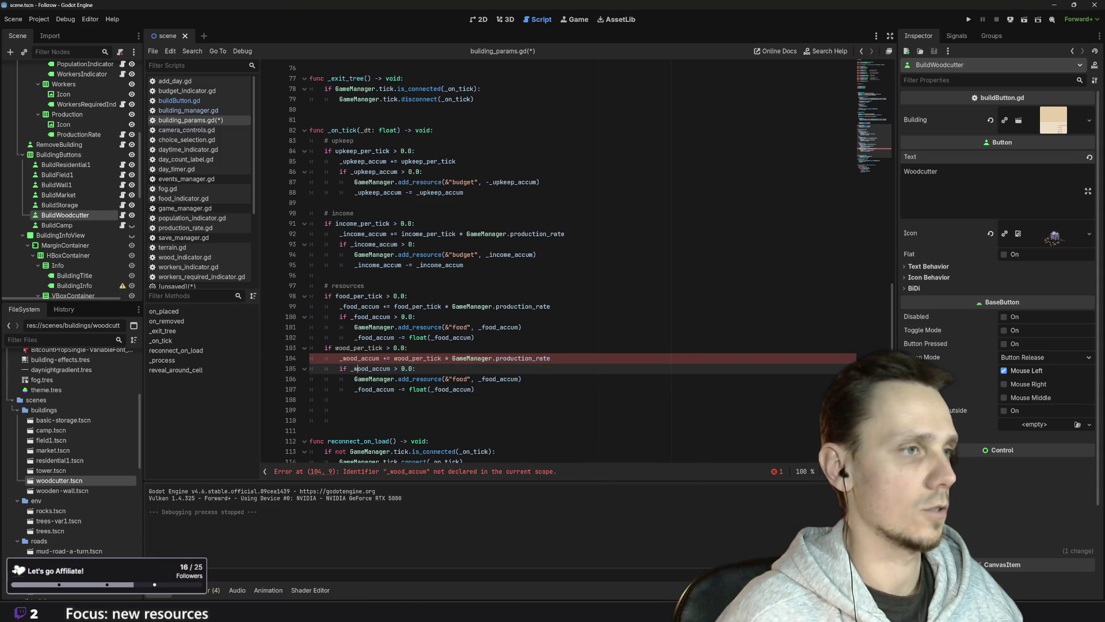
pyautogui.write('wood')
pyautogui.press('End')
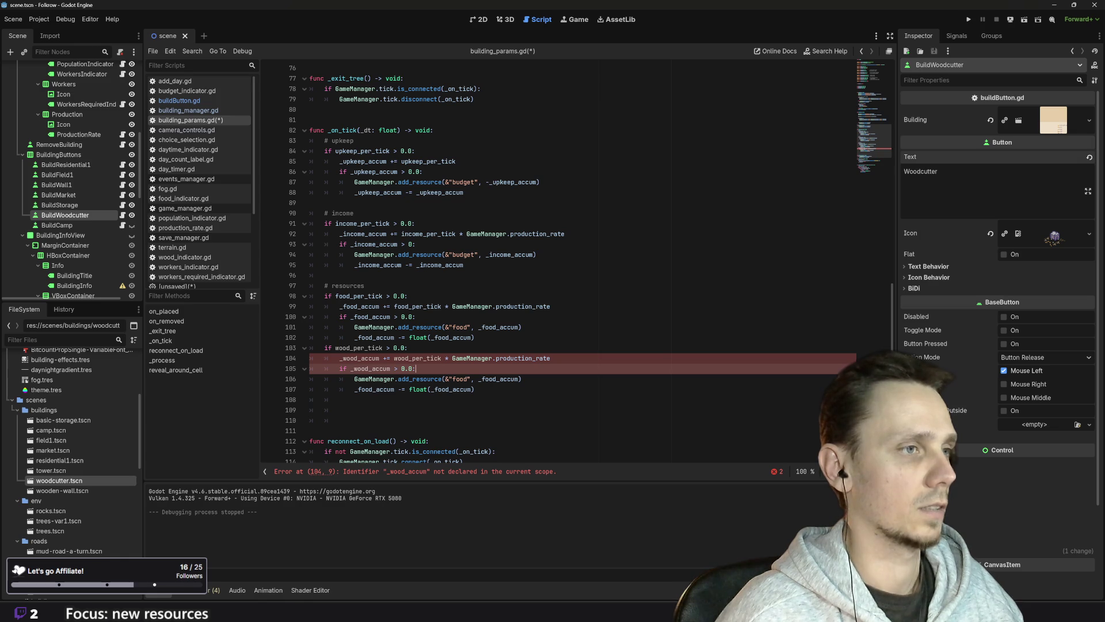
pyautogui.click(460, 378)
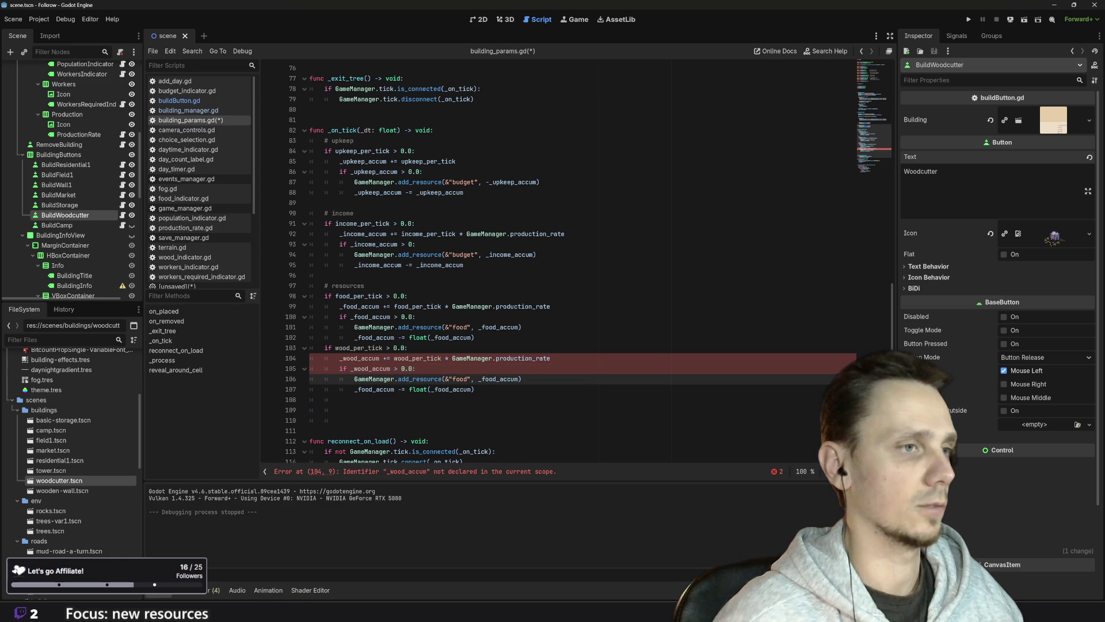
pyautogui.press('BackSpace')
pyautogui.press('BackSpace')
pyautogui.write('wo')
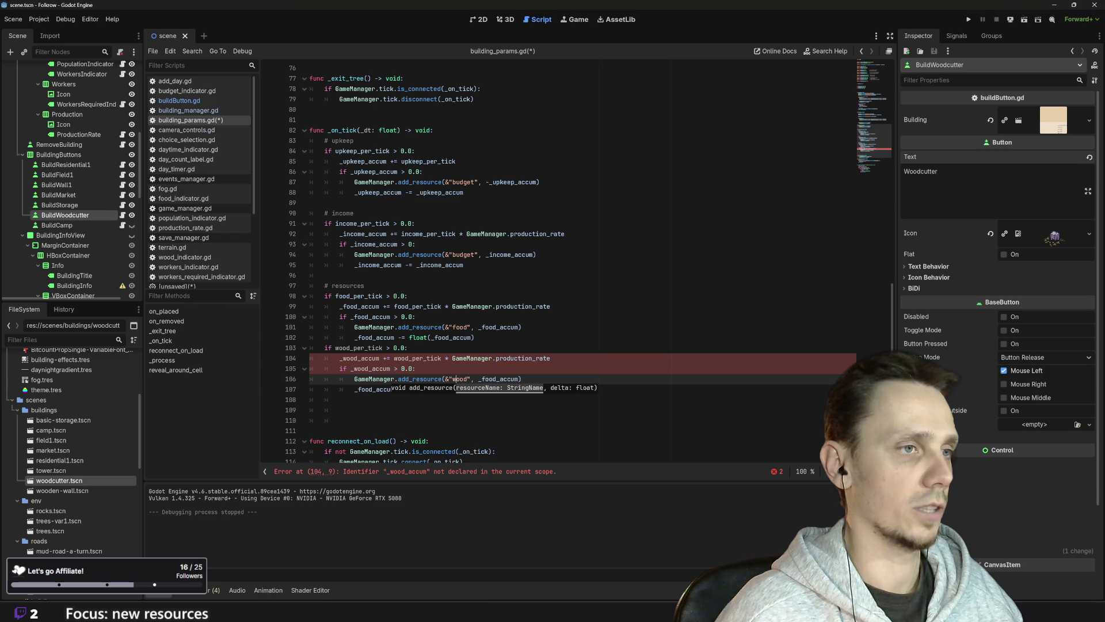
pyautogui.click(487, 379)
pyautogui.press('BackSpace')
pyautogui.write('w')
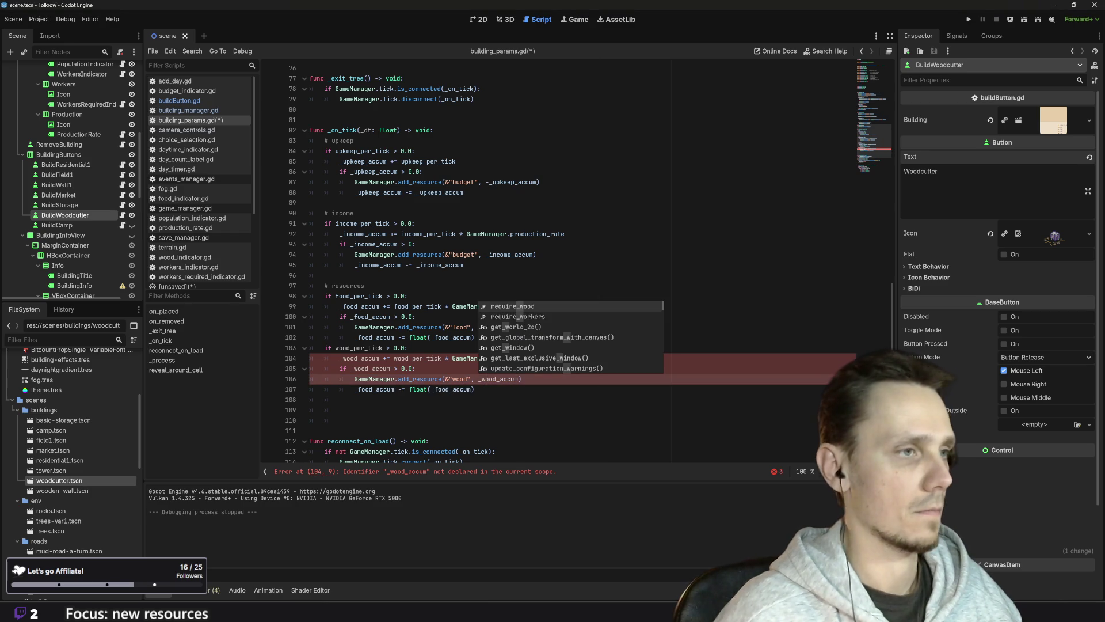
# - Change _food_accum and float(_food_accum) to _wood_accum on line 107
pyautogui.click(365, 389)
pyautogui.press('BackSpace')
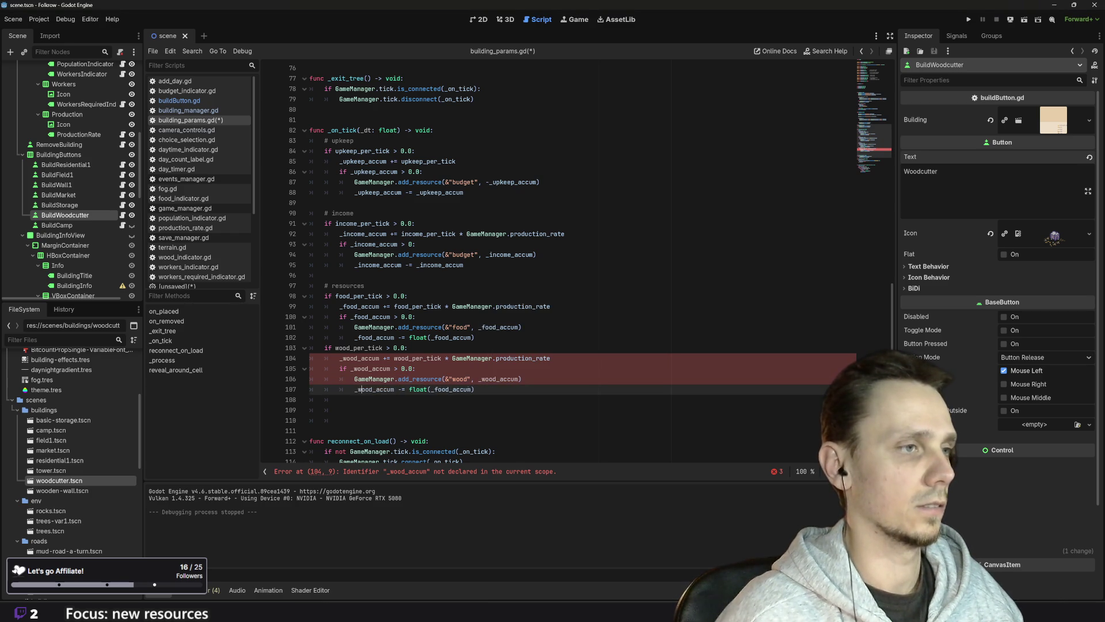
pyautogui.write('w')
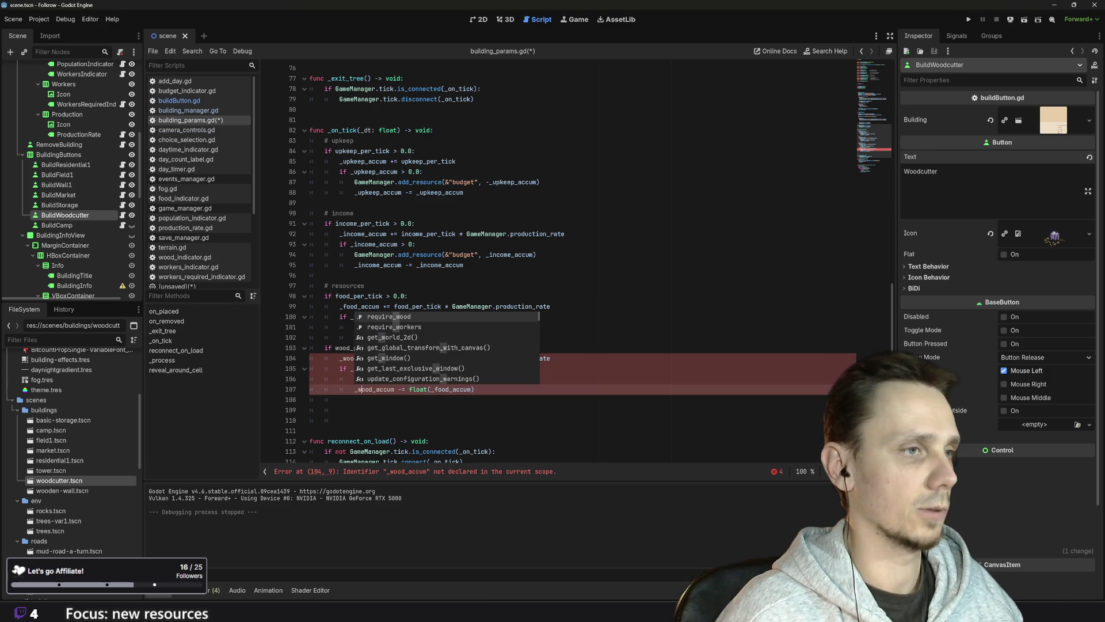
pyautogui.click(435, 389)
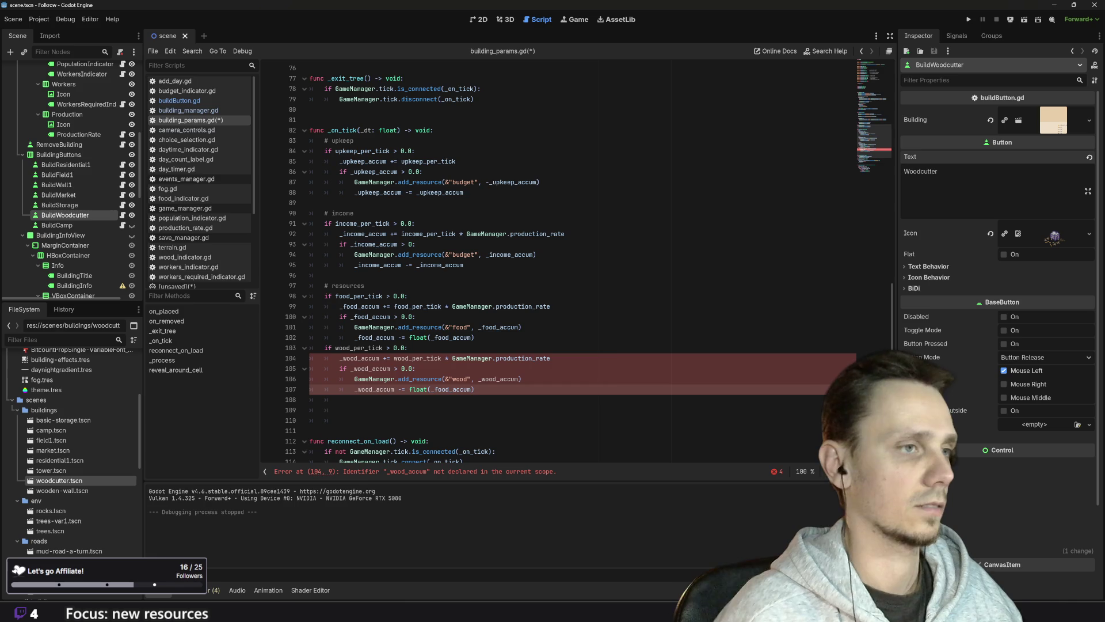
pyautogui.press('BackSpace')
pyautogui.write('w')
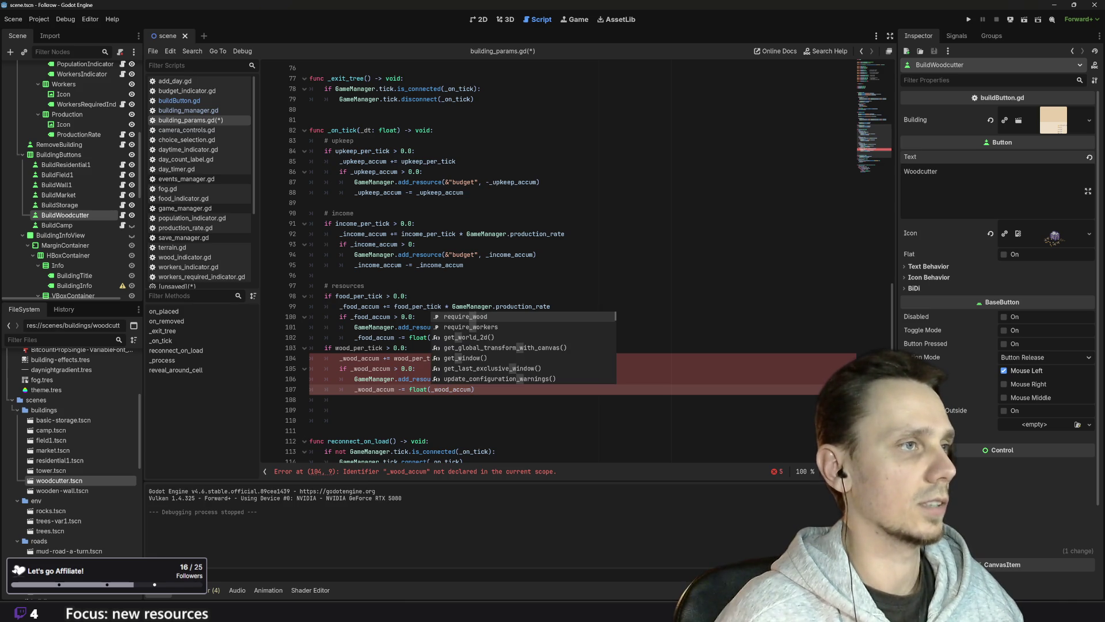
pyautogui.scroll(8, 576, 263)
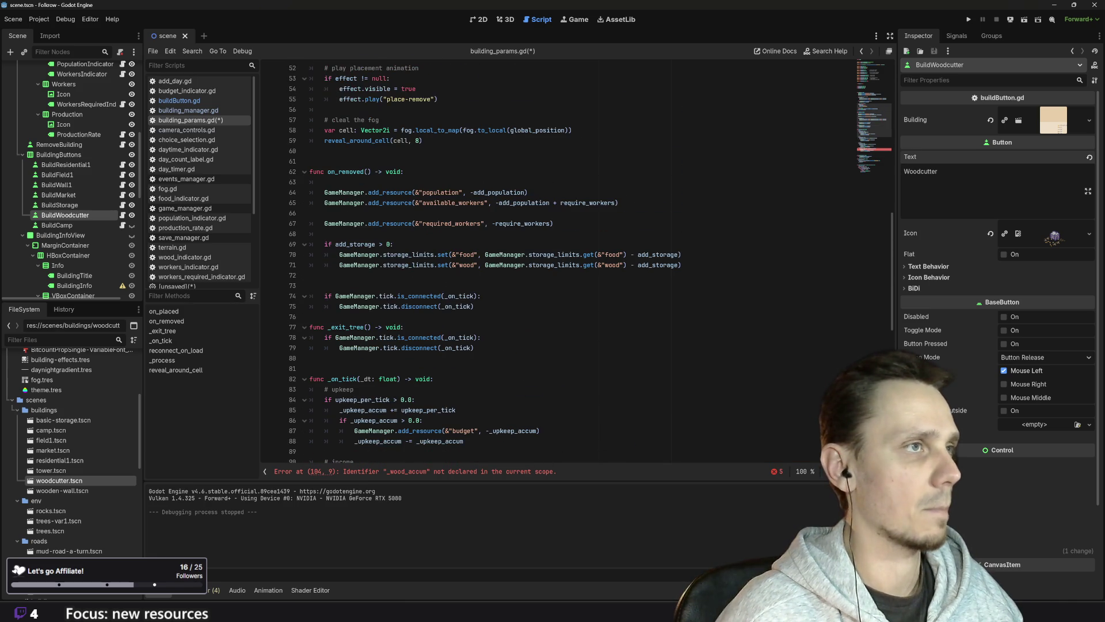
pyautogui.scroll(17, 435, 354)
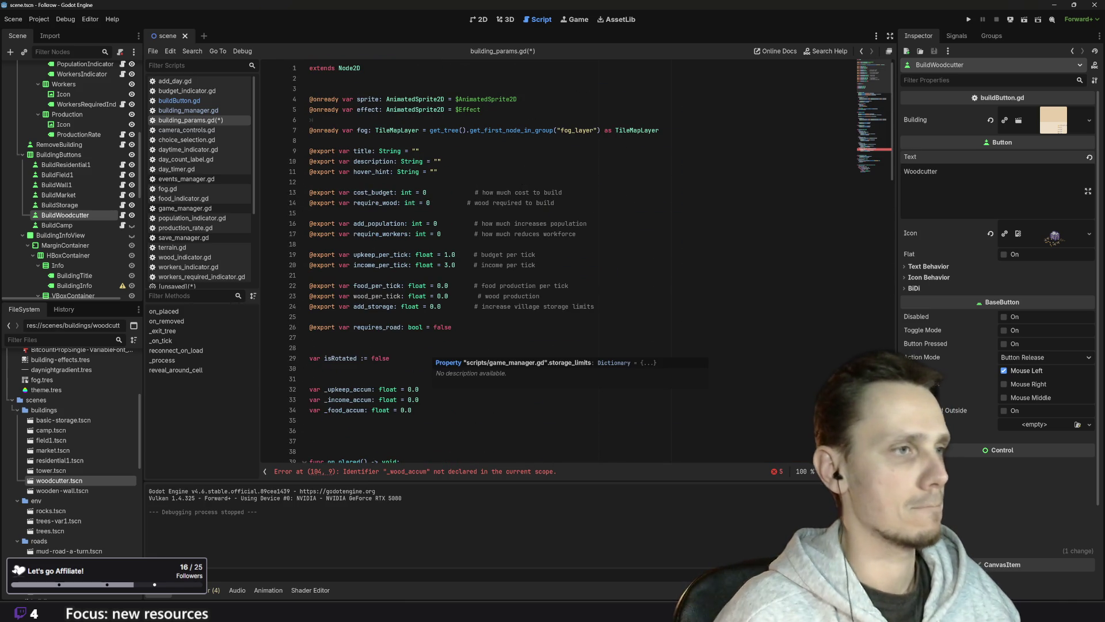
# - Duplicate the _food_accum declaration as _wood_accum: float = 0.0 and save building_params.gd
pyautogui.scroll(-2, 435, 357)
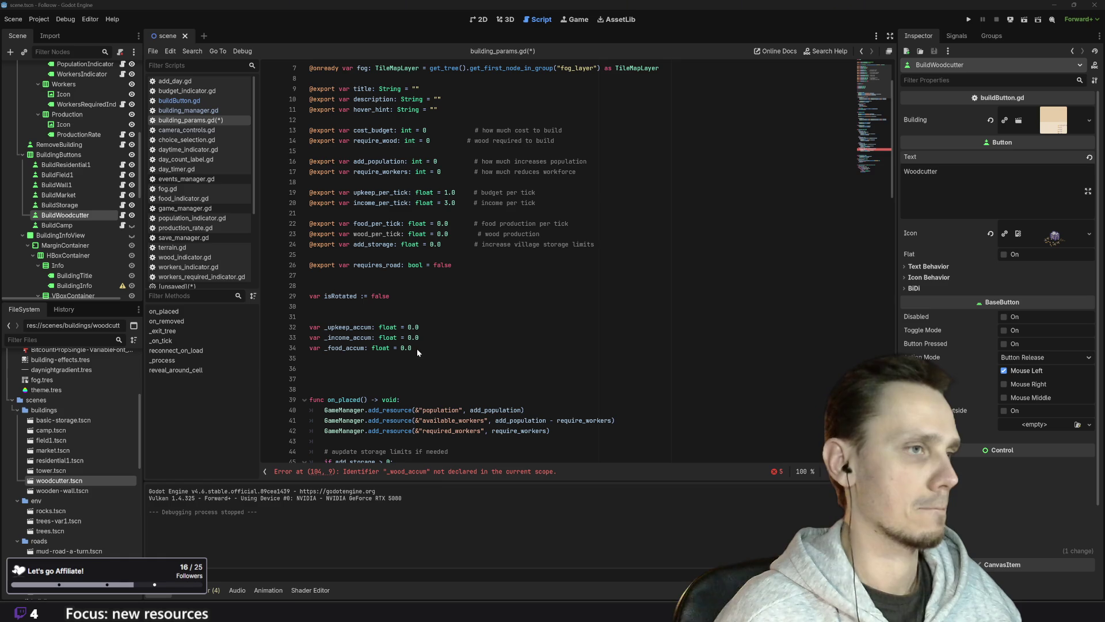
pyautogui.moveTo(412, 348); pyautogui.dragTo(259, 347)
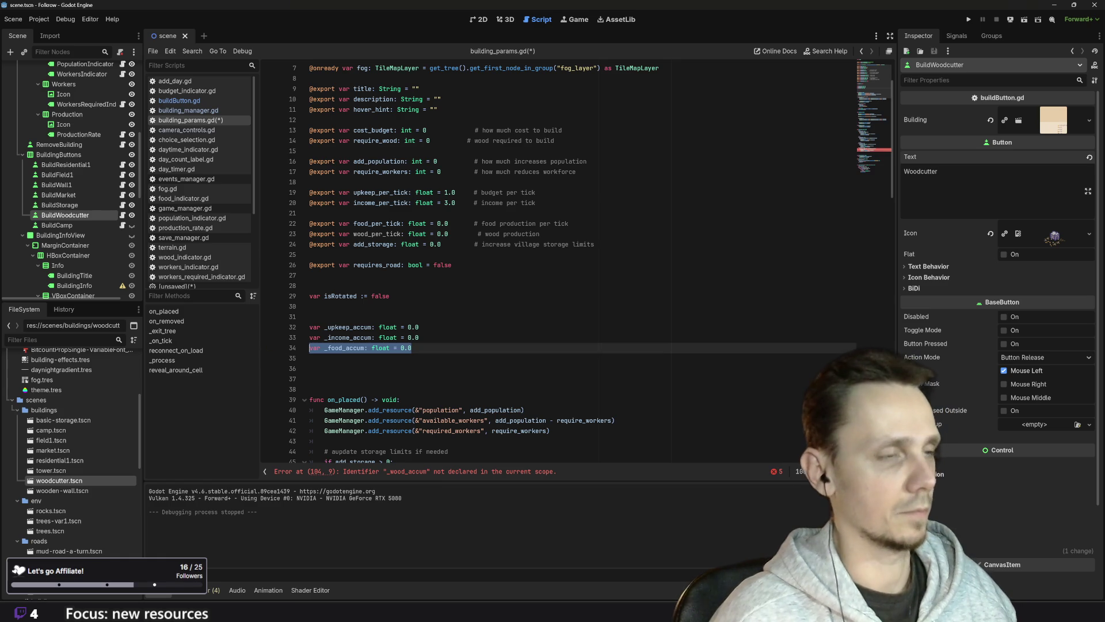
pyautogui.hotkey('ctrl', 'shift', 'd')
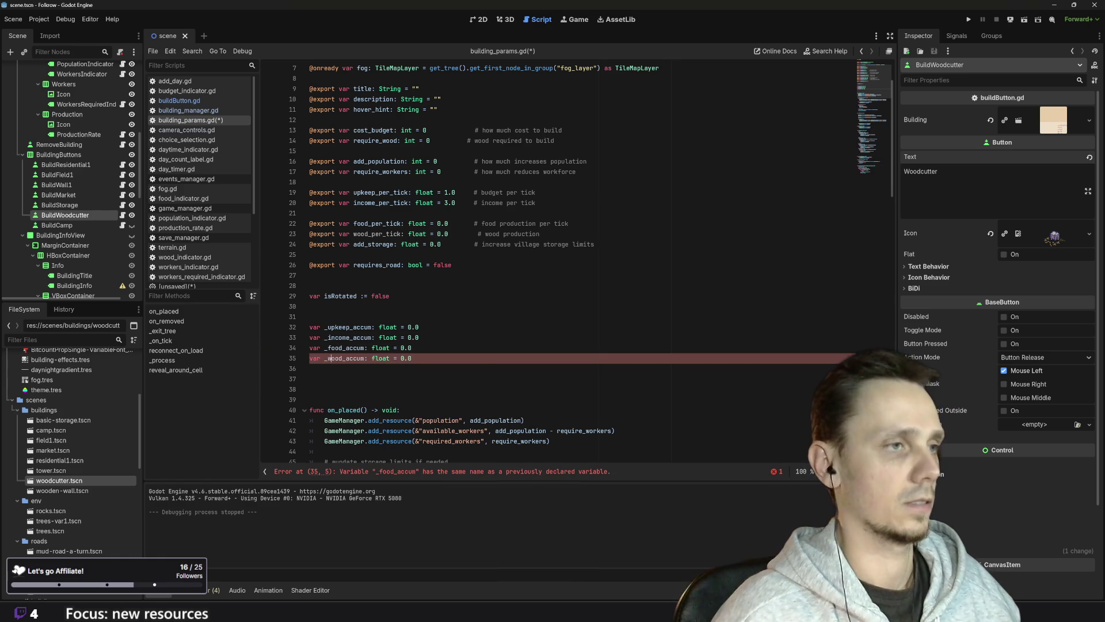
pyautogui.scroll(-20, 575, 259)
pyautogui.scroll(-2, 575, 259)
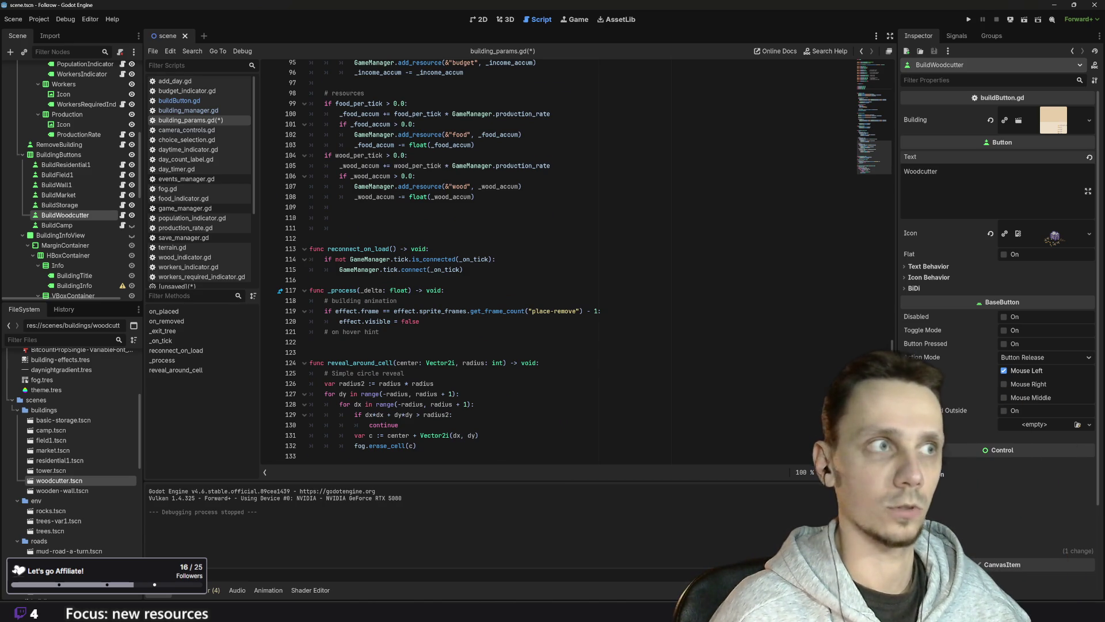
pyautogui.scroll(20, 576, 259)
pyautogui.hotkey('ctrl', 's')
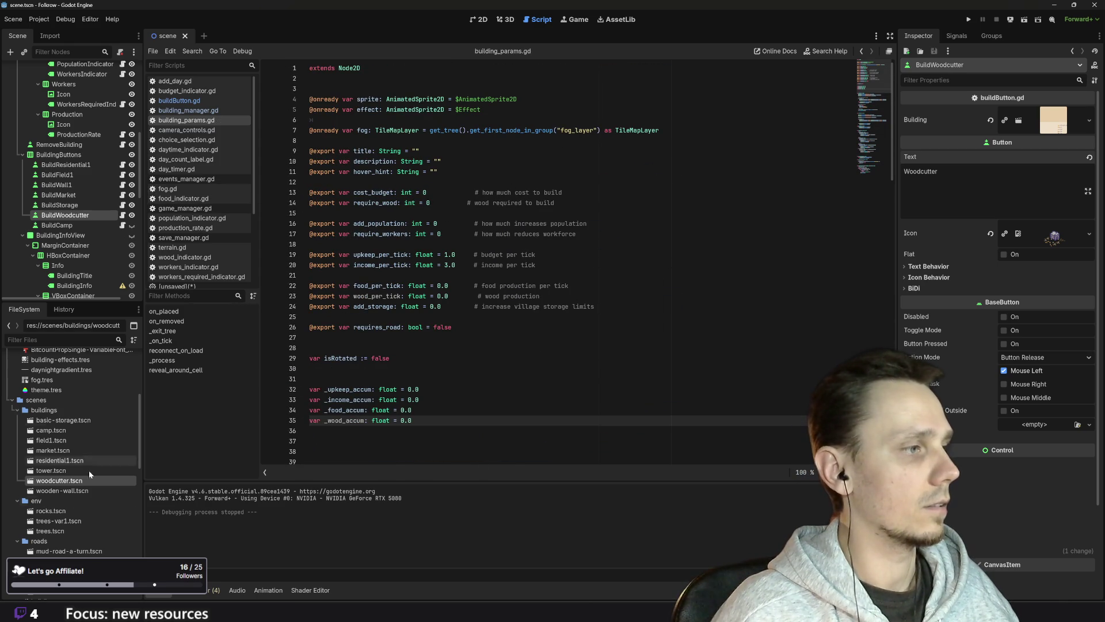
# - Open woodcutter.tscn and set Wood per Tick to 0.05 in the Inspector
pyautogui.doubleClick(53, 481)
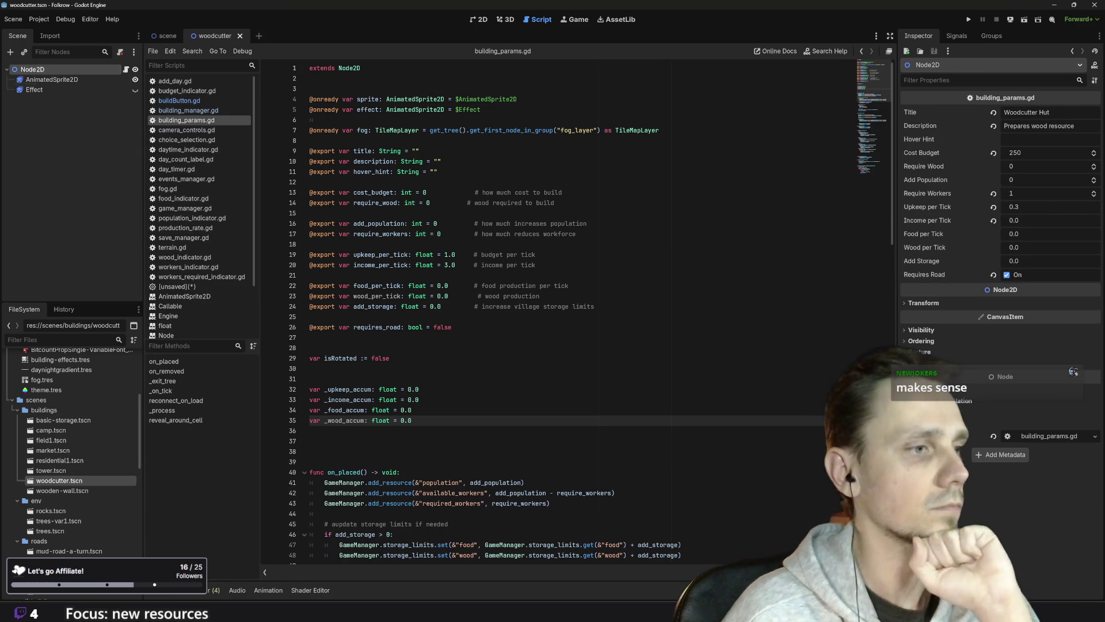
pyautogui.click(1024, 247)
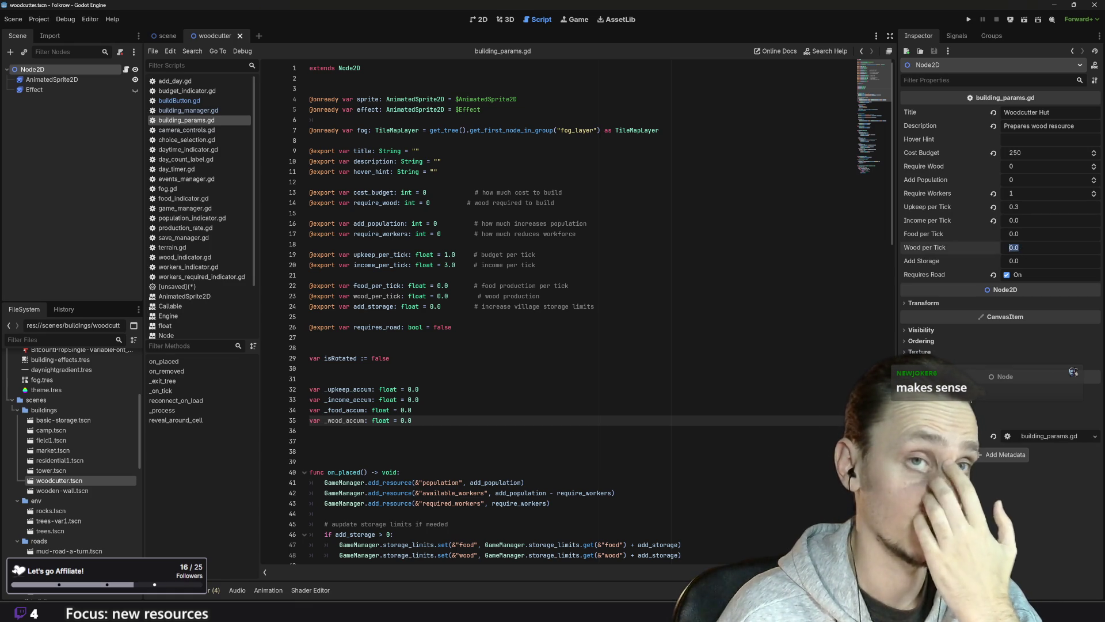
pyautogui.press('Return')
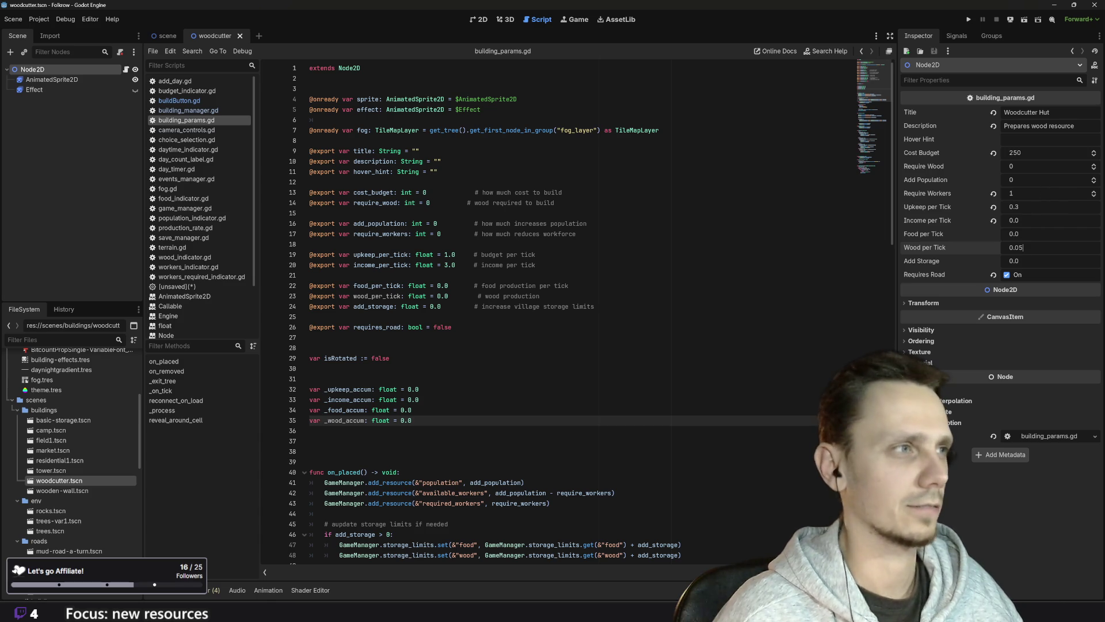
# - Run the game, load the saved village, and try the Woodcutter build button before cancelling placement
pyautogui.click(969, 22)
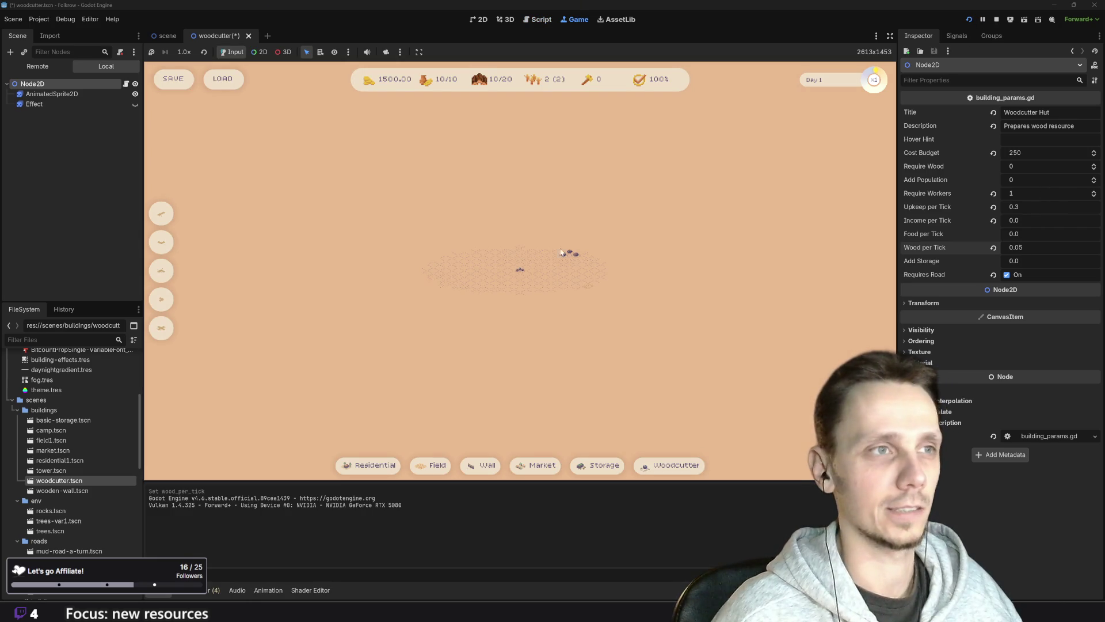
pyautogui.click(219, 84)
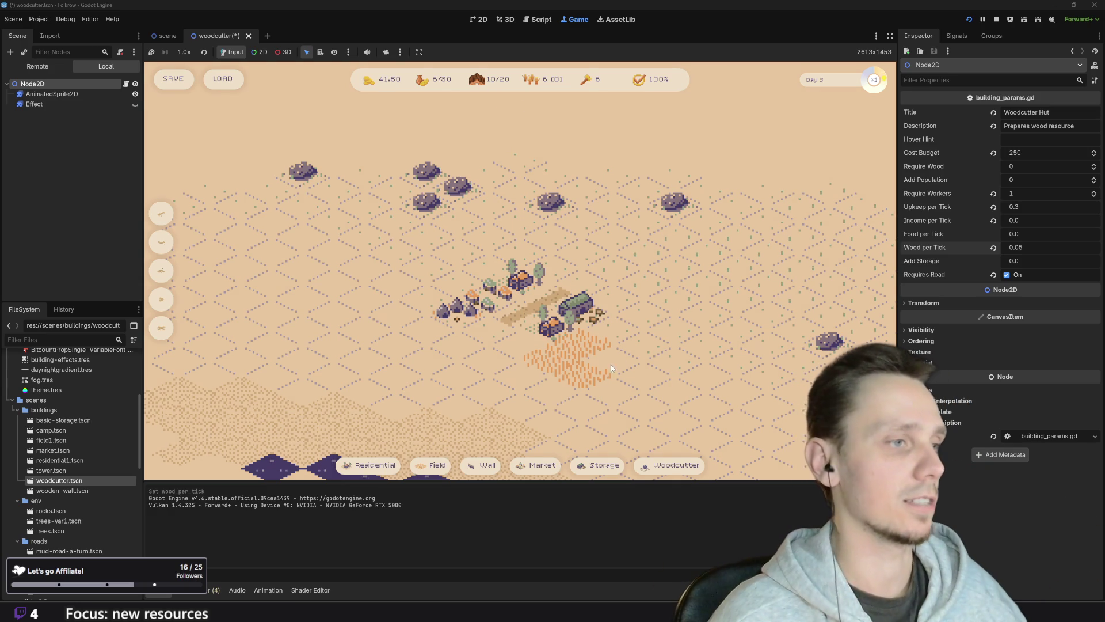
pyautogui.moveTo(655, 472)
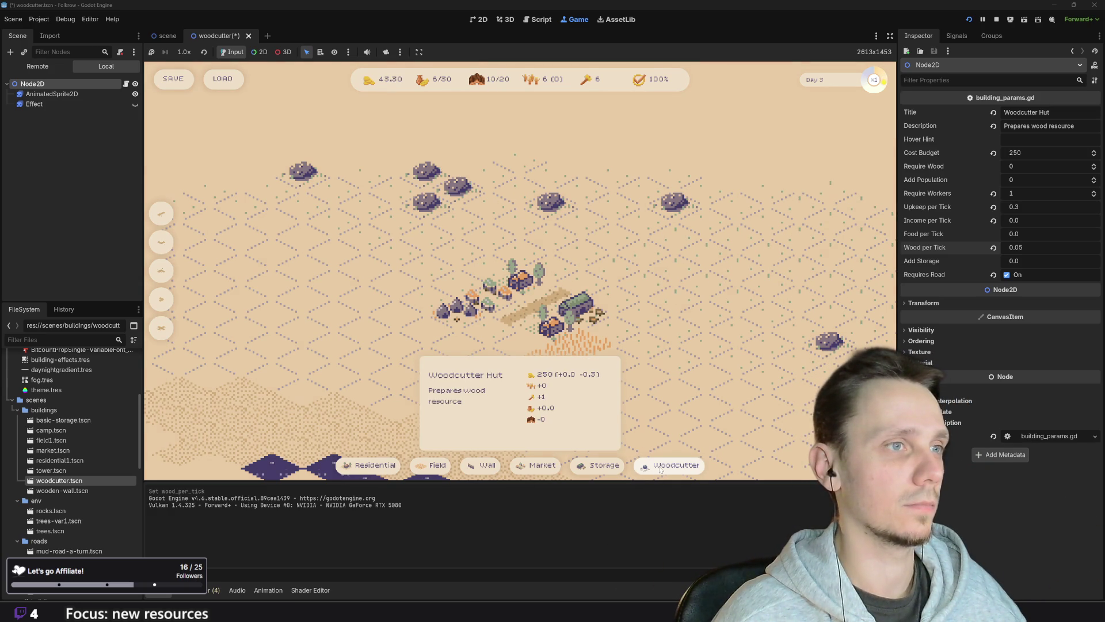
pyautogui.click(660, 469)
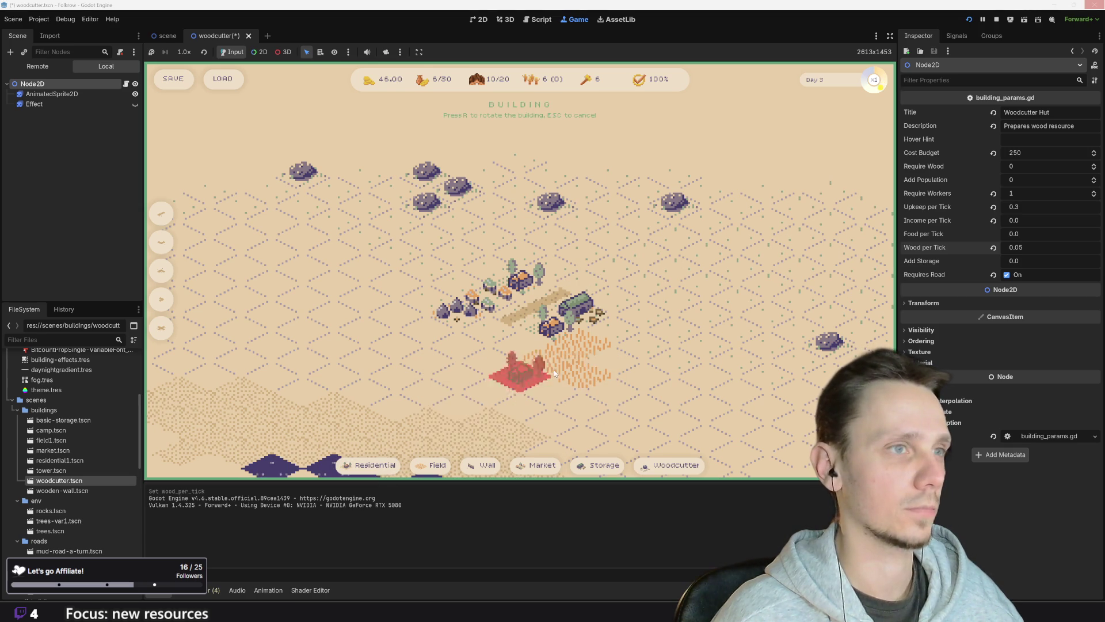
pyautogui.press('Escape')
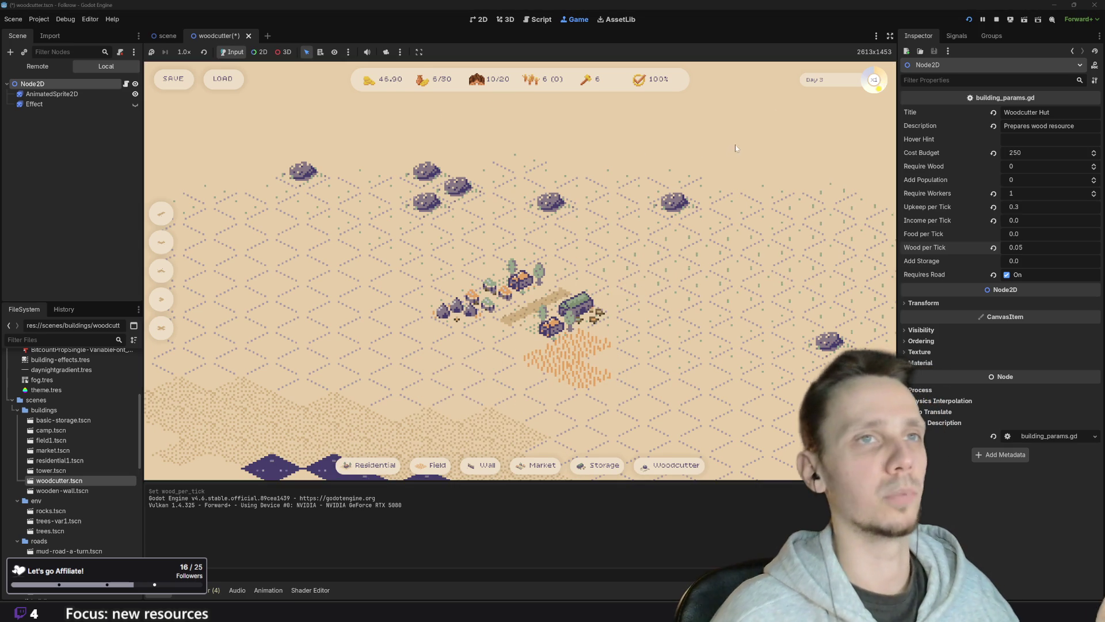
# - Restart on a fresh map, lay a road tile, and place a Woodcutter Hut beside it
pyautogui.click(972, 19)
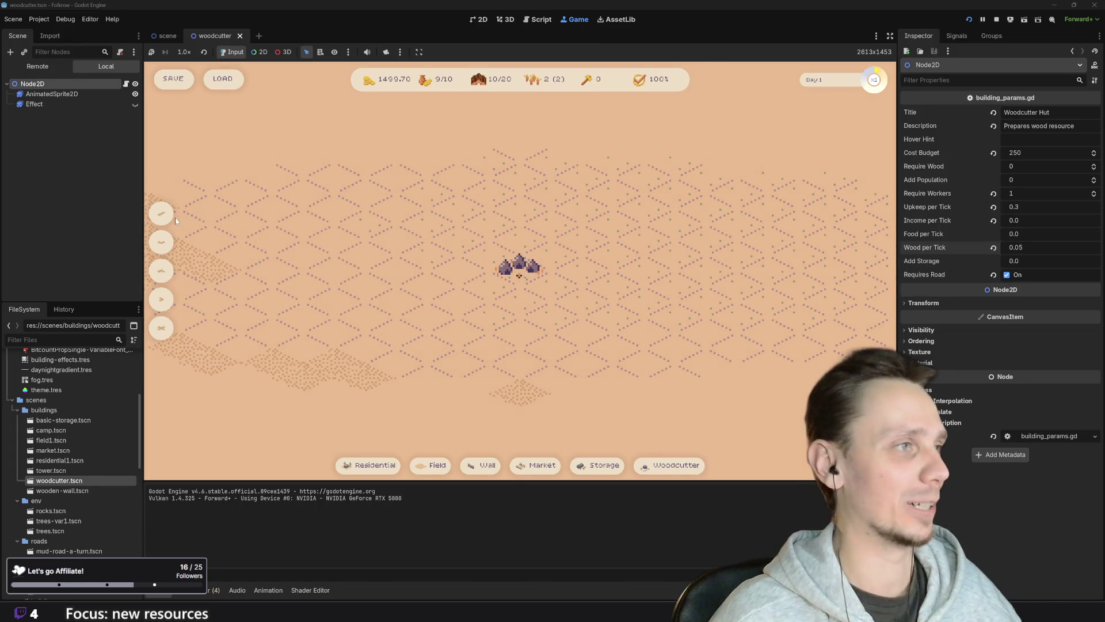
pyautogui.click(385, 299)
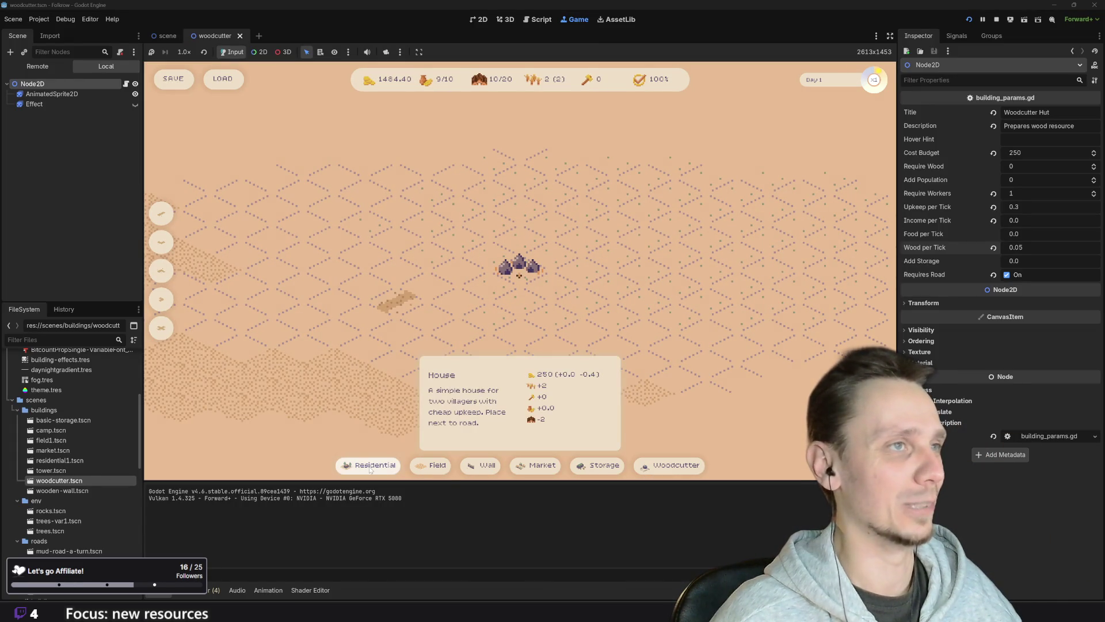
pyautogui.moveTo(677, 469)
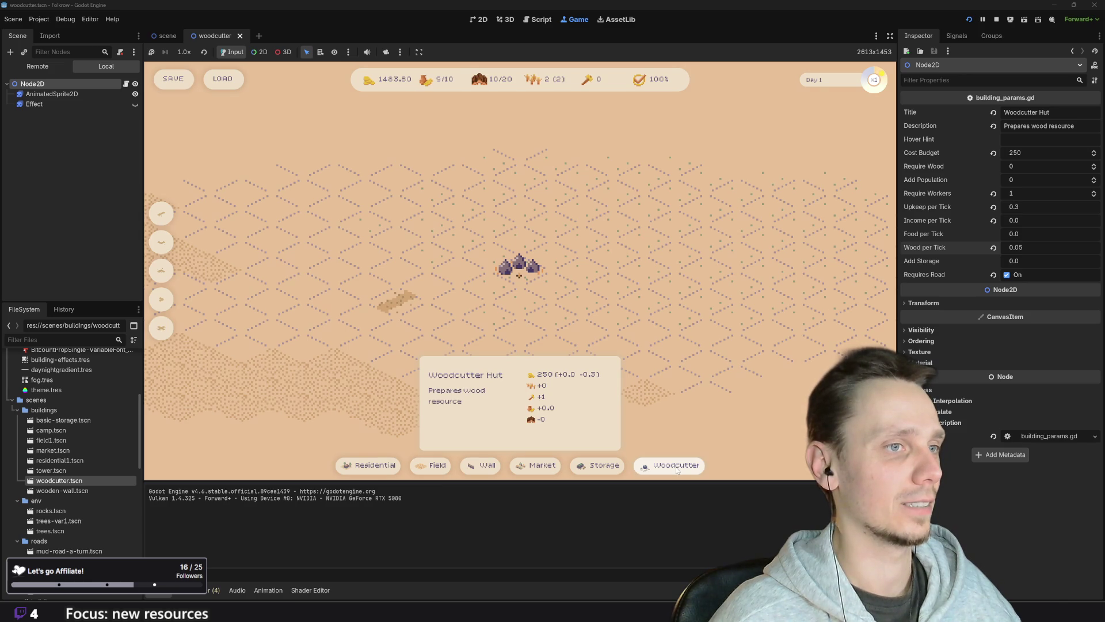
pyautogui.click(677, 466)
pyautogui.click(428, 314)
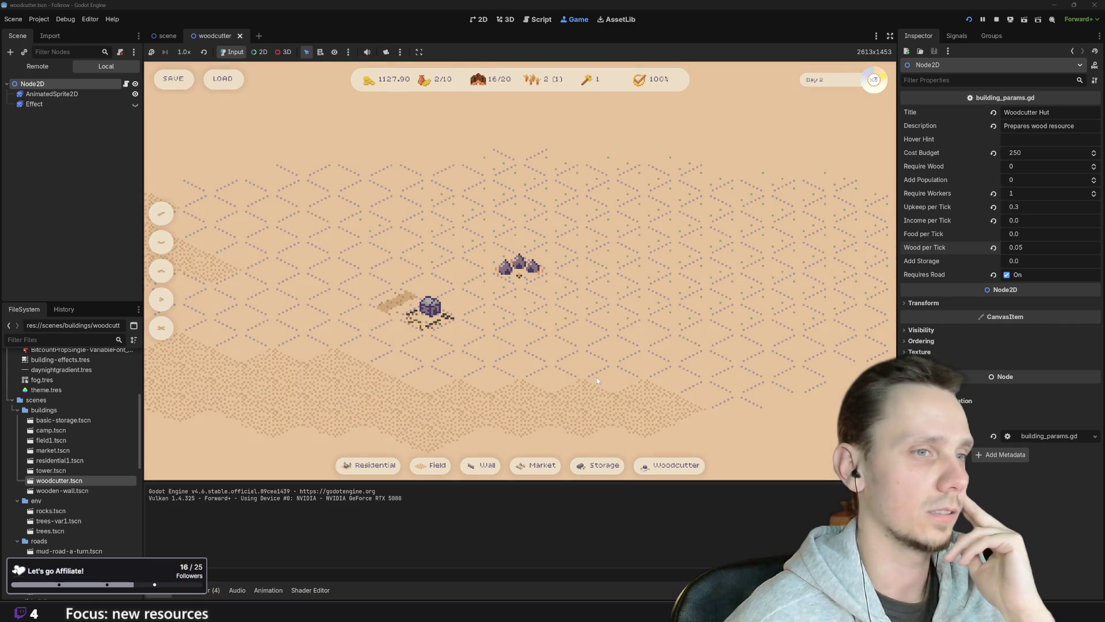
pyautogui.moveTo(682, 466)
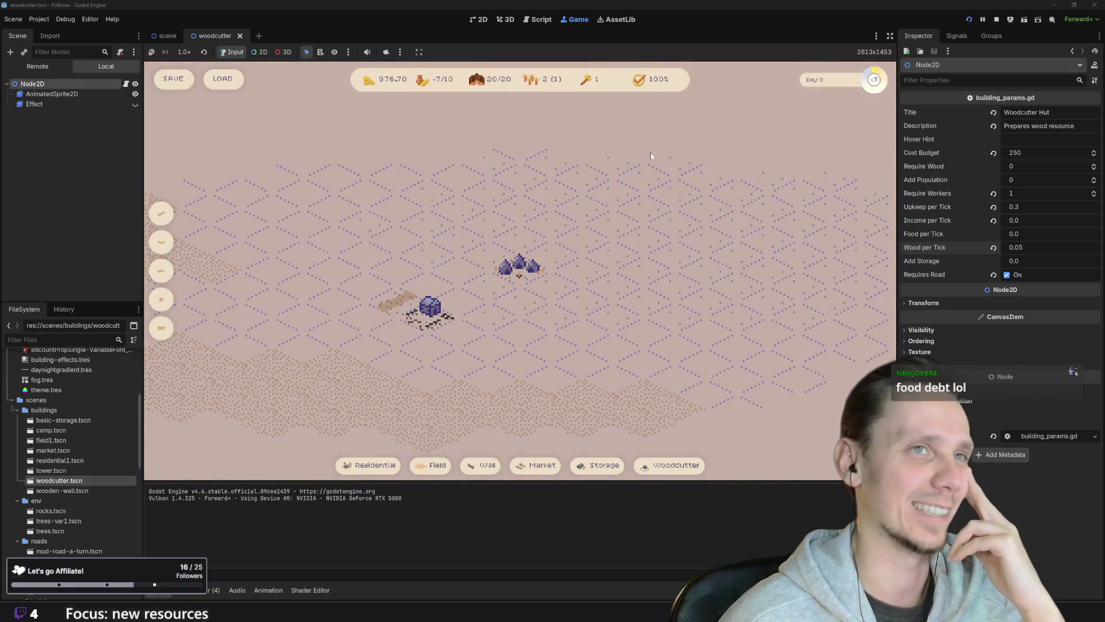
# - Stop the running game with the toolbar Stop button
pyautogui.click(998, 19)
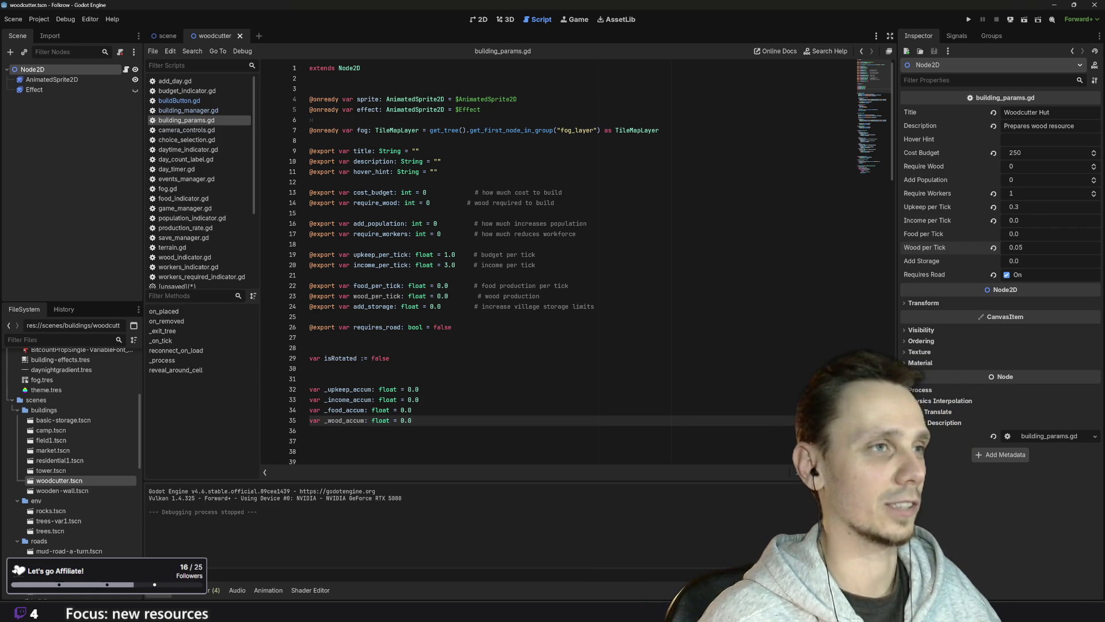
# - Align the require_wood comment on line 14 with the comment on line 13
pyautogui.click(449, 192)
pyautogui.press('Down')
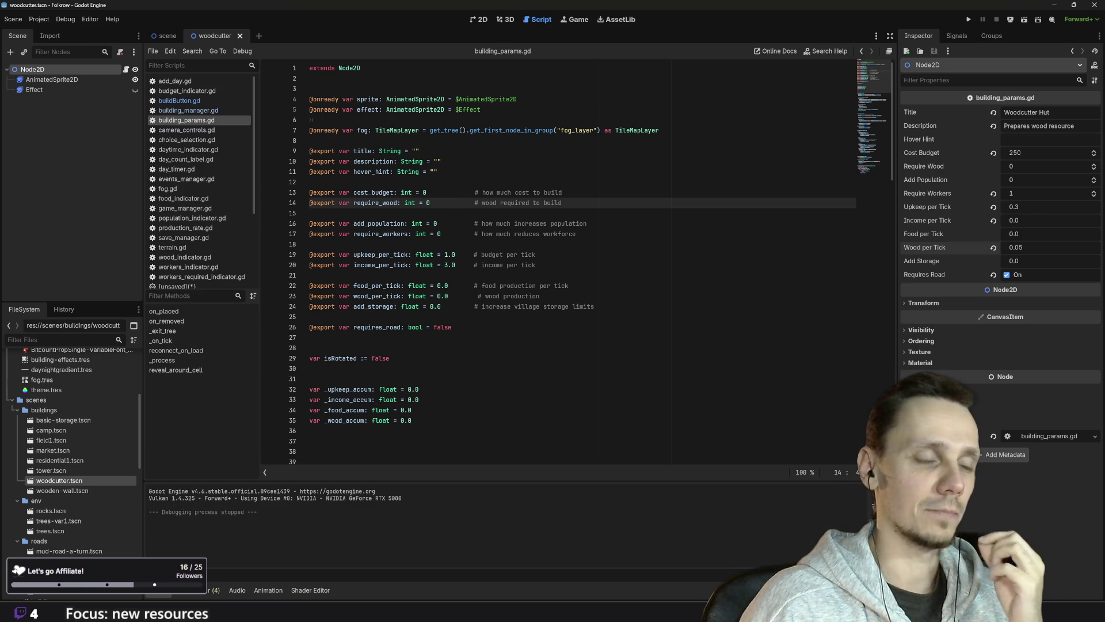
pyautogui.scroll(-7, 575, 265)
pyautogui.scroll(7, 576, 264)
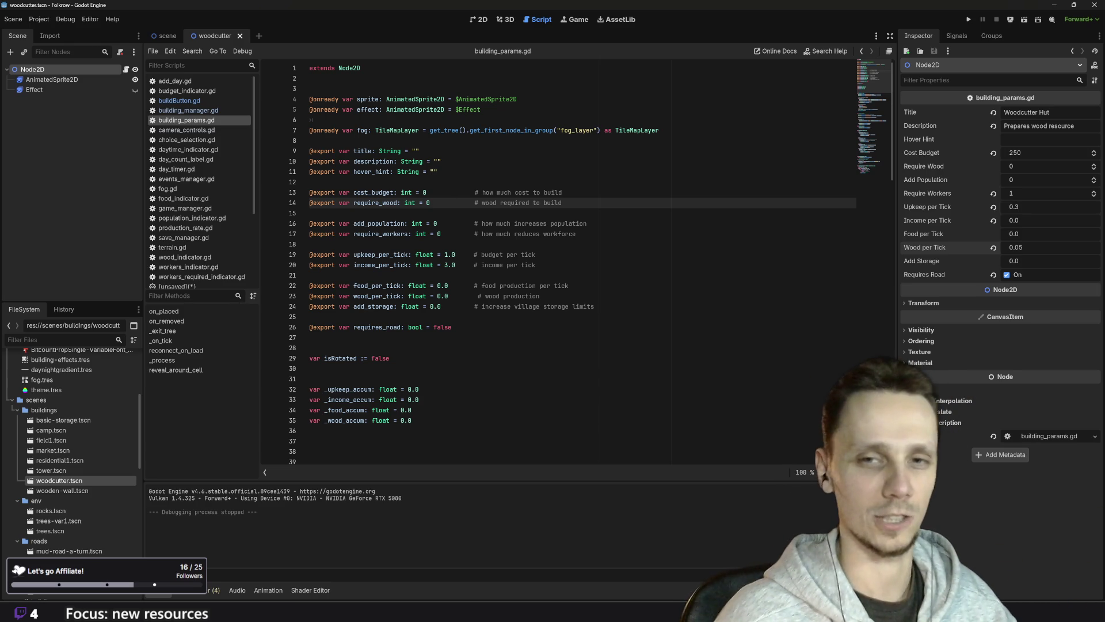
# - Go to empty line 30, then switch to the buildButton.gd script
pyautogui.click(309, 369)
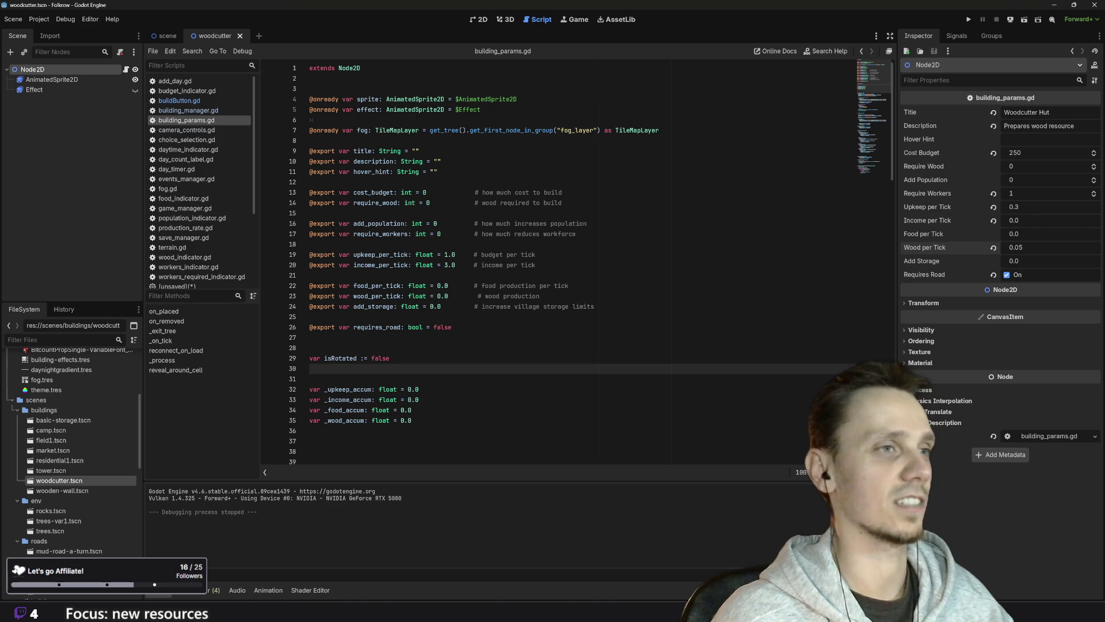
pyautogui.scroll(-4, 576, 262)
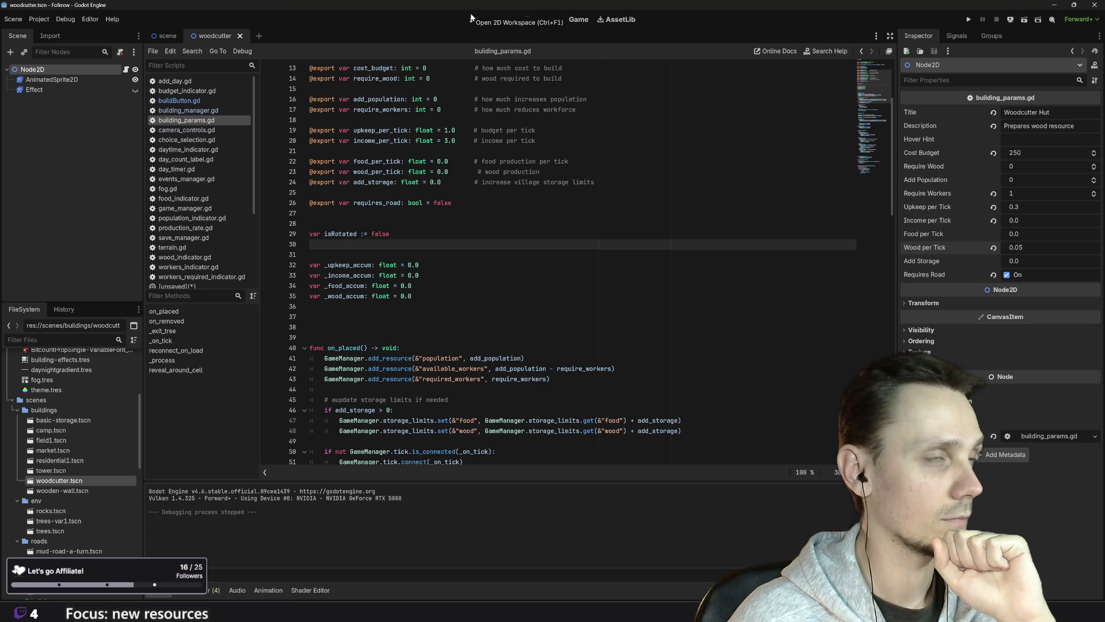
pyautogui.click(201, 100)
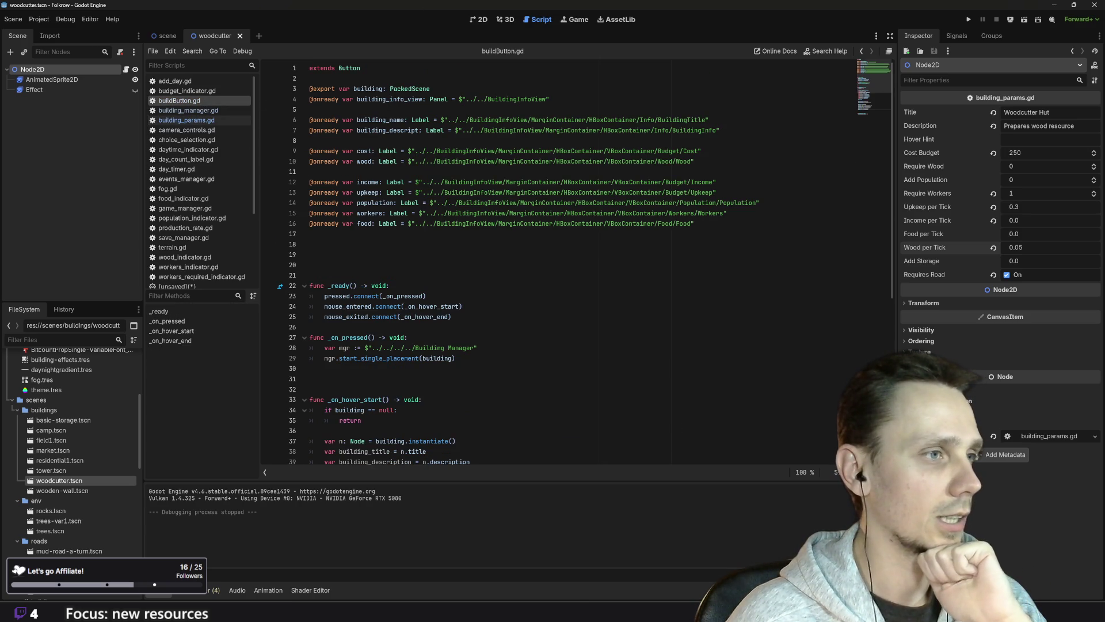
# - Check the require_wood and wood_per_tick names in building_params.gd, then go back to buildButton.gd's food_per_tick line
pyautogui.scroll(-9, 403, 396)
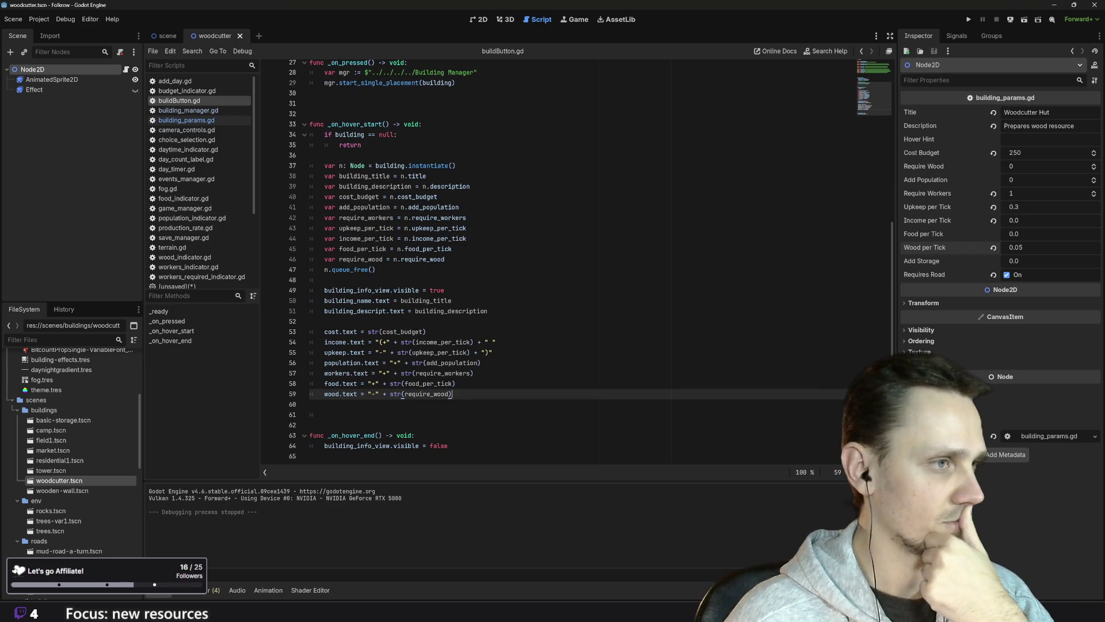
pyautogui.scroll(9, 403, 396)
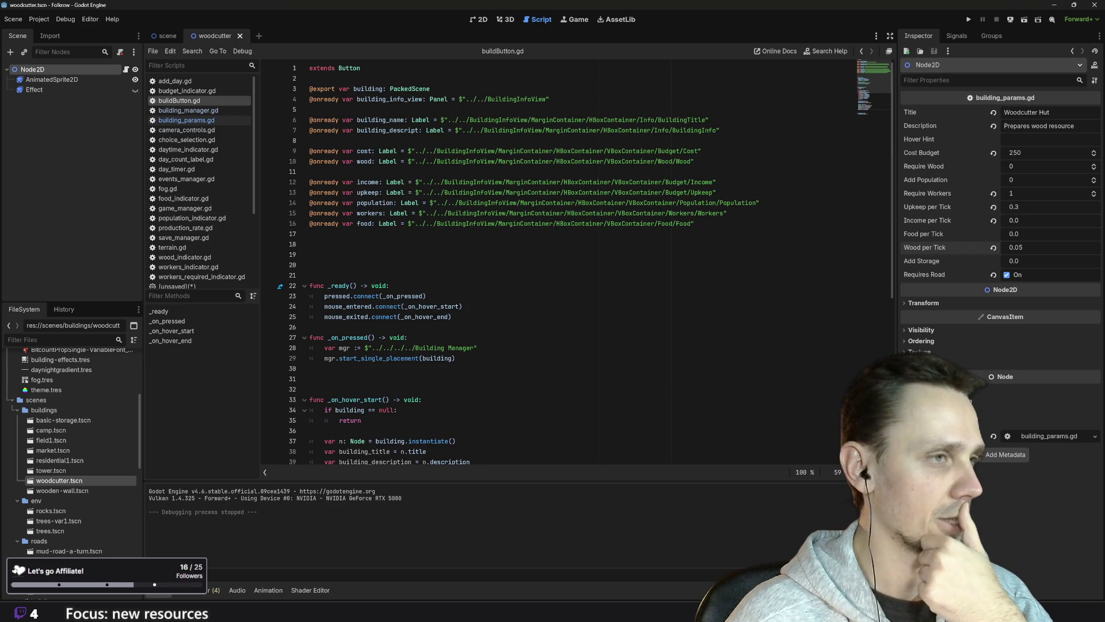
pyautogui.scroll(-5, 576, 265)
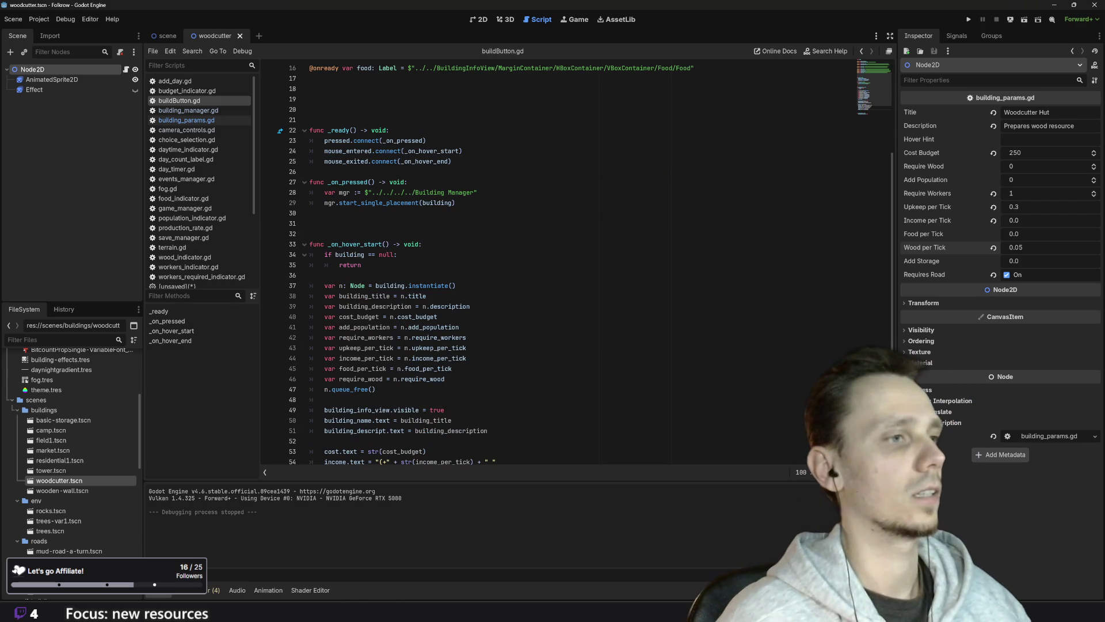
pyautogui.click(208, 119)
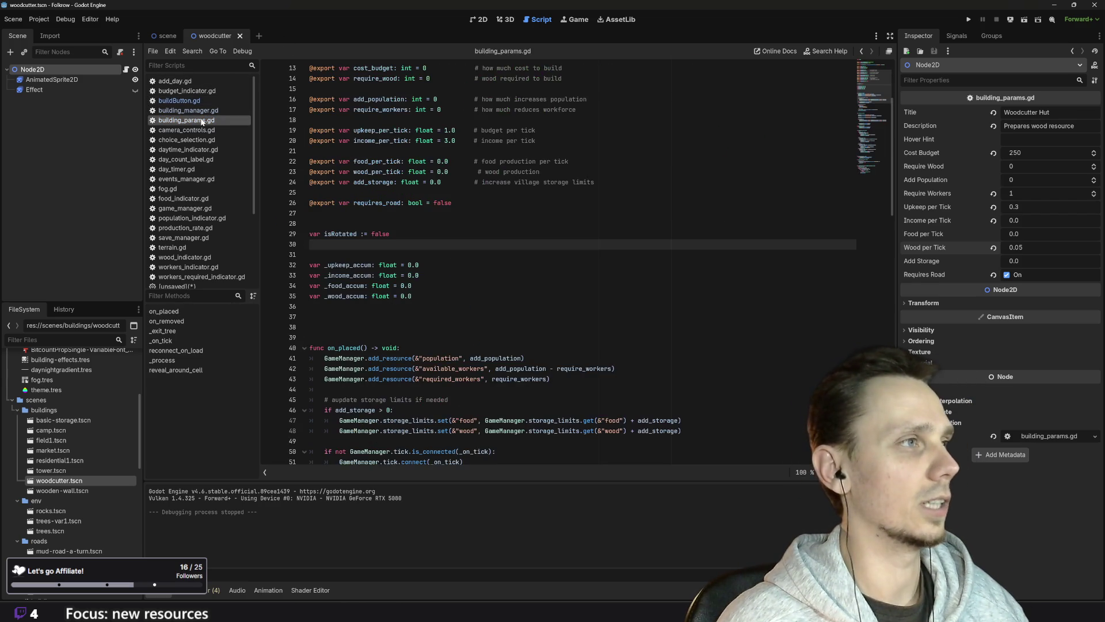
pyautogui.scroll(4, 575, 264)
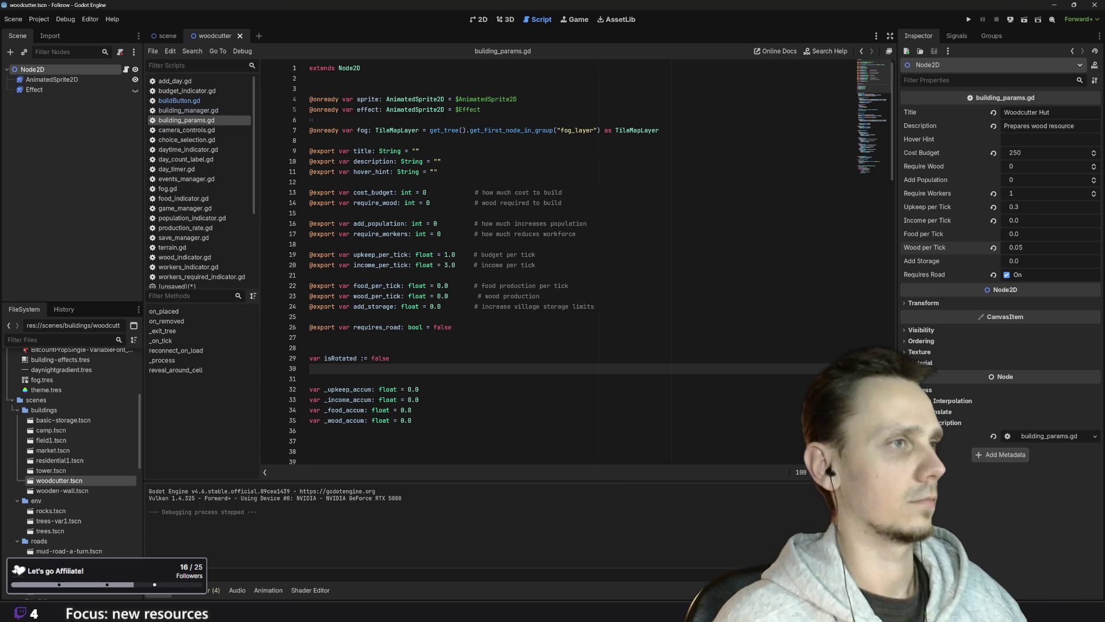
pyautogui.doubleClick(375, 203)
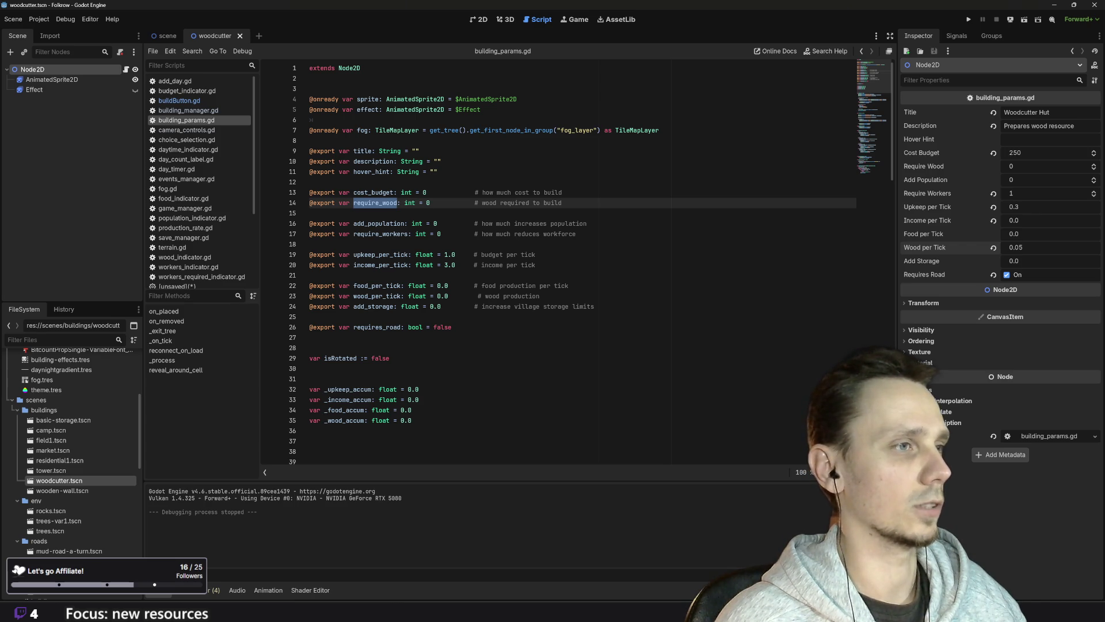
pyautogui.doubleClick(377, 296)
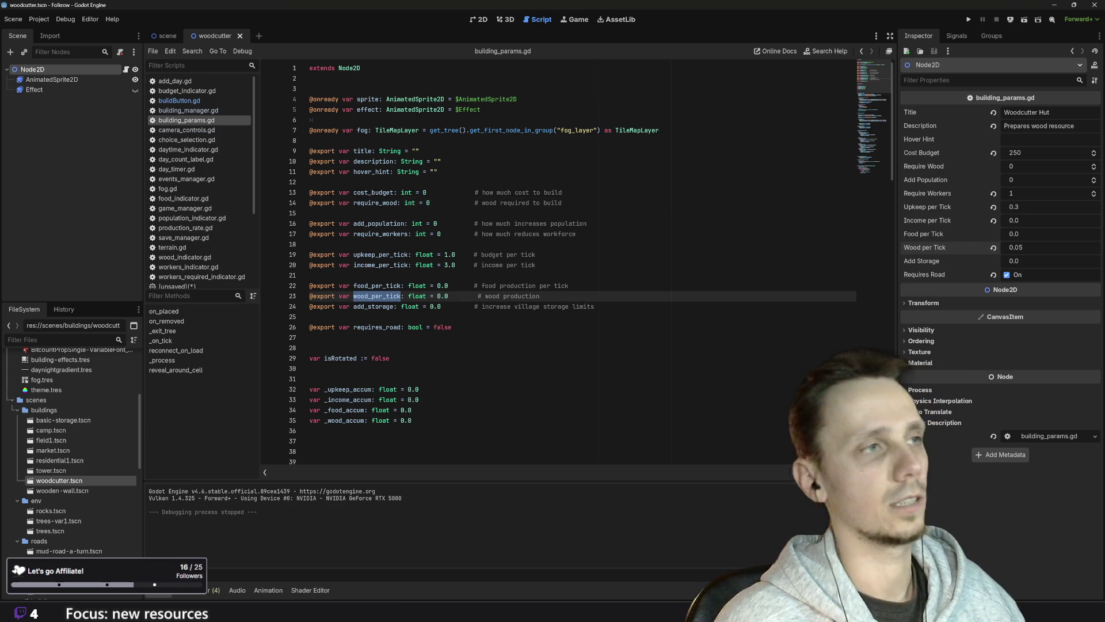
pyautogui.click(179, 100)
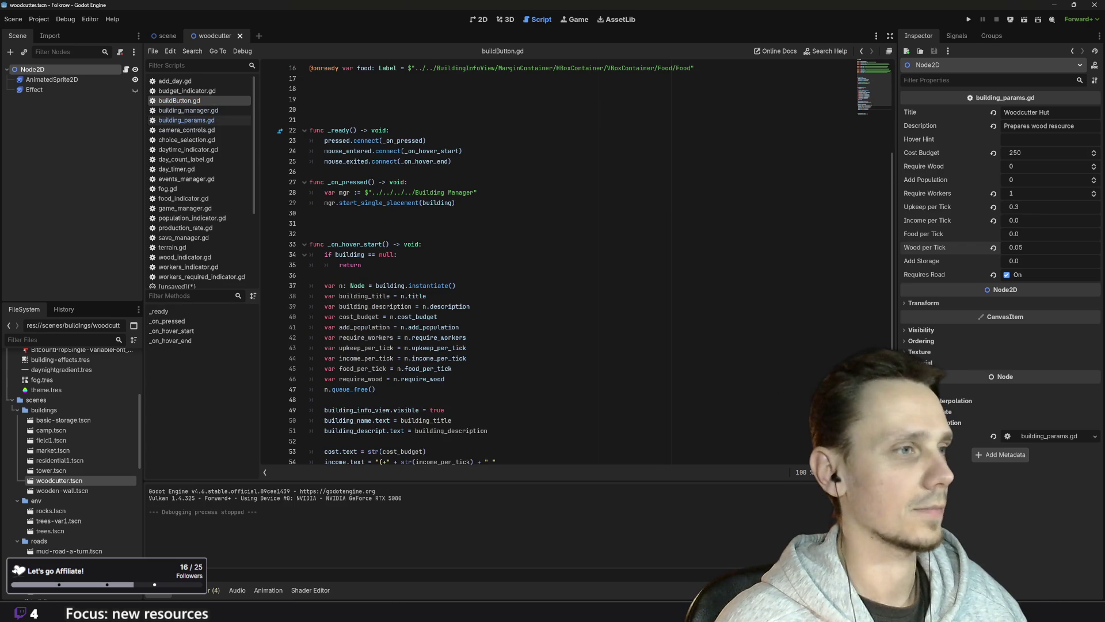
pyautogui.click(452, 368)
# - Declare 'var wood_per_tick = n.wood_per_tick' below the food_per_tick line
pyautogui.press('Return')
pyautogui.write('var ')
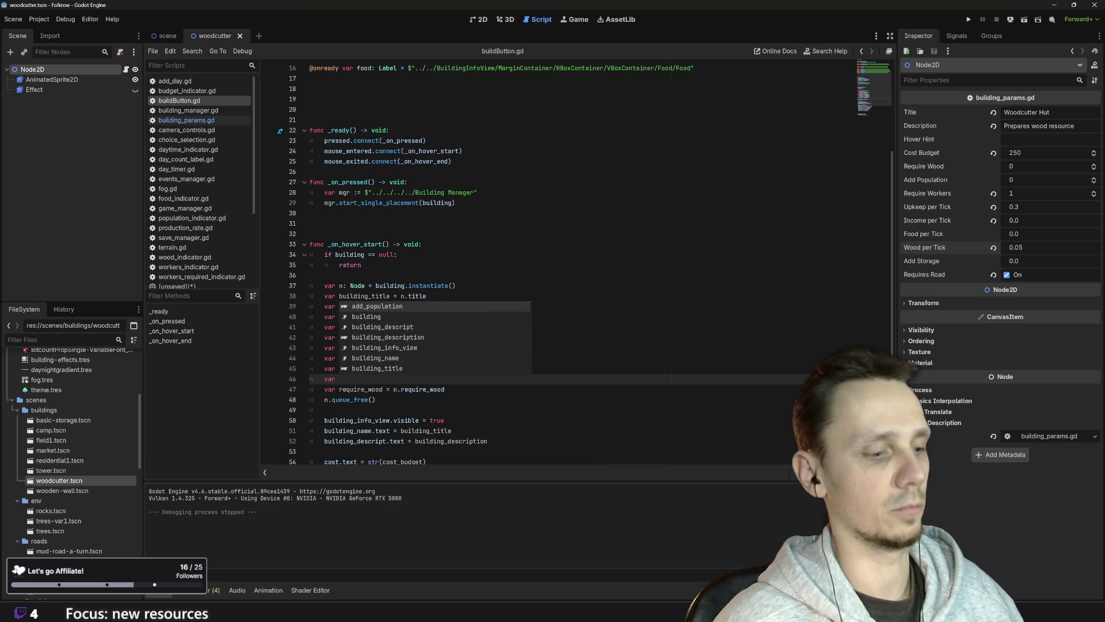
pyautogui.write('wood_per_tick = n.wood_per_tick')
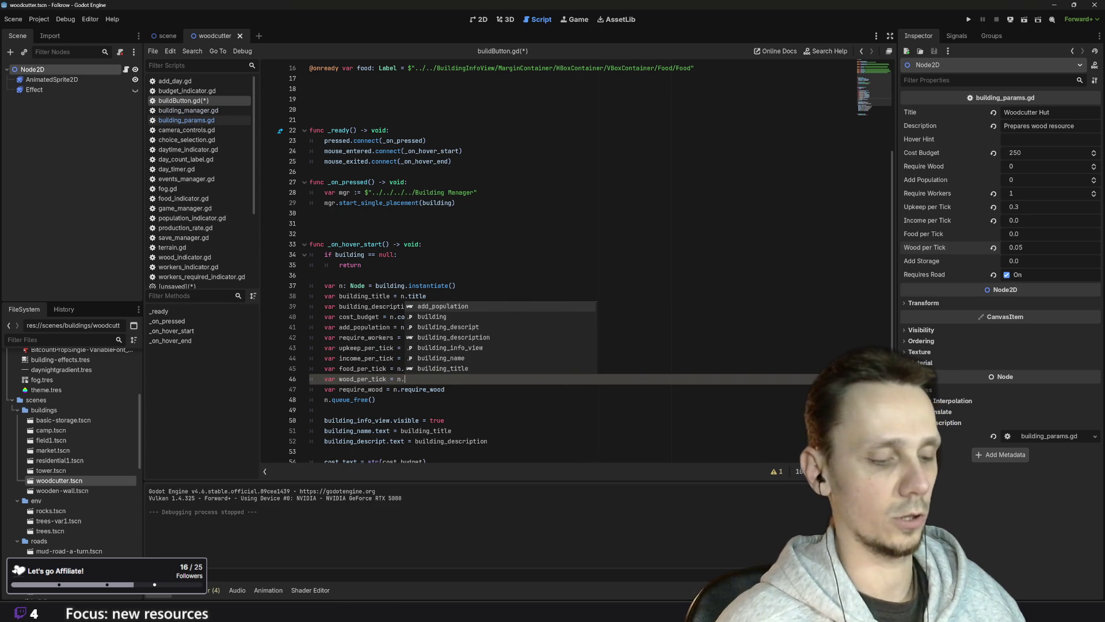
pyautogui.click(445, 390)
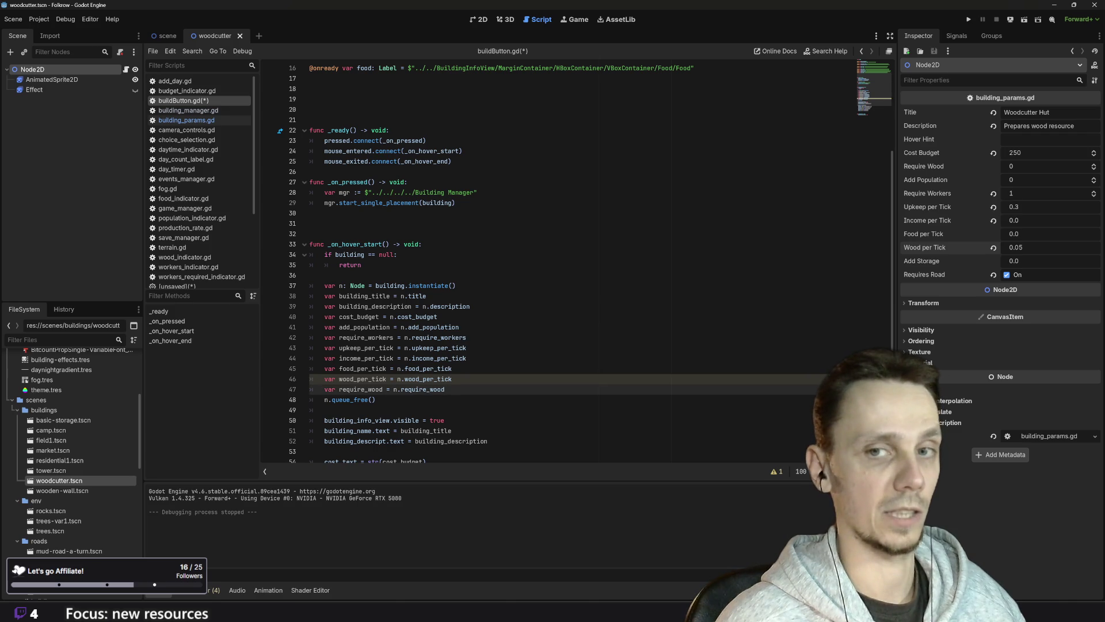
# - Append ' / +' and str(wood_per_tick) to the wood text line, then run the game
pyautogui.scroll(-4, 576, 259)
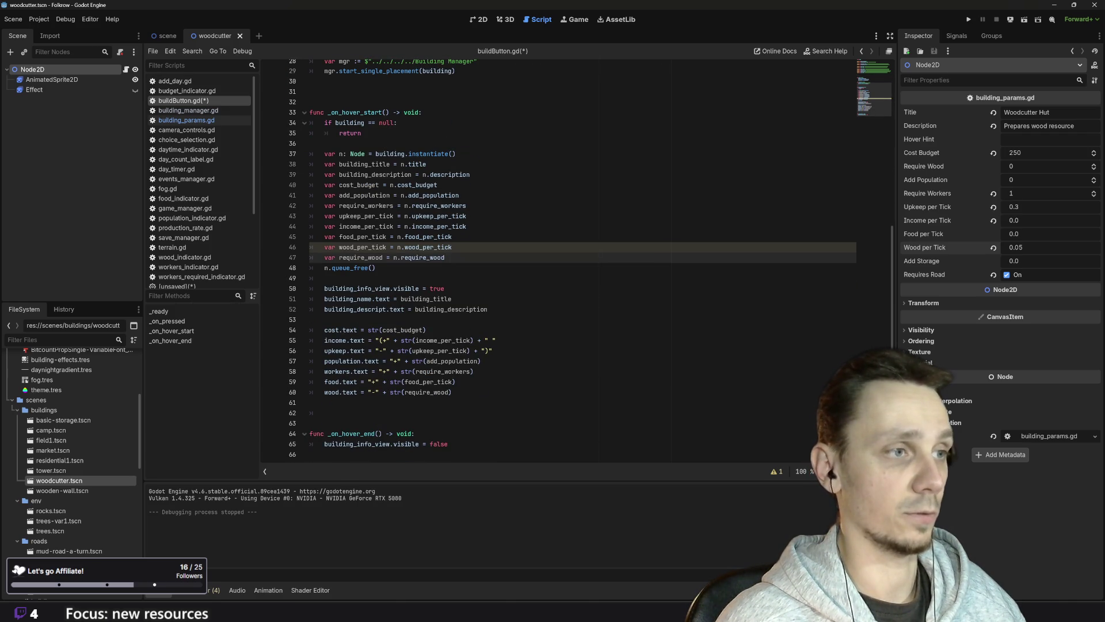
pyautogui.click(455, 392)
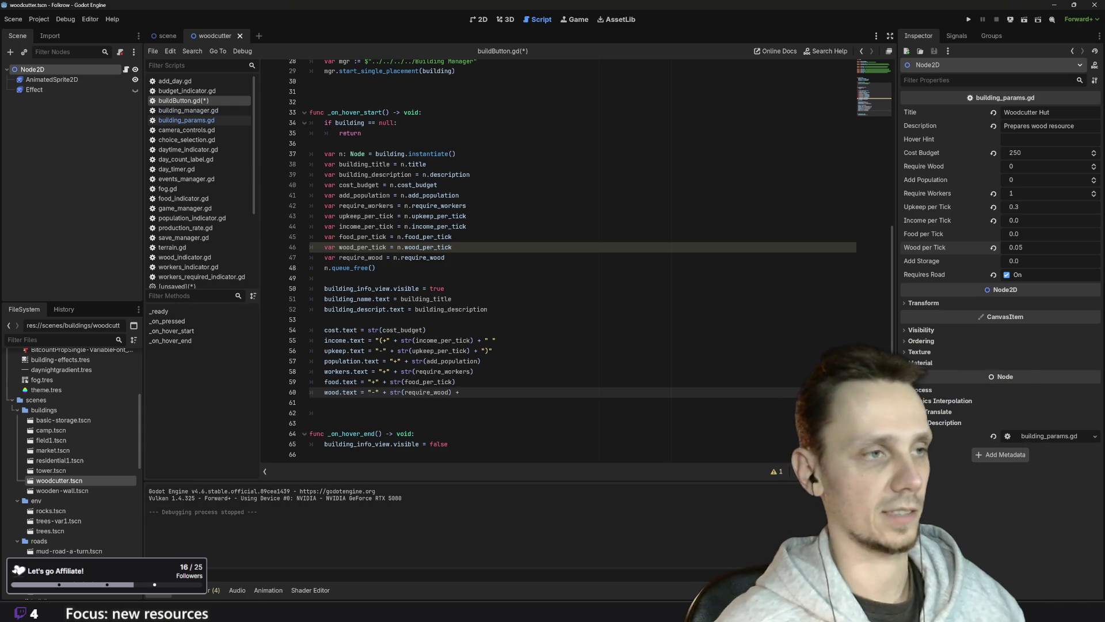
pyautogui.write('+ " / " + "+" +')
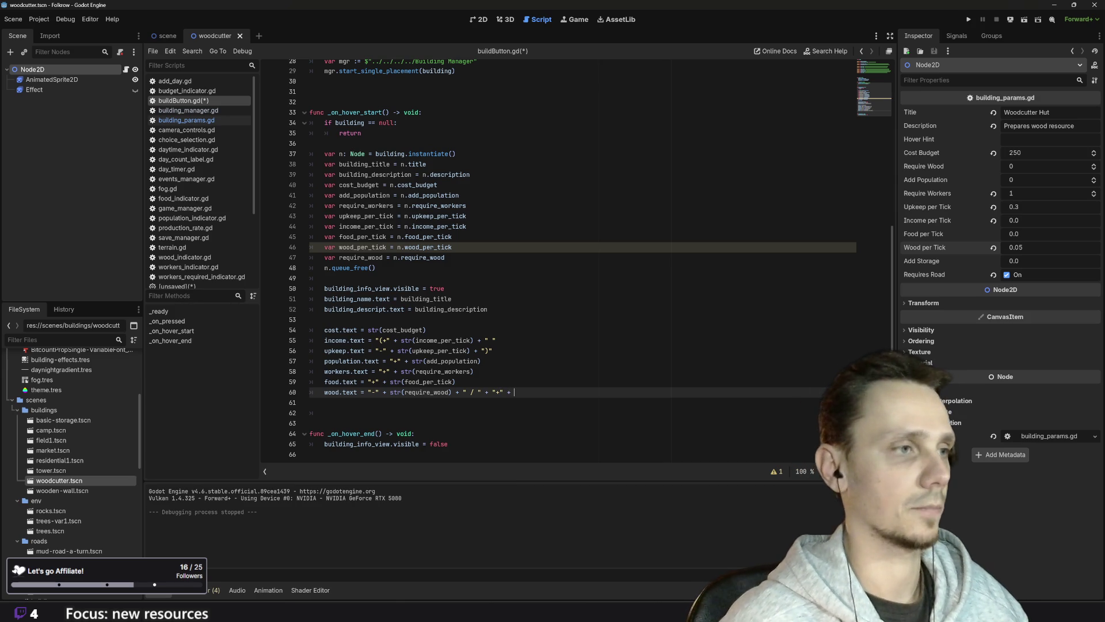
pyautogui.scroll(5, 576, 259)
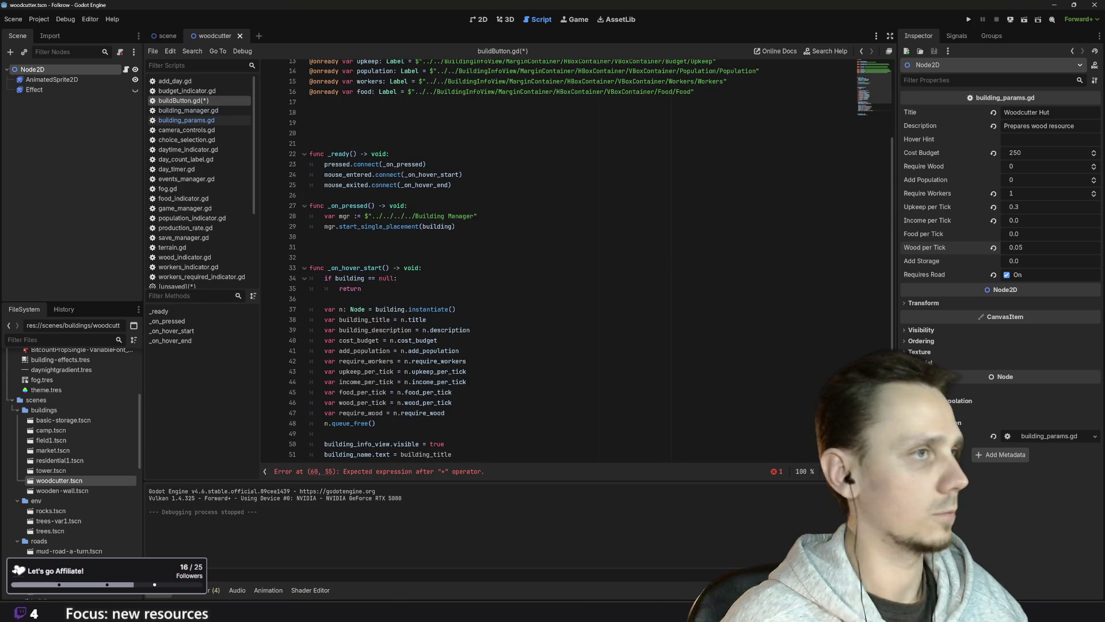
pyautogui.scroll(-5, 576, 259)
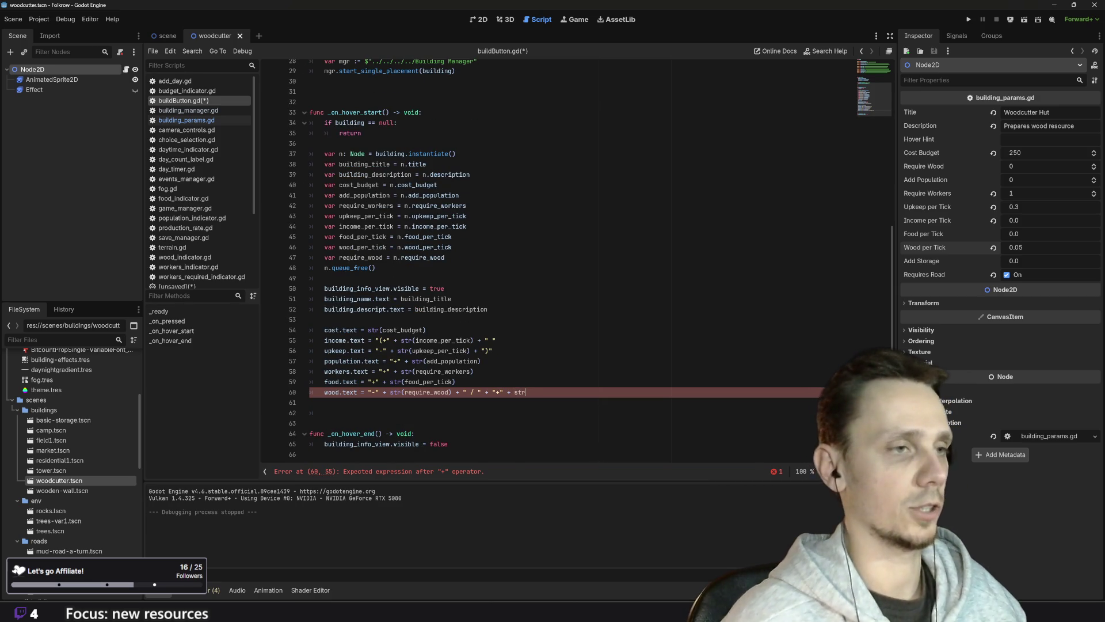
pyautogui.write('(woo')
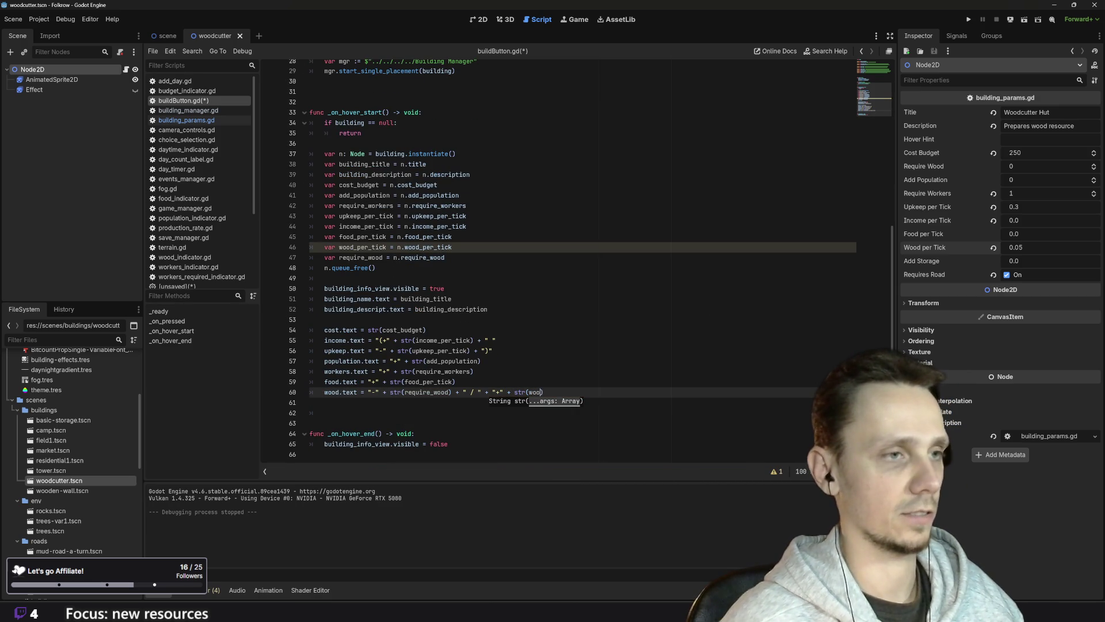
pyautogui.press('Down')
pyautogui.press('Return')
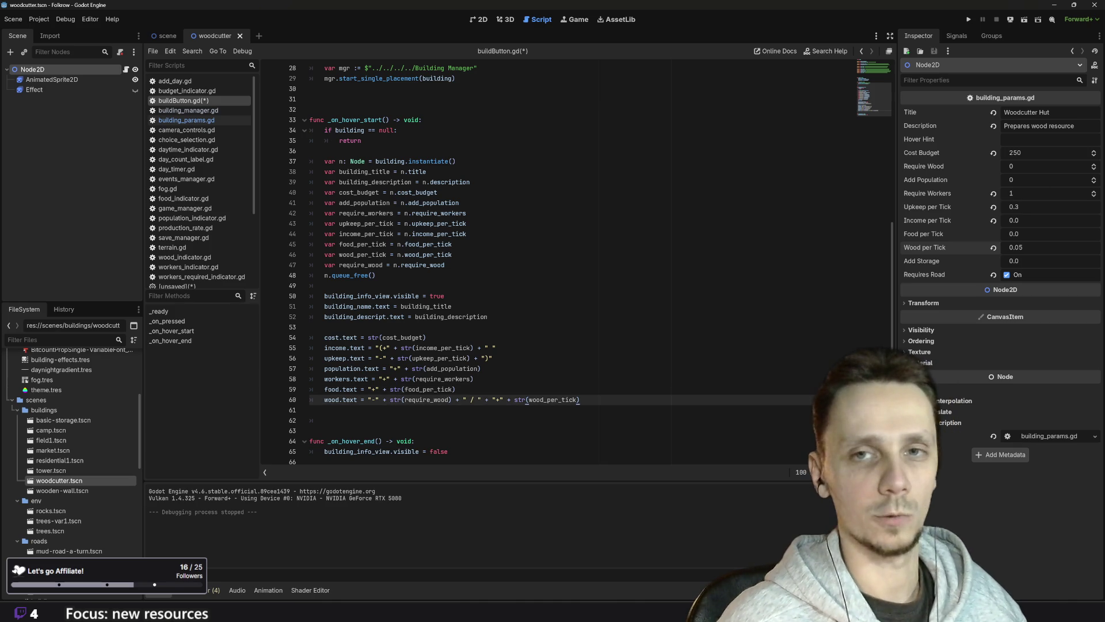
pyautogui.click(965, 21)
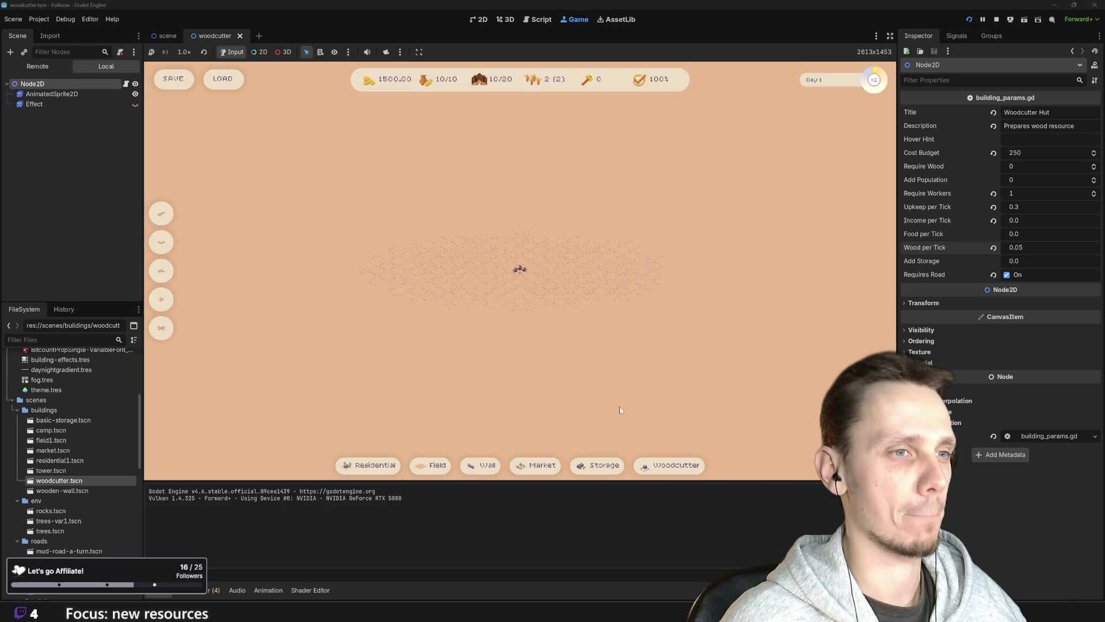
# - Place two woodcutter huts on the map and check the card's '-0 / +0.05' wood line
pyautogui.moveTo(686, 474)
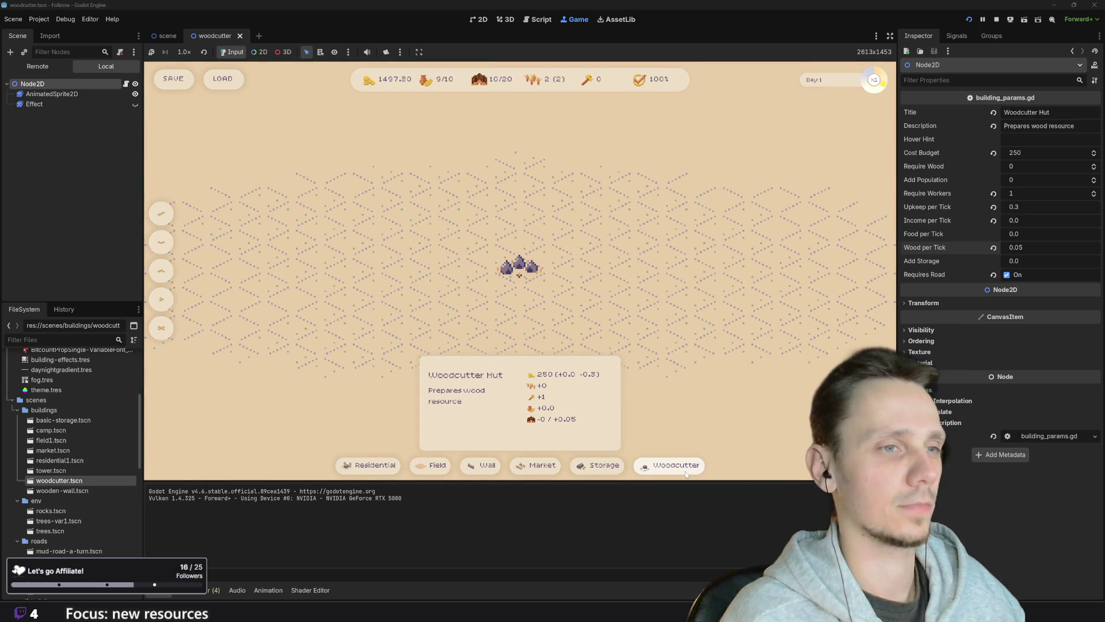
pyautogui.click(670, 466)
pyautogui.click(520, 326)
pyautogui.click(681, 466)
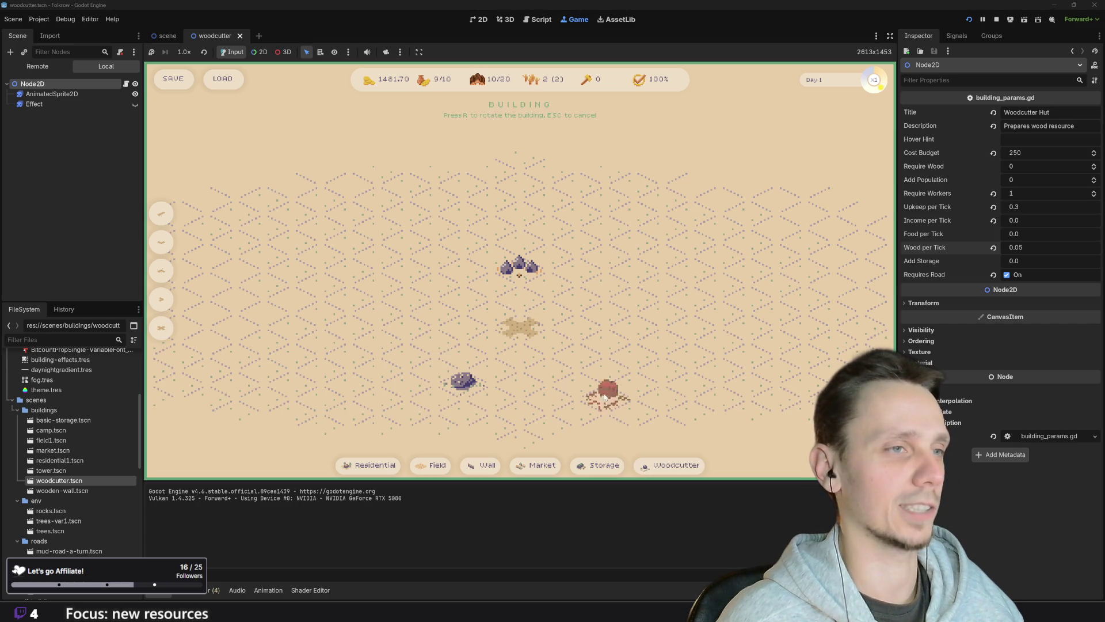
pyautogui.click(551, 334)
pyautogui.moveTo(601, 466)
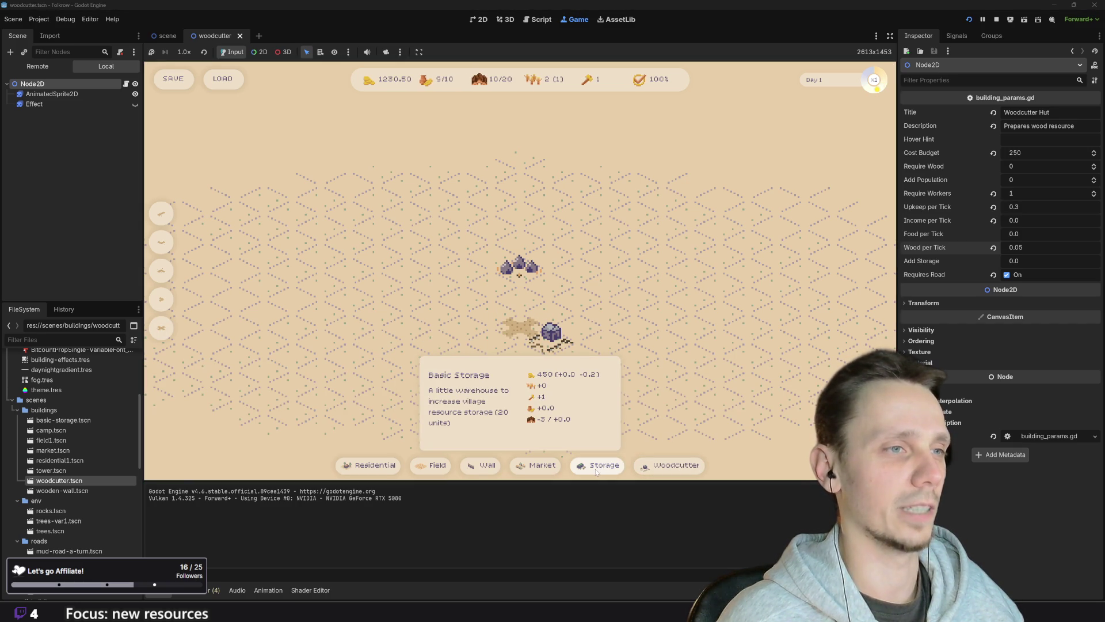
pyautogui.moveTo(475, 471)
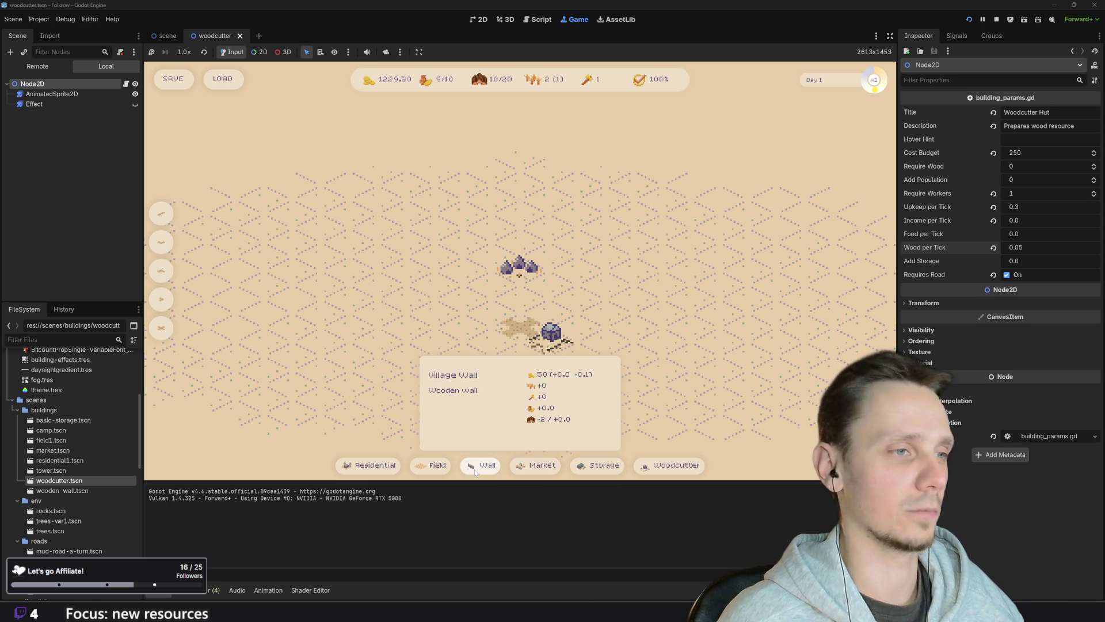
pyautogui.moveTo(346, 470)
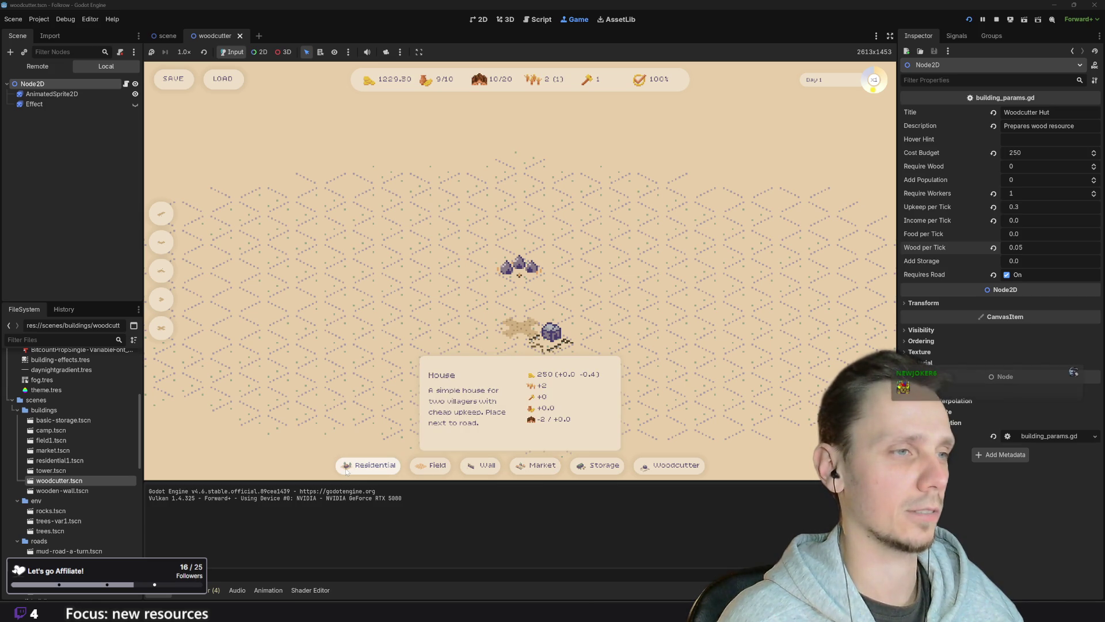
pyautogui.moveTo(652, 469)
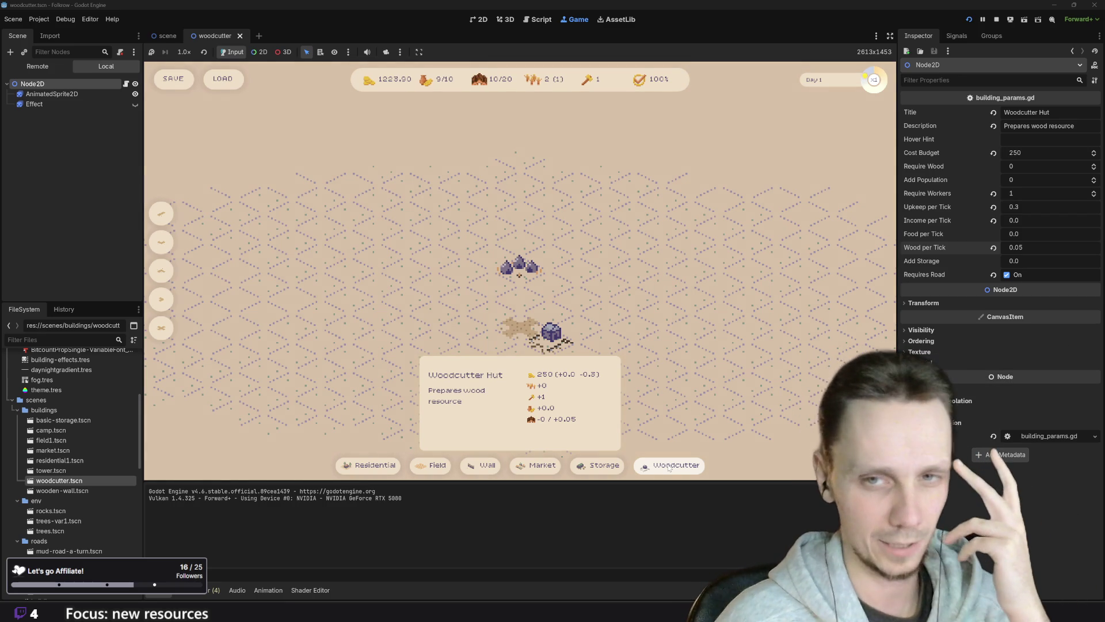
# - Place a third woodcutter hut on the map, then stop the running game
pyautogui.click(669, 465)
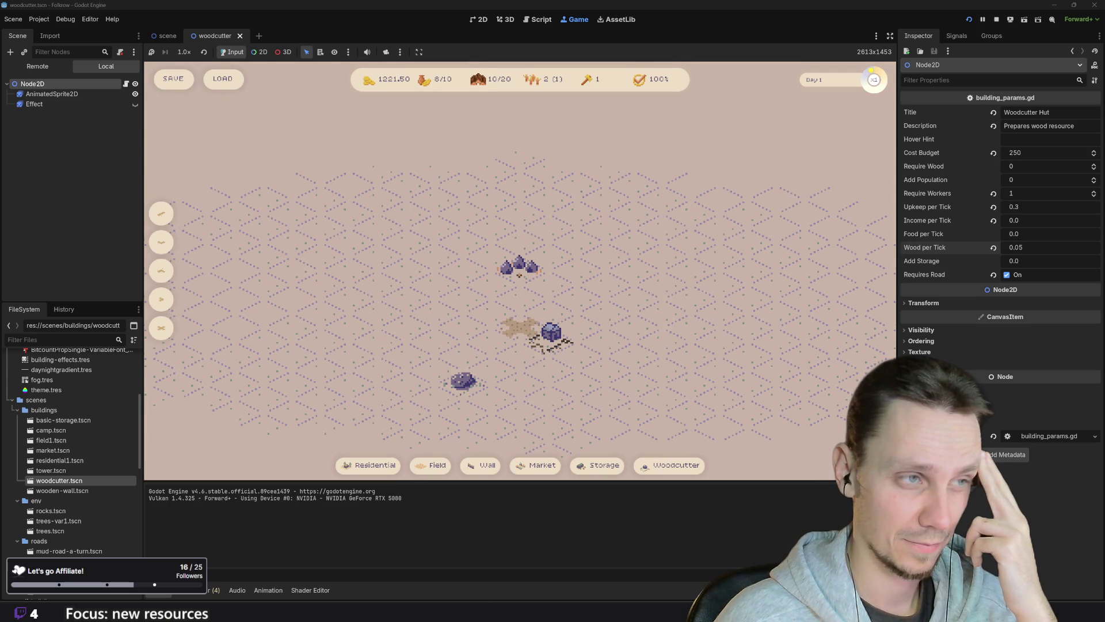
pyautogui.click(669, 465)
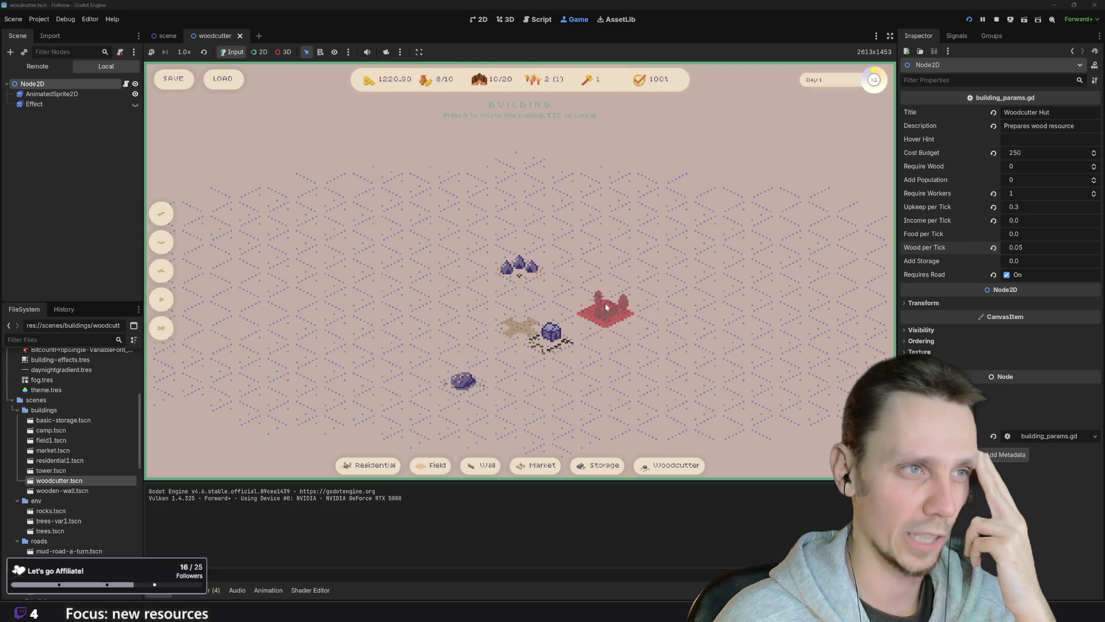
pyautogui.click(552, 313)
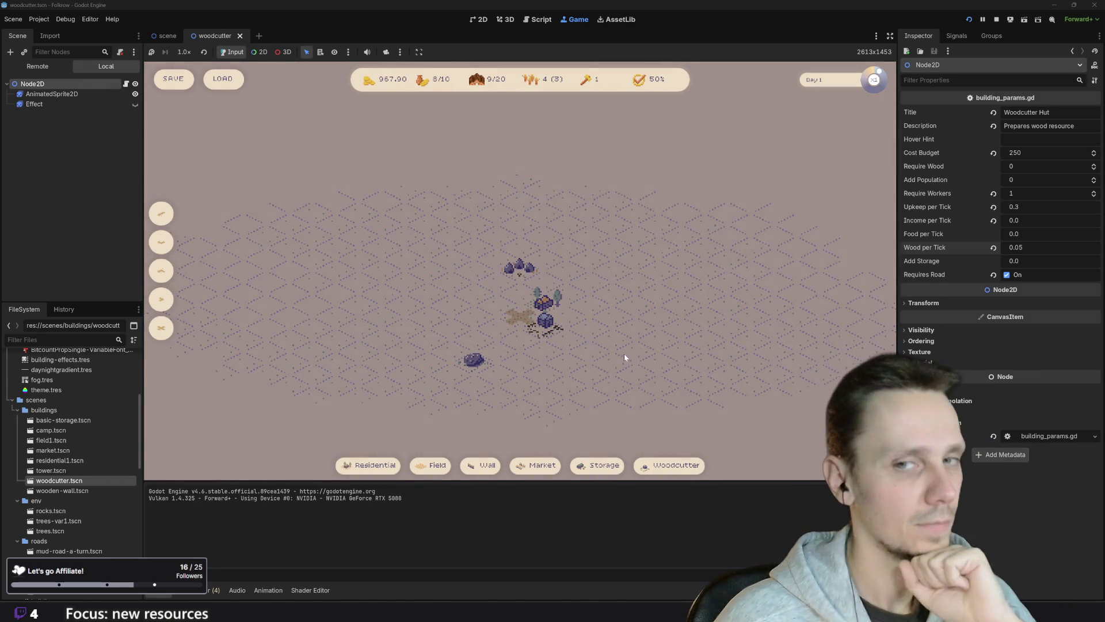
pyautogui.scroll(1, 609, 377)
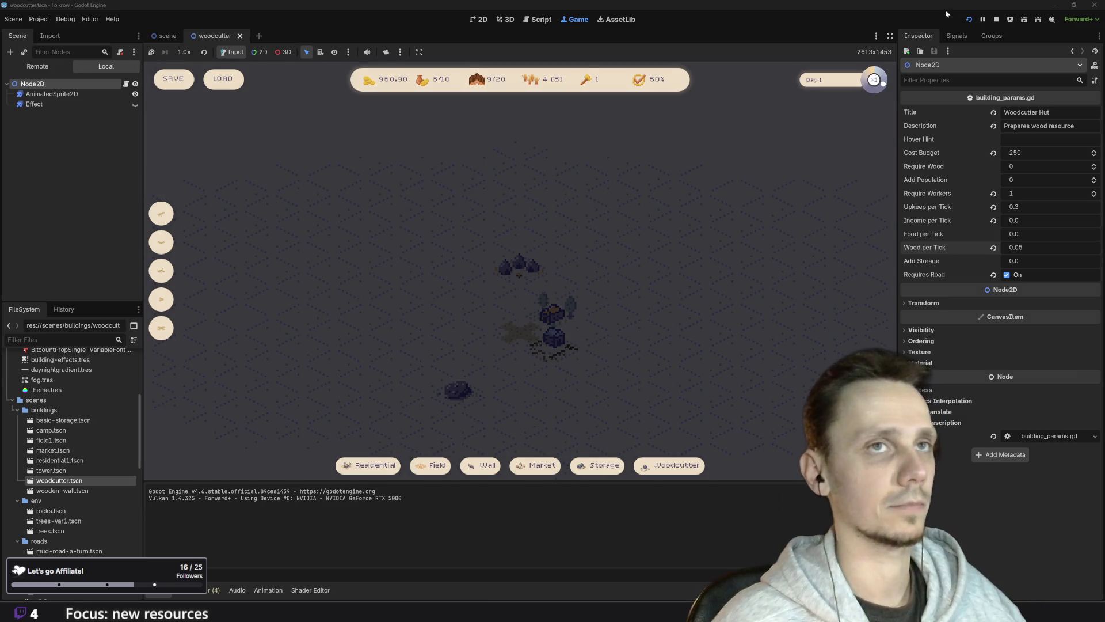
pyautogui.click(996, 19)
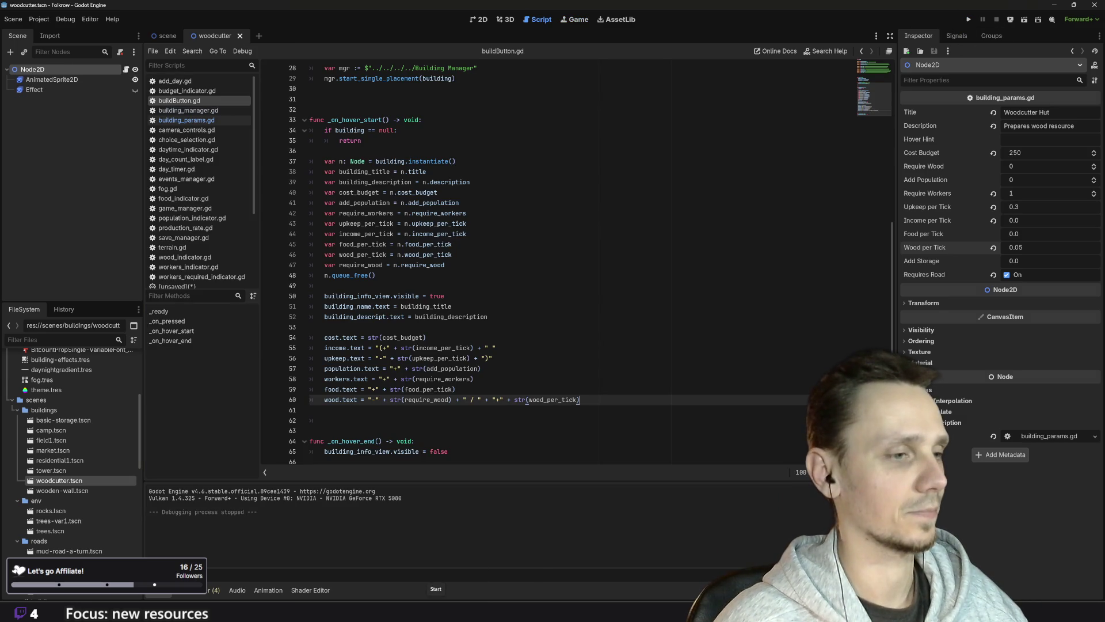
# - Back in Piskel, close the export settings and set Layer 1 opacity to 1
pyautogui.moveTo(467, 610)
pyautogui.click(467, 547)
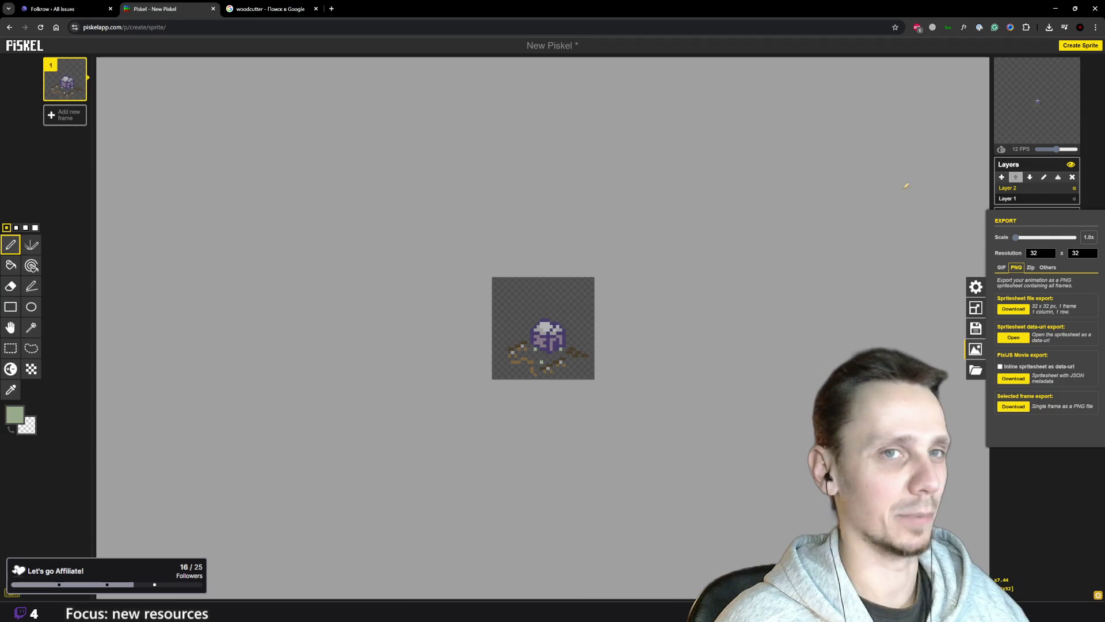
pyautogui.click(1082, 519)
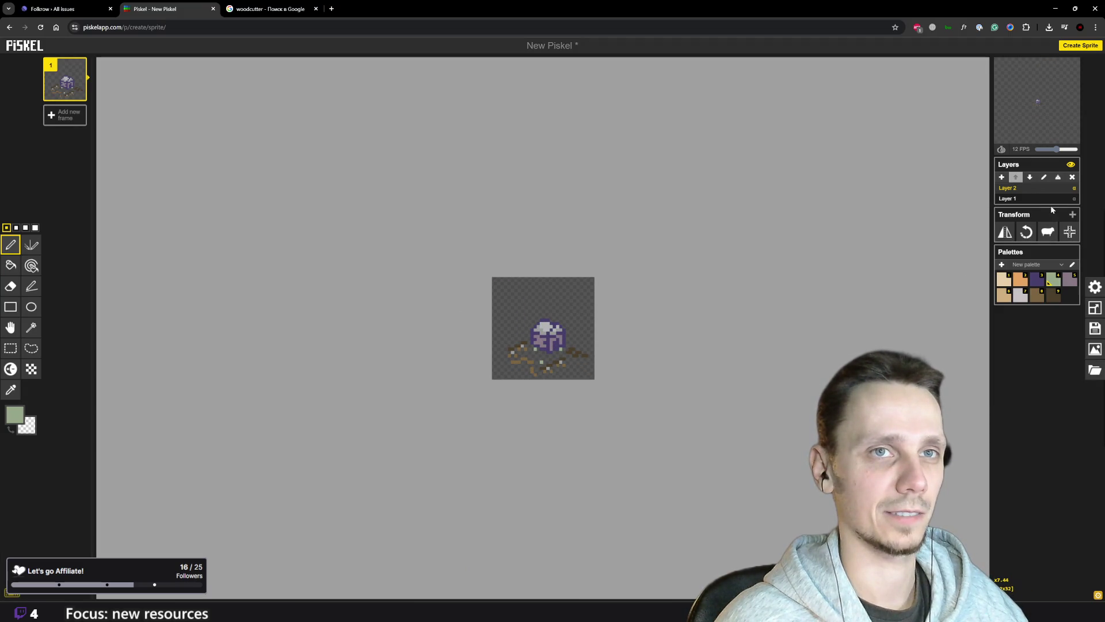
pyautogui.click(1074, 200)
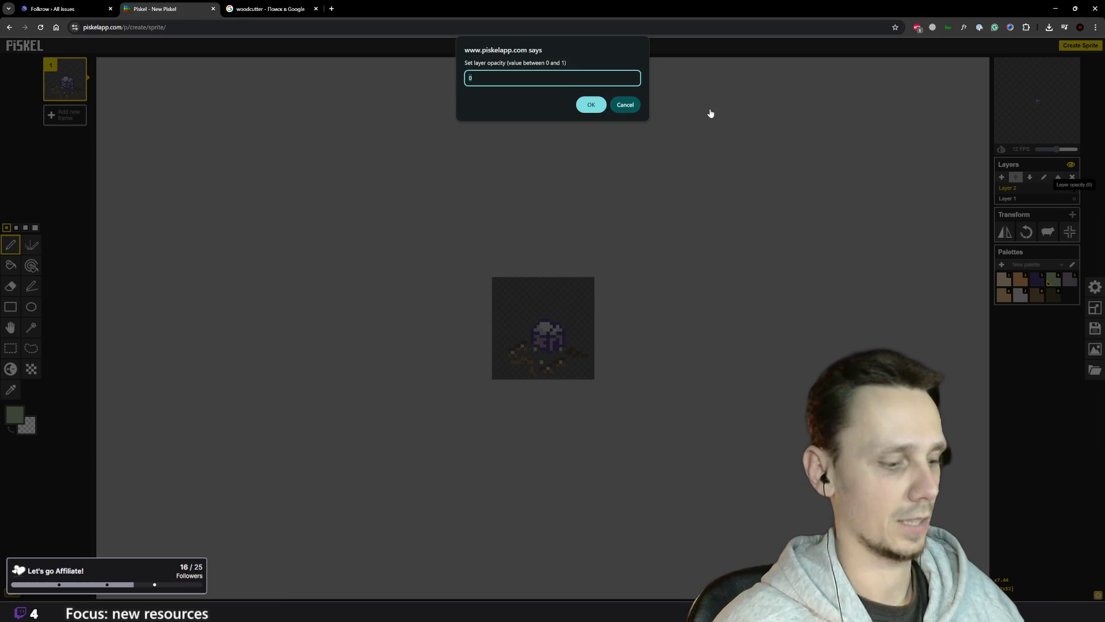
pyautogui.write('1')
pyautogui.press('Return')
pyautogui.scroll(2, 605, 333)
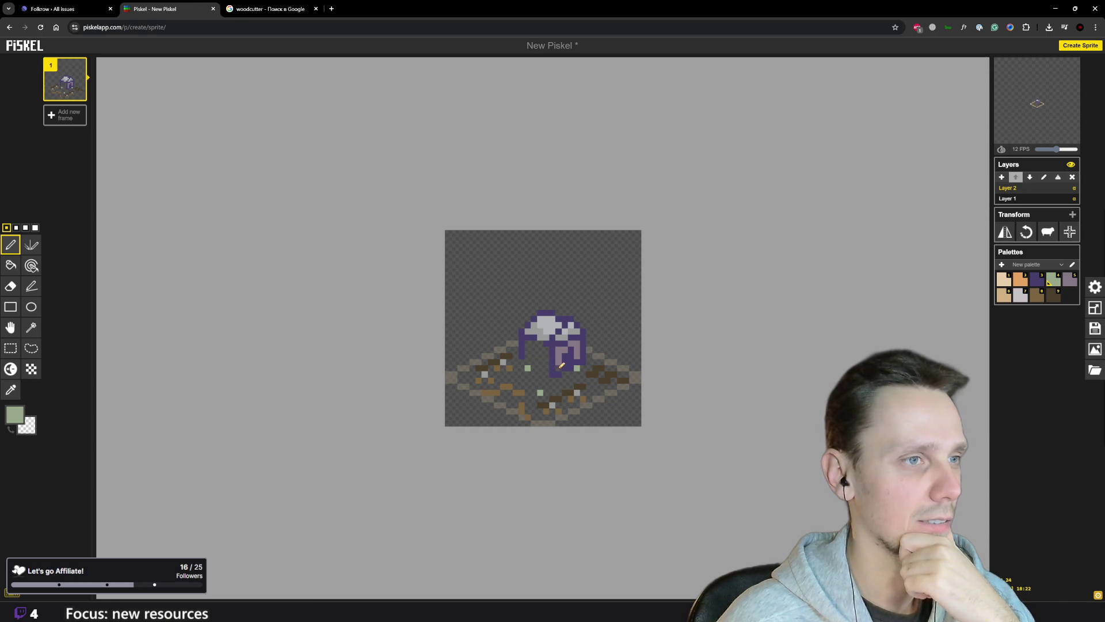
# - Erase the light fill inside the hut's right side
pyautogui.moveTo(580, 355)
pyautogui.mouseDown()
pyautogui.moveTo(567, 347)
pyautogui.moveTo(562, 359)
pyautogui.moveTo(573, 352)
pyautogui.mouseUp()
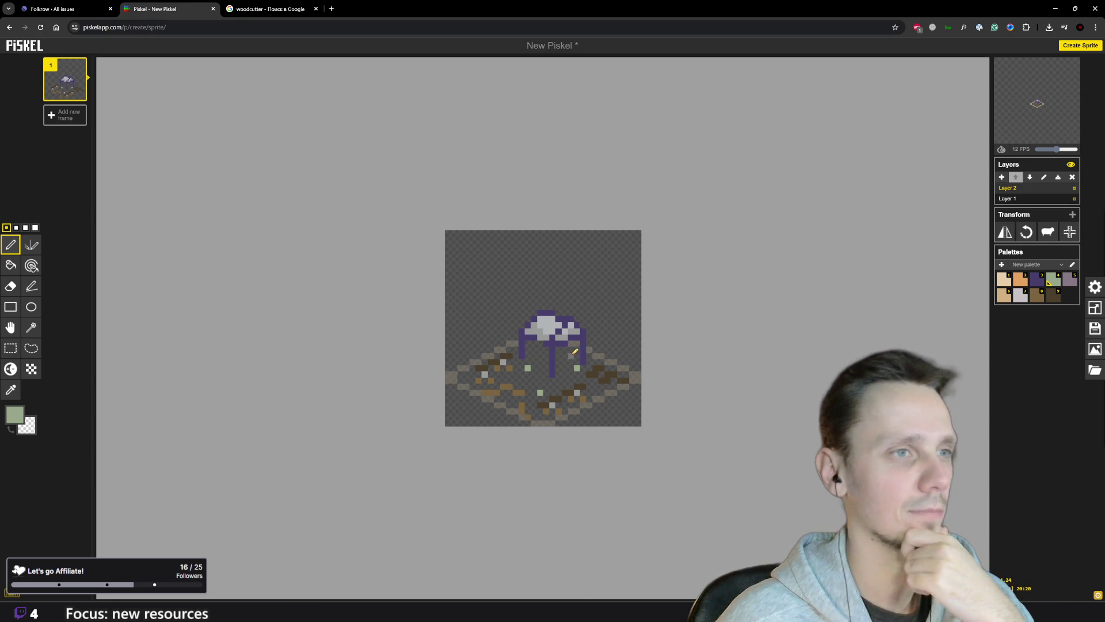
pyautogui.scroll(-2, 570, 354)
pyautogui.scroll(1, 555, 363)
pyautogui.scroll(-1, 573, 369)
pyautogui.scroll(1, 579, 355)
pyautogui.scroll(-2, 580, 355)
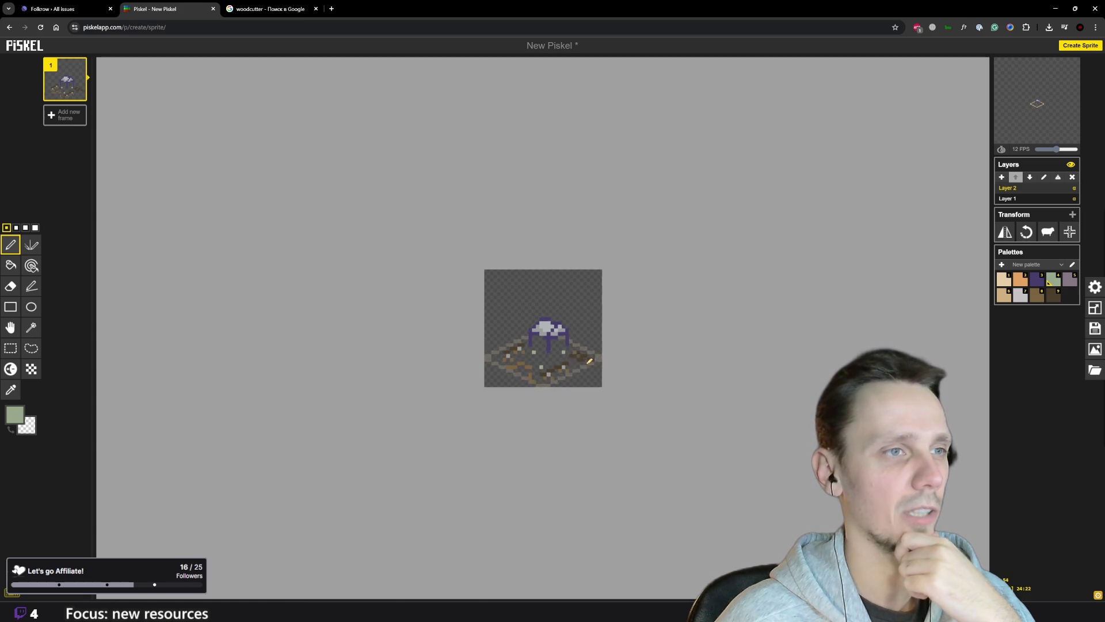
pyautogui.scroll(2, 577, 356)
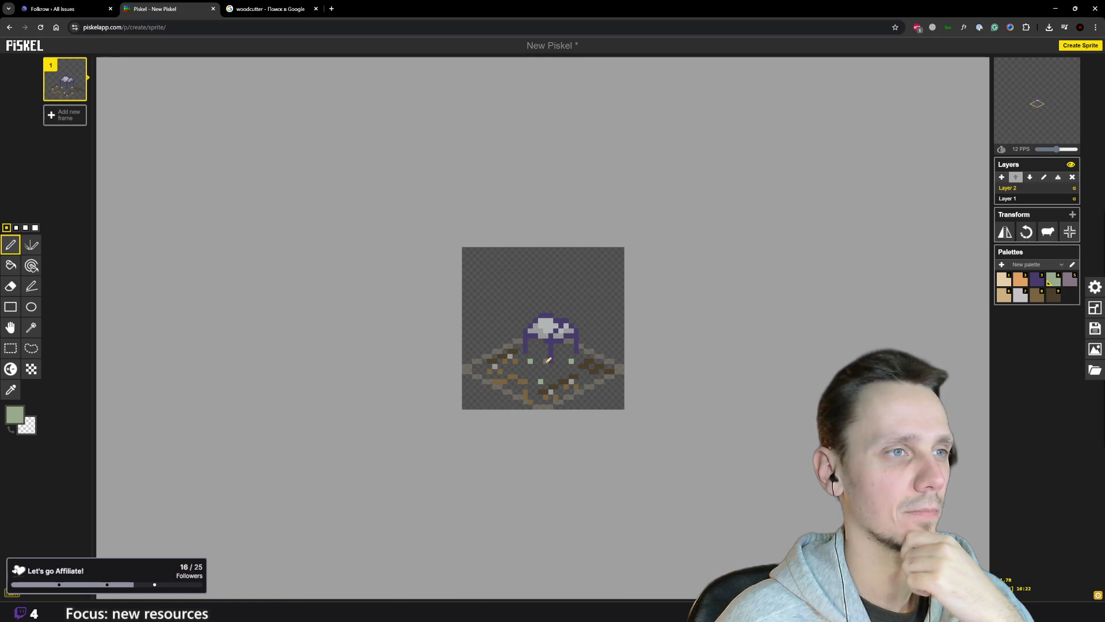
pyautogui.scroll(-4, 538, 357)
pyautogui.scroll(3, 610, 361)
pyautogui.scroll(-1, 514, 377)
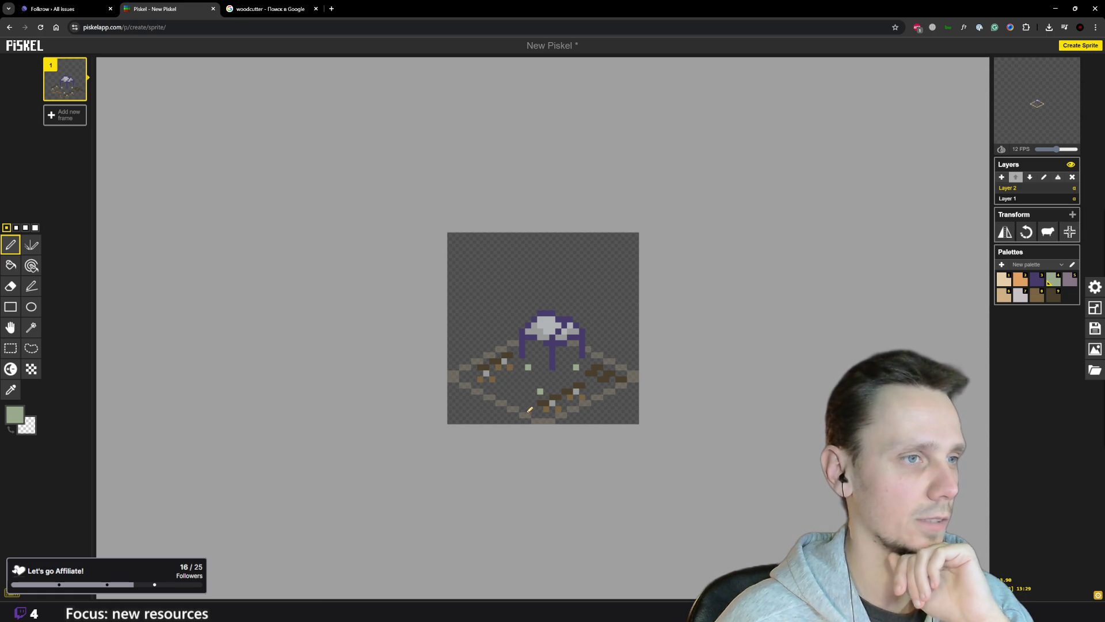
# - Sample the log pile's brown and paint two light pixels with it
pyautogui.press('o')
pyautogui.click(494, 376)
pyautogui.press('p')
pyautogui.click(486, 373)
pyautogui.click(505, 361)
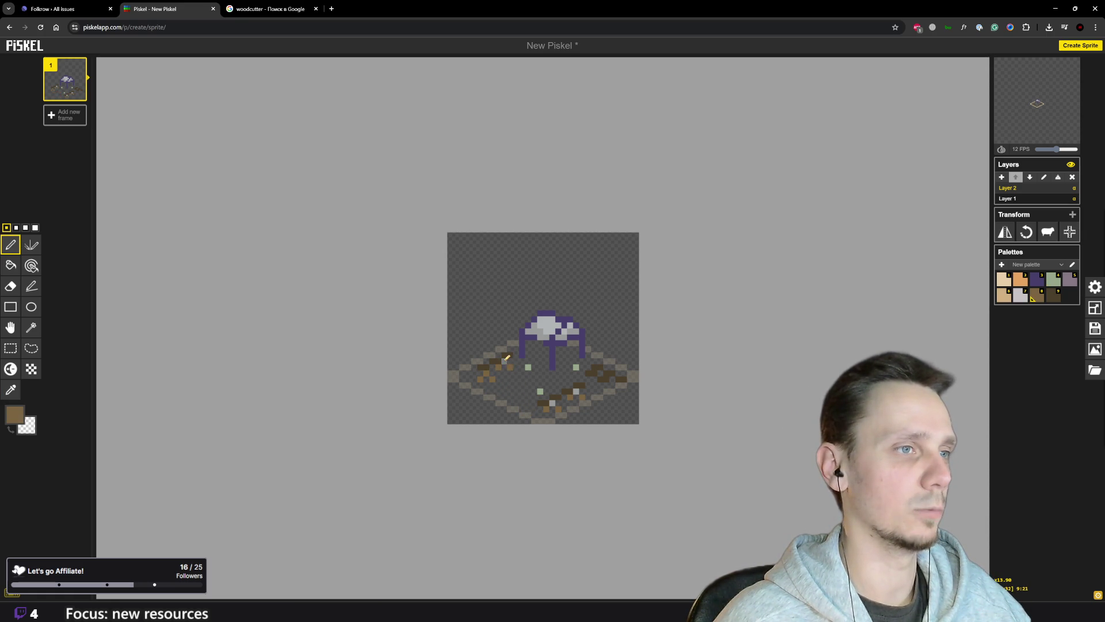
# - Sample the dark brown and add two dark brown pixels to the front log pile
pyautogui.click(578, 391)
pyautogui.press('o')
pyautogui.click(543, 398)
pyautogui.press('p')
pyautogui.click(543, 398)
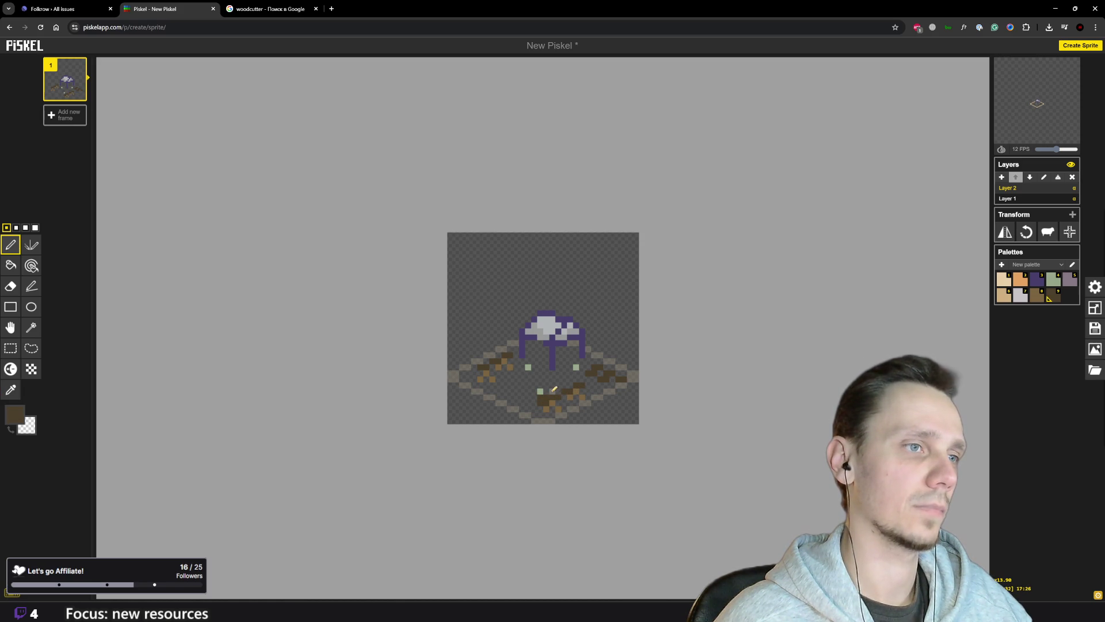
pyautogui.click(554, 392)
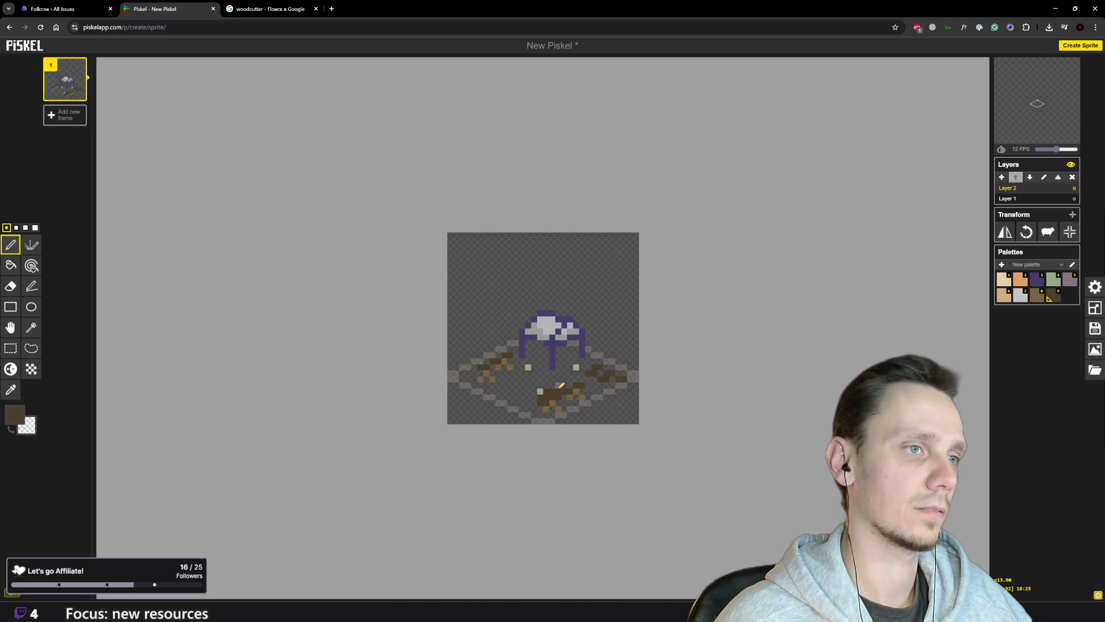
# - Lengthen the front log pile with a dark brown stroke running up-right
pyautogui.moveTo(556, 387); pyautogui.dragTo(577, 381)
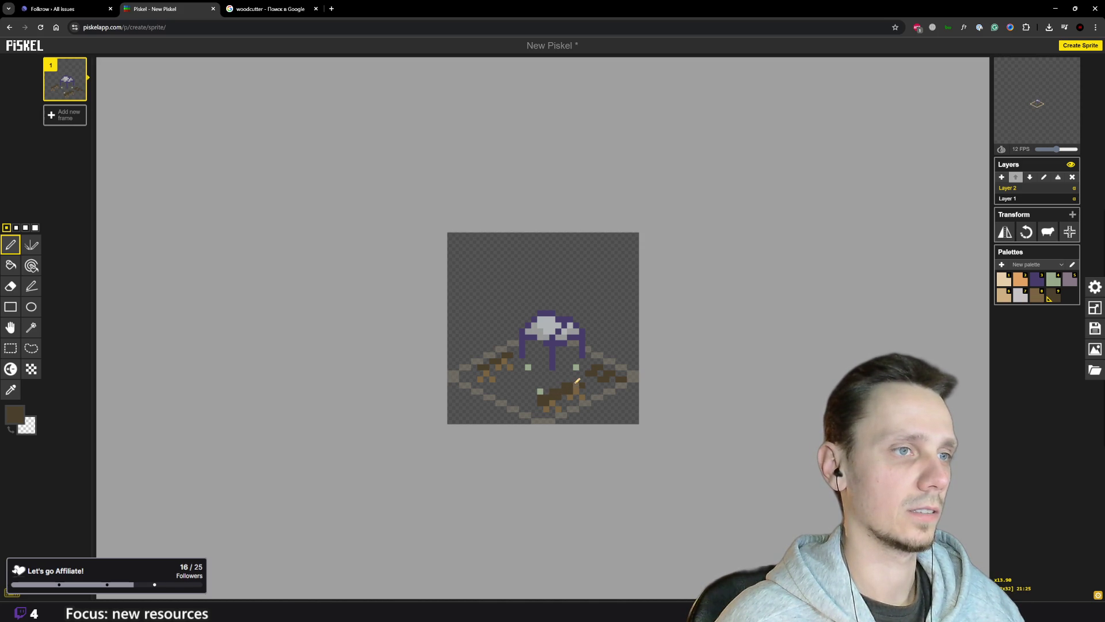
pyautogui.scroll(-2, 589, 383)
pyautogui.scroll(2, 588, 384)
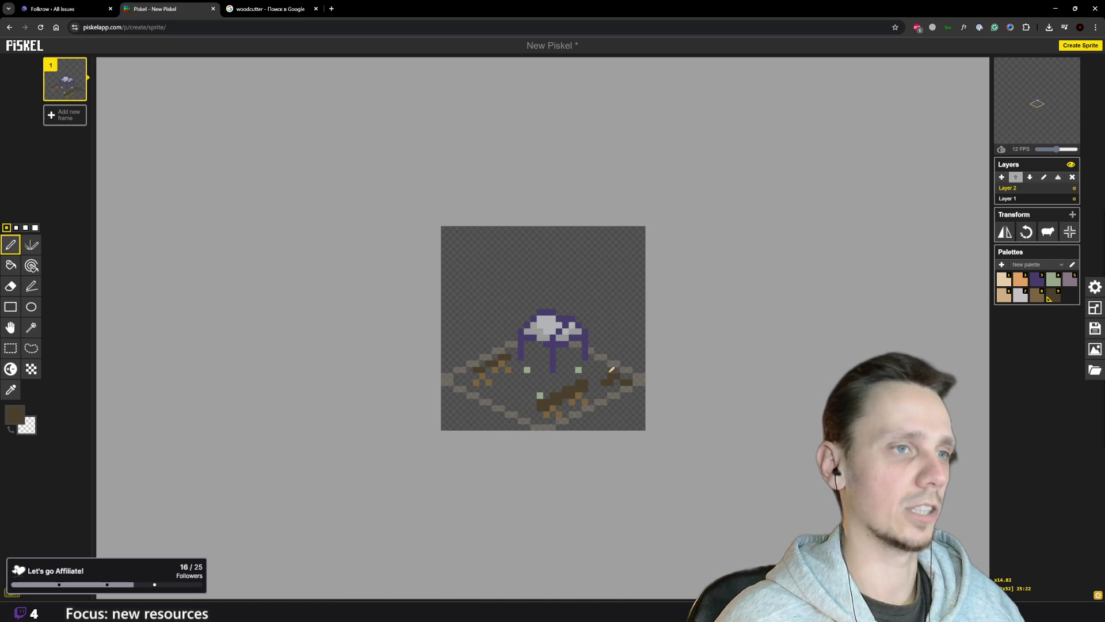
pyautogui.scroll(-2, 608, 383)
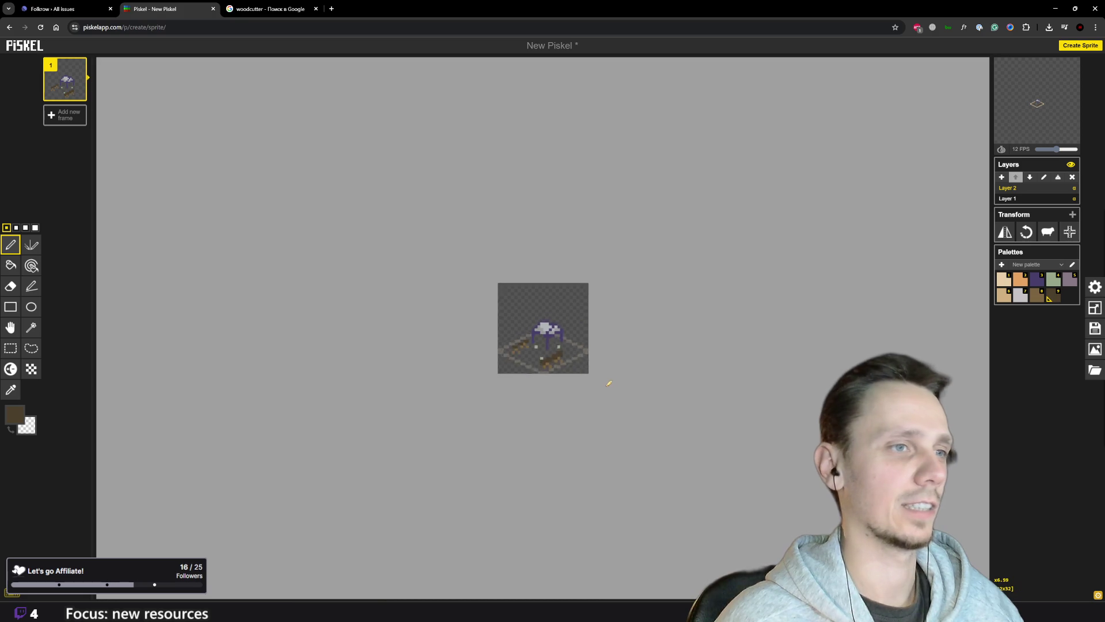
pyautogui.scroll(2, 512, 360)
pyautogui.scroll(1, 512, 360)
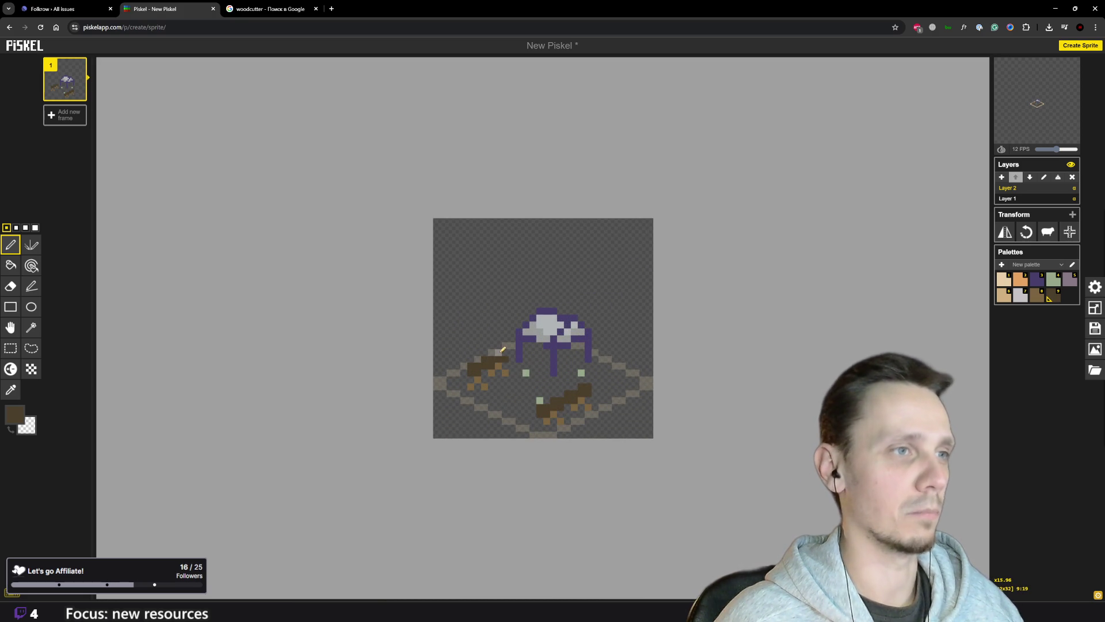
pyautogui.scroll(-5, 507, 349)
pyautogui.scroll(2, 592, 365)
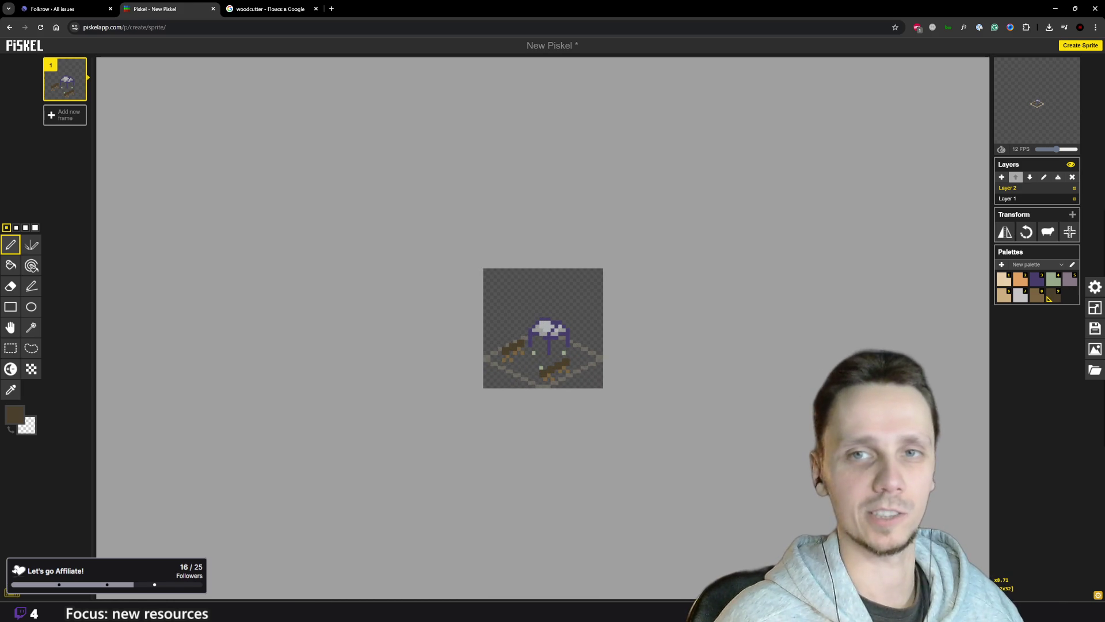
pyautogui.scroll(2, 595, 267)
pyautogui.scroll(-4, 569, 343)
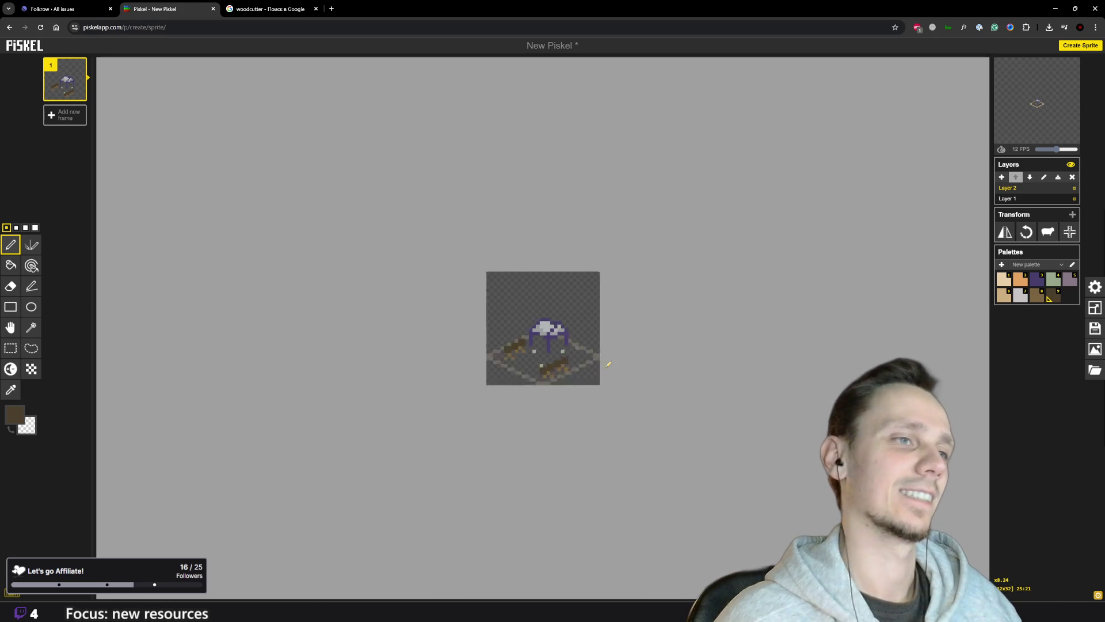
pyautogui.scroll(3, 569, 343)
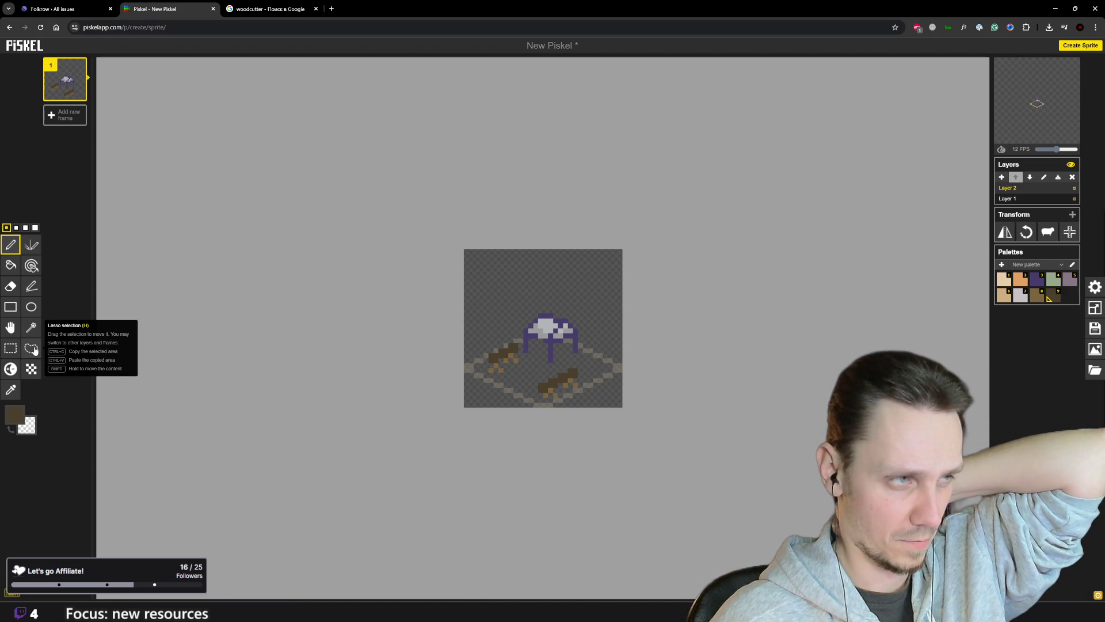
pyautogui.click(31, 349)
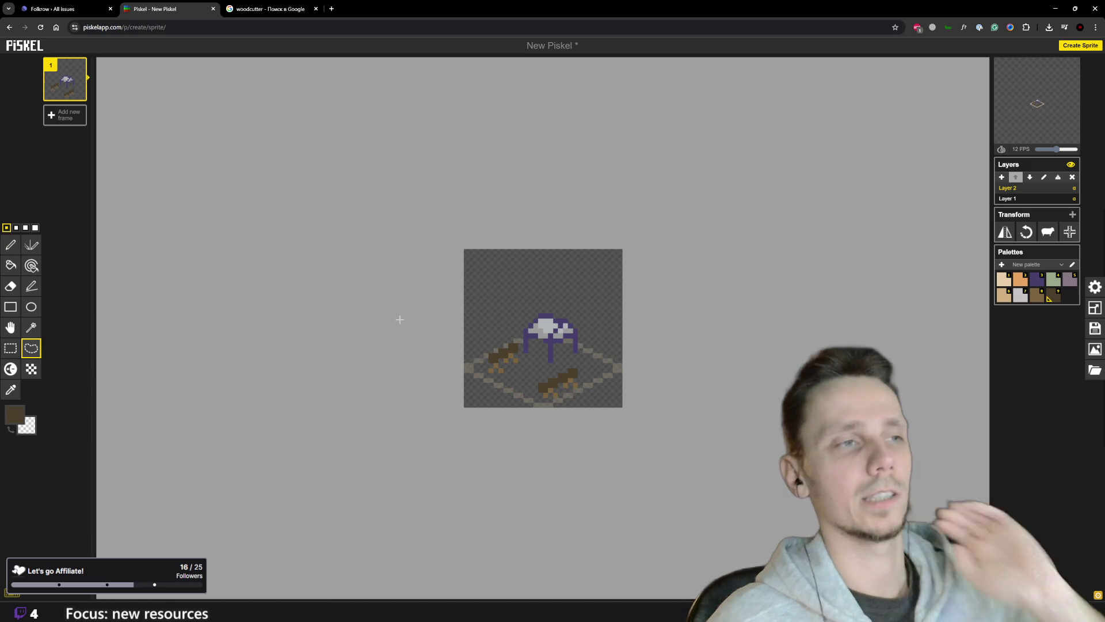
pyautogui.moveTo(521, 354)
pyautogui.mouseDown()
pyautogui.moveTo(525, 326)
pyautogui.moveTo(585, 315)
pyautogui.moveTo(596, 345)
pyautogui.moveTo(575, 366)
pyautogui.moveTo(555, 365)
pyautogui.moveTo(585, 345)
pyautogui.moveTo(561, 346)
pyautogui.moveTo(585, 339)
pyautogui.moveTo(524, 365)
pyautogui.mouseUp()
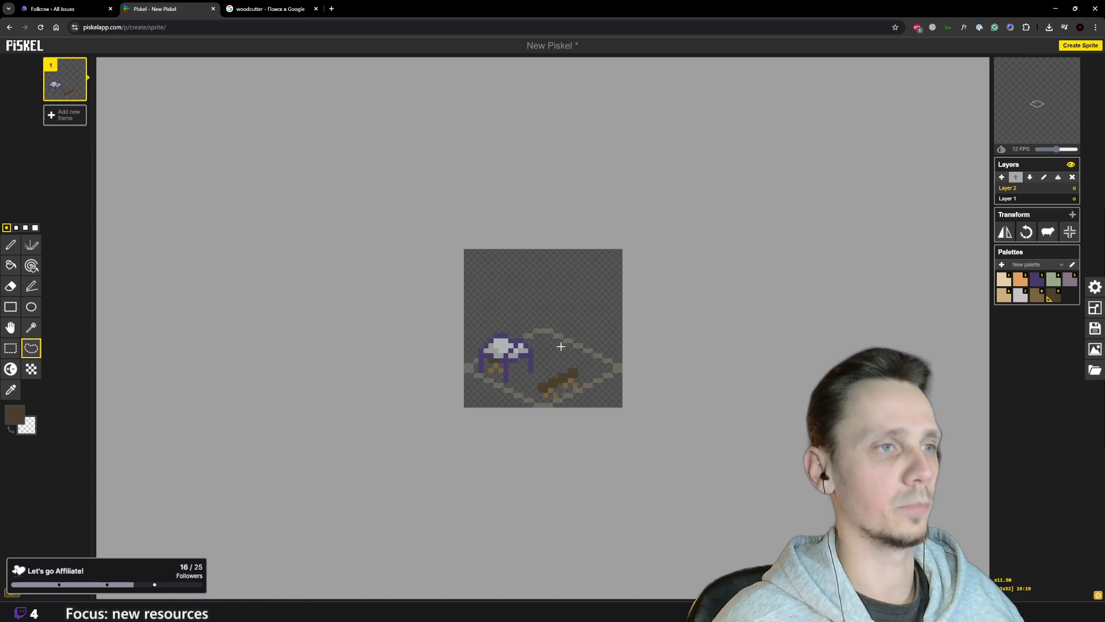
pyautogui.scroll(-2, 556, 345)
pyautogui.scroll(1, 582, 330)
pyautogui.scroll(2, 567, 339)
pyautogui.hotkey('ctrl', 'z')
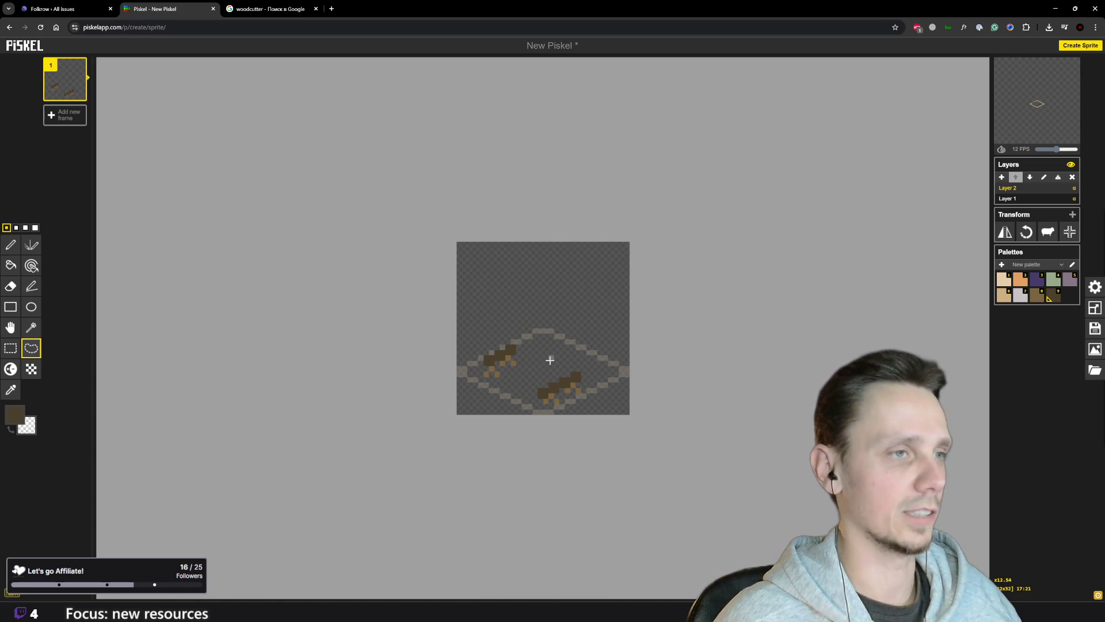
pyautogui.hotkey('ctrl', 'y')
pyautogui.moveTo(520, 356)
pyautogui.mouseDown()
pyautogui.moveTo(518, 340)
pyautogui.moveTo(598, 345)
pyautogui.moveTo(562, 370)
pyautogui.moveTo(540, 372)
pyautogui.moveTo(564, 362)
pyautogui.moveTo(546, 364)
pyautogui.mouseUp()
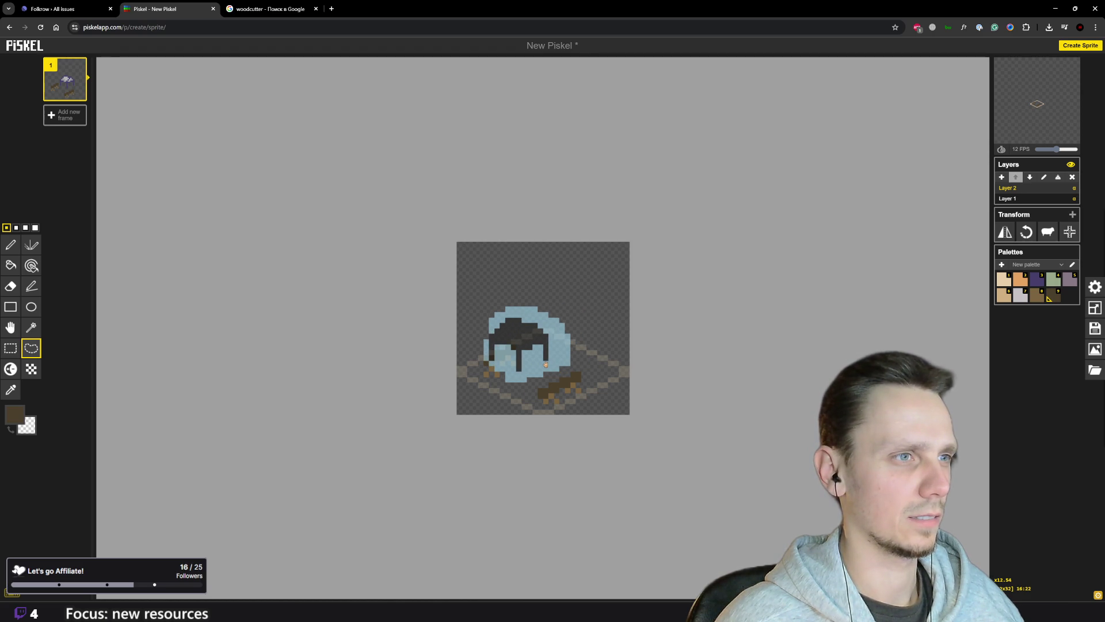
pyautogui.click(603, 344)
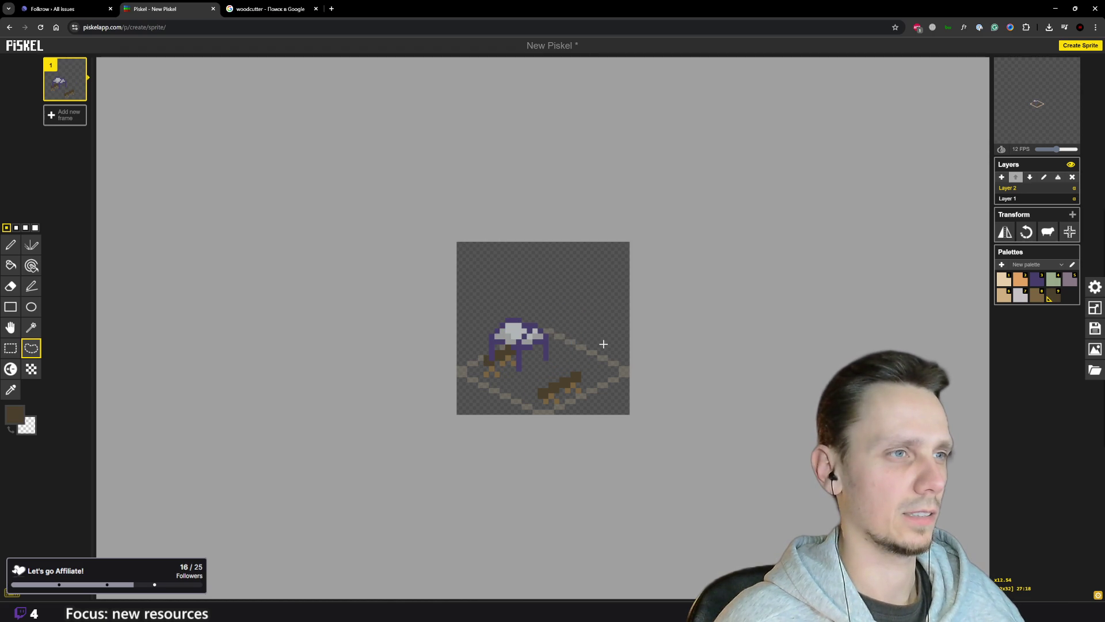
pyautogui.scroll(4, 569, 347)
pyautogui.scroll(-1, 567, 348)
pyautogui.press('o')
pyautogui.press('p')
pyautogui.scroll(-5, 555, 403)
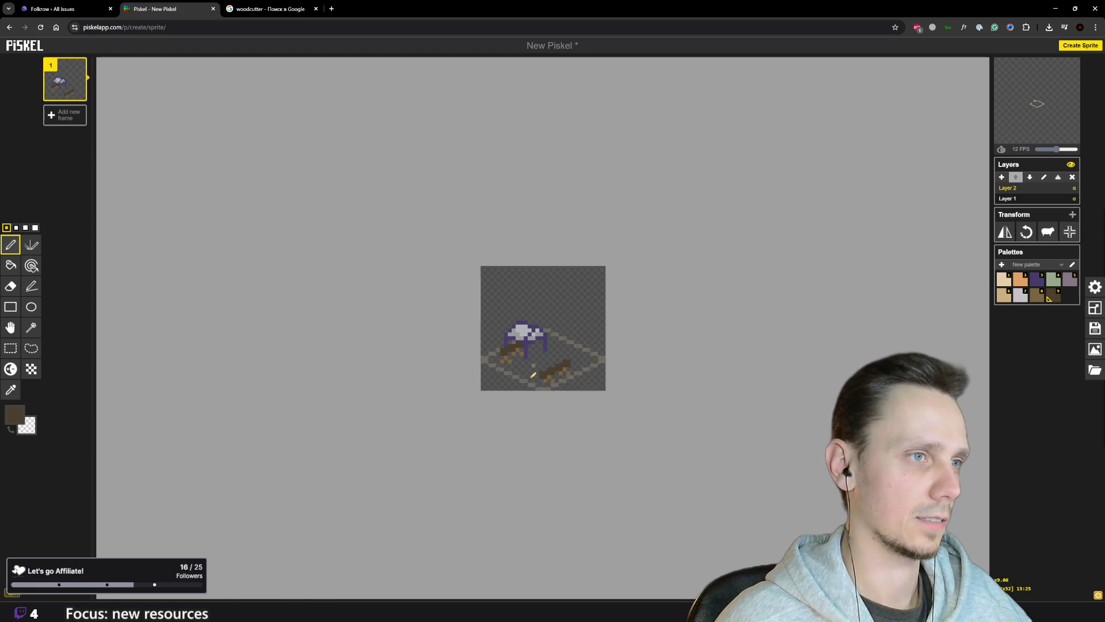
pyautogui.scroll(3, 566, 365)
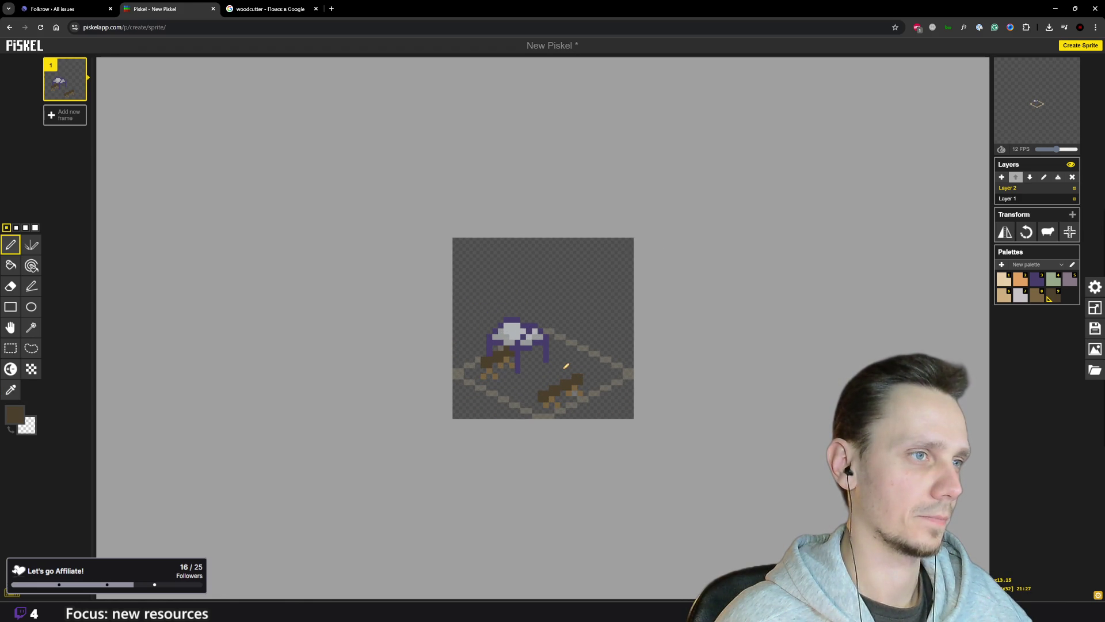
pyautogui.scroll(-2, 566, 365)
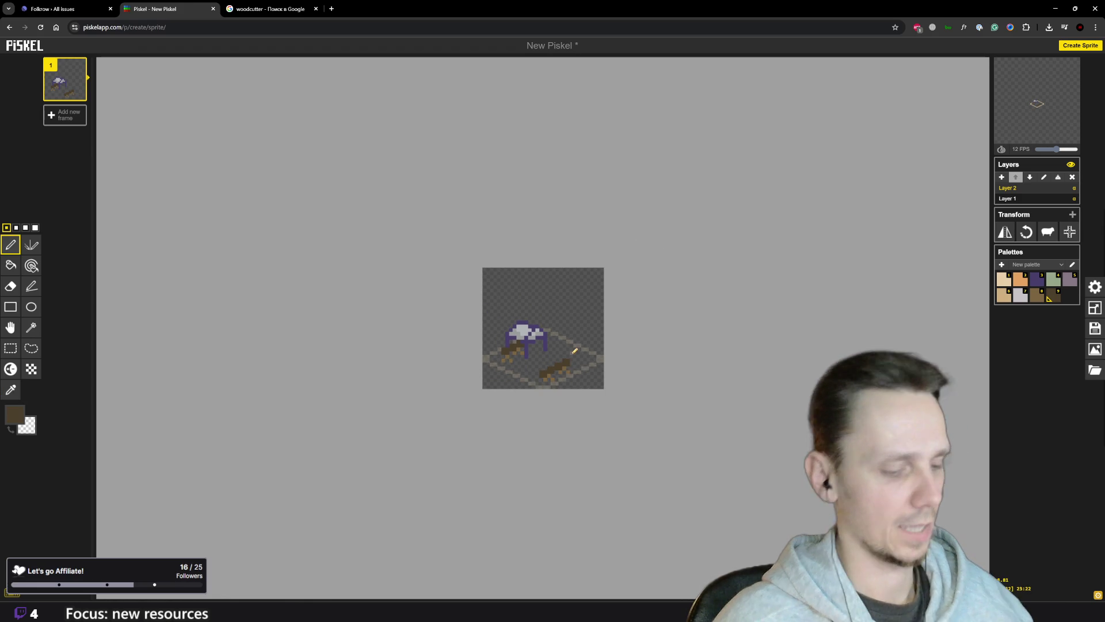
pyautogui.hotkey('ctrl', 'z')
pyautogui.hotkey('ctrl', 'y')
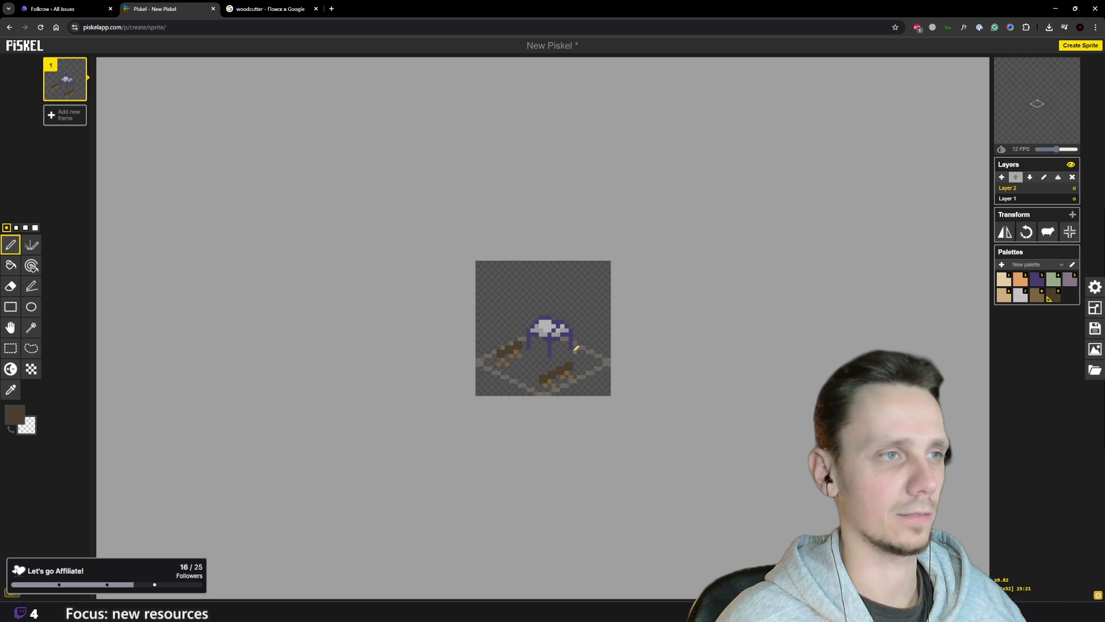
pyautogui.scroll(5, 575, 348)
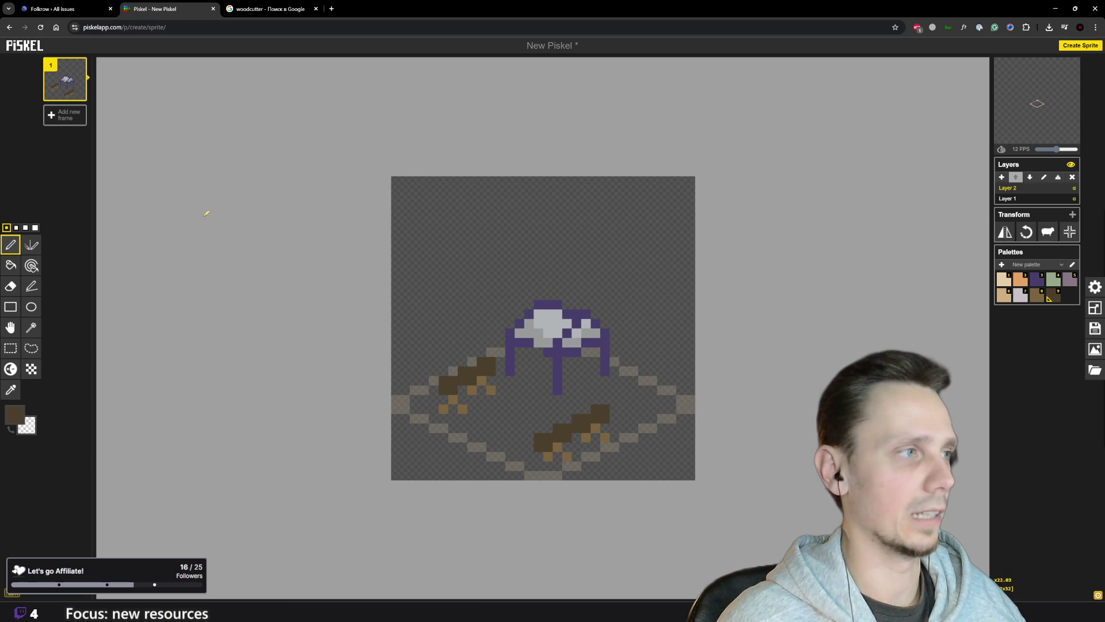
# - Lasso-select the pale-blue blade pixels and delete them
pyautogui.click(11, 350)
pyautogui.click(31, 348)
pyautogui.moveTo(414, 402)
pyautogui.mouseDown()
pyautogui.moveTo(453, 347)
pyautogui.moveTo(501, 375)
pyautogui.moveTo(499, 385)
pyautogui.moveTo(416, 383)
pyautogui.moveTo(427, 440)
pyautogui.moveTo(499, 403)
pyautogui.moveTo(535, 414)
pyautogui.moveTo(558, 401)
pyautogui.mouseUp()
pyautogui.press('Delete')
pyautogui.press('Delete')
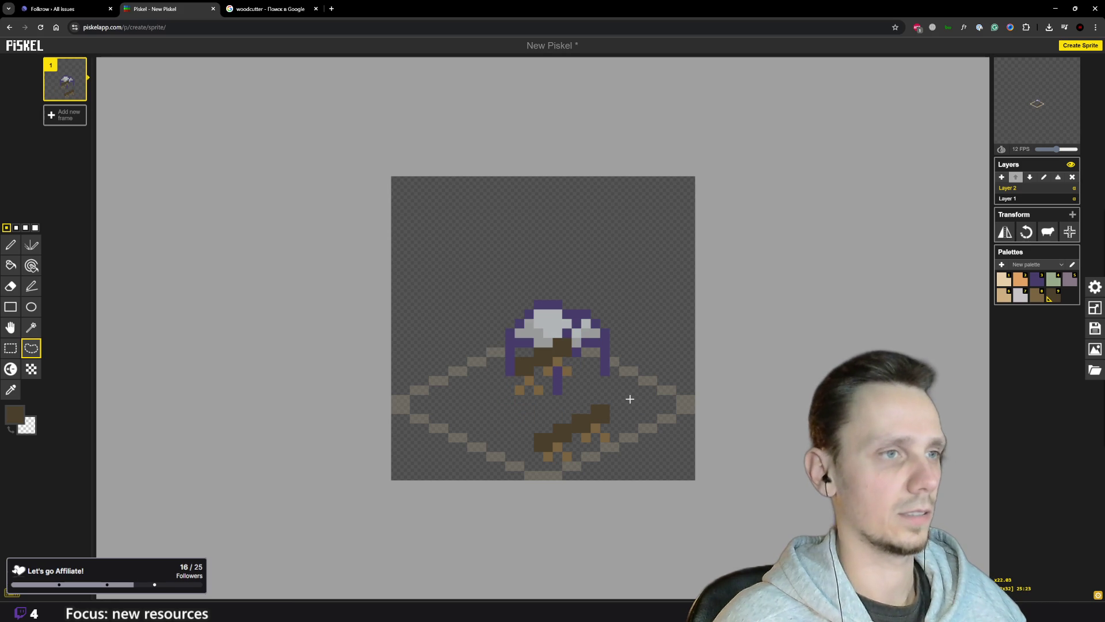
pyautogui.scroll(-1, 613, 395)
pyautogui.scroll(1, 612, 395)
# - Sample the purple and extend the handle stroke upward
pyautogui.press('o')
pyautogui.click(605, 353)
pyautogui.press('p')
pyautogui.moveTo(564, 366); pyautogui.dragTo(558, 352)
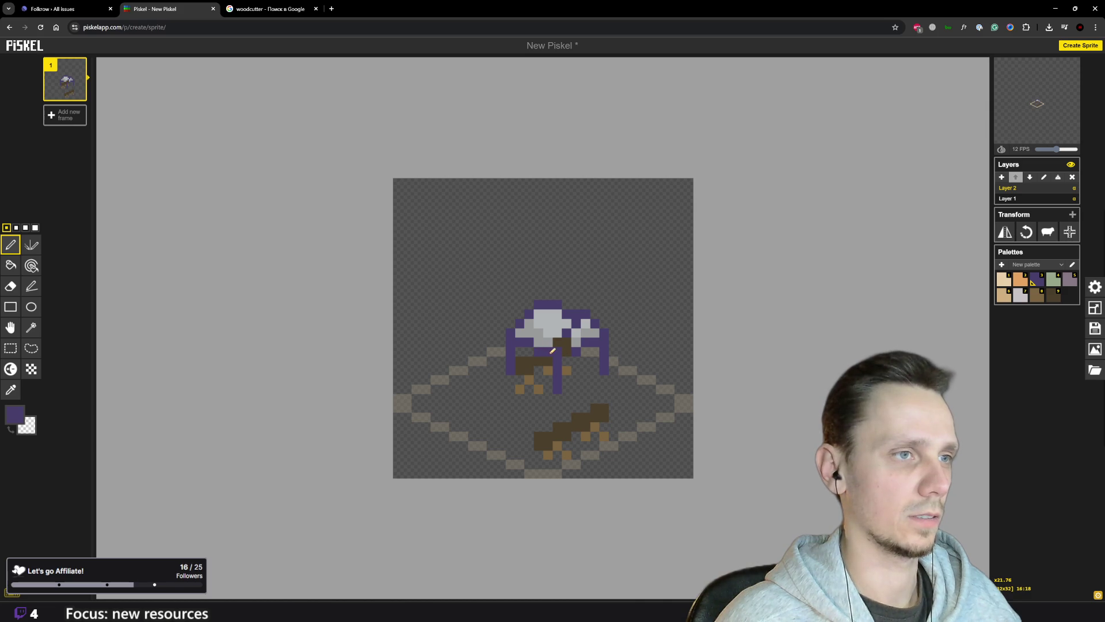
# - Sample grey and purple from the sprite in turn, ending on grey
pyautogui.press('o')
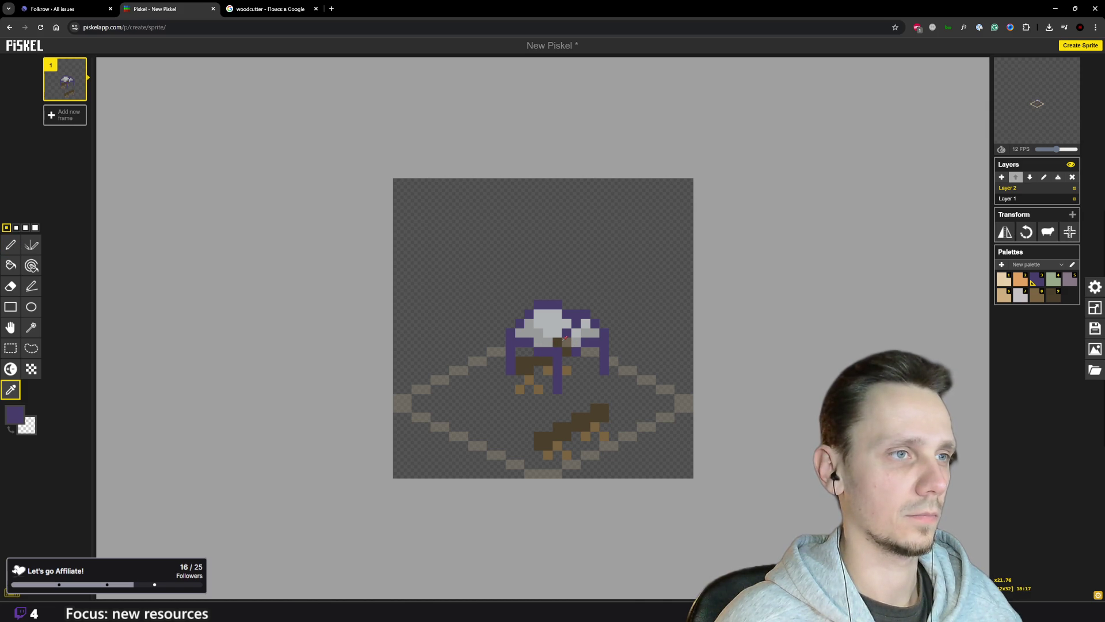
pyautogui.press('p')
pyautogui.press('o')
pyautogui.click(576, 342)
pyautogui.press('p')
pyautogui.press('o')
pyautogui.click(576, 349)
pyautogui.press('p')
pyautogui.press('o')
pyautogui.click(568, 343)
pyautogui.press('p')
# - Choose a brown from the palette for the logs
pyautogui.scroll(-4, 544, 332)
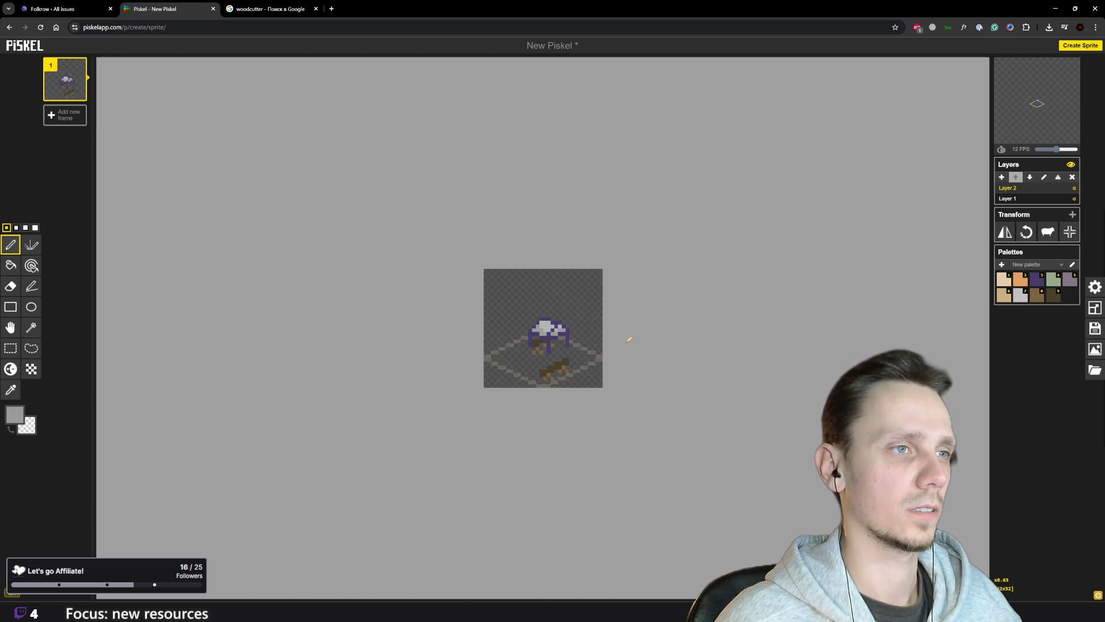
pyautogui.scroll(3, 622, 334)
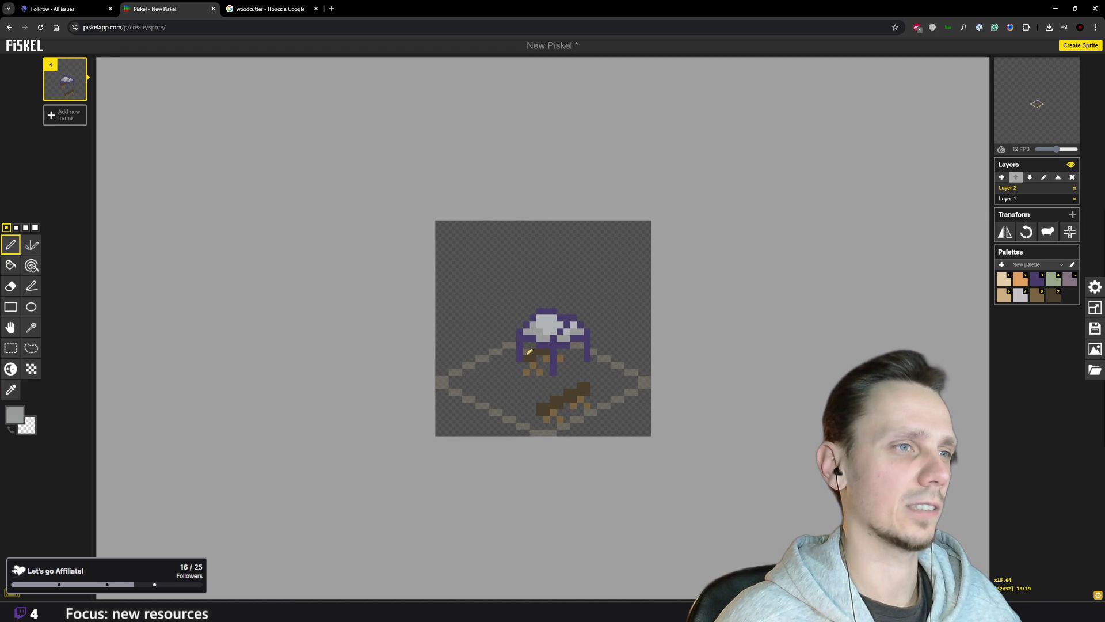
pyautogui.scroll(-3, 629, 384)
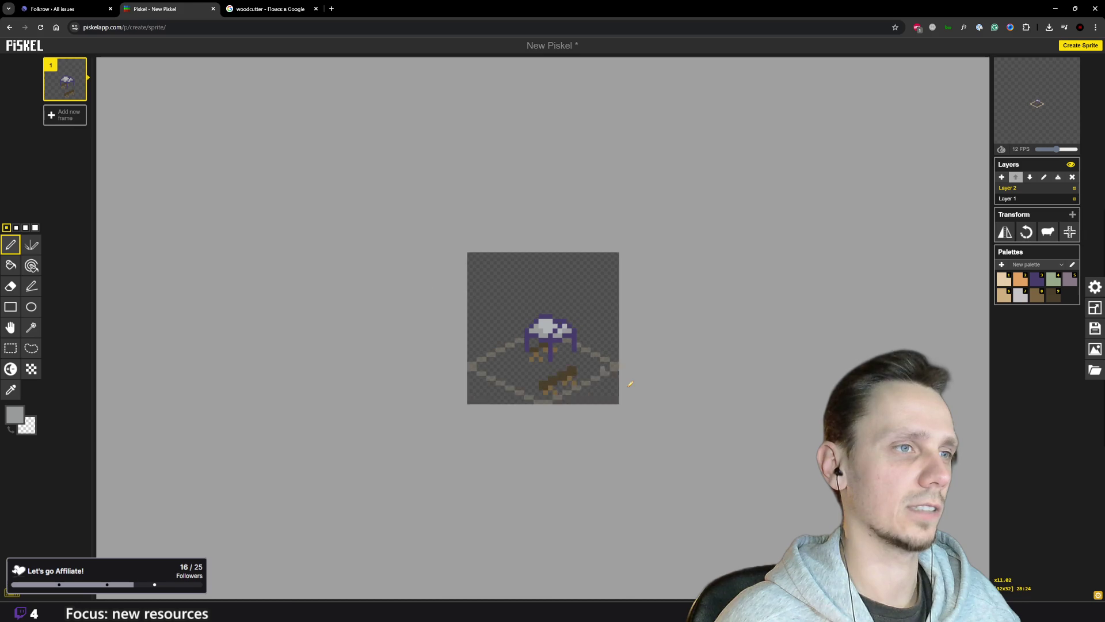
pyautogui.scroll(2, 629, 384)
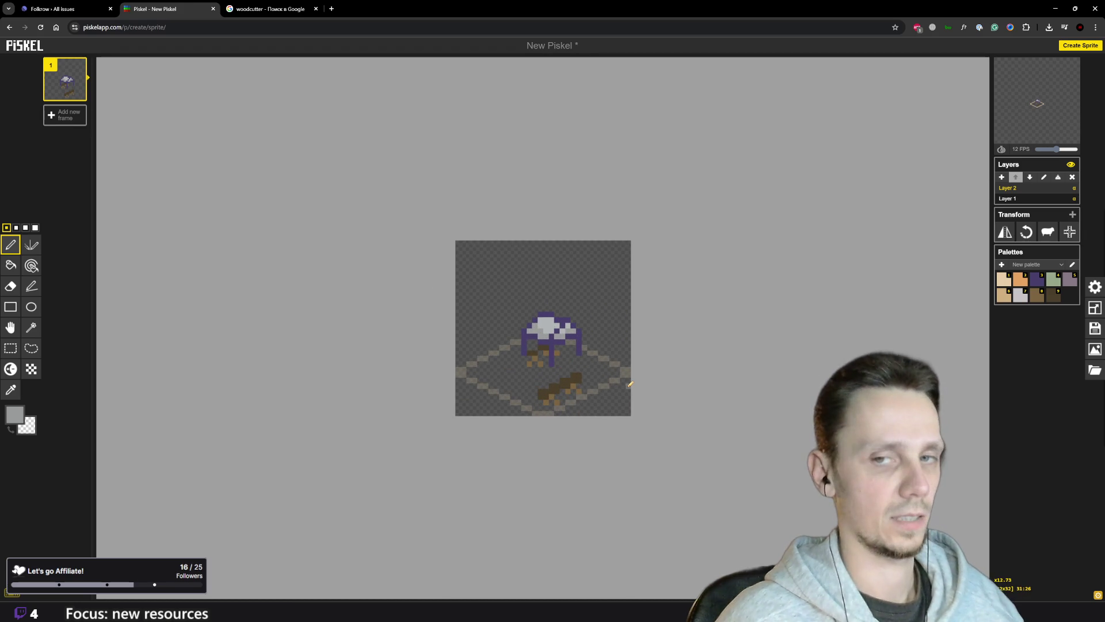
pyautogui.scroll(-4, 629, 379)
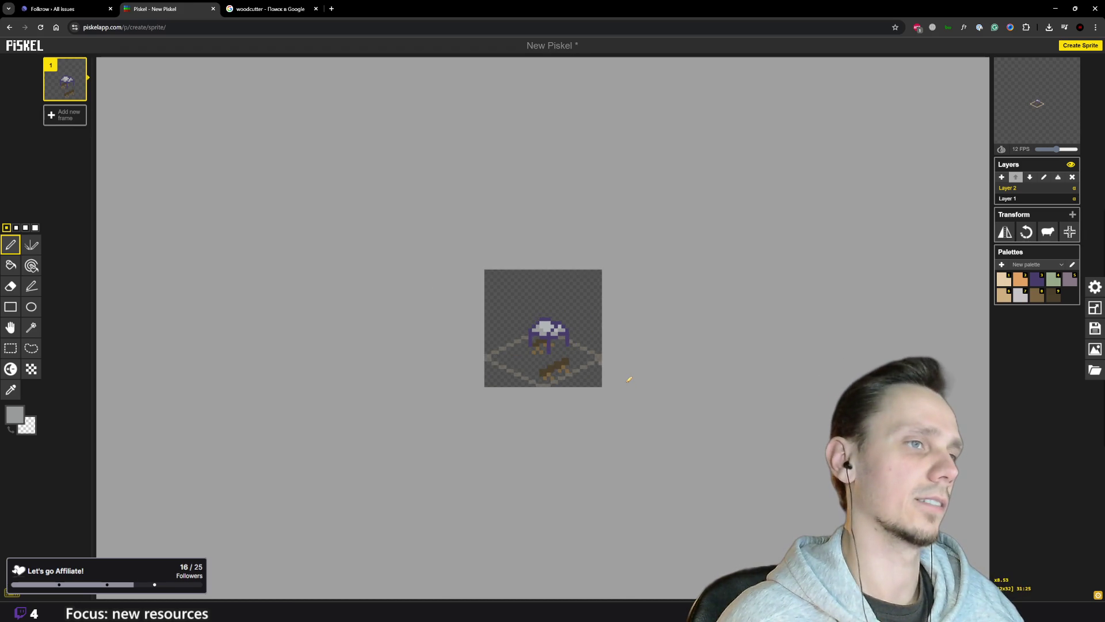
pyautogui.scroll(-1, 629, 380)
pyautogui.scroll(2, 629, 379)
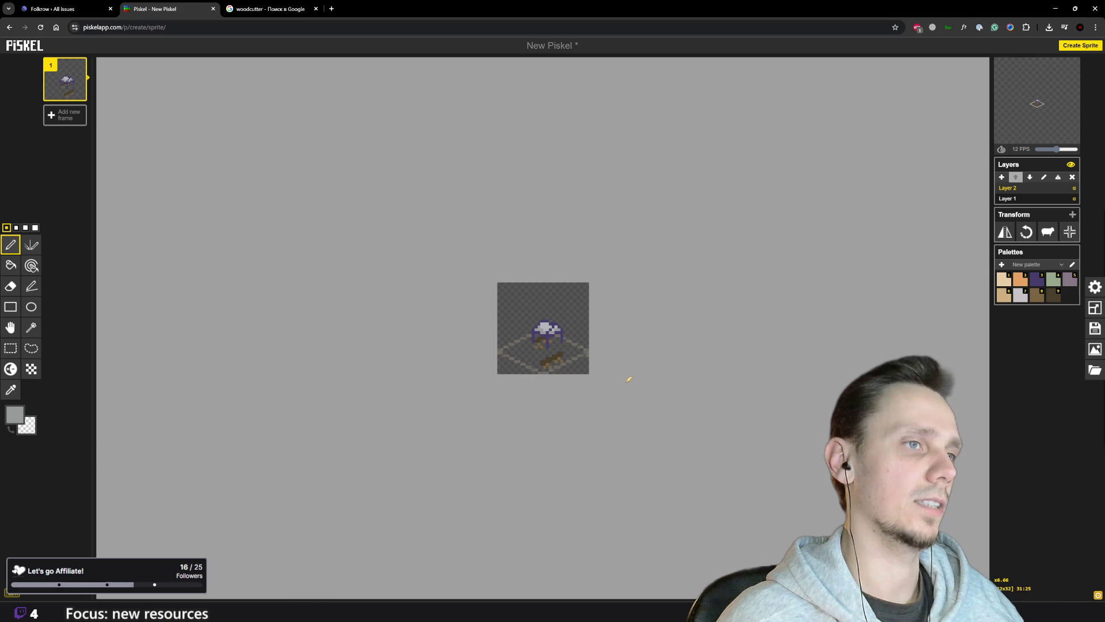
pyautogui.scroll(3, 602, 370)
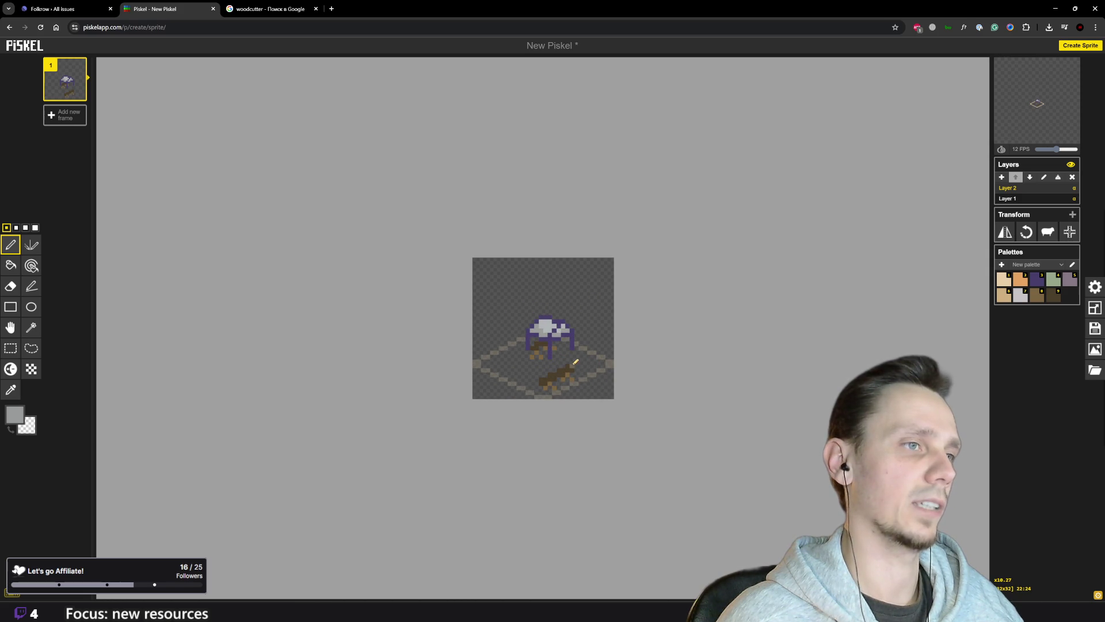
pyautogui.scroll(3, 579, 358)
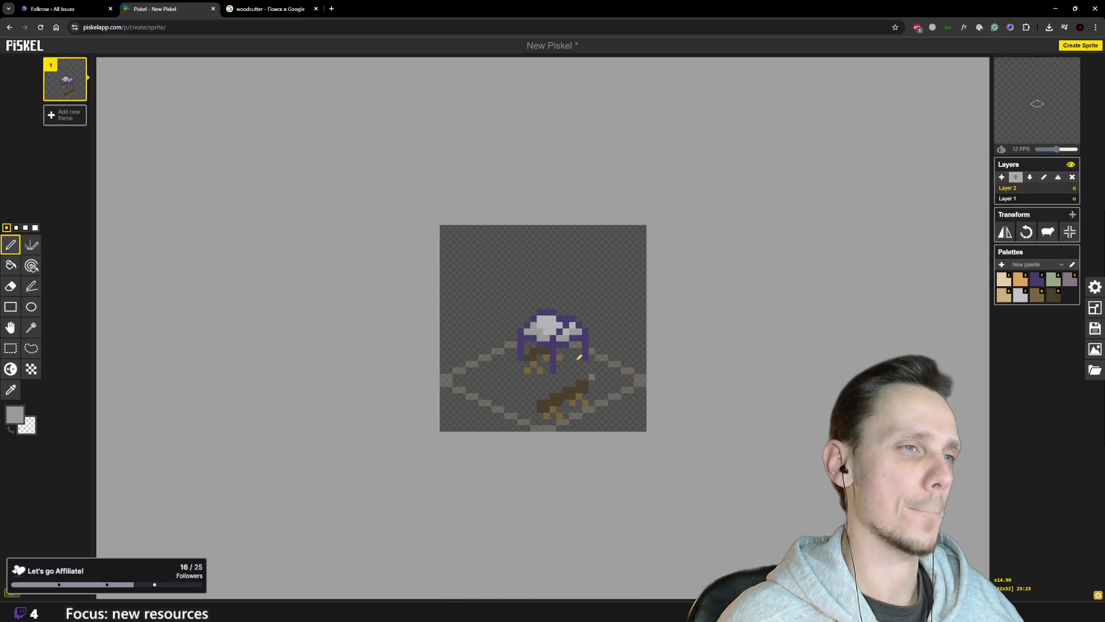
pyautogui.scroll(2, 577, 364)
pyautogui.scroll(-2, 577, 363)
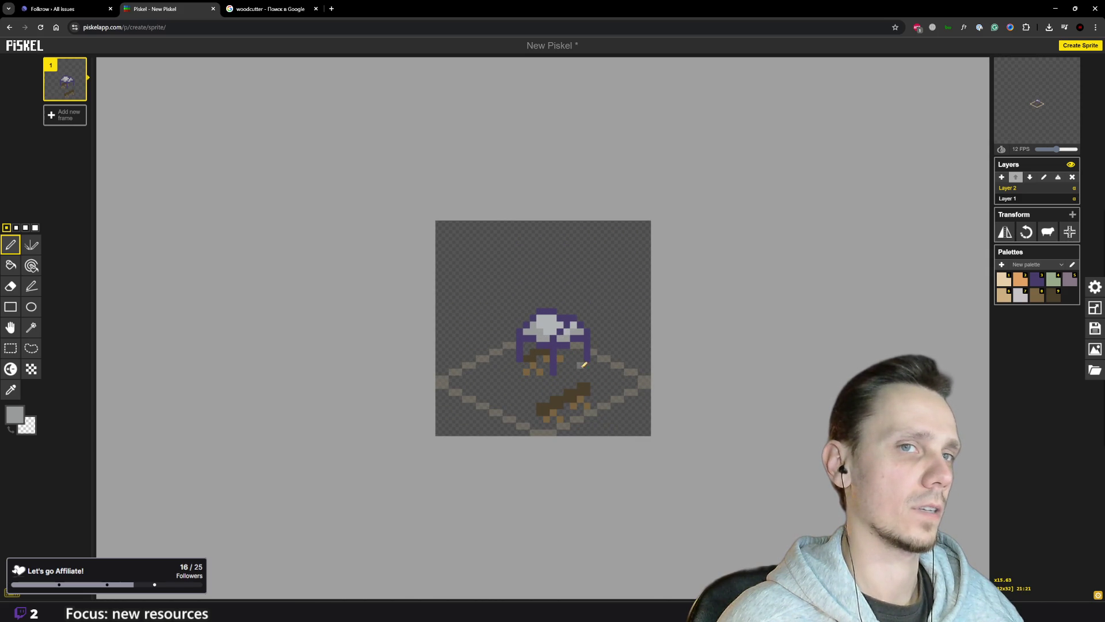
pyautogui.click(1036, 296)
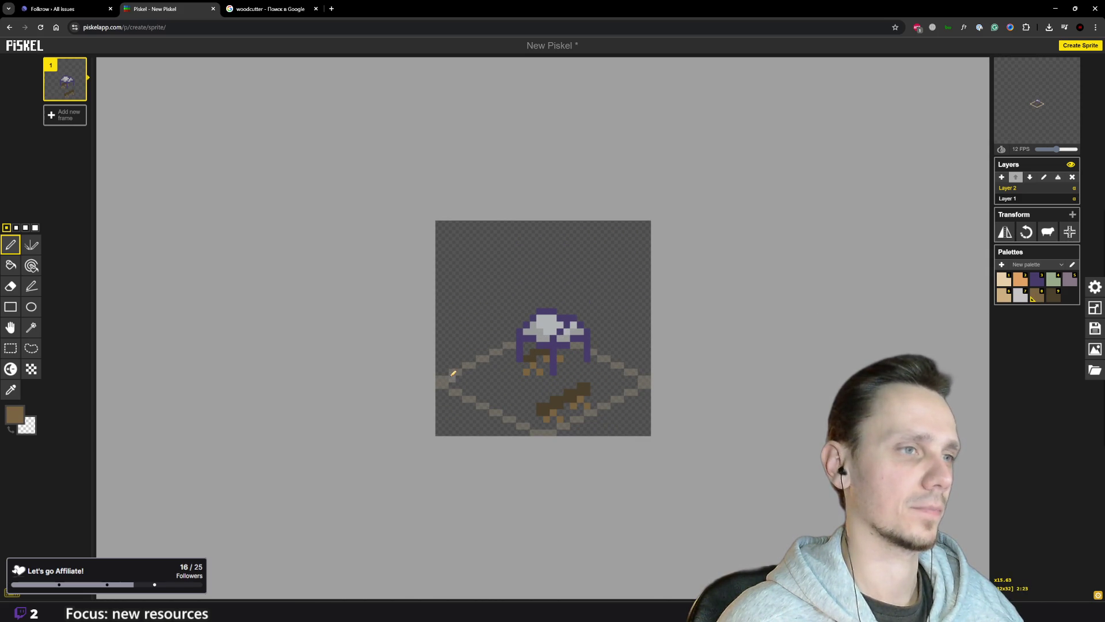
# - Try two brown log strokes on the left of the base, then undo them
pyautogui.scroll(2, 469, 414)
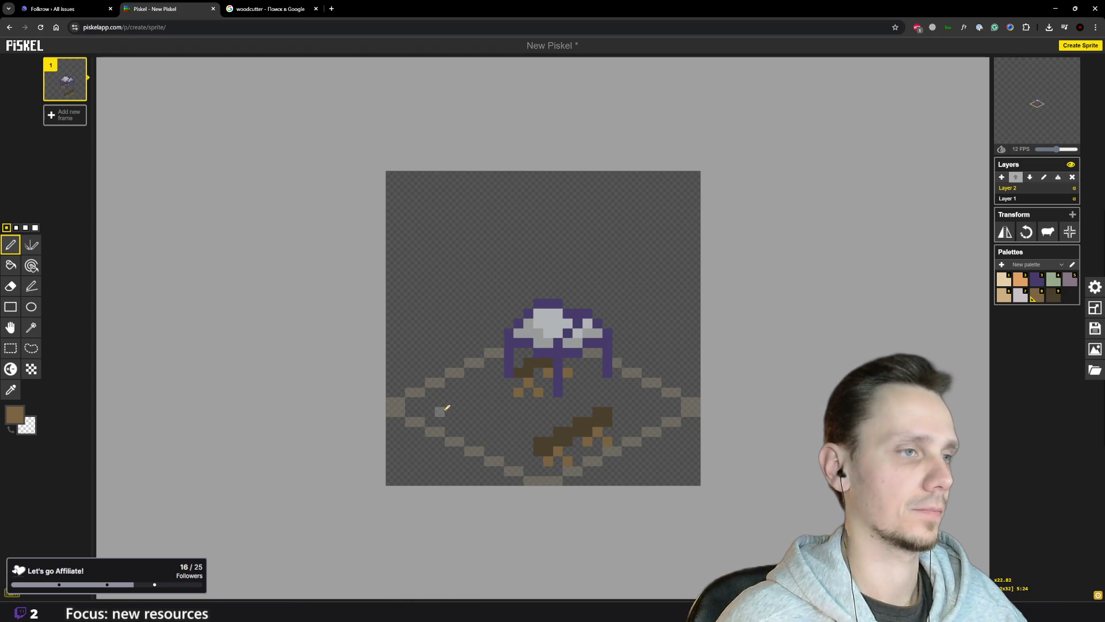
pyautogui.moveTo(443, 410); pyautogui.dragTo(464, 422)
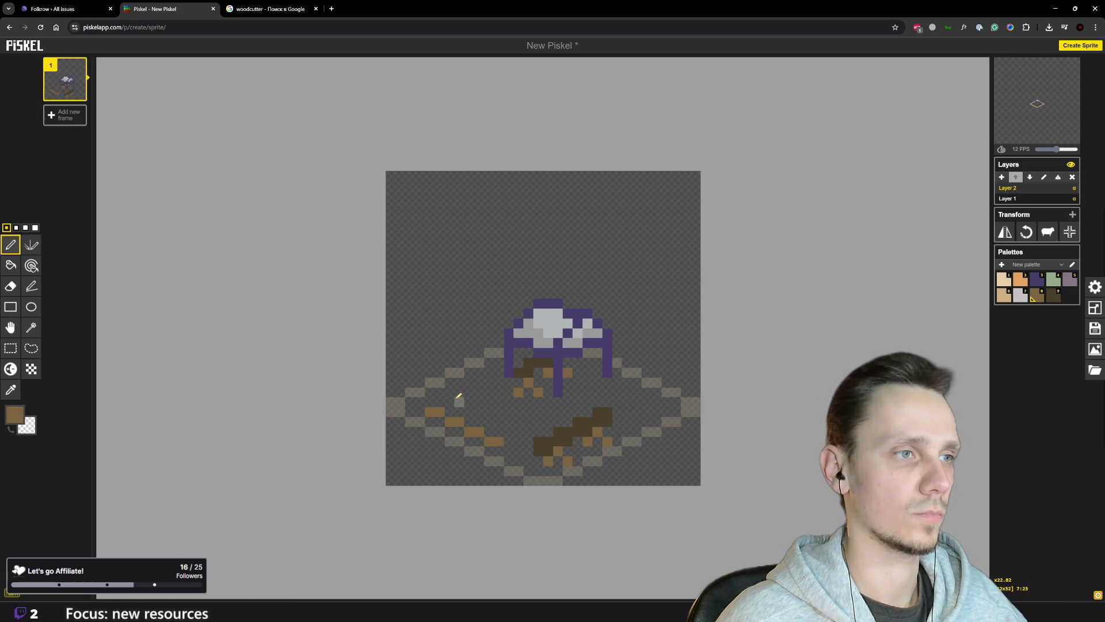
pyautogui.moveTo(452, 389); pyautogui.dragTo(465, 392)
pyautogui.hotkey('ctrl', 'z')
pyautogui.hotkey('ctrl', 'z')
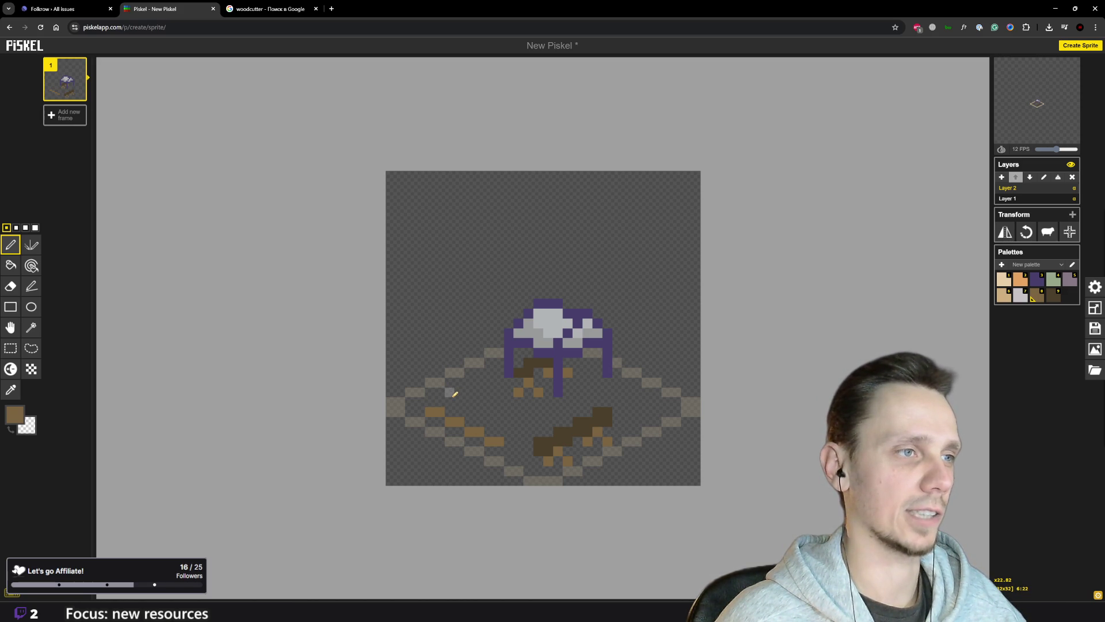
# - Redraw the left log as a longer diagonal stroke, extended by one pixel
pyautogui.moveTo(438, 391); pyautogui.dragTo(486, 408)
pyautogui.click(509, 421)
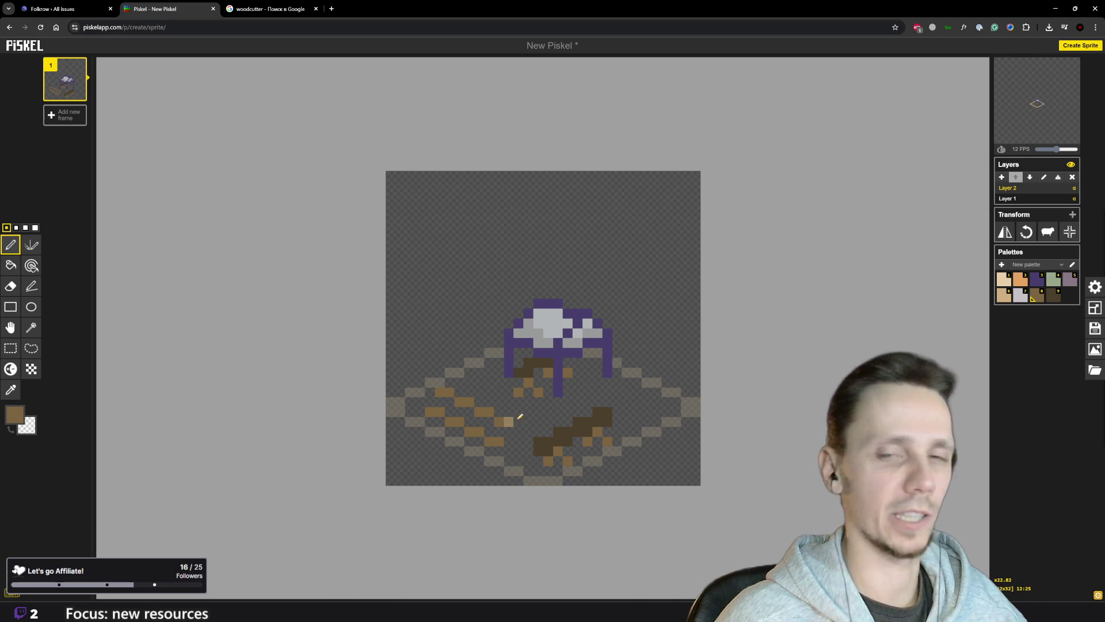
pyautogui.scroll(-5, 427, 420)
pyautogui.scroll(2, 515, 383)
pyautogui.scroll(-3, 514, 383)
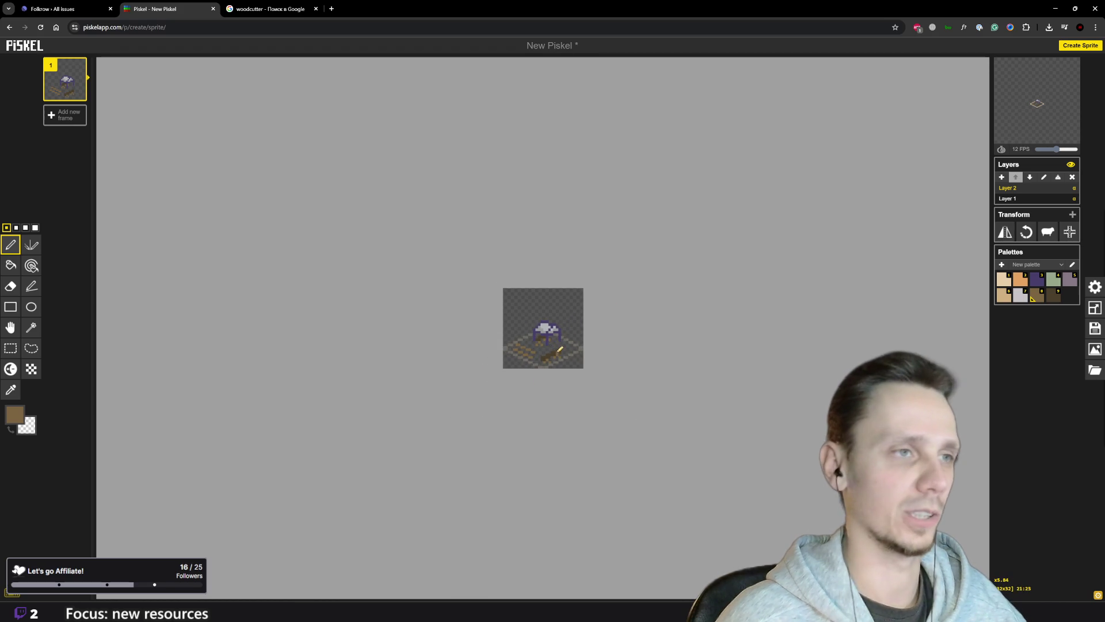
pyautogui.scroll(3, 610, 348)
pyautogui.scroll(1, 606, 345)
pyautogui.scroll(-3, 621, 353)
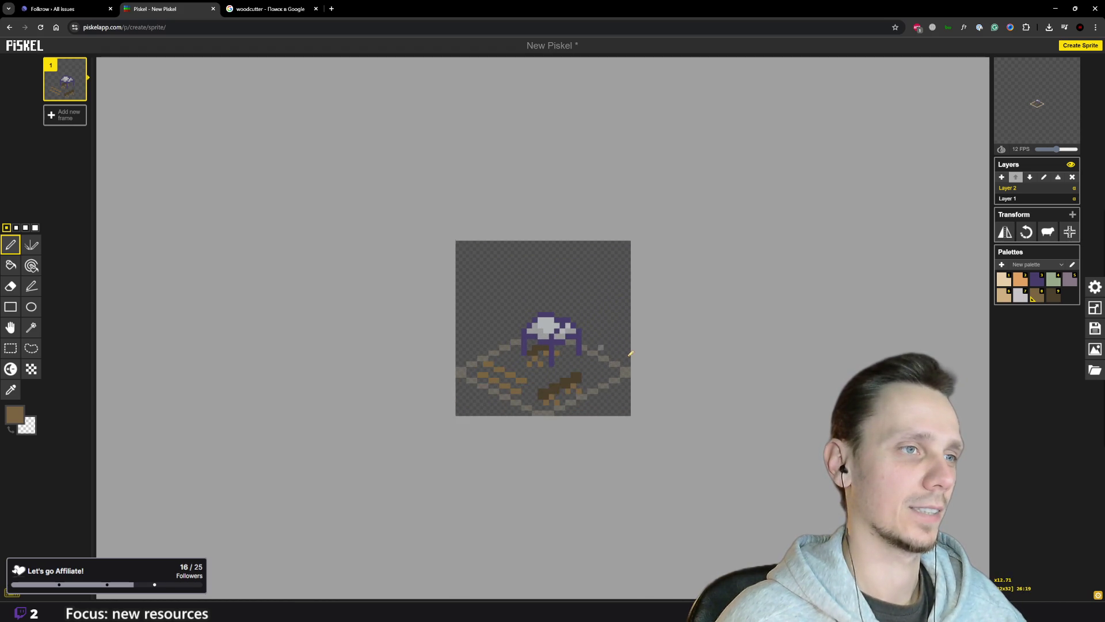
pyautogui.scroll(3, 508, 367)
pyautogui.scroll(2, 508, 366)
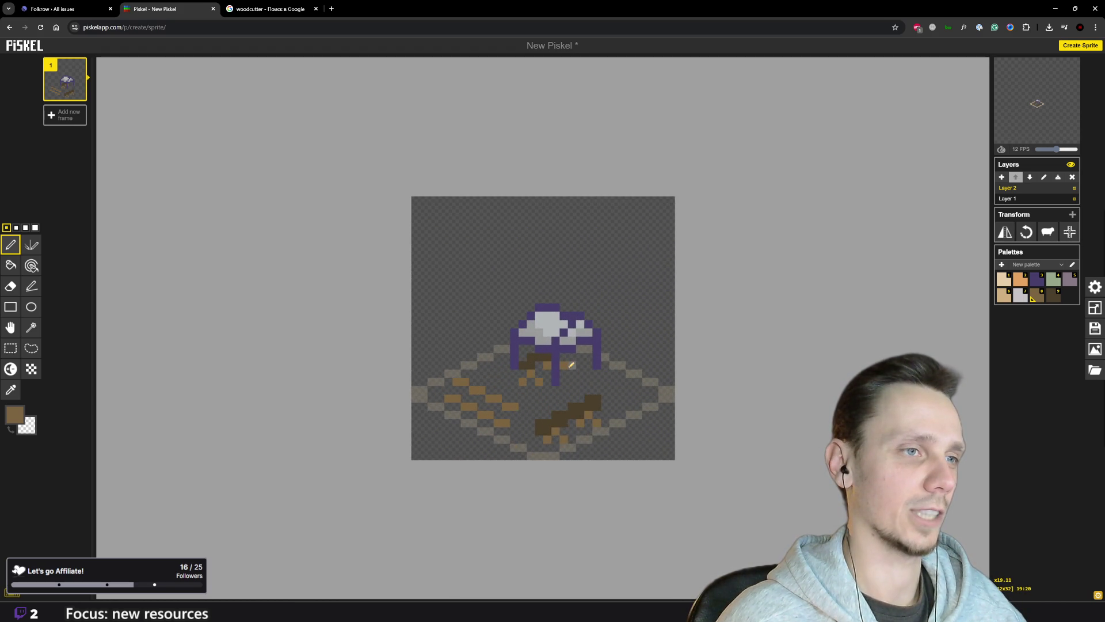
pyautogui.scroll(-3, 571, 364)
pyautogui.scroll(-2, 556, 401)
pyautogui.scroll(2, 564, 388)
pyautogui.scroll(1, 597, 387)
pyautogui.scroll(-5, 597, 387)
pyautogui.scroll(2, 597, 386)
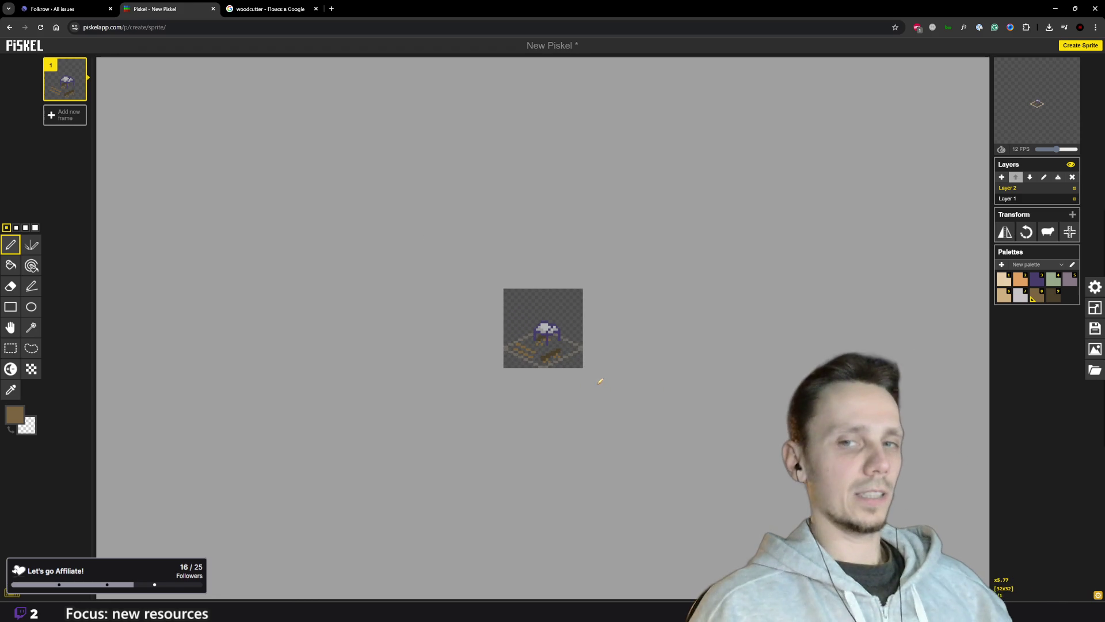
pyautogui.scroll(4, 571, 341)
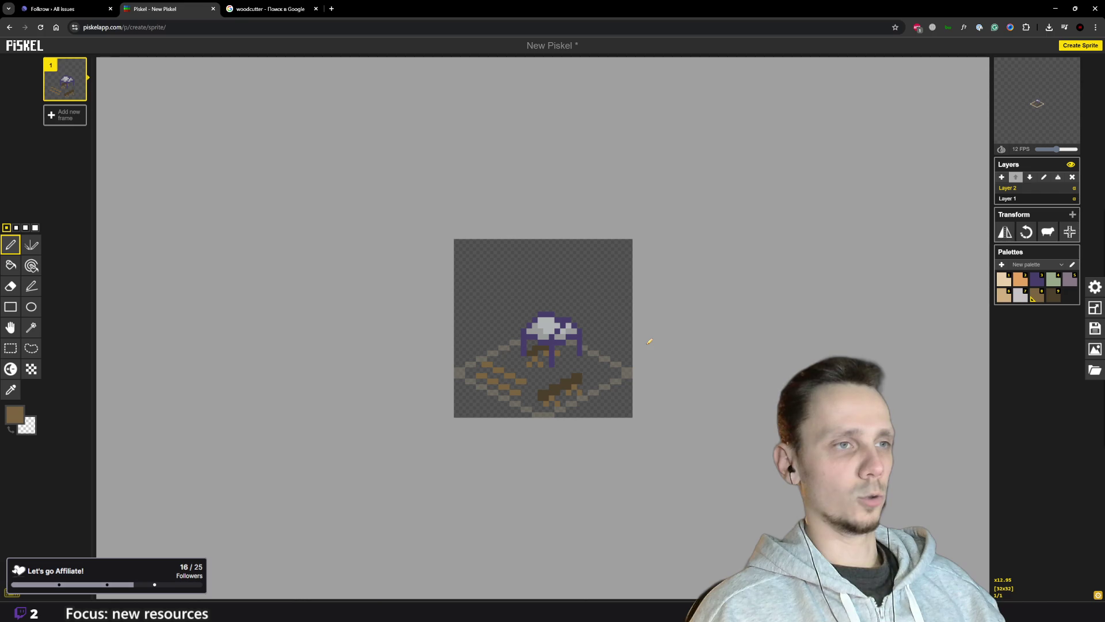
pyautogui.scroll(1, 634, 383)
pyautogui.scroll(-1, 627, 378)
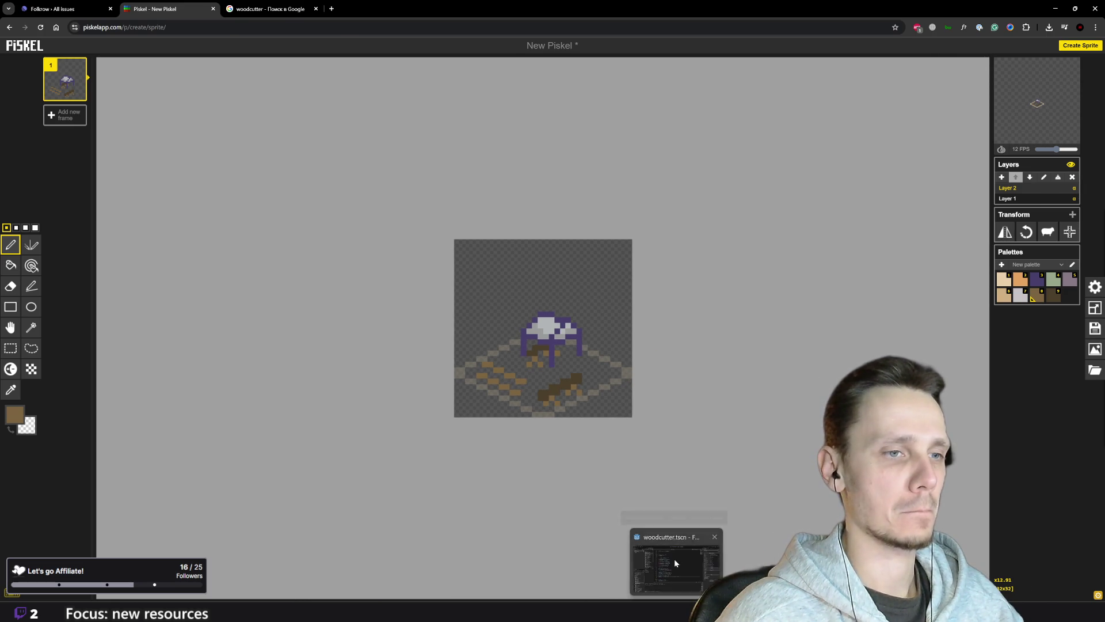
# - Launch the Godot game, place one Woodcutter hut on the map, and return to Piskel
pyautogui.click(675, 563)
pyautogui.click(969, 20)
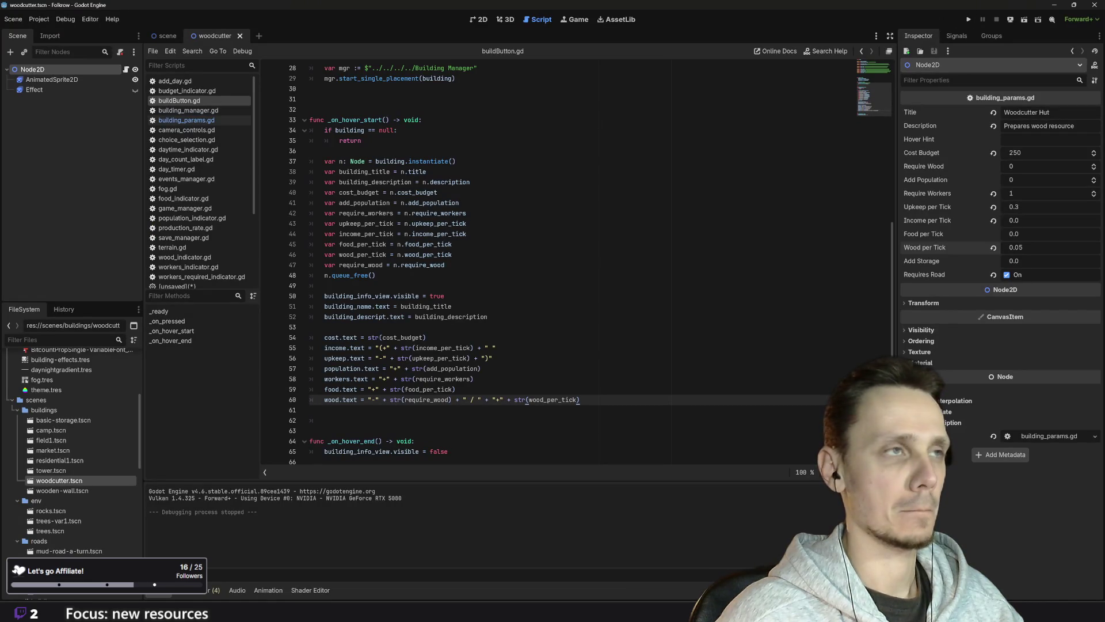
pyautogui.click(969, 20)
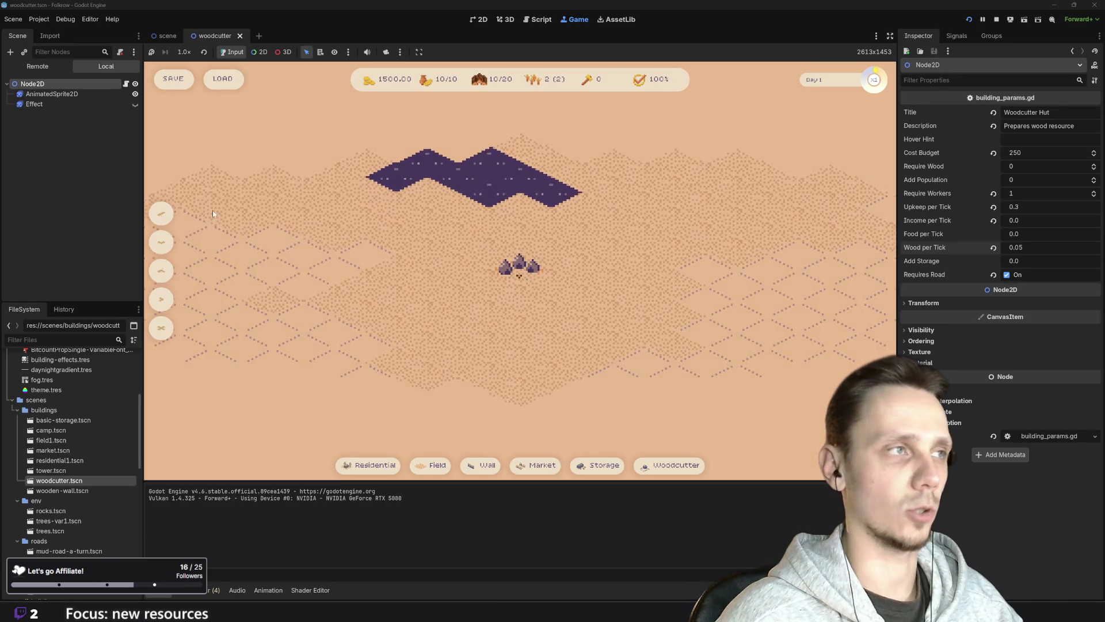
pyautogui.click(461, 325)
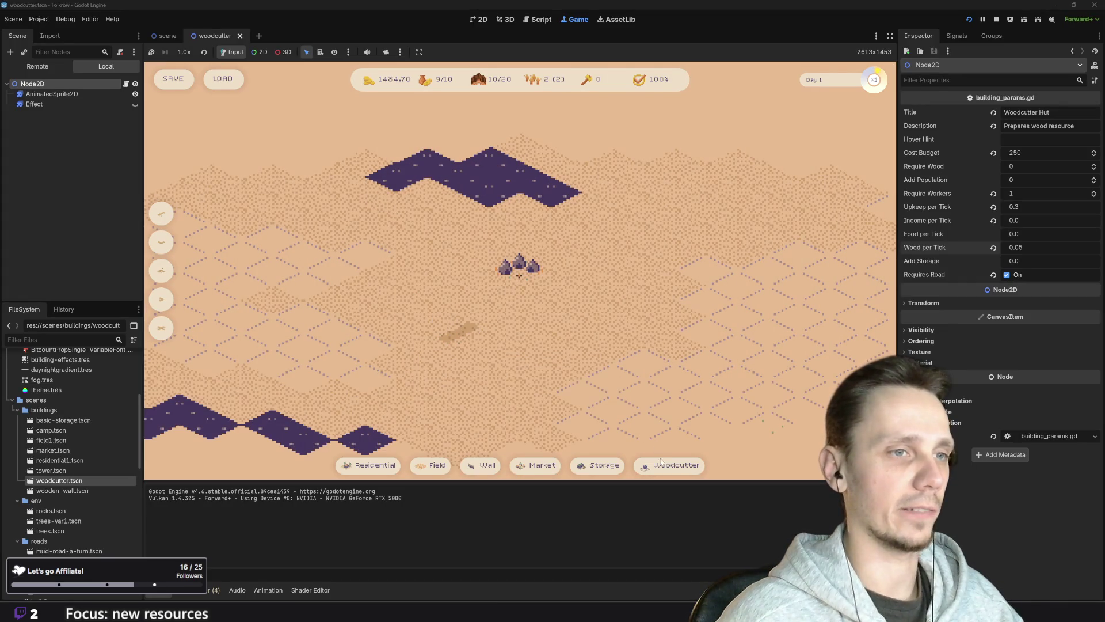
pyautogui.click(417, 319)
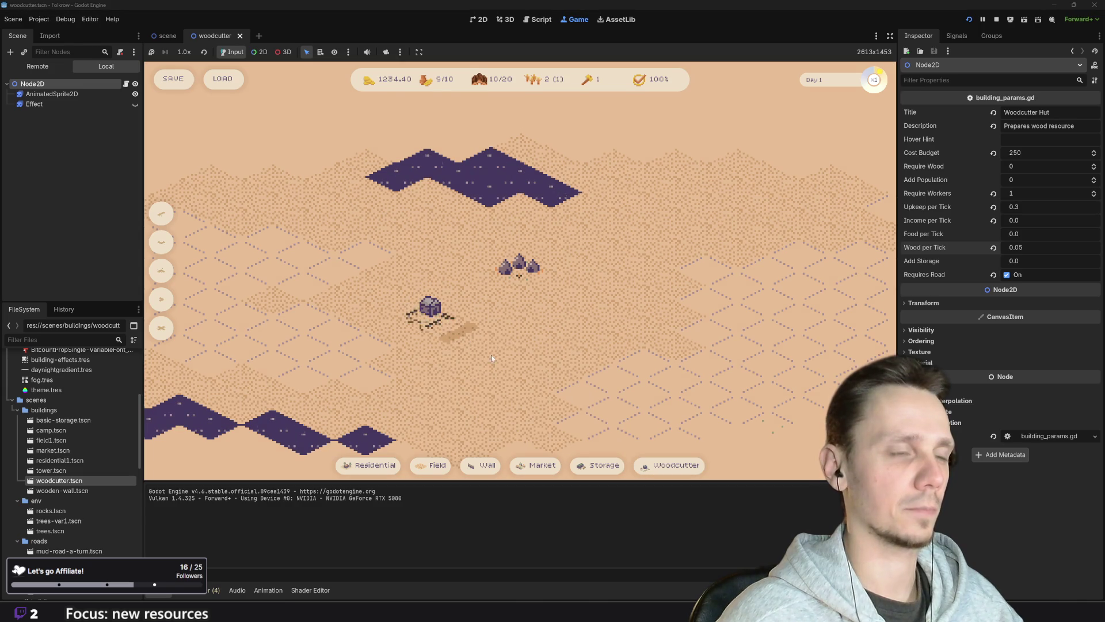
pyautogui.scroll(2, 470, 345)
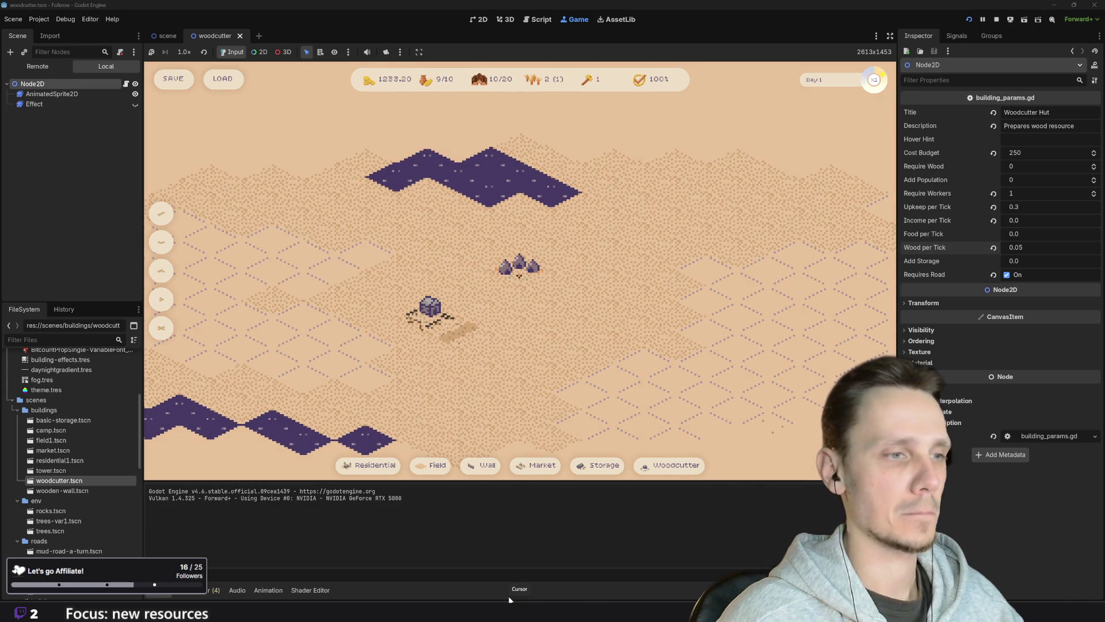
pyautogui.moveTo(514, 599)
pyautogui.click(487, 578)
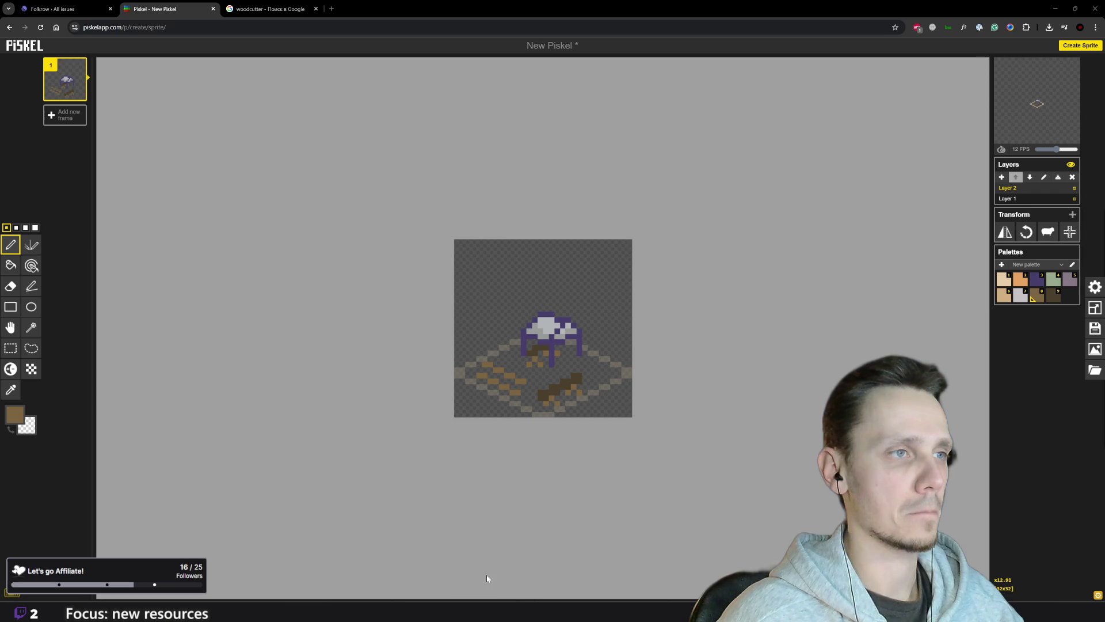
# - Pick dark brown and add two dark-brown log pixels on the right of the base
pyautogui.scroll(-3, 607, 402)
pyautogui.scroll(2, 584, 372)
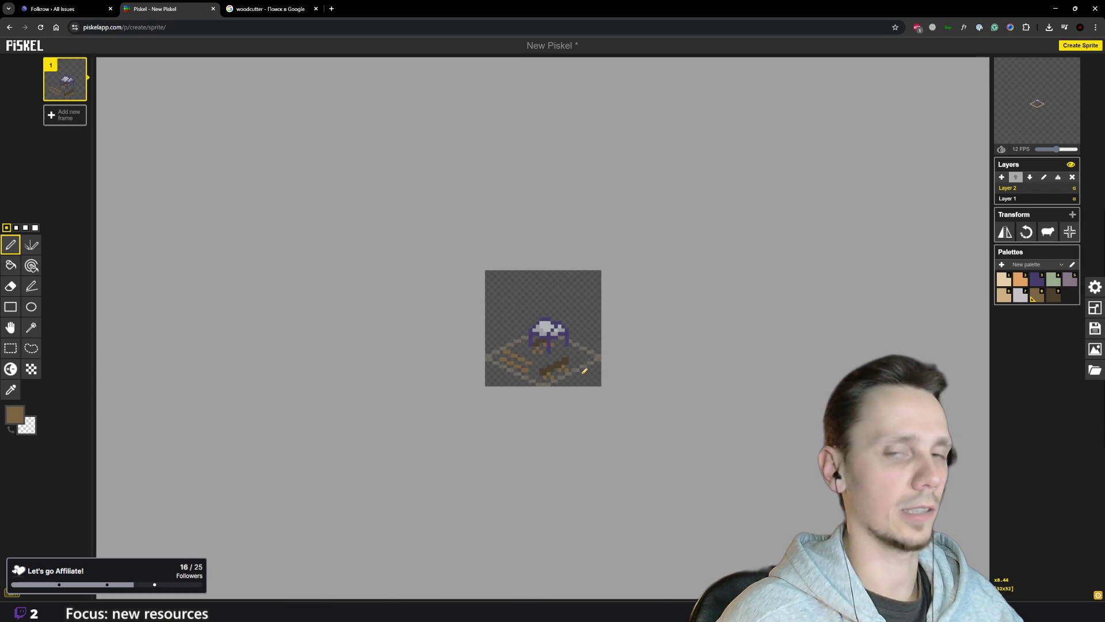
pyautogui.scroll(3, 603, 350)
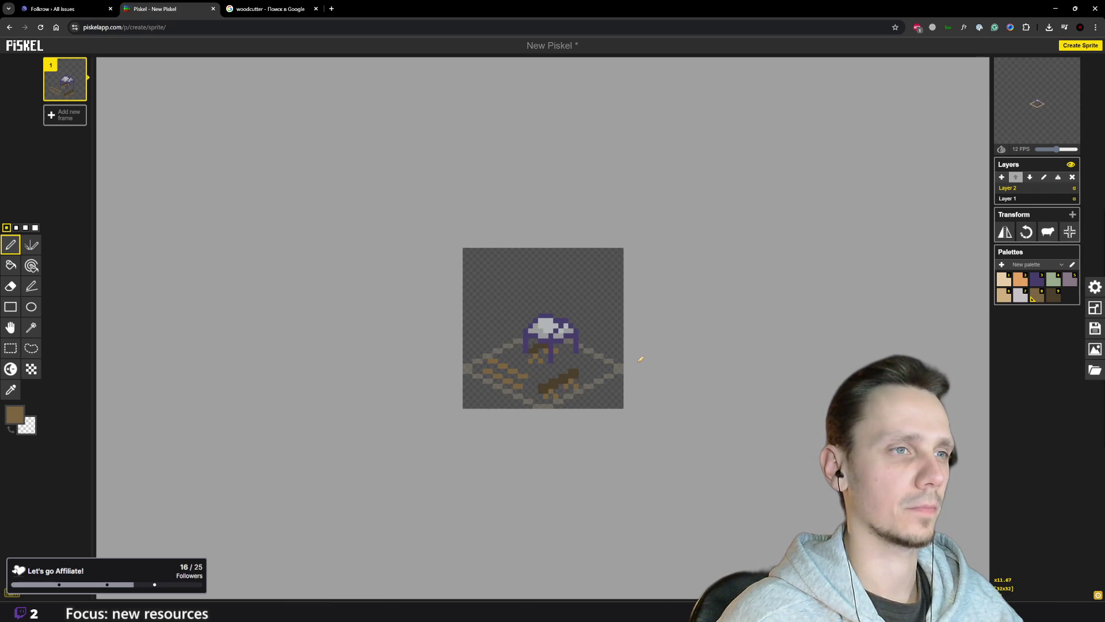
pyautogui.scroll(2, 639, 363)
pyautogui.keyDown('alt'); pyautogui.click(587, 390); pyautogui.keyUp('alt')
pyautogui.click(620, 388)
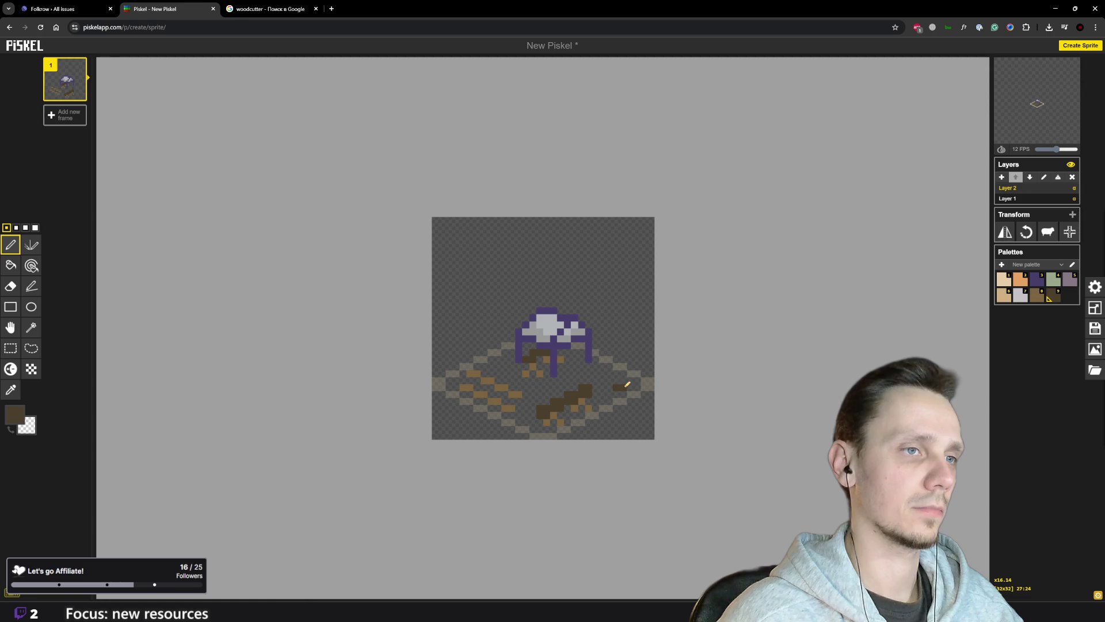
pyautogui.click(623, 380)
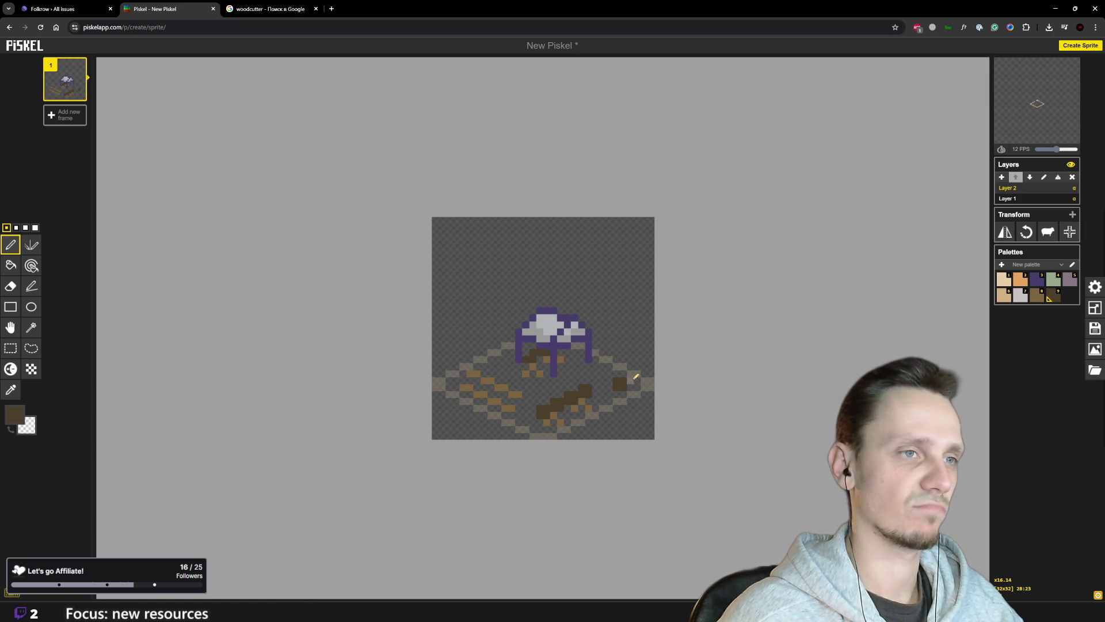
# - Sample the lighter log-end brown from the palette and zoom around to inspect the sprite
pyautogui.press('o')
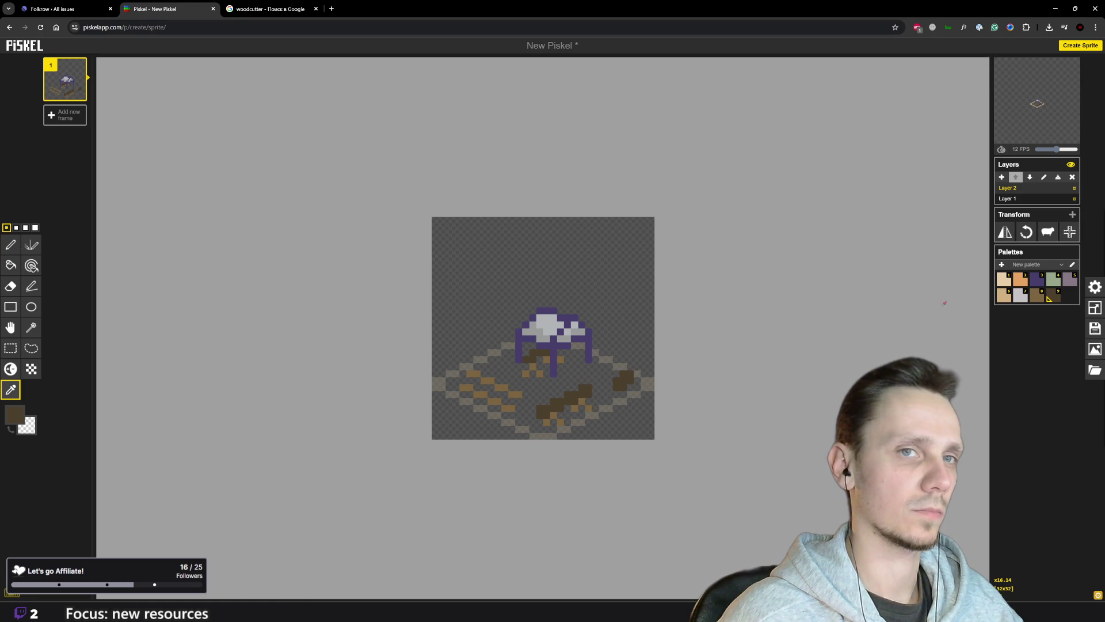
pyautogui.click(1037, 294)
pyautogui.press('p')
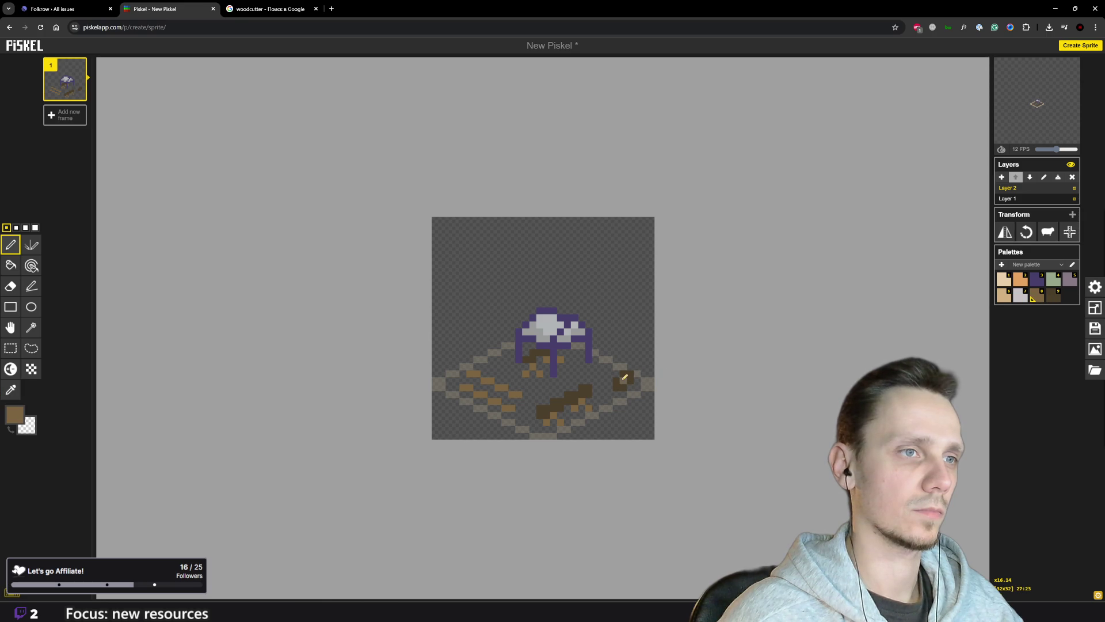
pyautogui.scroll(-5, 653, 396)
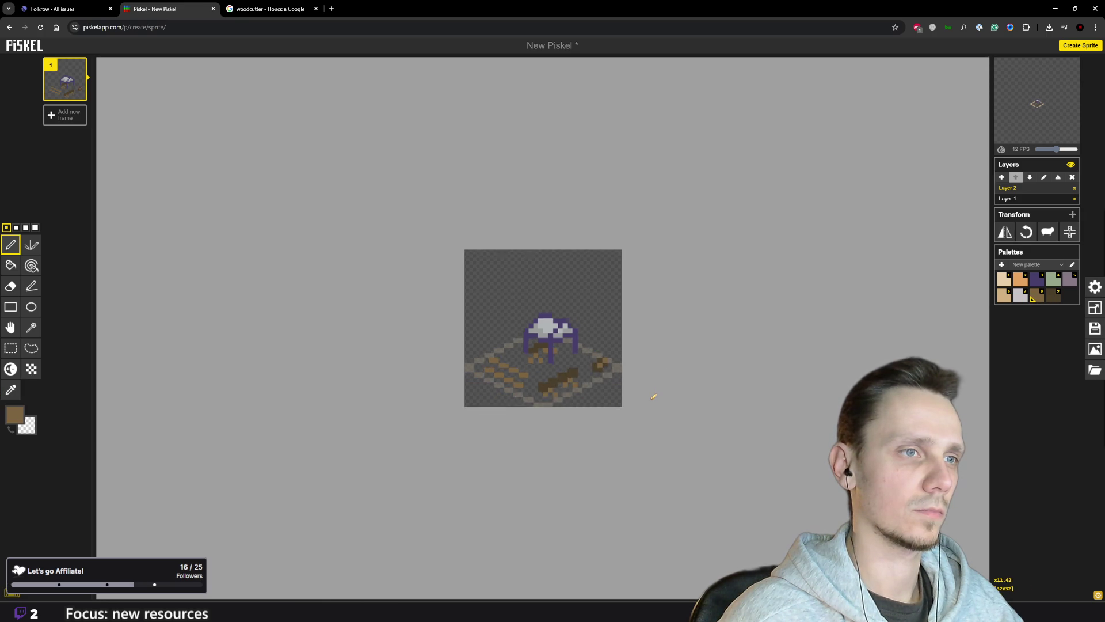
pyautogui.scroll(2, 627, 362)
pyautogui.scroll(1, 632, 362)
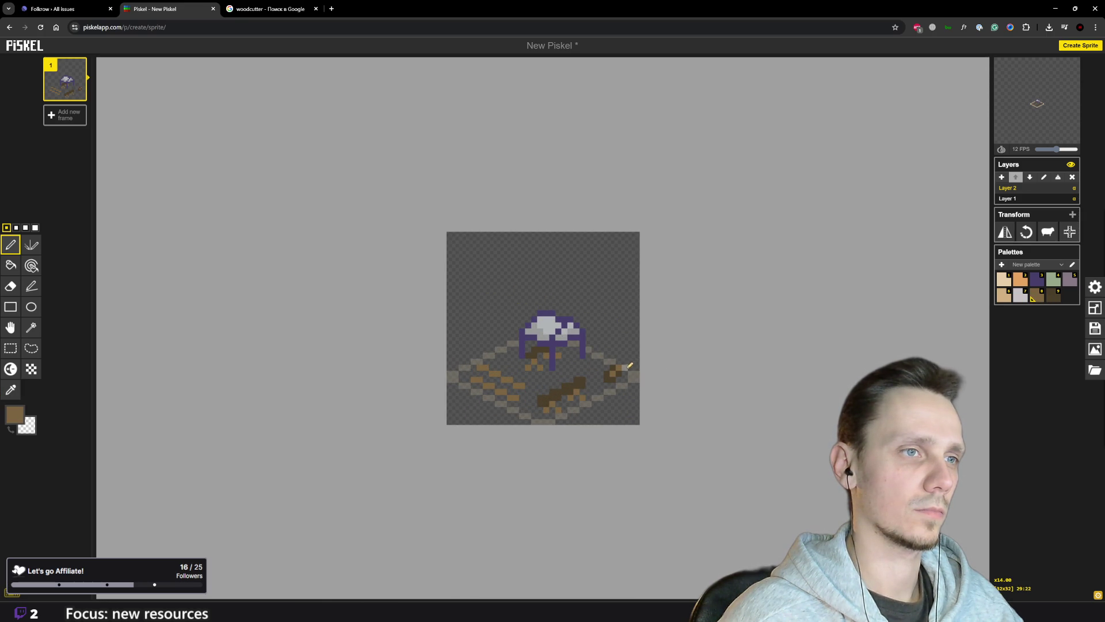
pyautogui.scroll(-5, 627, 366)
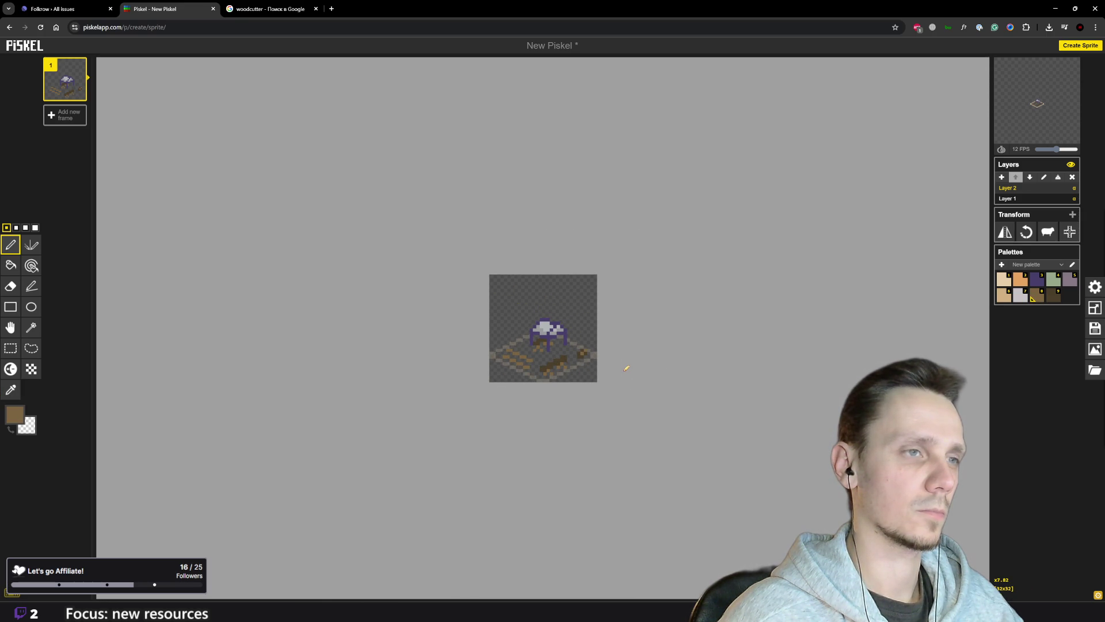
pyautogui.scroll(5, 627, 368)
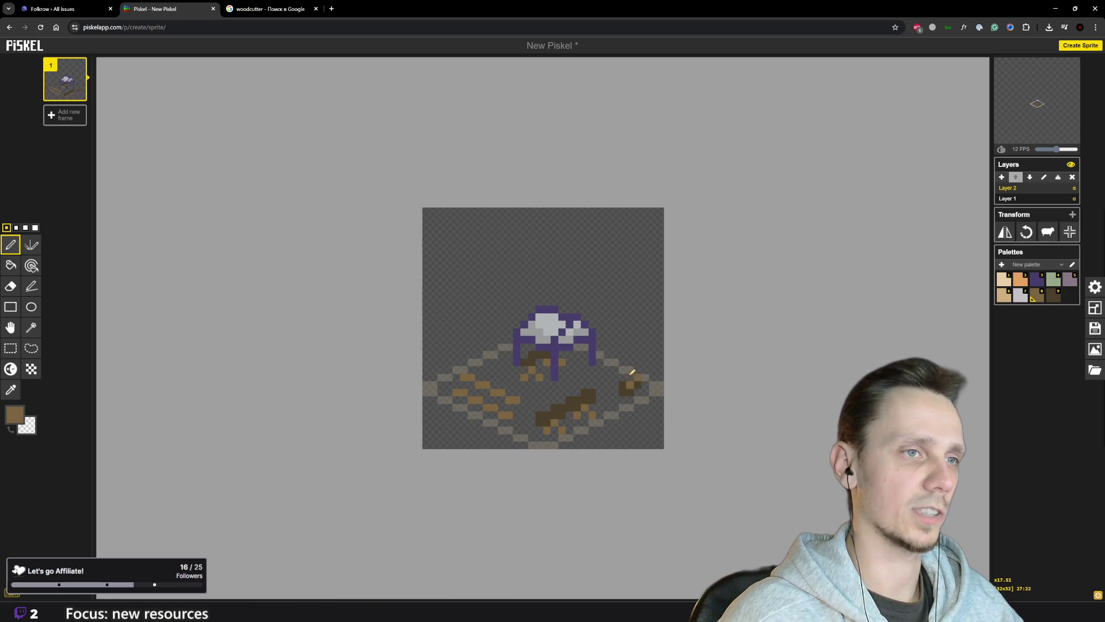
pyautogui.scroll(-6, 613, 383)
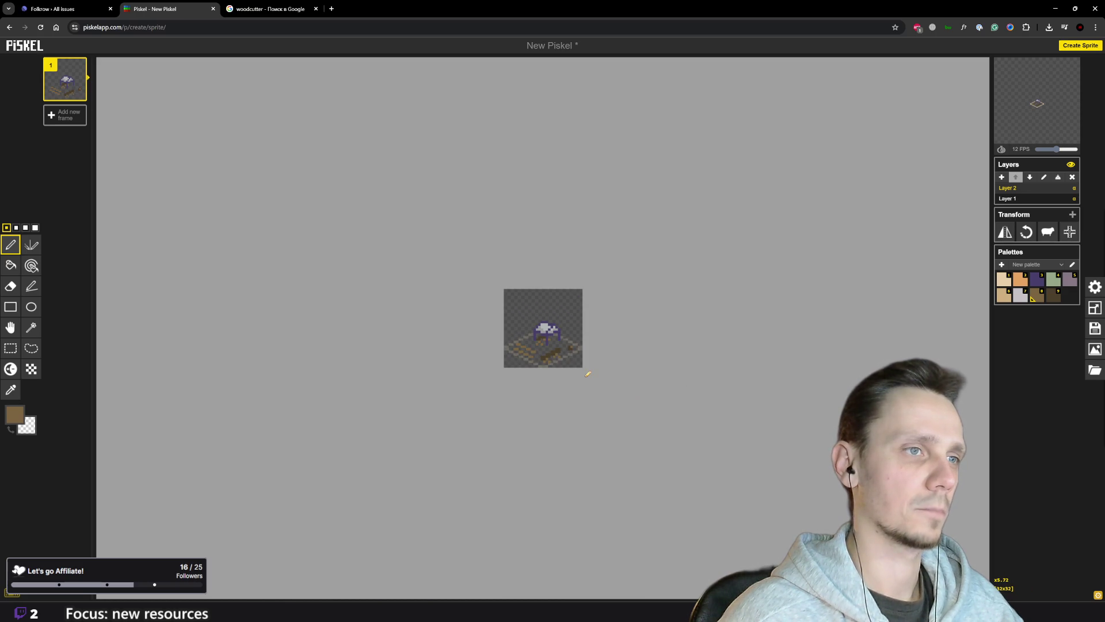
pyautogui.scroll(2, 588, 374)
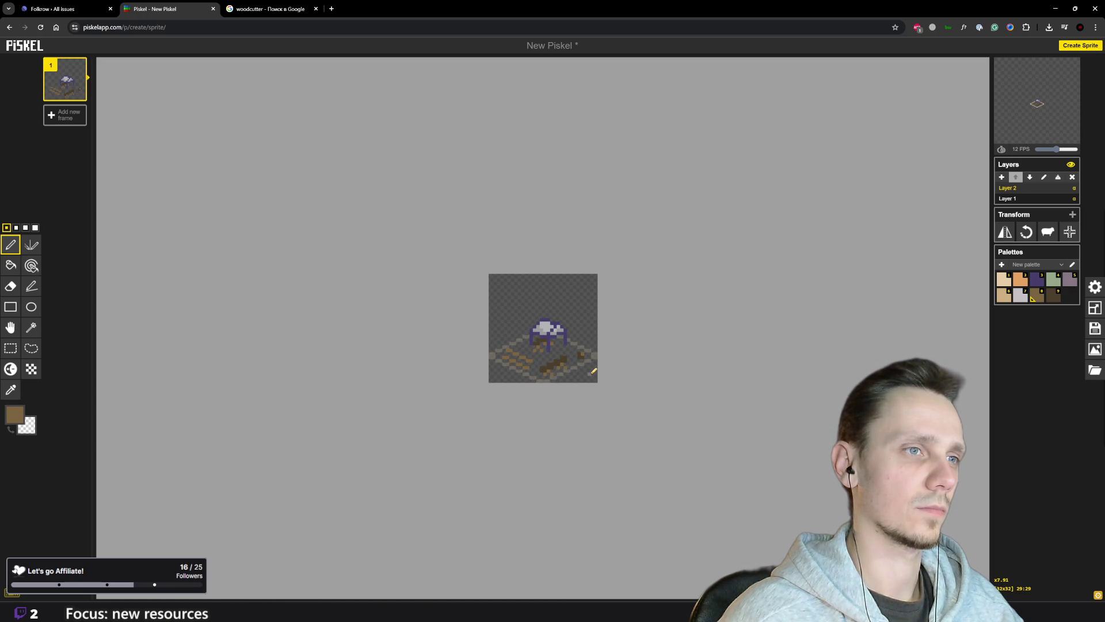
pyautogui.scroll(4, 574, 361)
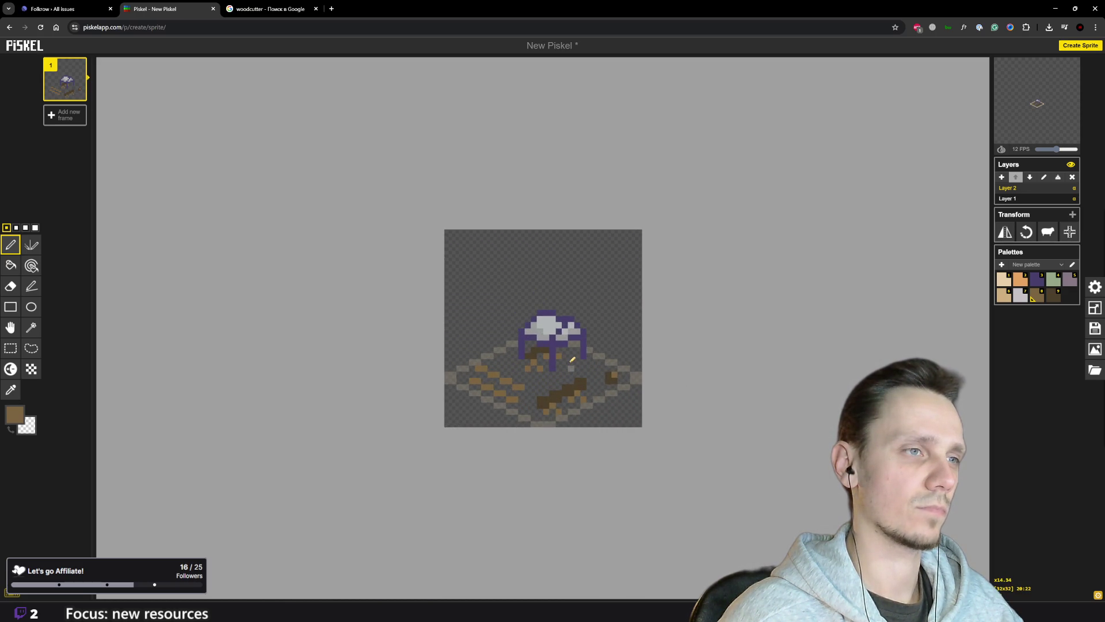
pyautogui.scroll(-3, 573, 360)
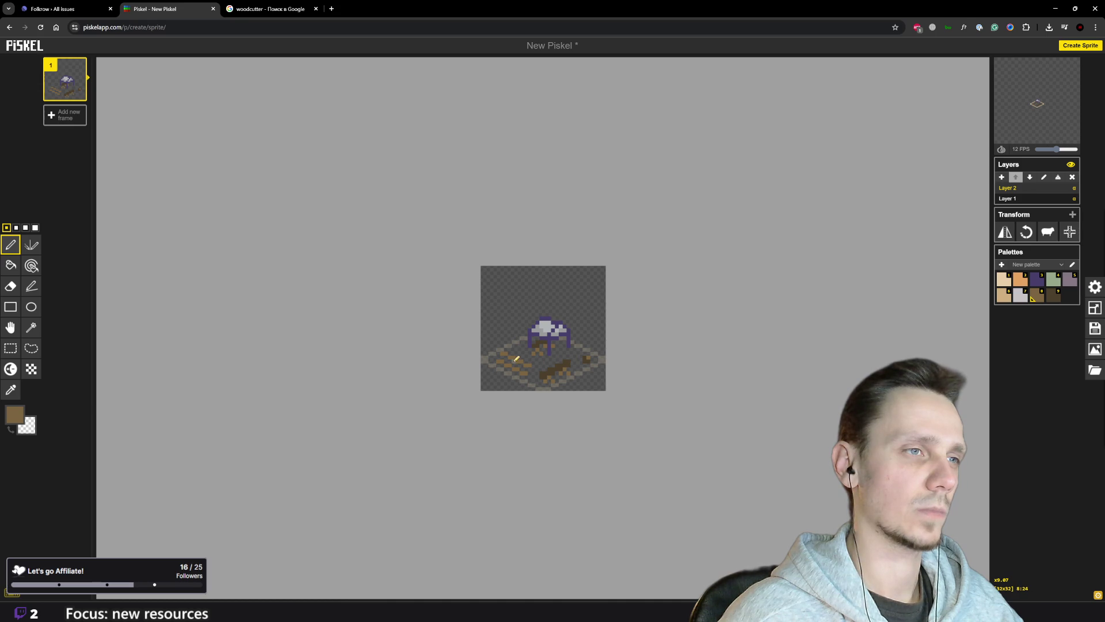
pyautogui.scroll(4, 517, 358)
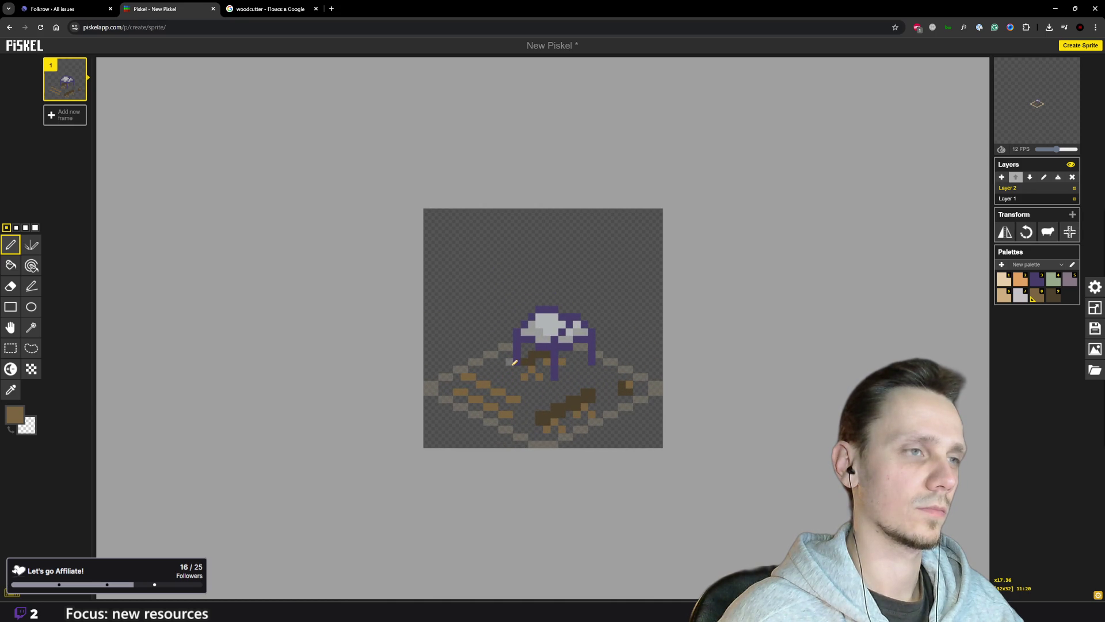
# - Erase the pale lower-left log strokes, try new brown pixels there, then undo the blob strokes
pyautogui.press('o')
pyautogui.press('p')
pyautogui.moveTo(520, 396)
pyautogui.mouseDown()
pyautogui.moveTo(461, 386)
pyautogui.moveTo(516, 410)
pyautogui.mouseUp()
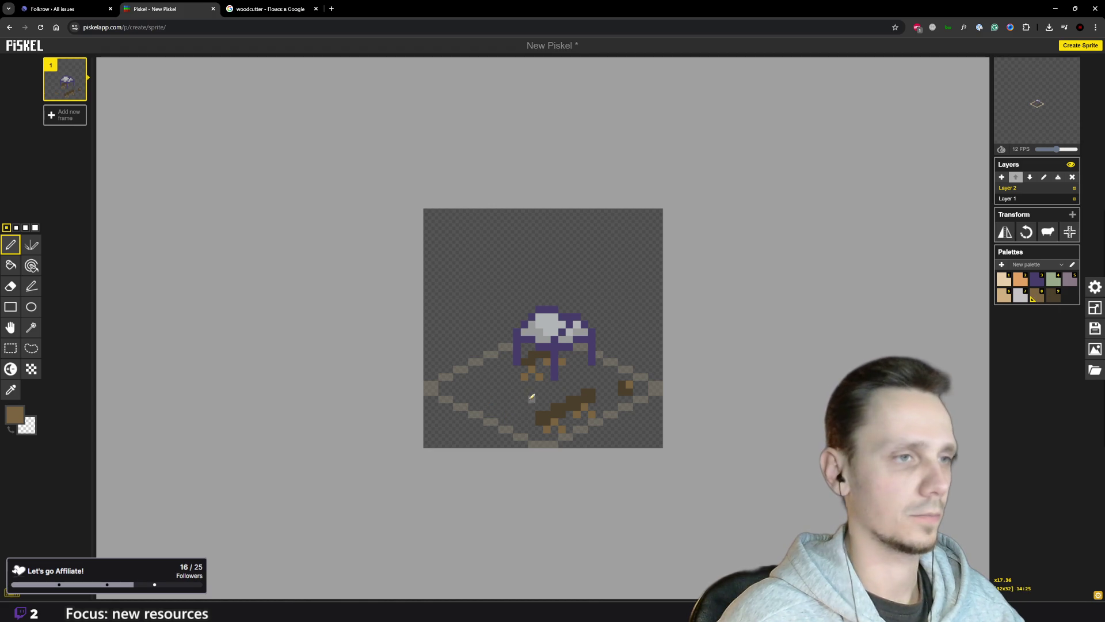
pyautogui.scroll(2, 527, 396)
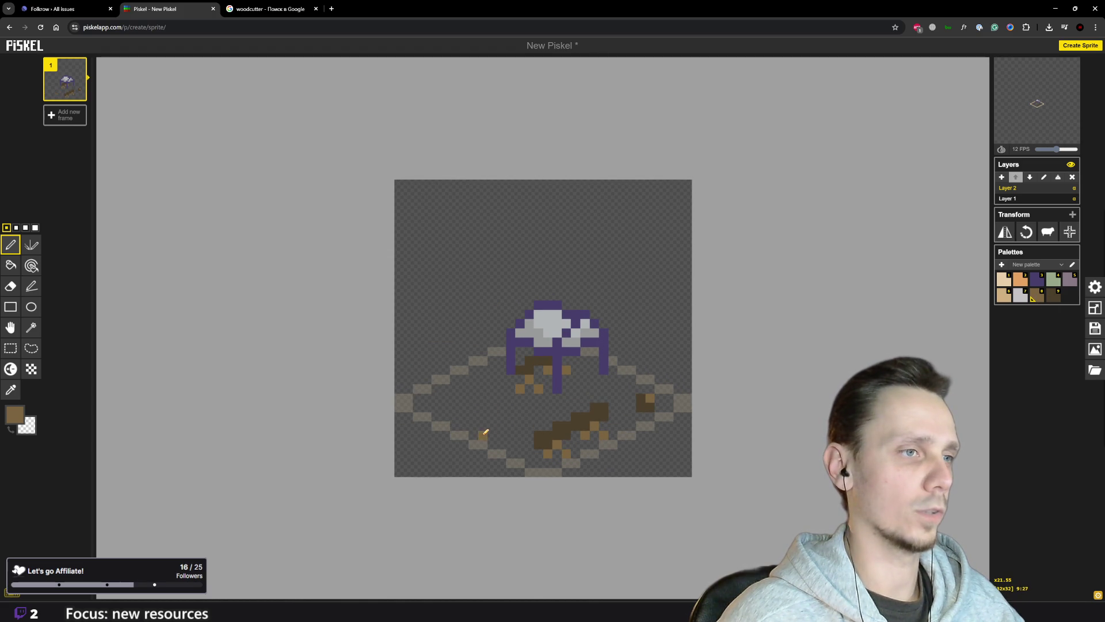
pyautogui.moveTo(487, 436); pyautogui.dragTo(525, 414)
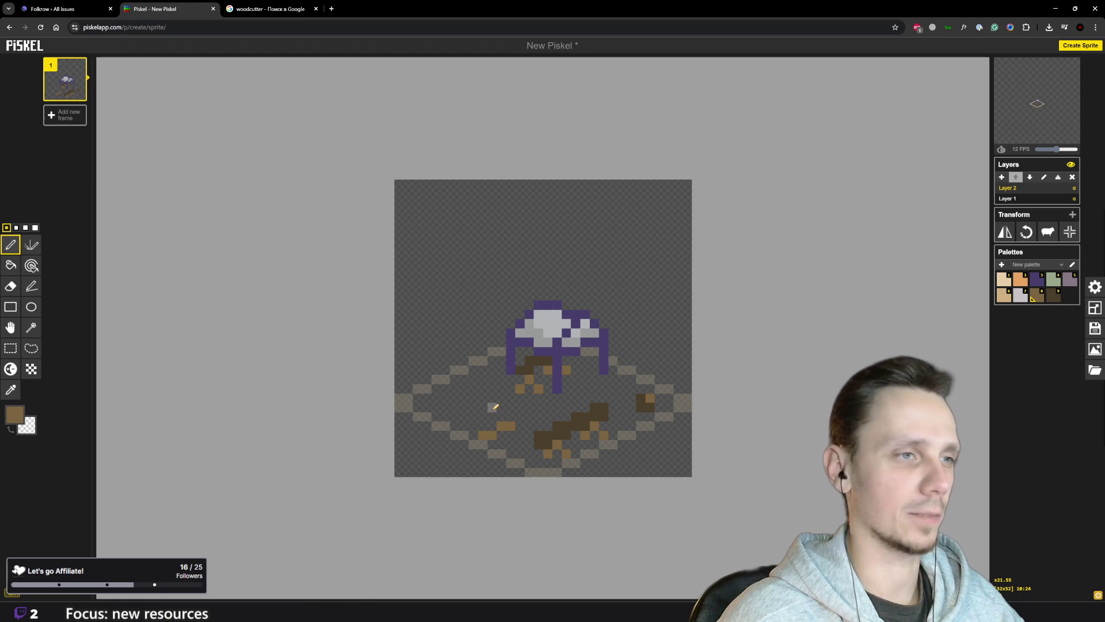
pyautogui.click(491, 424)
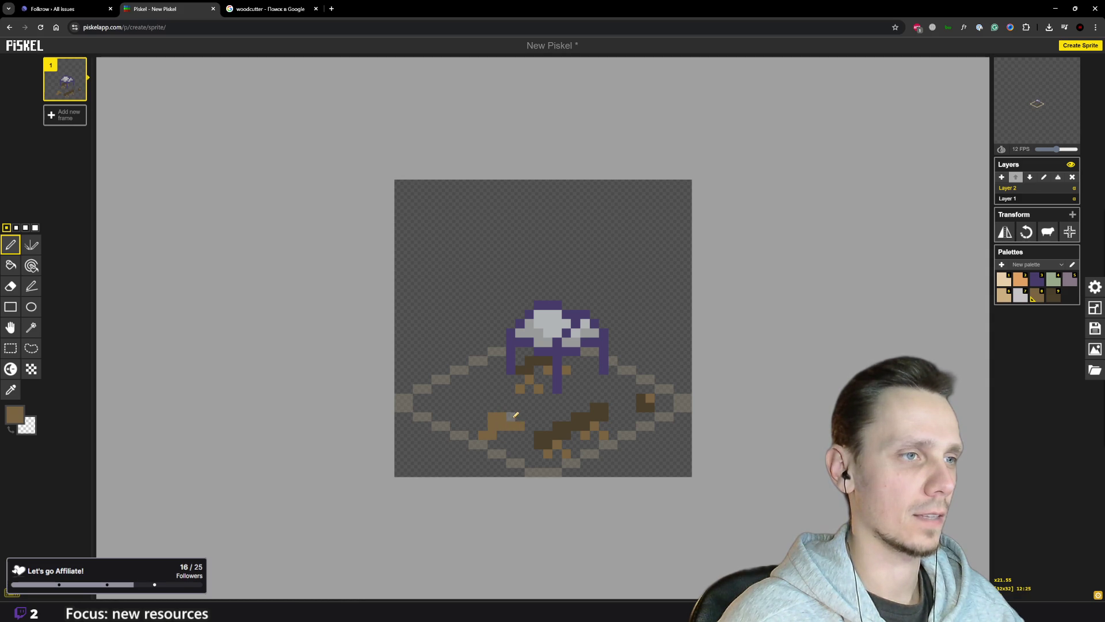
pyautogui.moveTo(510, 429); pyautogui.dragTo(495, 419)
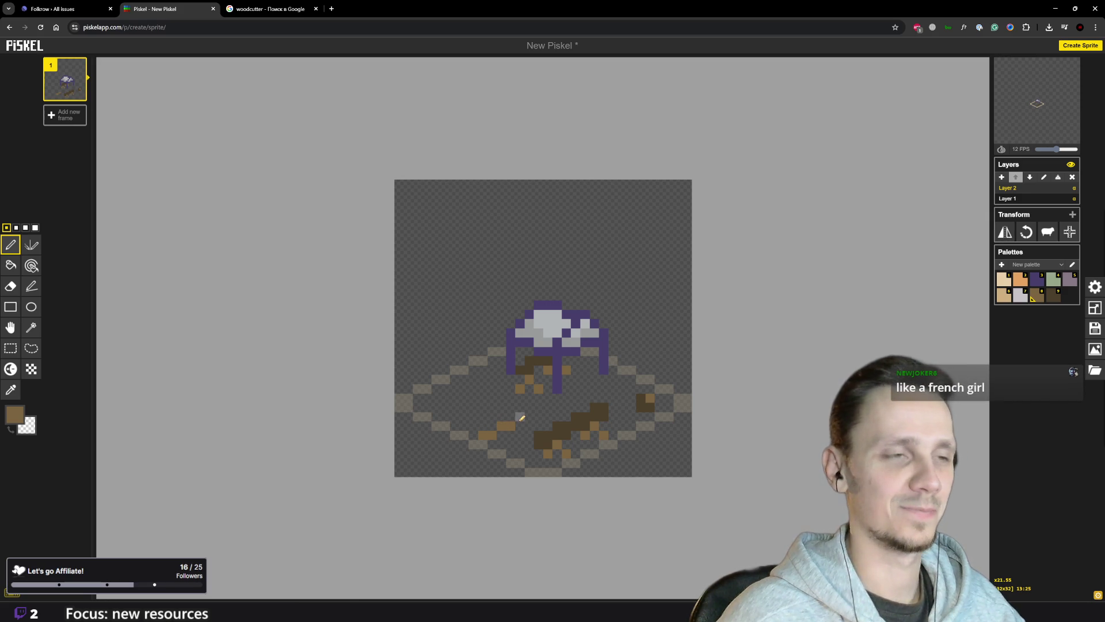
pyautogui.click(469, 426)
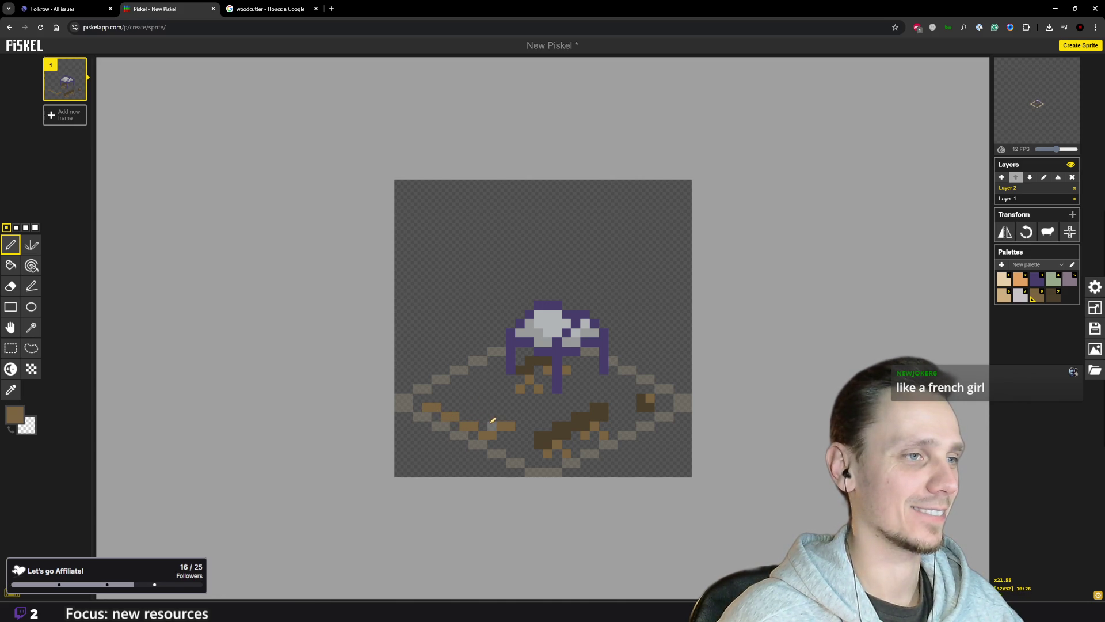
pyautogui.moveTo(493, 420)
pyautogui.mouseDown()
pyautogui.moveTo(455, 408)
pyautogui.moveTo(480, 407)
pyautogui.mouseUp()
pyautogui.scroll(-2, 480, 407)
pyautogui.scroll(3, 489, 406)
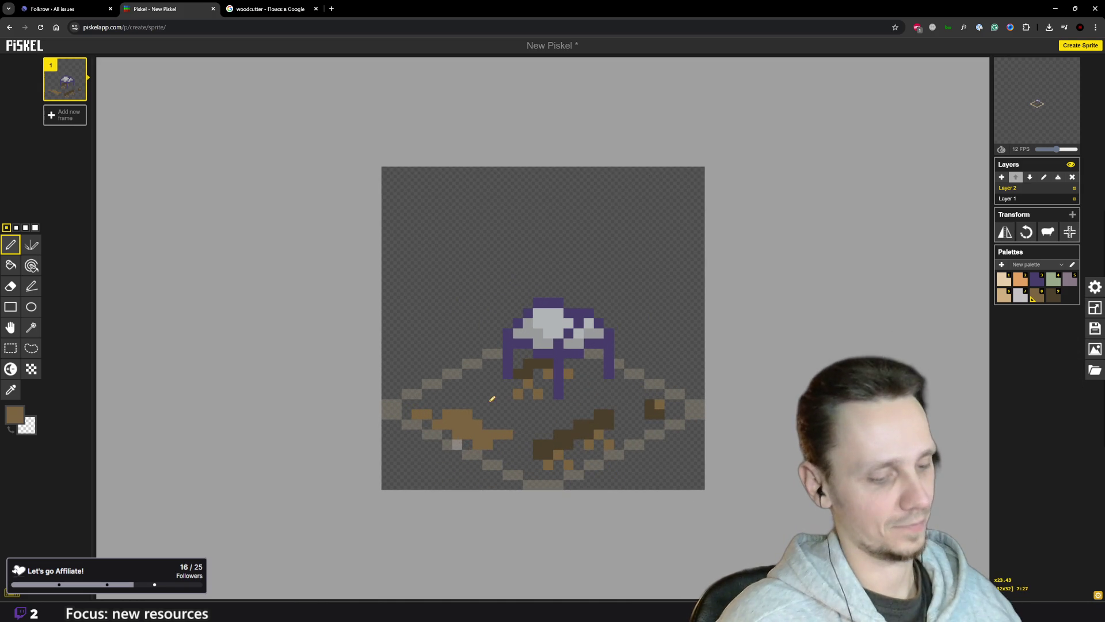
pyautogui.hotkey('ctrl', 'z')
pyautogui.hotkey('ctrl', 'z')
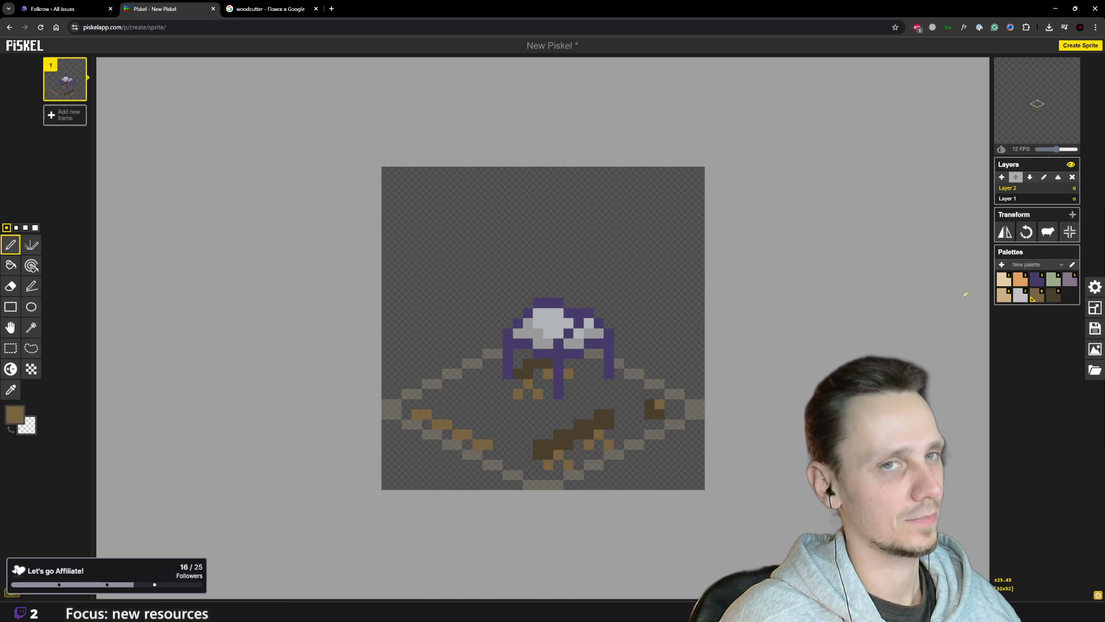
# - Pick the medium brown from a log pixel and draw the diagonal log edge with it
pyautogui.click(1049, 296)
pyautogui.press('o')
pyautogui.click(488, 445)
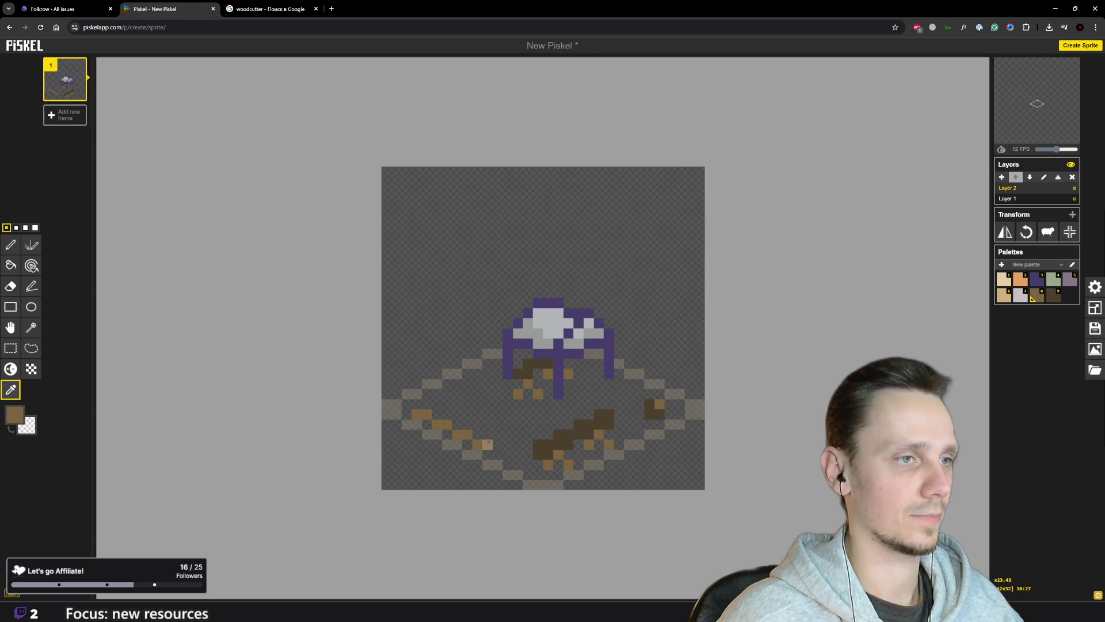
pyautogui.press('p')
pyautogui.click(15, 414)
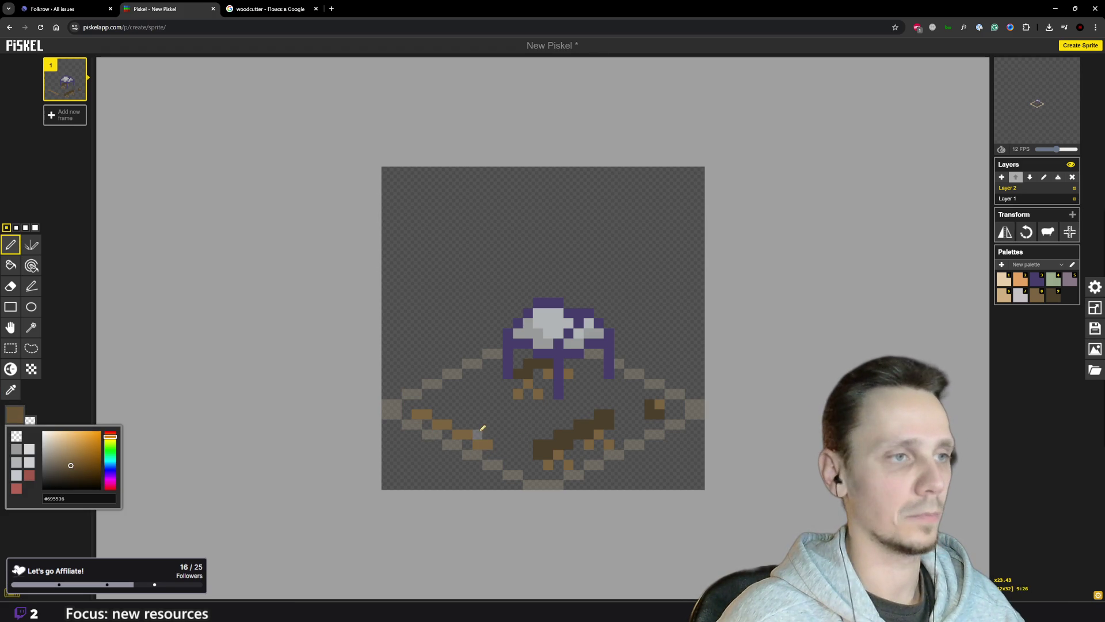
pyautogui.click(485, 430)
pyautogui.moveTo(483, 430); pyautogui.dragTo(418, 404)
pyautogui.scroll(-2, 449, 423)
pyautogui.scroll(2, 461, 431)
# - Resample the medium brown and repaint the left log plank
pyautogui.keyDown('alt'); pyautogui.click(491, 434); pyautogui.keyUp('alt')
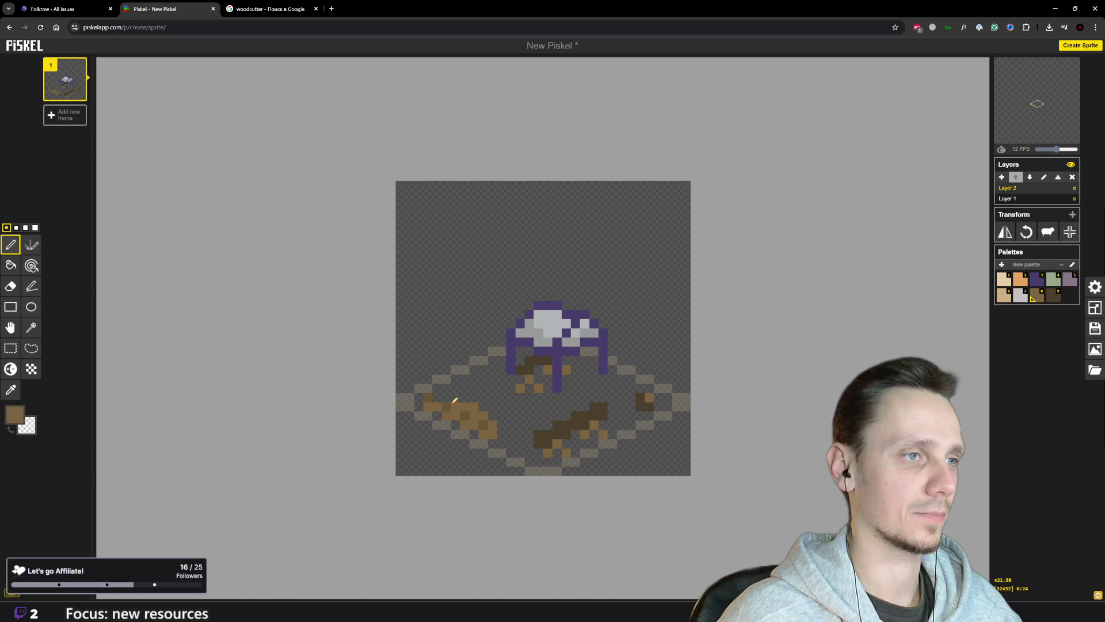
pyautogui.scroll(-4, 545, 381)
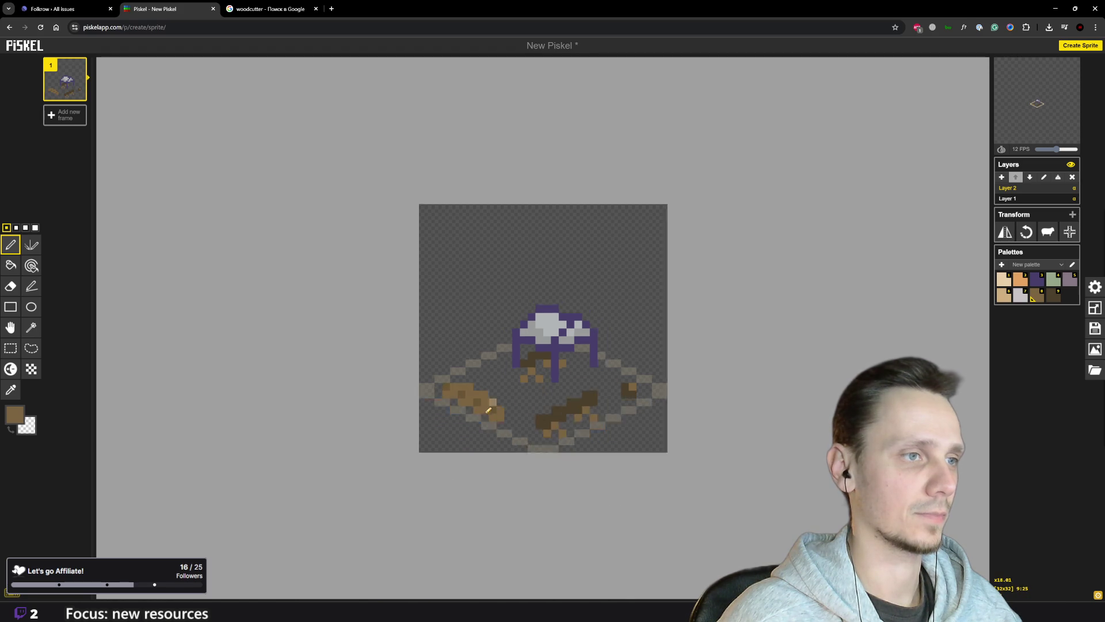
pyautogui.scroll(5, 540, 380)
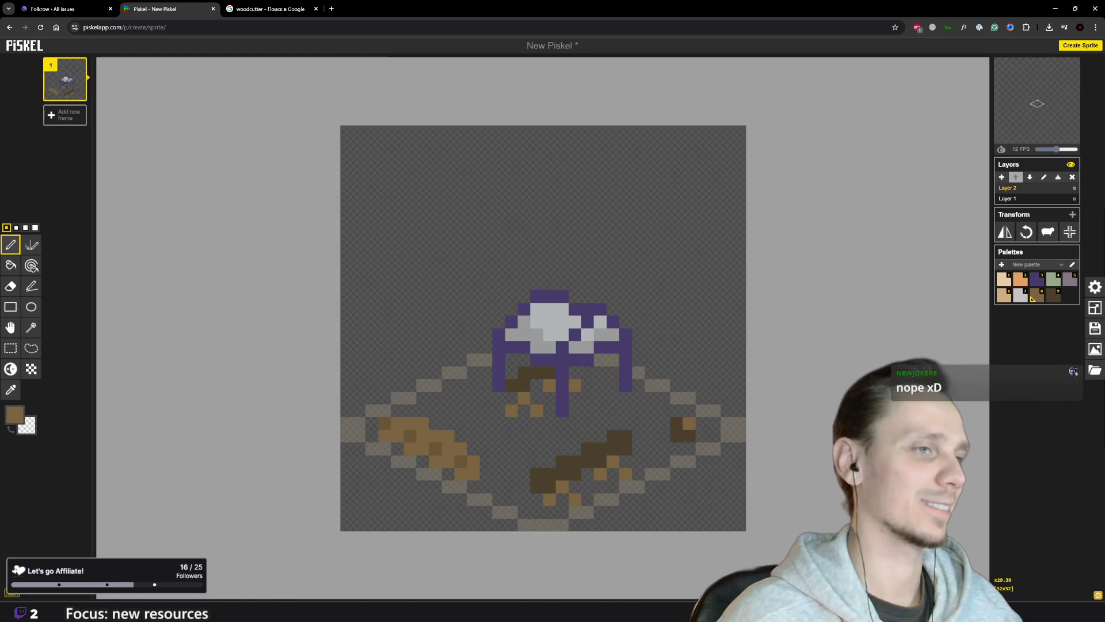
pyautogui.scroll(-1, 481, 451)
pyautogui.scroll(-4, 481, 452)
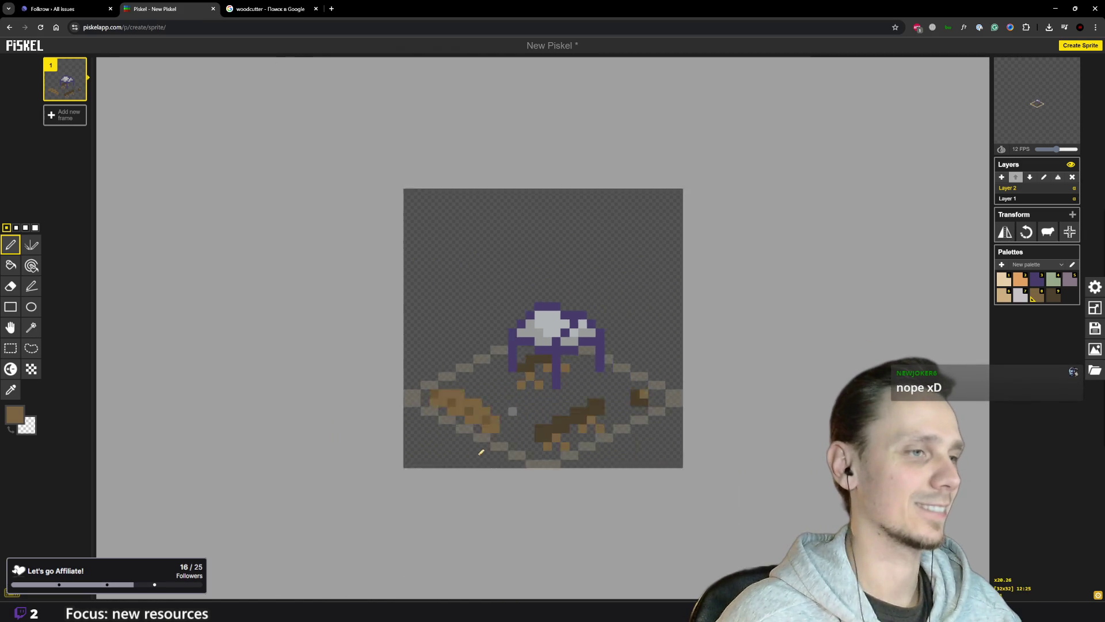
pyautogui.scroll(3, 466, 414)
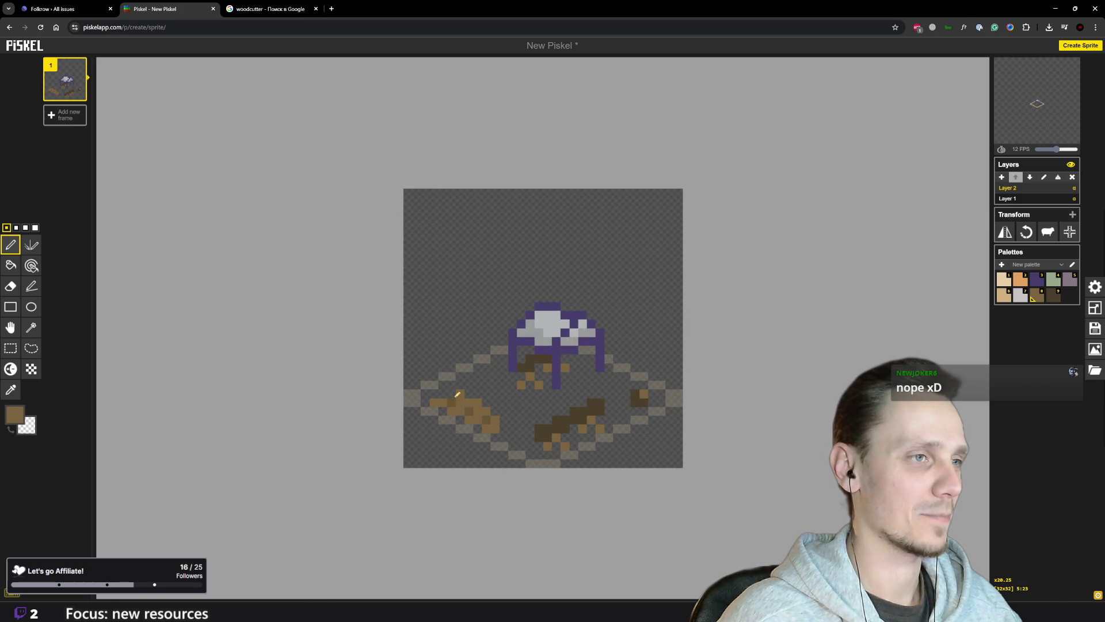
pyautogui.moveTo(464, 394)
pyautogui.mouseDown()
pyautogui.moveTo(458, 402)
pyautogui.moveTo(483, 408)
pyautogui.mouseUp()
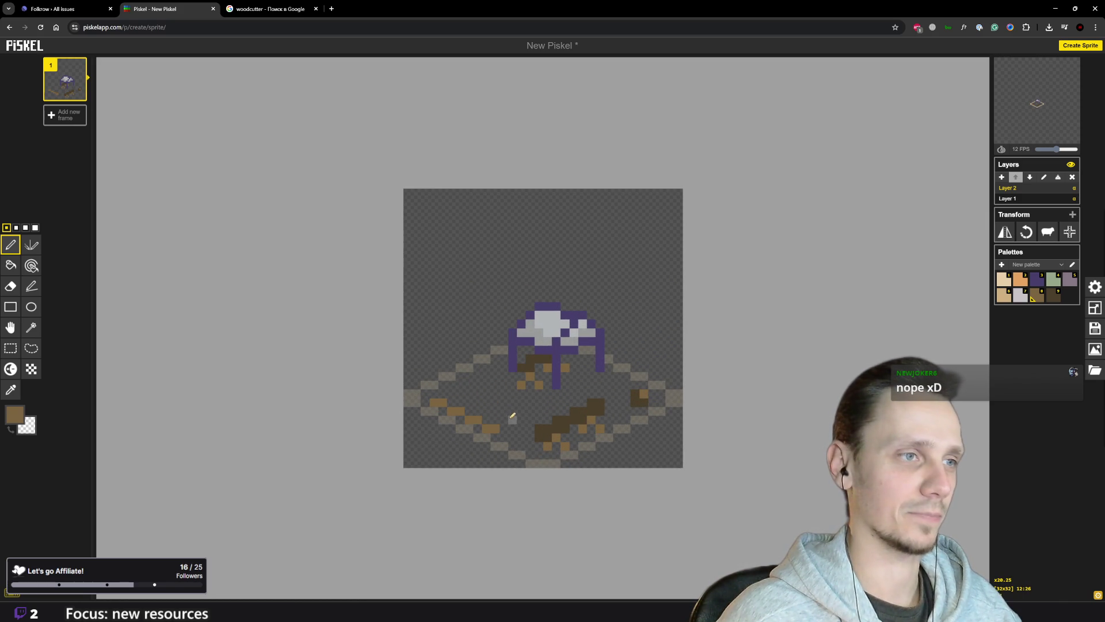
pyautogui.scroll(-3, 510, 416)
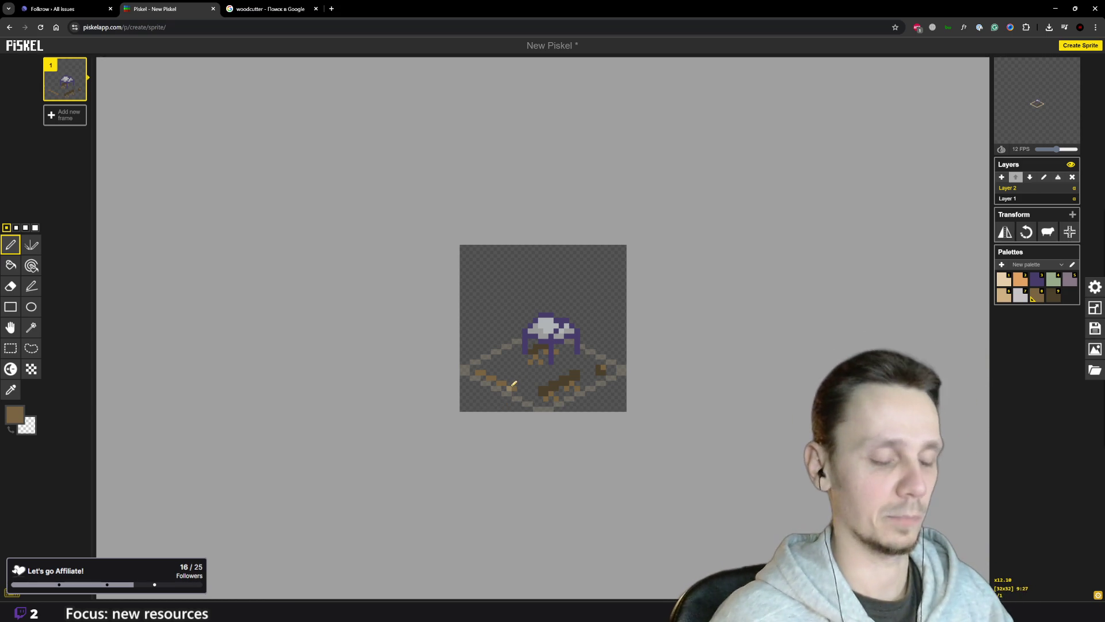
pyautogui.scroll(5, 553, 364)
# - Sample the brown and drag a stroke of brown pixels along the lower-left log row
pyautogui.press('o')
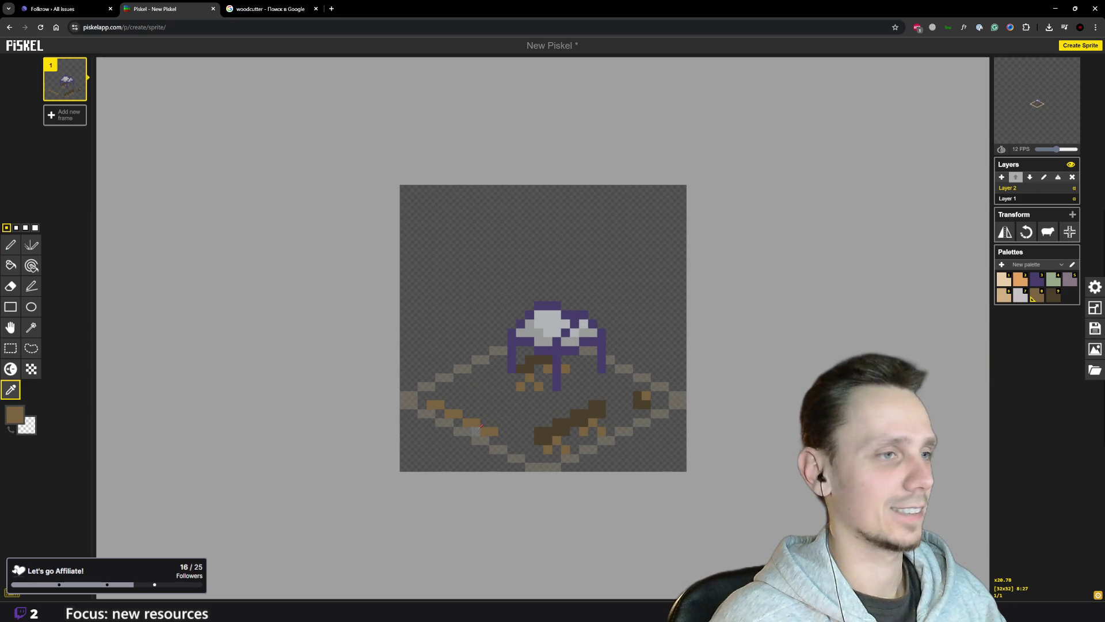
pyautogui.press('p')
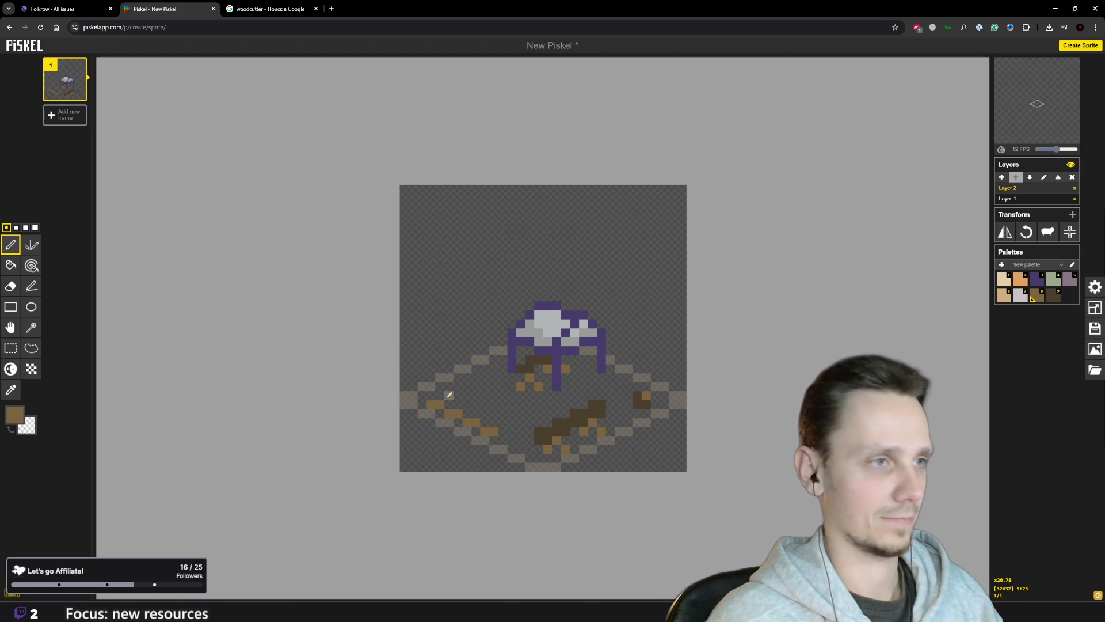
pyautogui.moveTo(453, 389); pyautogui.dragTo(514, 412)
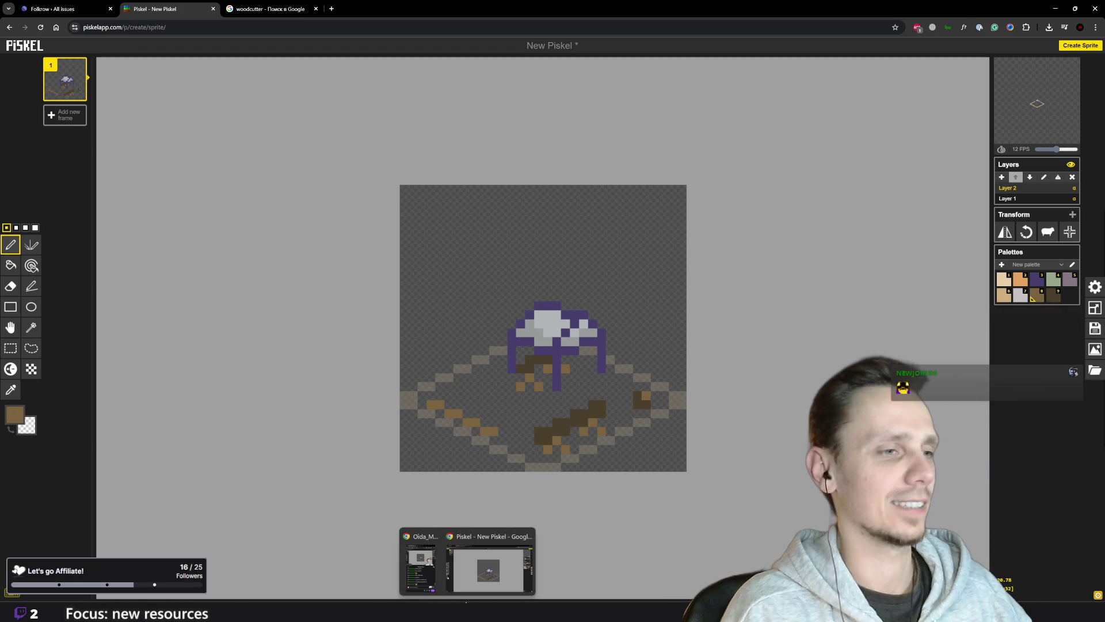
# - Search 'lasagna' in a new tab and open its Wikipedia article
pyautogui.click(329, 10)
pyautogui.write('lasagna')
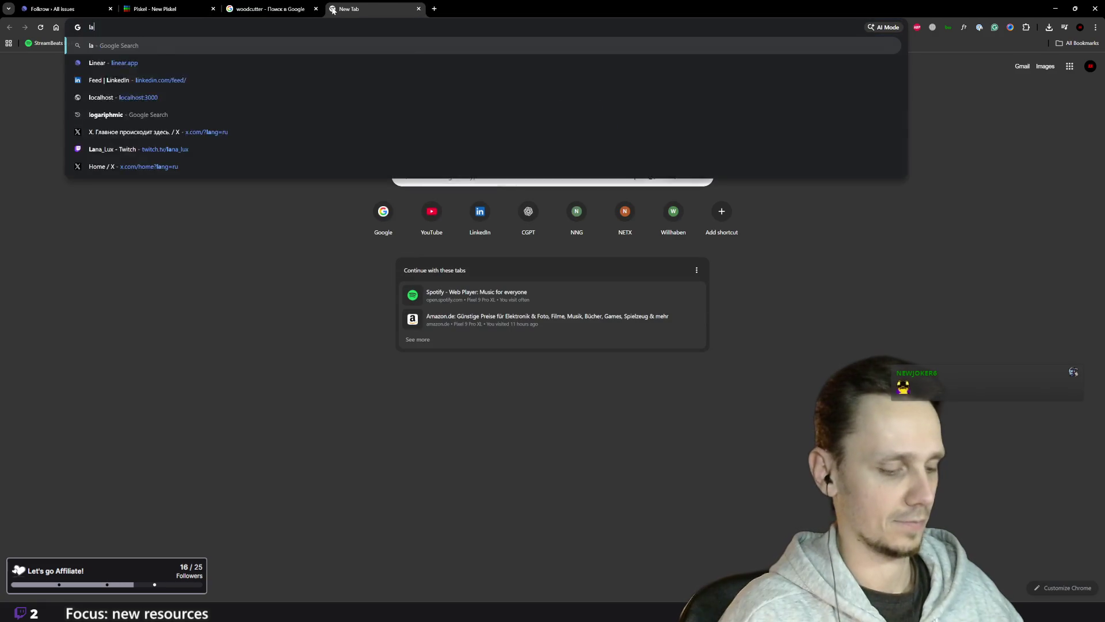
pyautogui.press('Down')
pyautogui.press('Return')
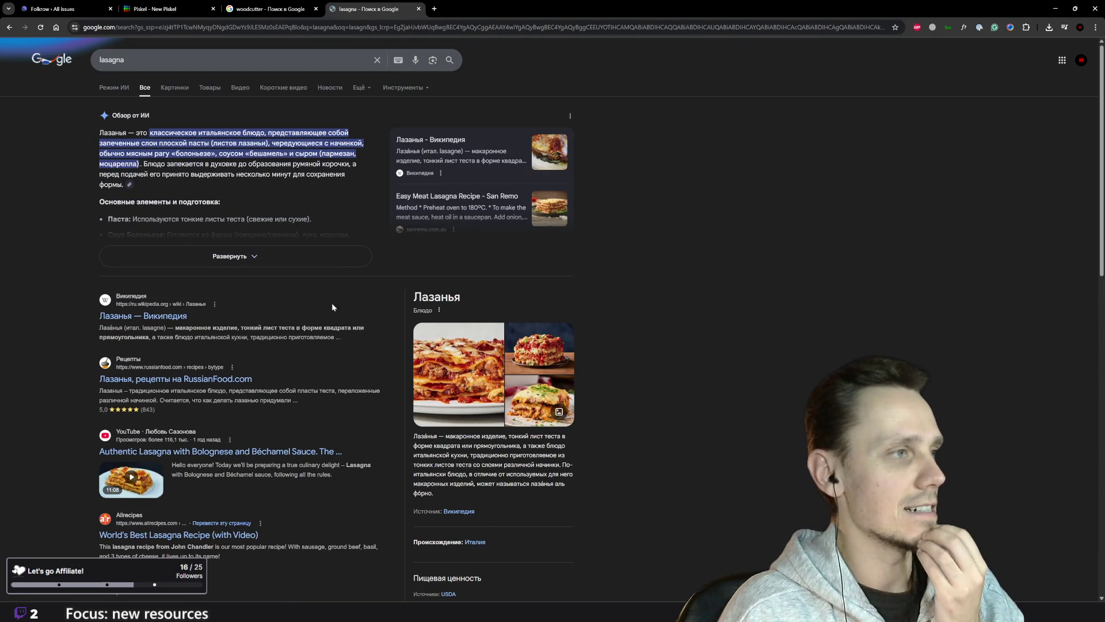
pyautogui.click(164, 317)
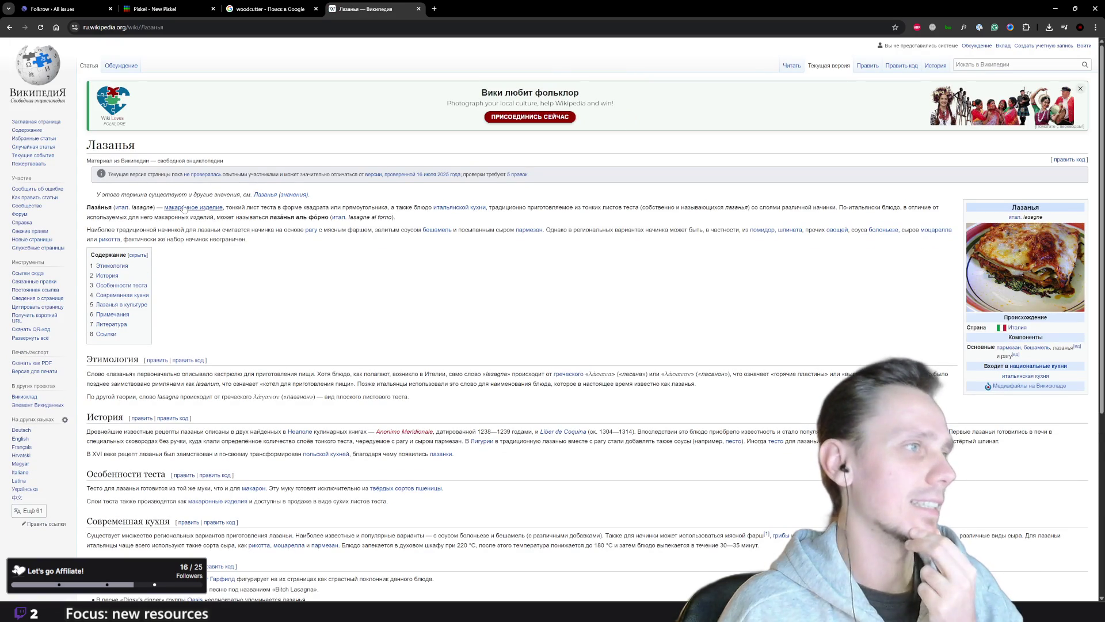
# - View the English lasagna article, go back, then close the Wikipedia tab
pyautogui.click(20, 439)
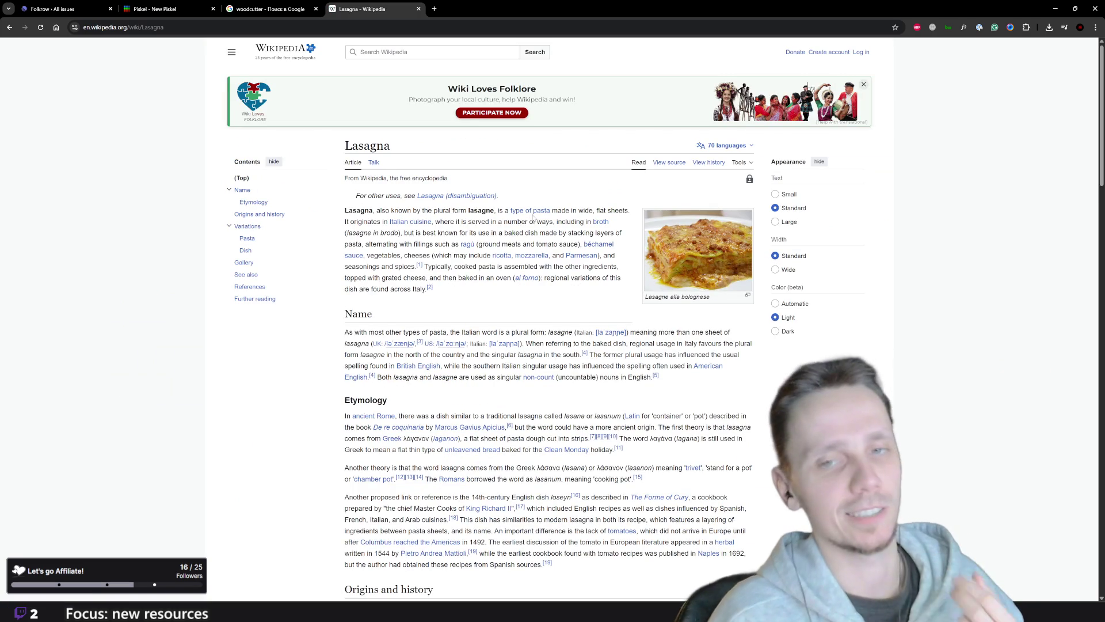
pyautogui.scroll(-10, 69, 99)
pyautogui.scroll(10, 69, 99)
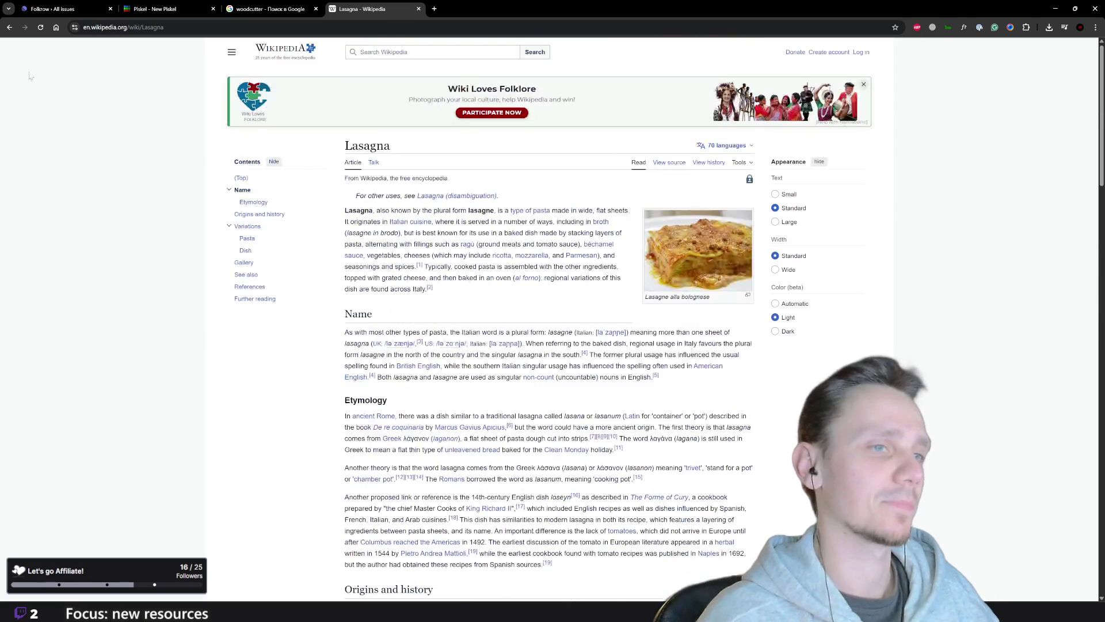
pyautogui.click(9, 27)
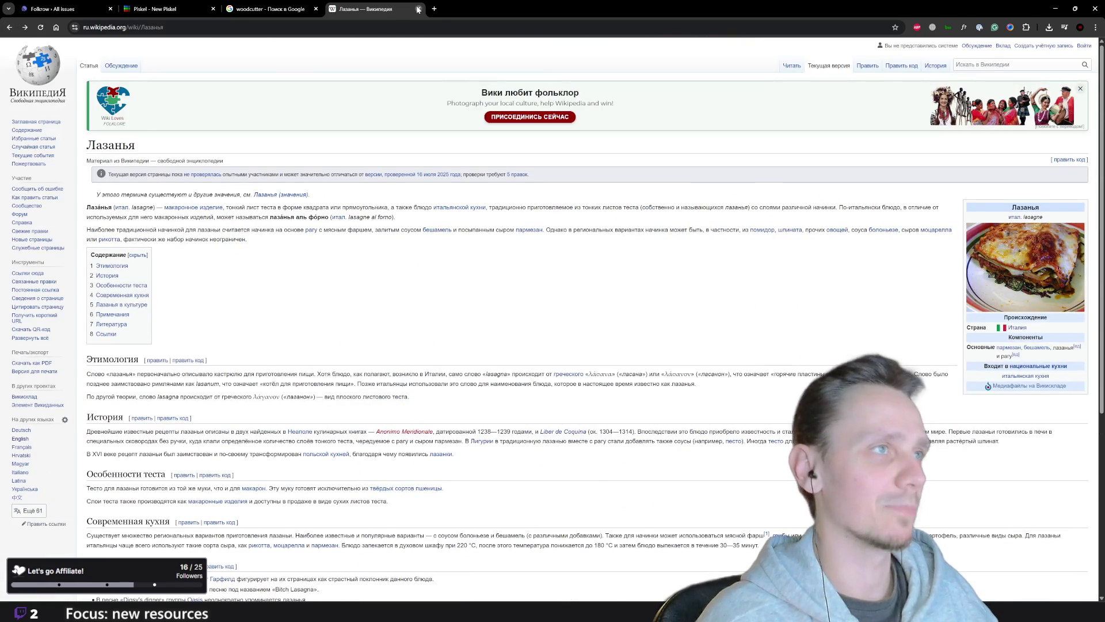
pyautogui.click(419, 9)
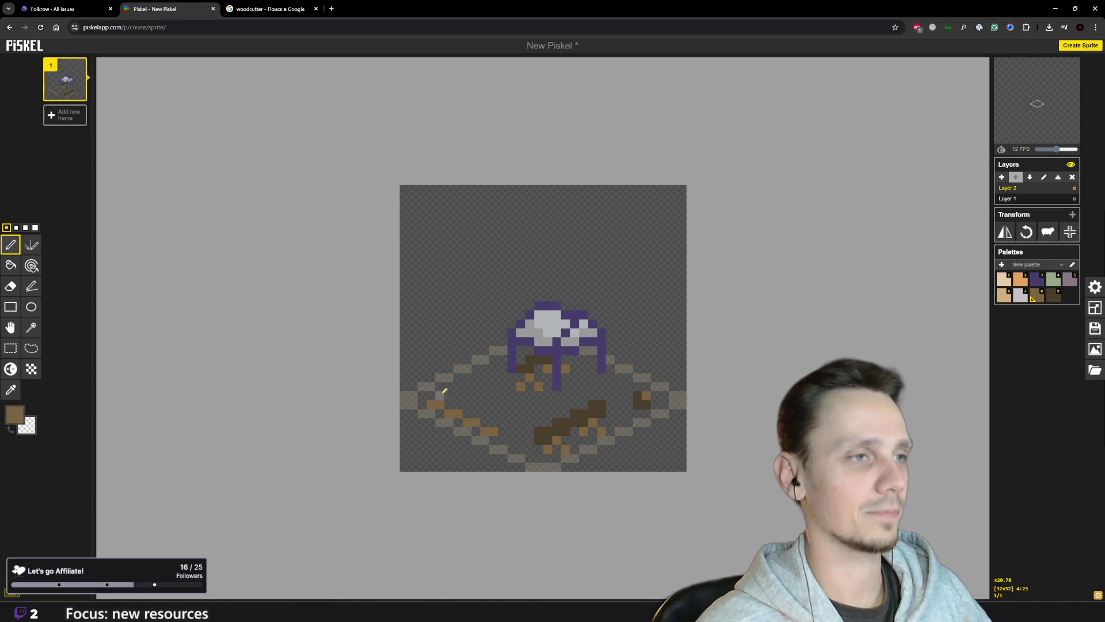
# - Paint brown pixels onto the left log pile and one on the right side of the base
pyautogui.moveTo(445, 385); pyautogui.dragTo(485, 402)
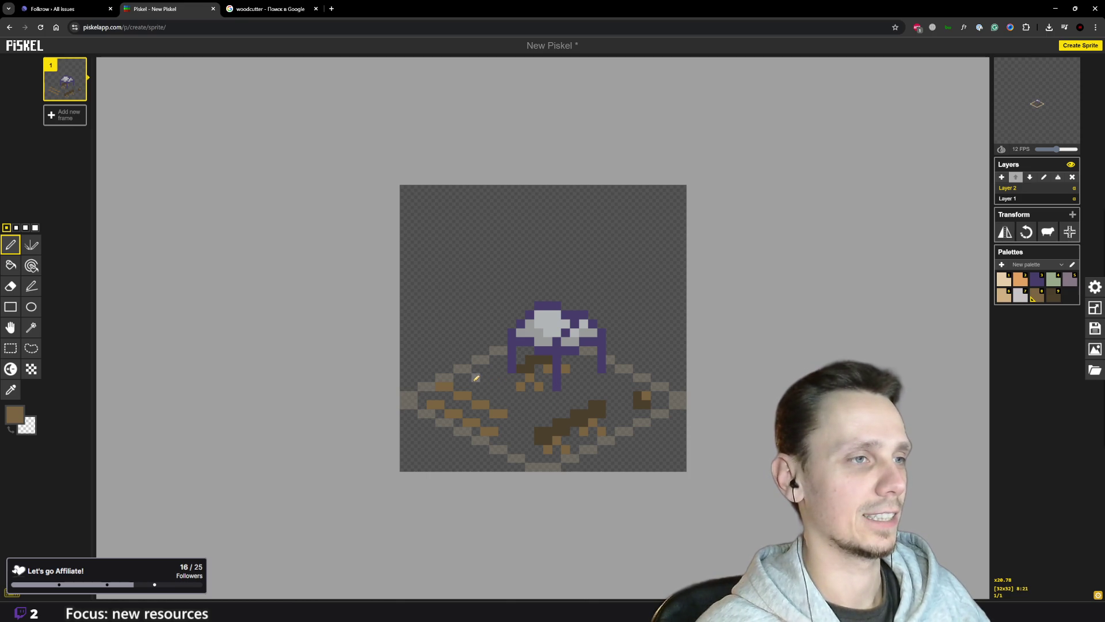
pyautogui.scroll(-2, 477, 378)
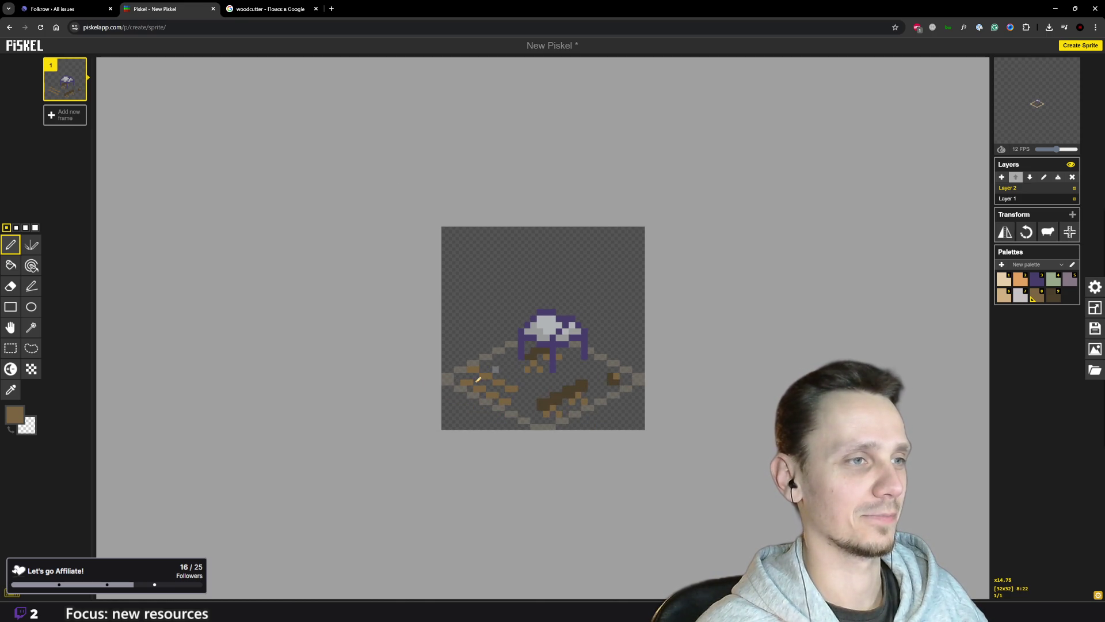
pyautogui.scroll(4, 630, 398)
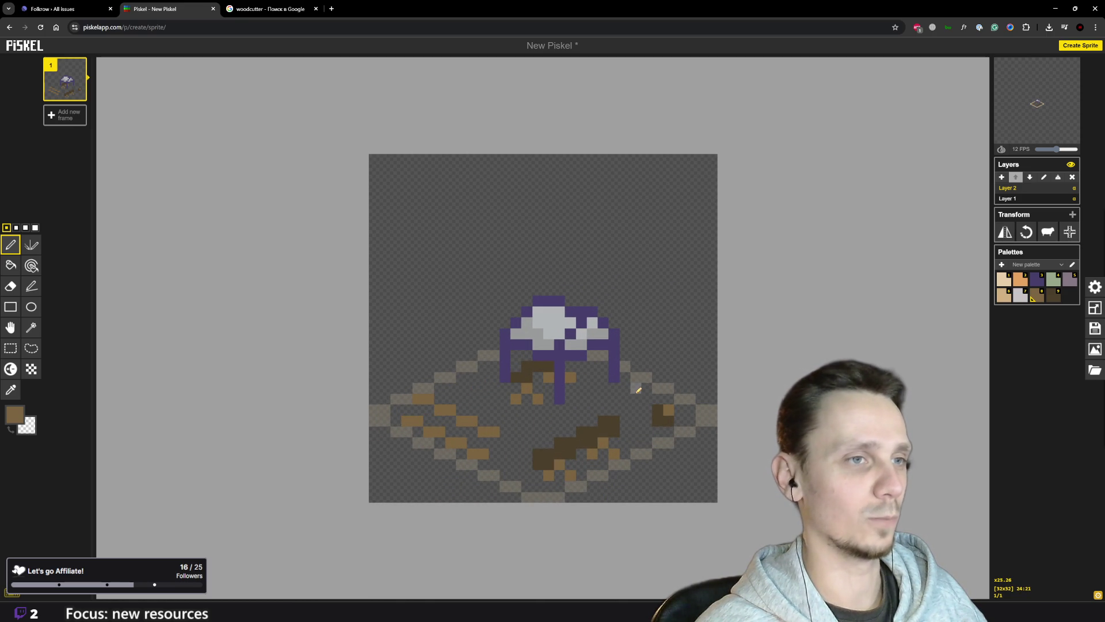
pyautogui.click(634, 388)
pyautogui.scroll(-2, 605, 398)
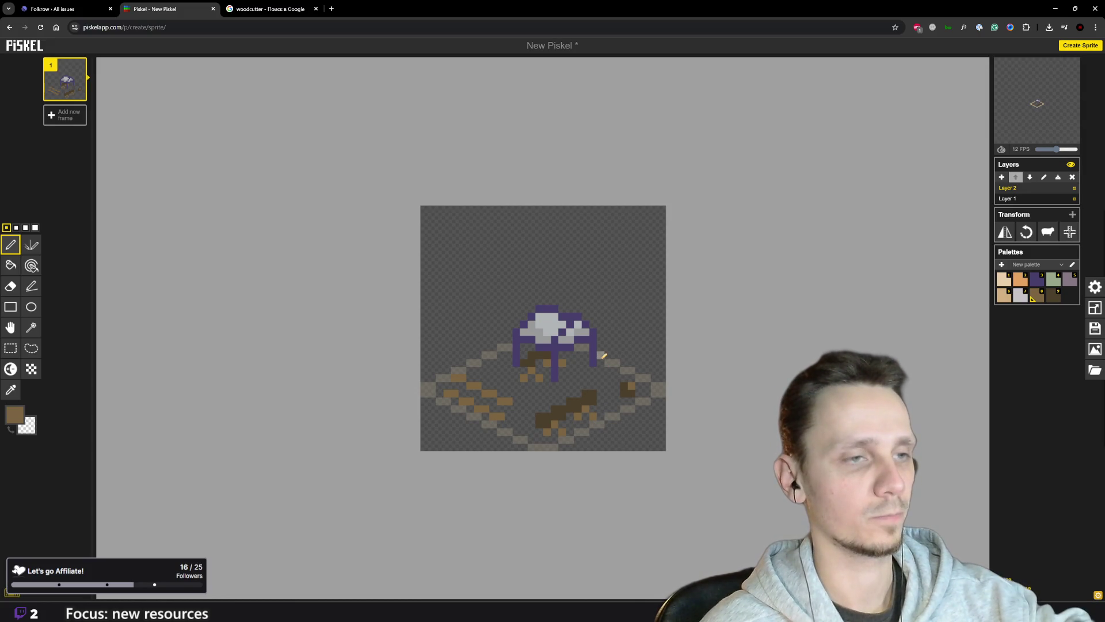
pyautogui.scroll(-4, 604, 357)
pyautogui.scroll(1, 604, 371)
pyautogui.scroll(2, 603, 370)
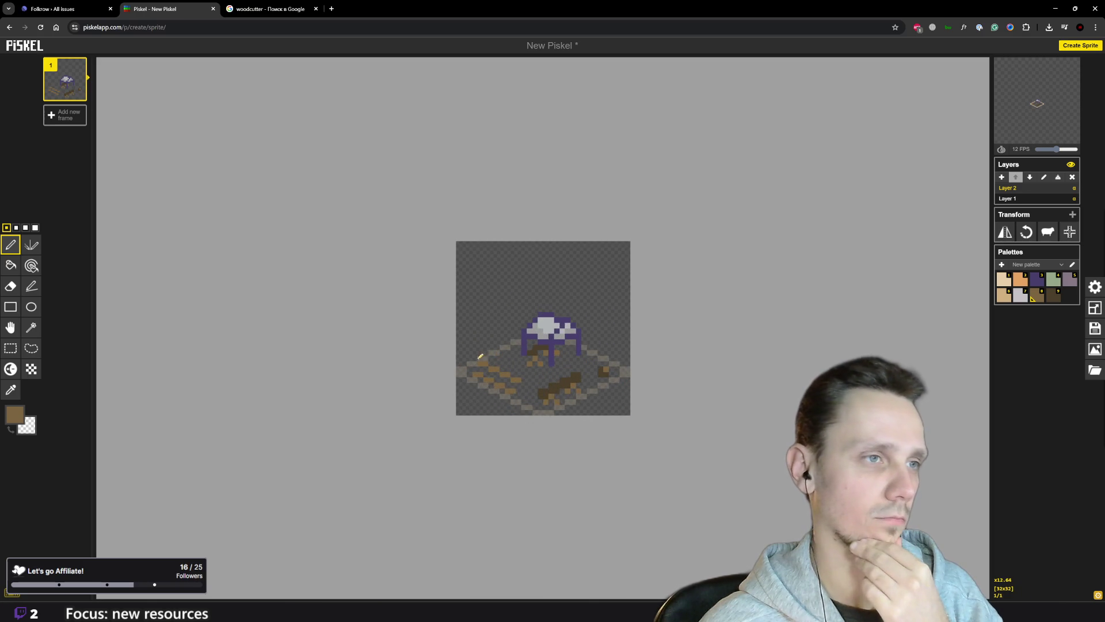
pyautogui.moveTo(502, 359)
pyautogui.mouseDown()
pyautogui.moveTo(508, 345)
pyautogui.moveTo(499, 356)
pyautogui.mouseUp()
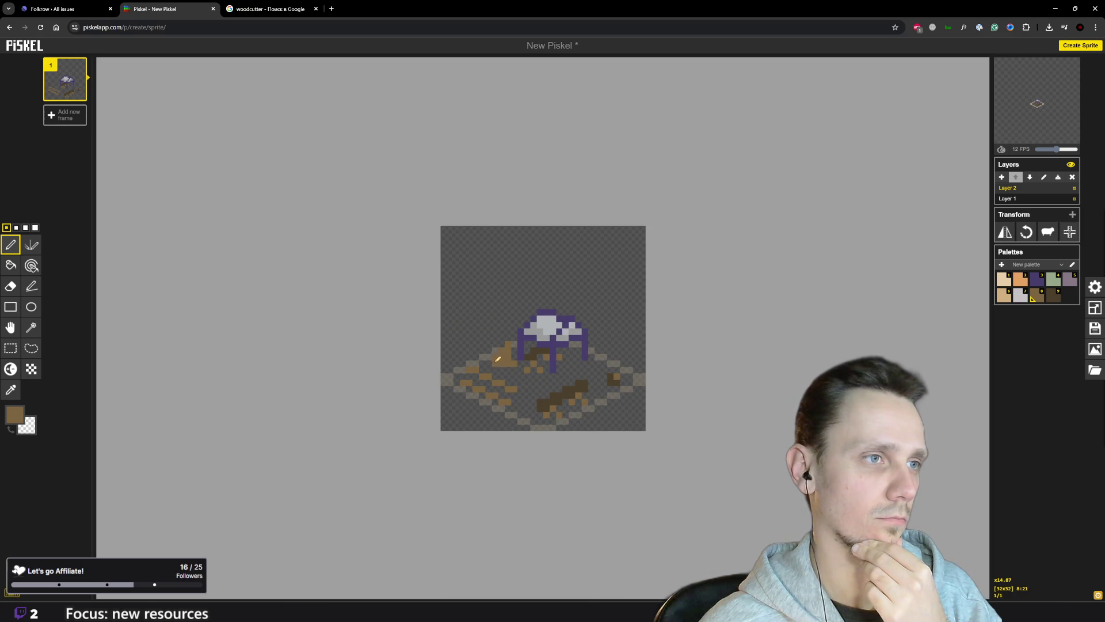
pyautogui.scroll(-3, 498, 359)
pyautogui.scroll(3, 950, 289)
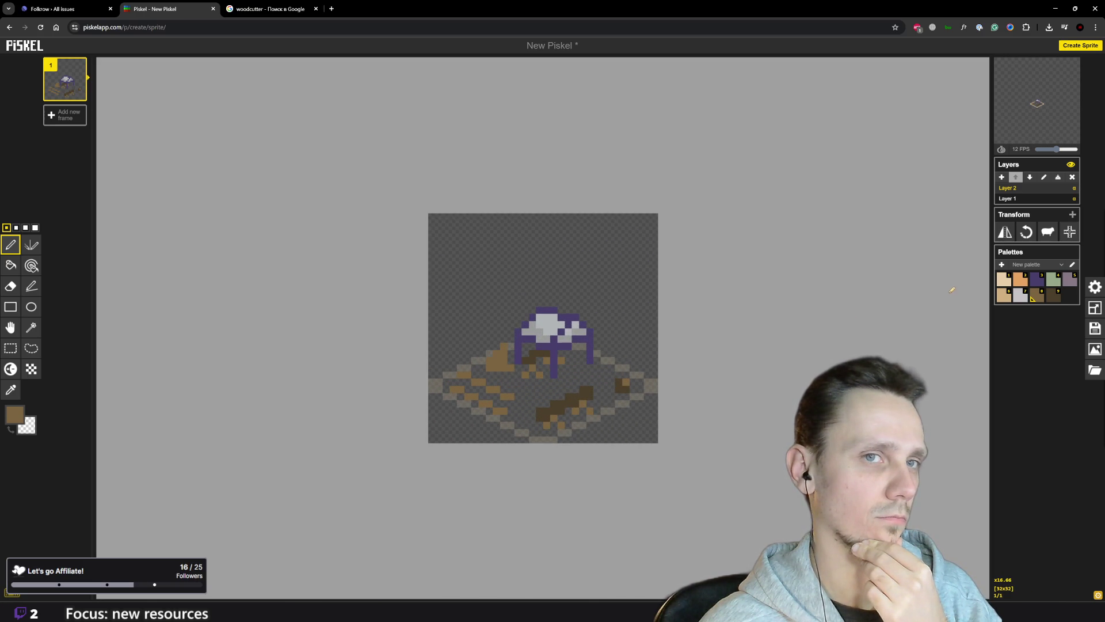
# - Paint over the light-brown blob on the left pile with dark brown
pyautogui.click(1052, 296)
pyautogui.moveTo(494, 367); pyautogui.dragTo(508, 357)
pyautogui.scroll(-3, 507, 357)
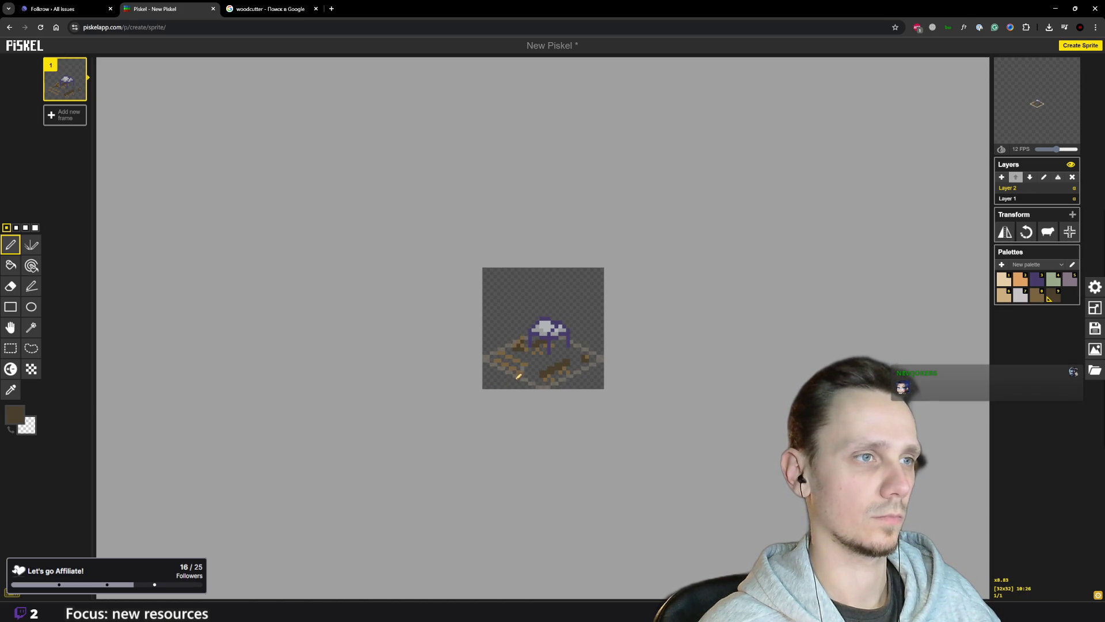
pyautogui.scroll(4, 531, 346)
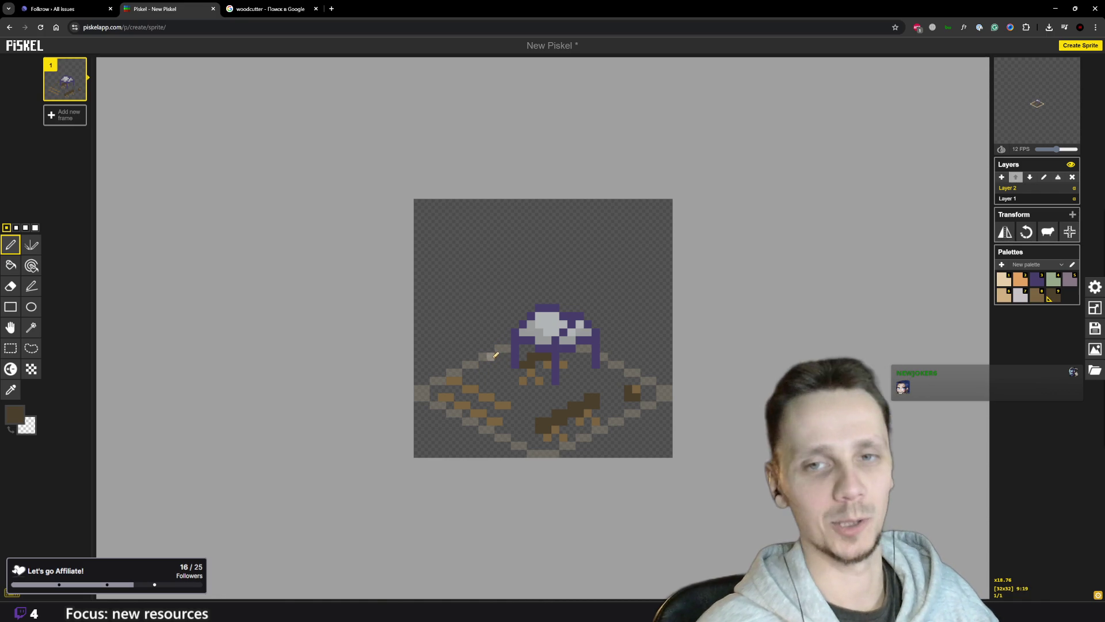
# - Sample the lighter brown and add three light-brown pixels down the left log pile
pyautogui.press('o')
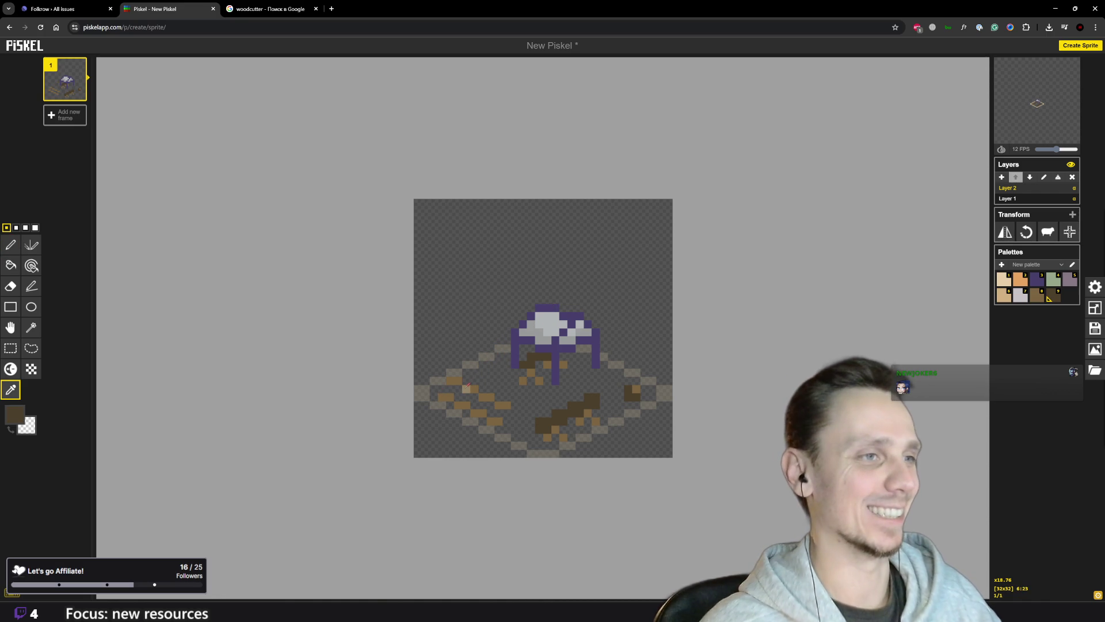
pyautogui.click(472, 389)
pyautogui.press('p')
pyautogui.click(478, 372)
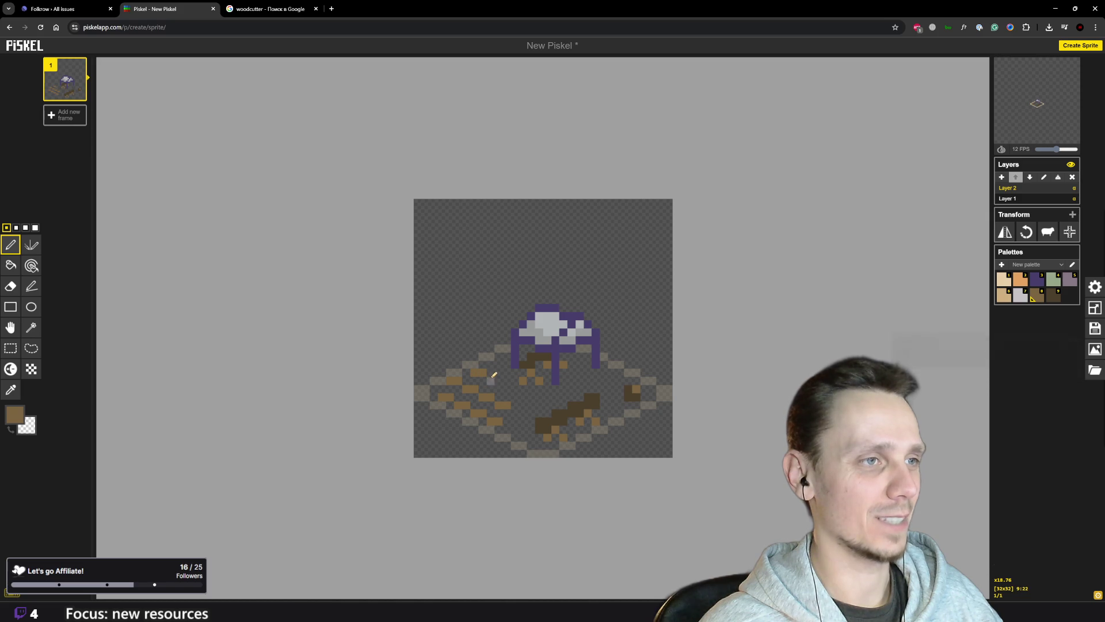
pyautogui.click(499, 380)
pyautogui.click(506, 387)
pyautogui.scroll(-5, 560, 423)
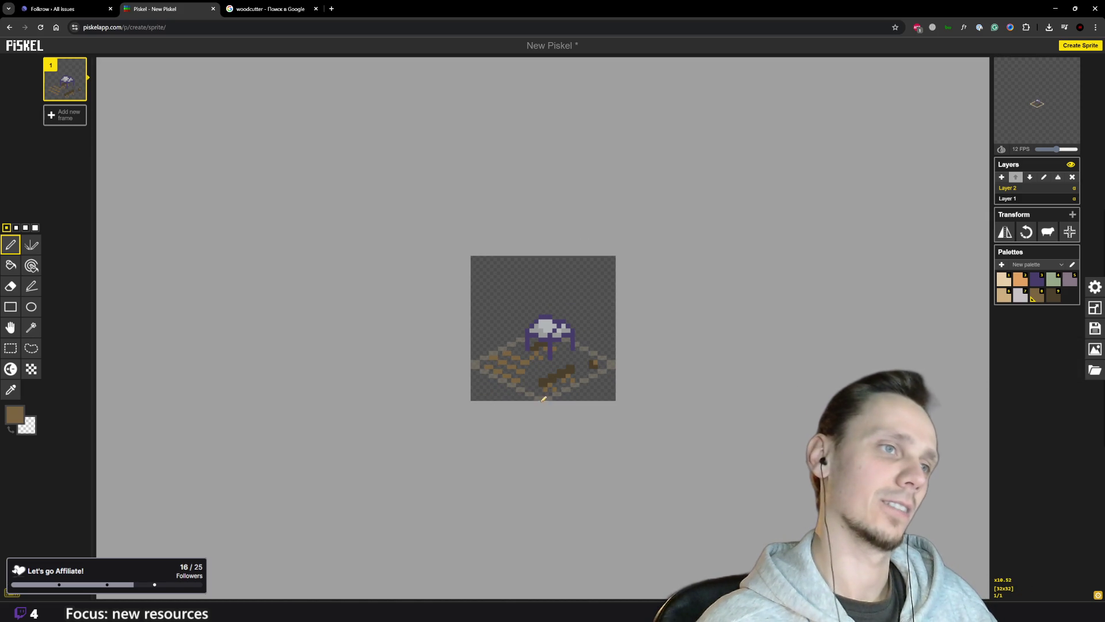
pyautogui.scroll(3, 536, 362)
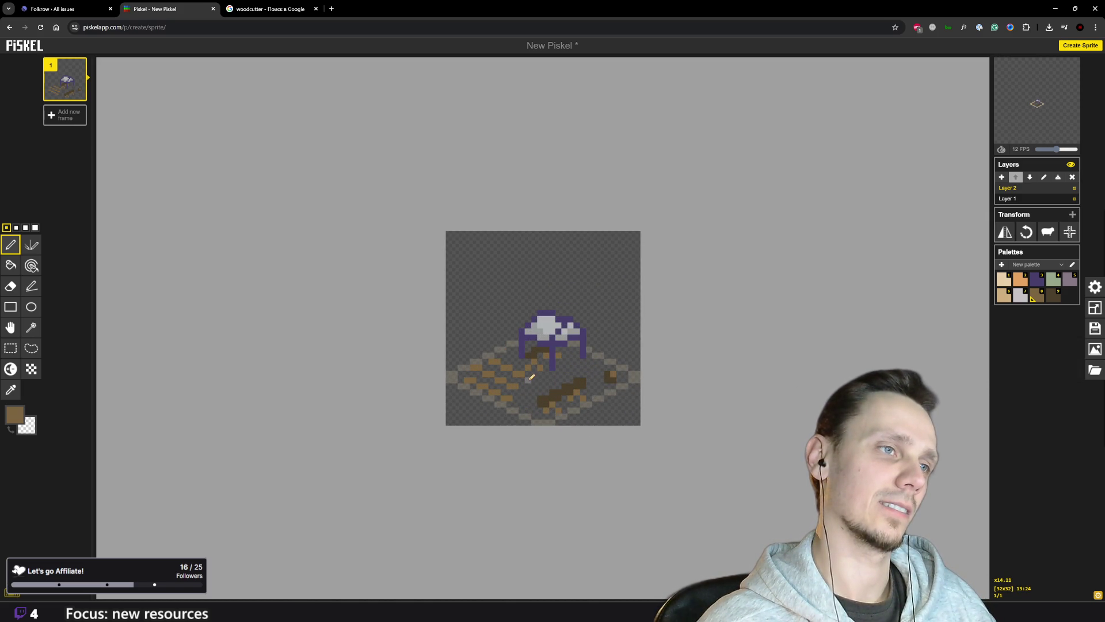
pyautogui.scroll(-4, 539, 377)
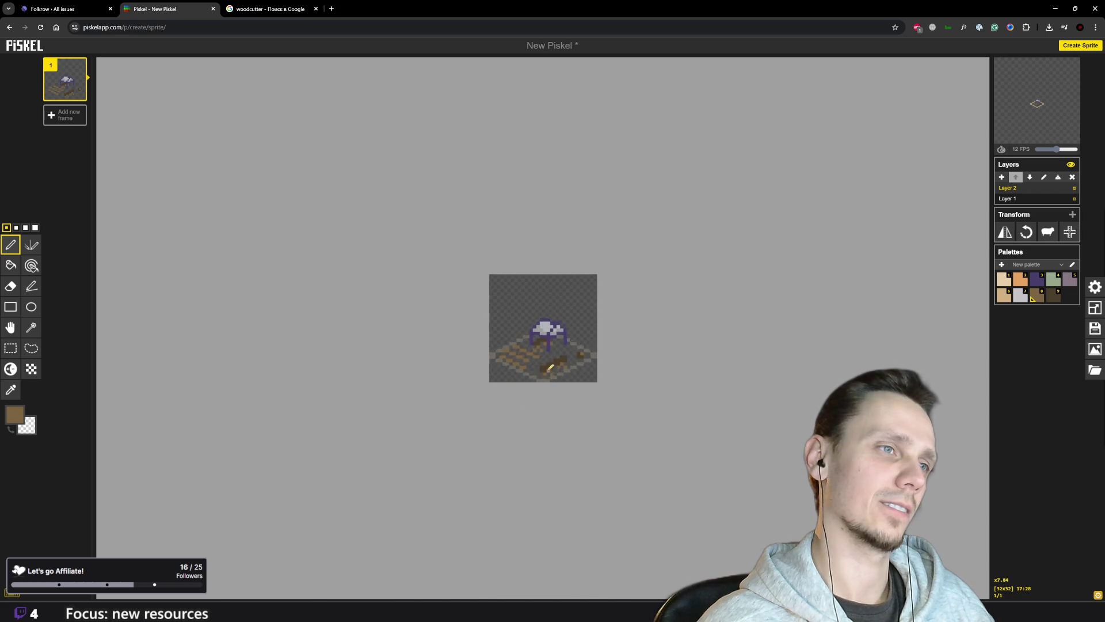
pyautogui.scroll(5, 538, 374)
pyautogui.scroll(-4, 541, 380)
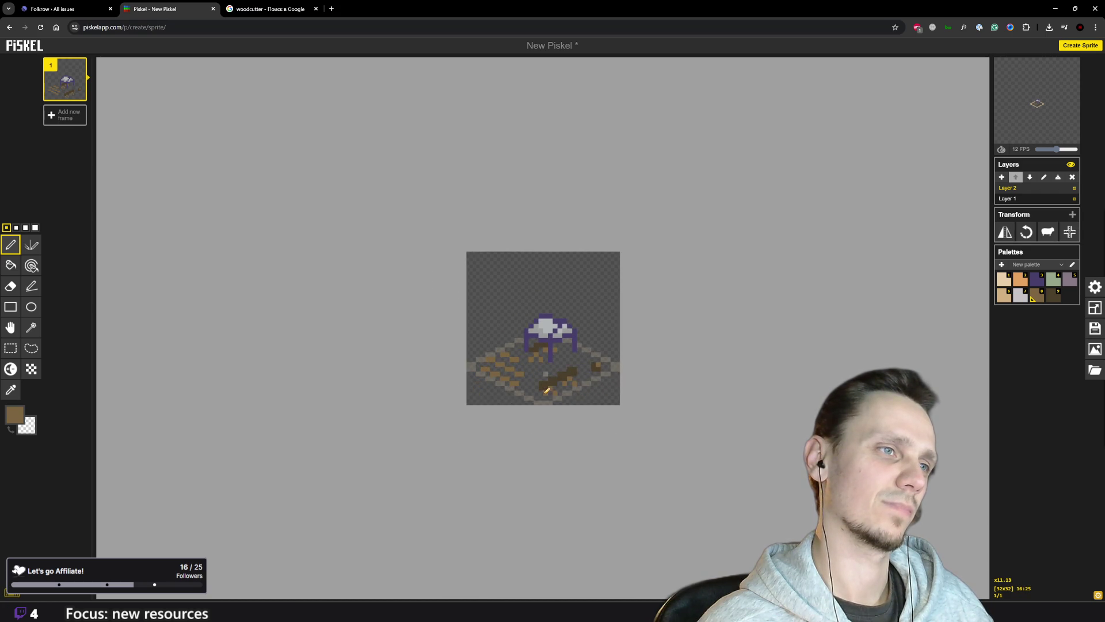
pyautogui.scroll(-2, 545, 382)
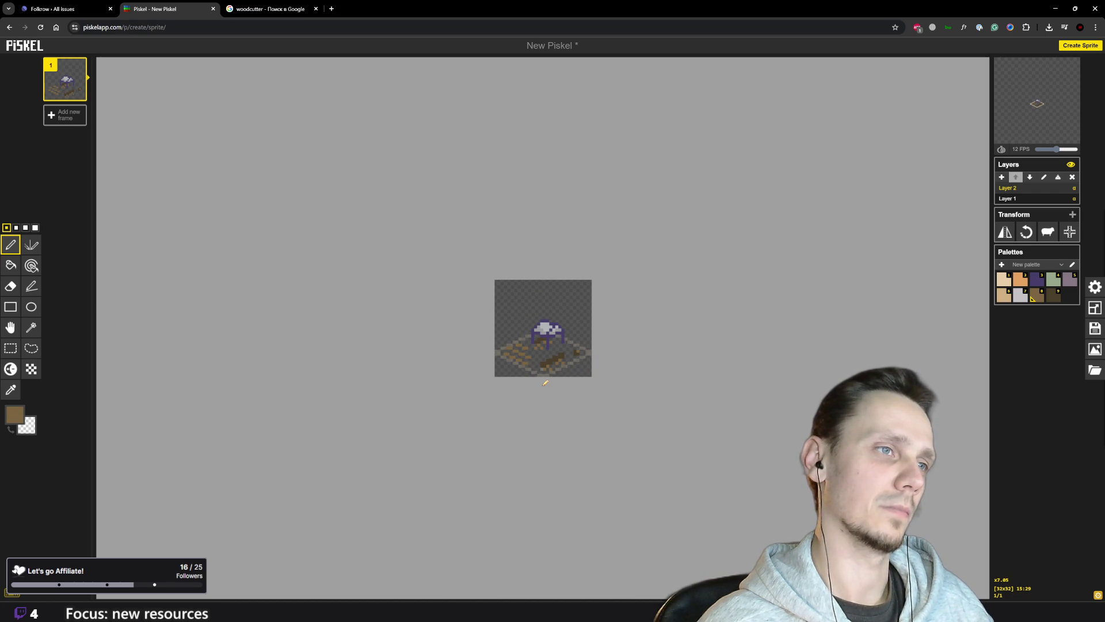
pyautogui.scroll(6, 546, 382)
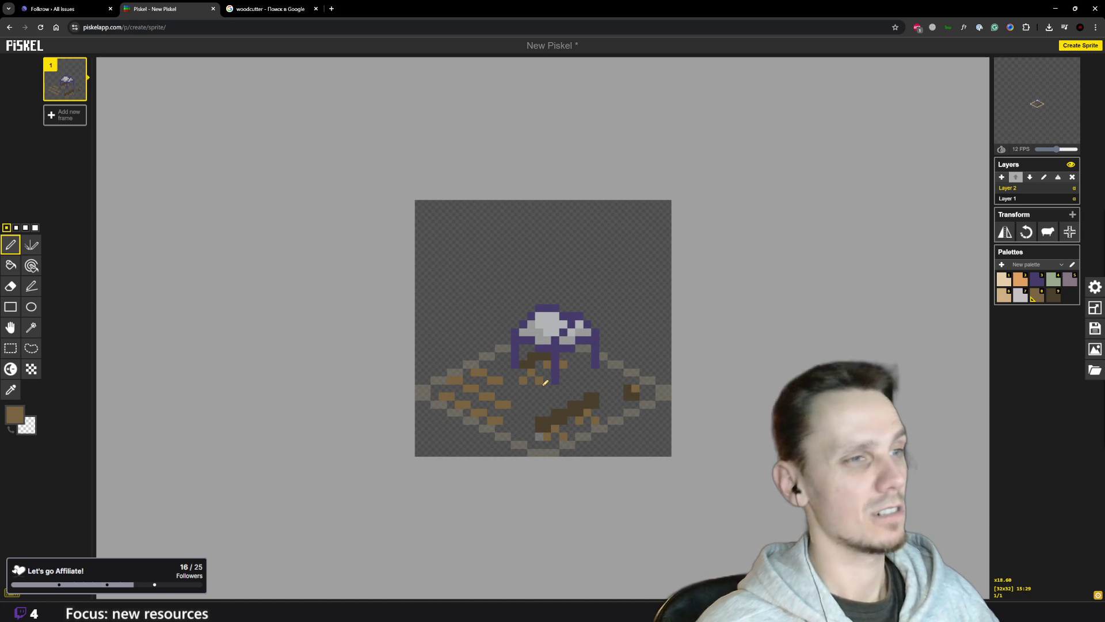
# - Lighten the drawing colour to tan #9d8259 and paint highlights across the left log pile
pyautogui.press('o')
pyautogui.press('p')
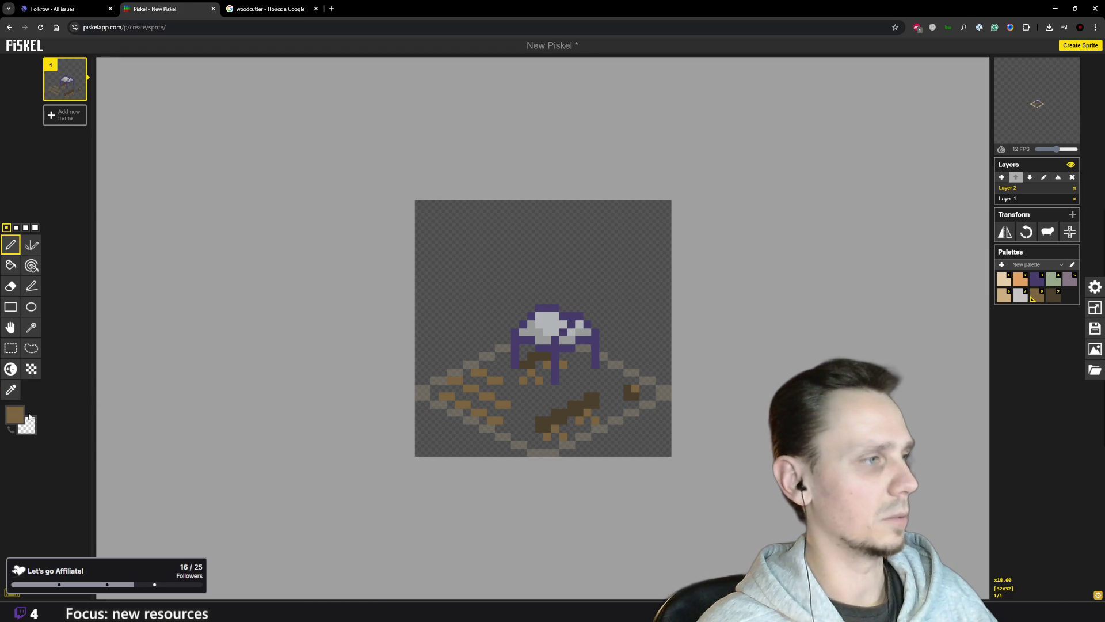
pyautogui.click(23, 415)
pyautogui.moveTo(71, 461); pyautogui.dragTo(67, 453)
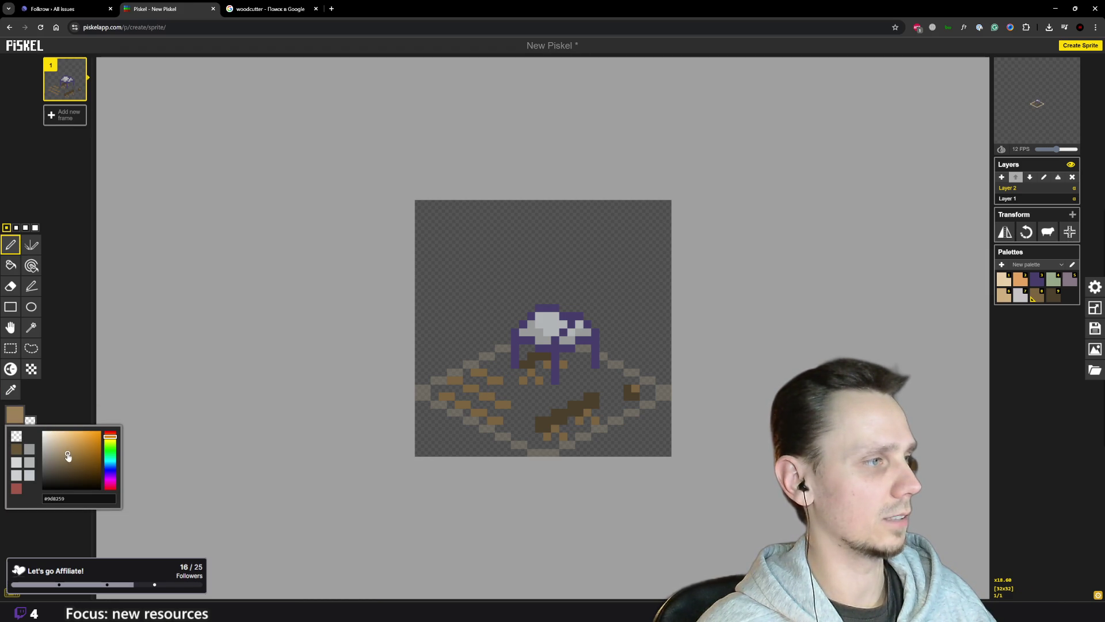
pyautogui.moveTo(444, 388); pyautogui.dragTo(471, 395)
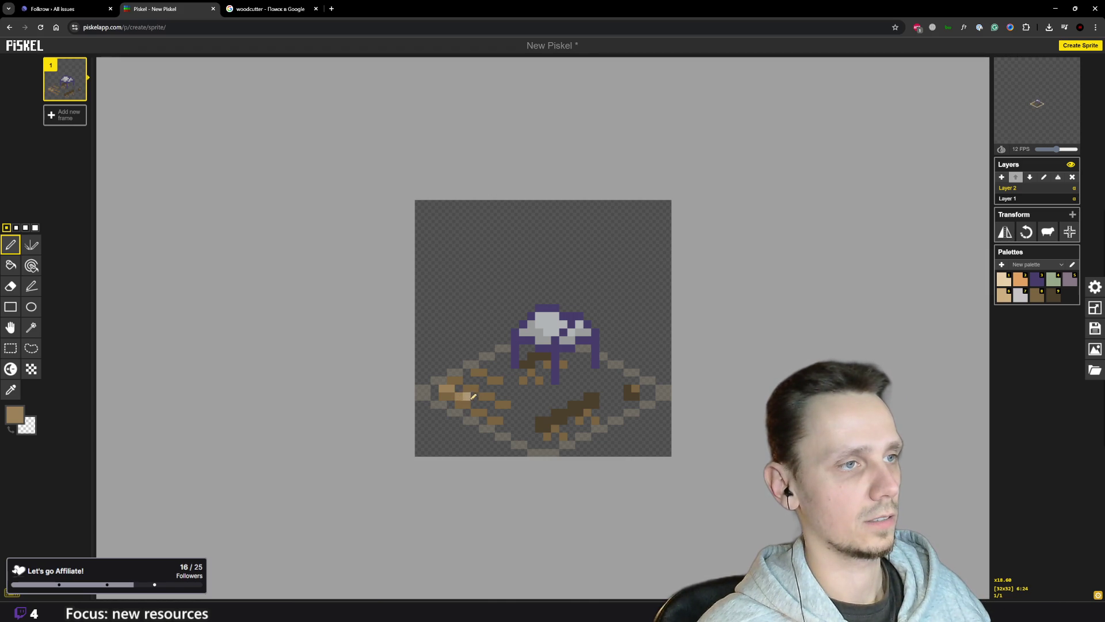
pyautogui.scroll(-3, 530, 411)
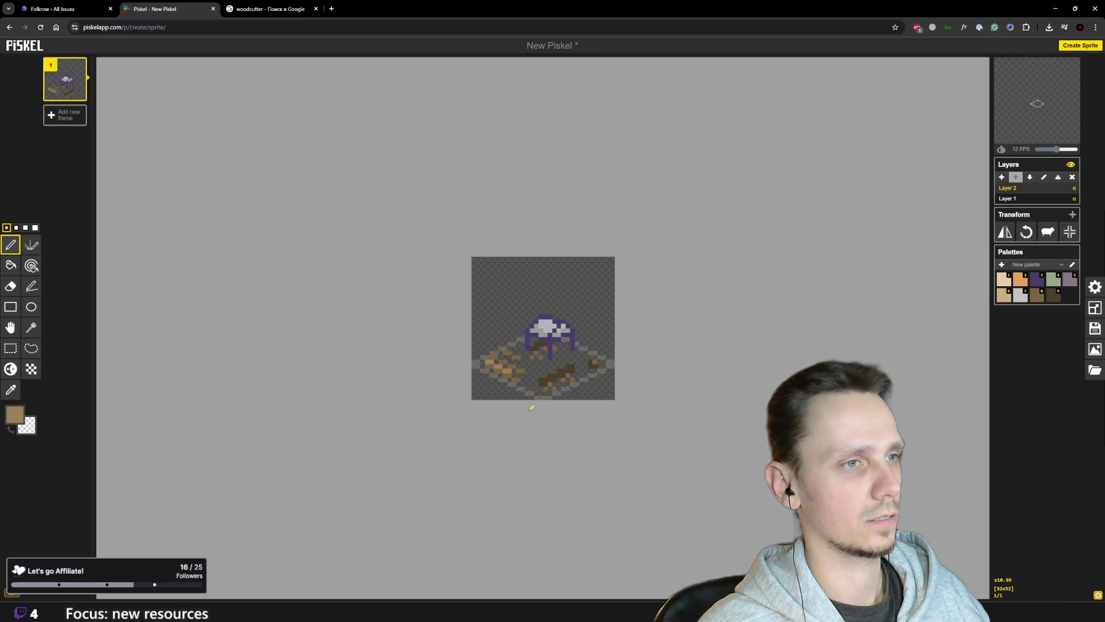
pyautogui.scroll(2, 531, 408)
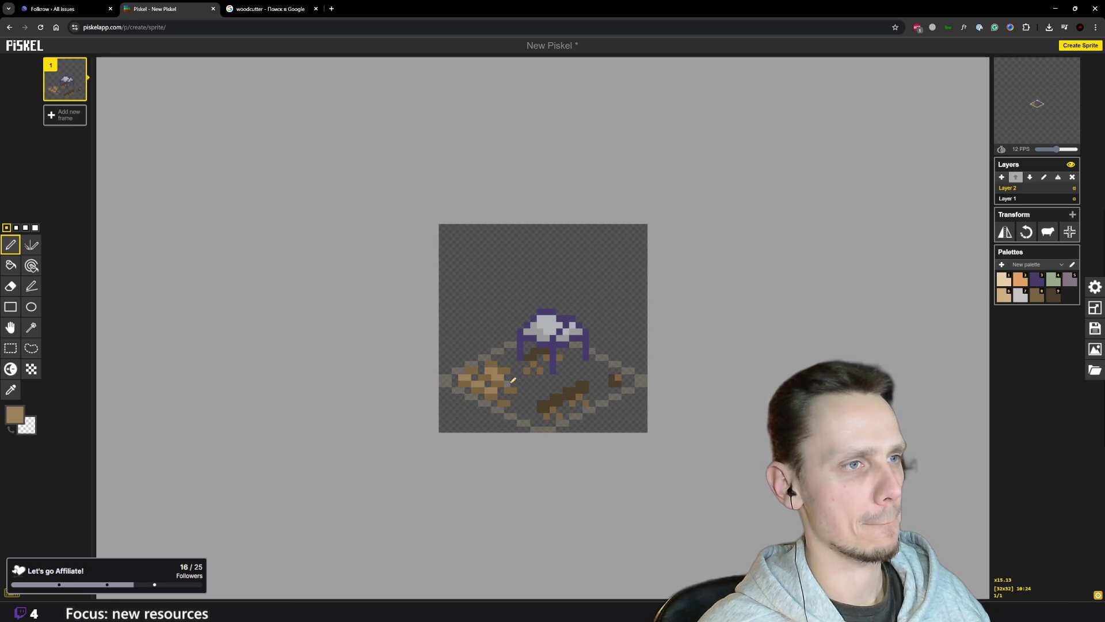
pyautogui.scroll(-2, 515, 377)
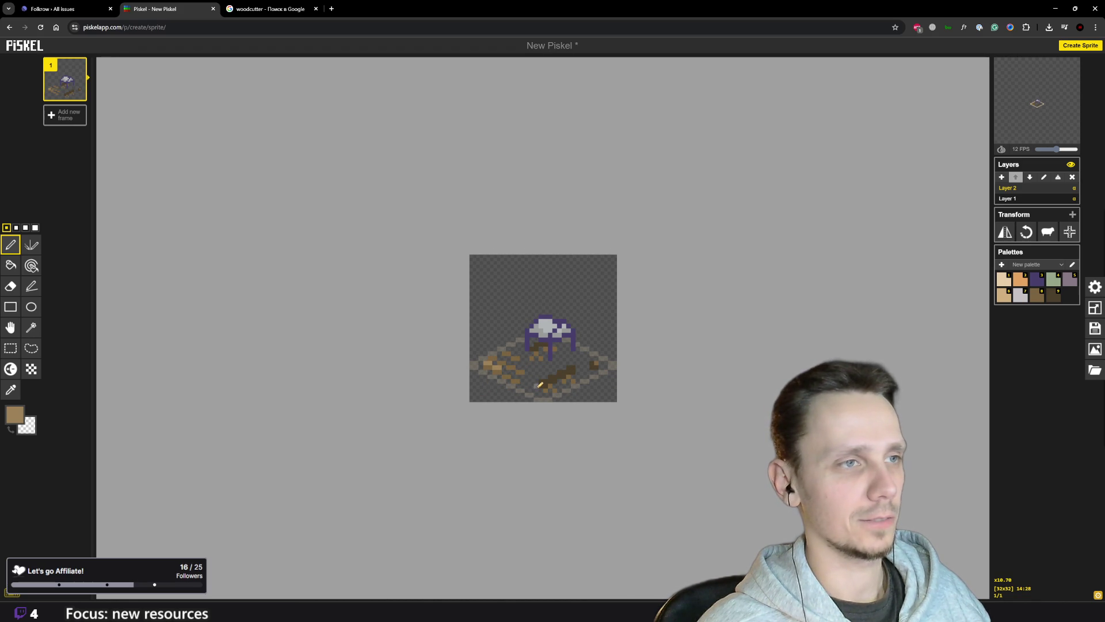
pyautogui.scroll(4, 536, 382)
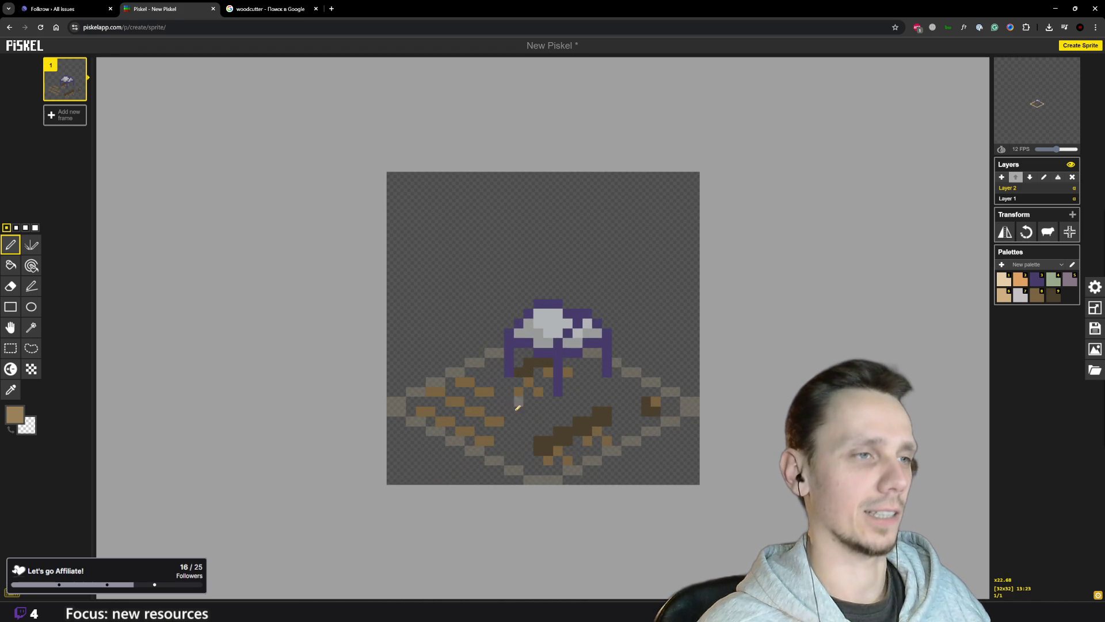
pyautogui.scroll(-2, 517, 412)
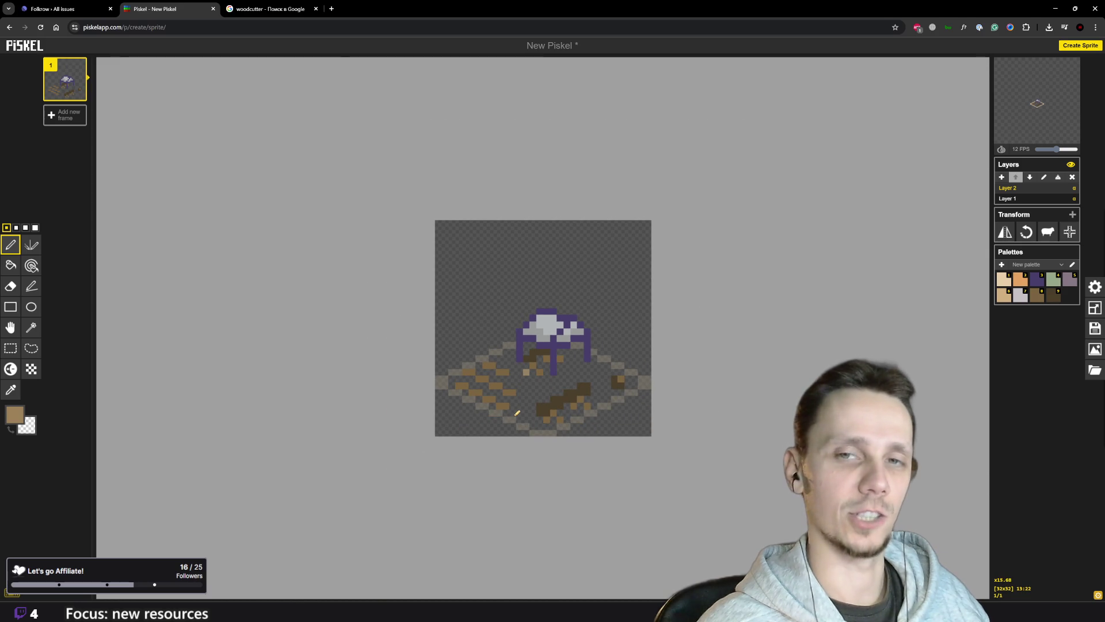
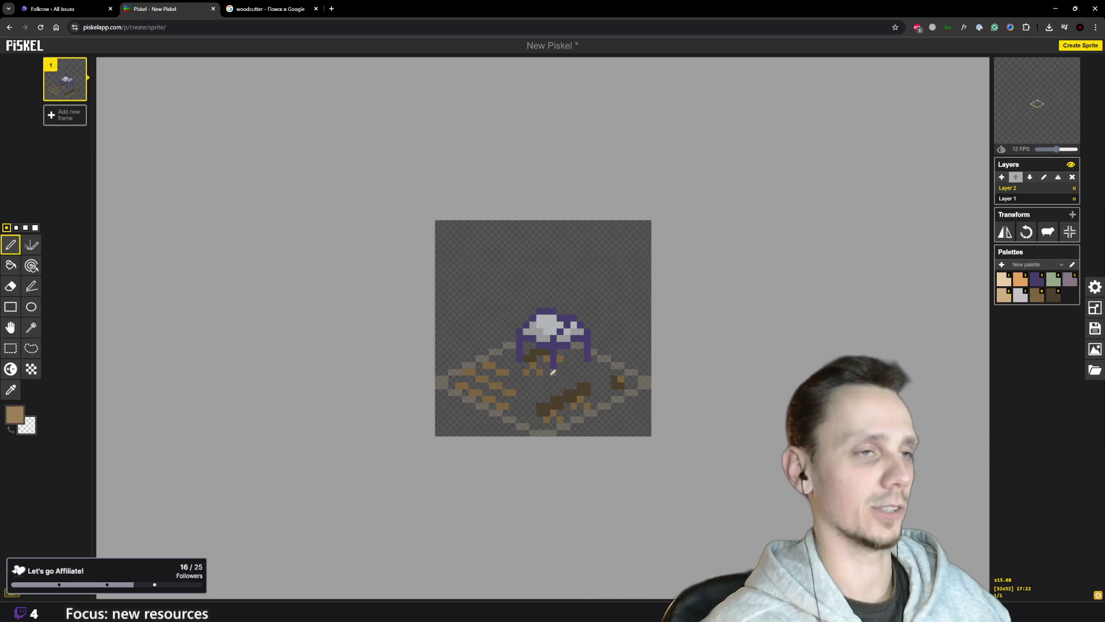
# - Zoom out on the 32x32 hut sprite and bring up Layer 2's opacity prompt
pyautogui.scroll(-3, 542, 386)
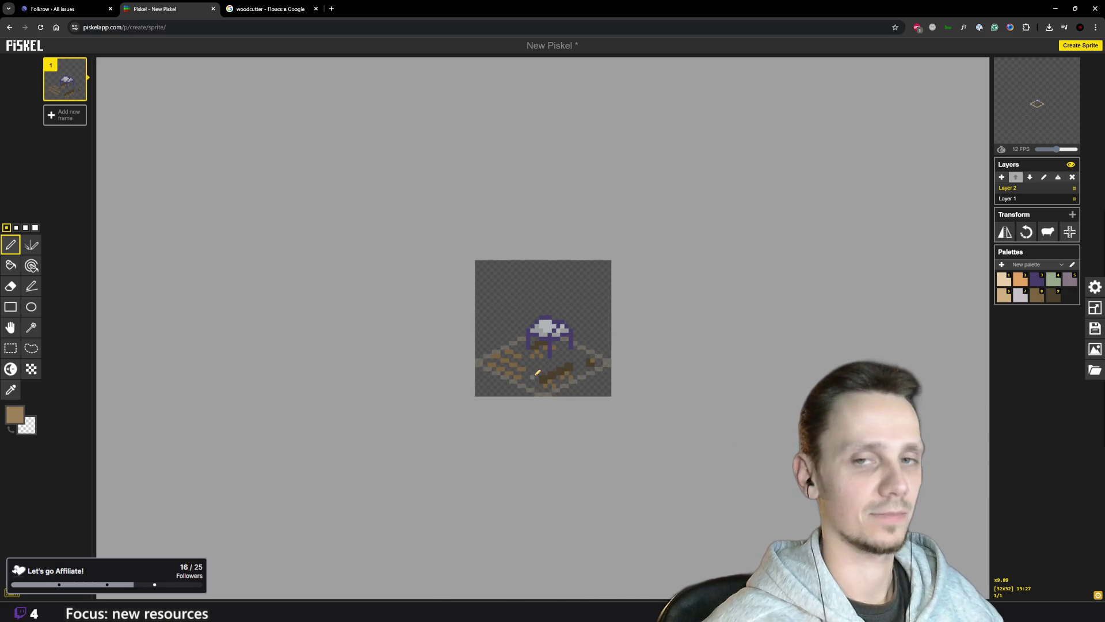
pyautogui.scroll(2, 537, 372)
pyautogui.scroll(-1, 603, 418)
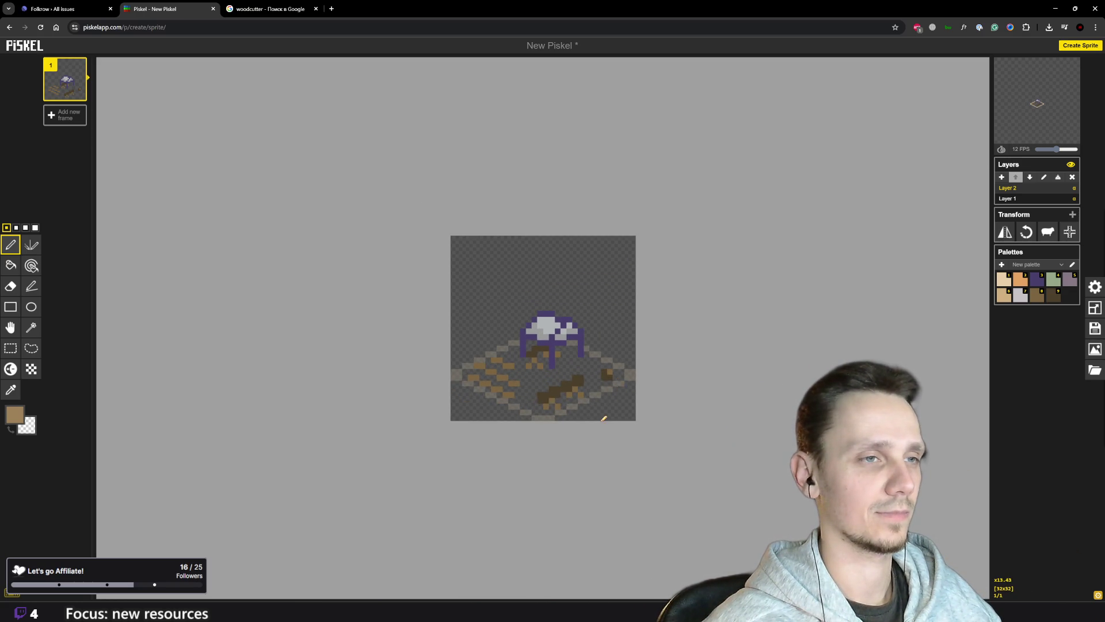
pyautogui.scroll(-1, 604, 419)
pyautogui.scroll(-1, 582, 460)
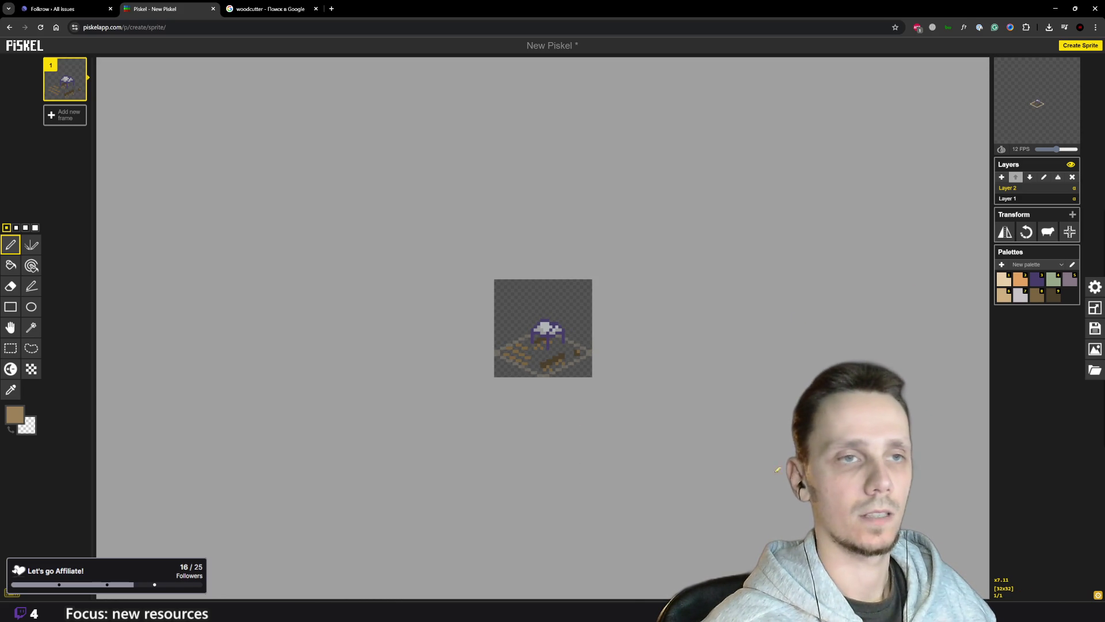
pyautogui.click(1074, 188)
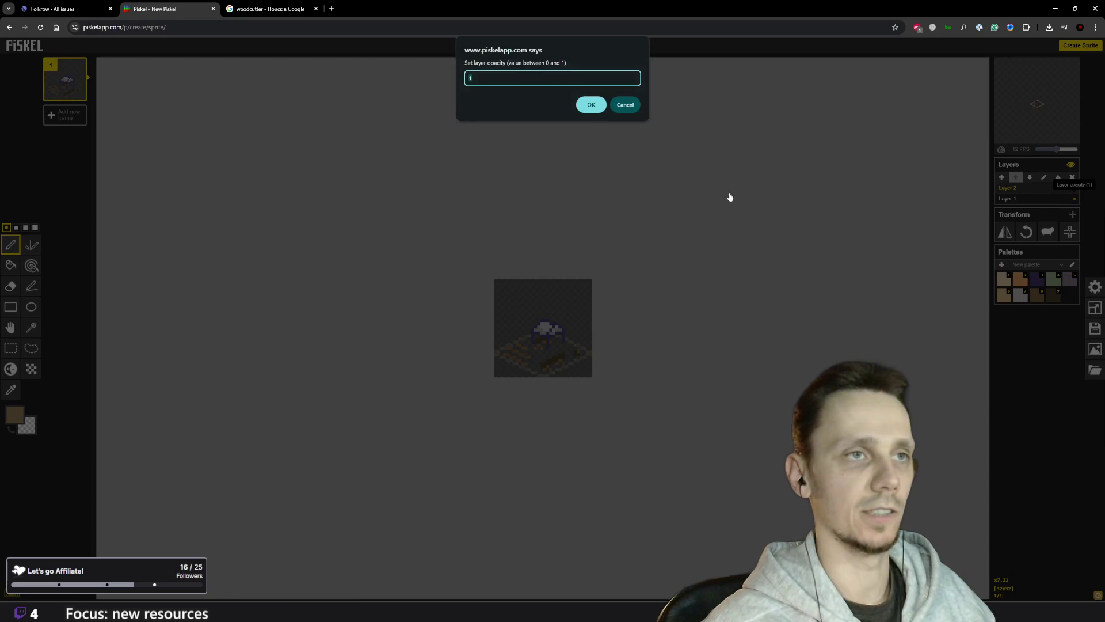
# - Confirm Layer 2's opacity to drop the ground tiles, zoom in, and open the export panel
pyautogui.press('Return')
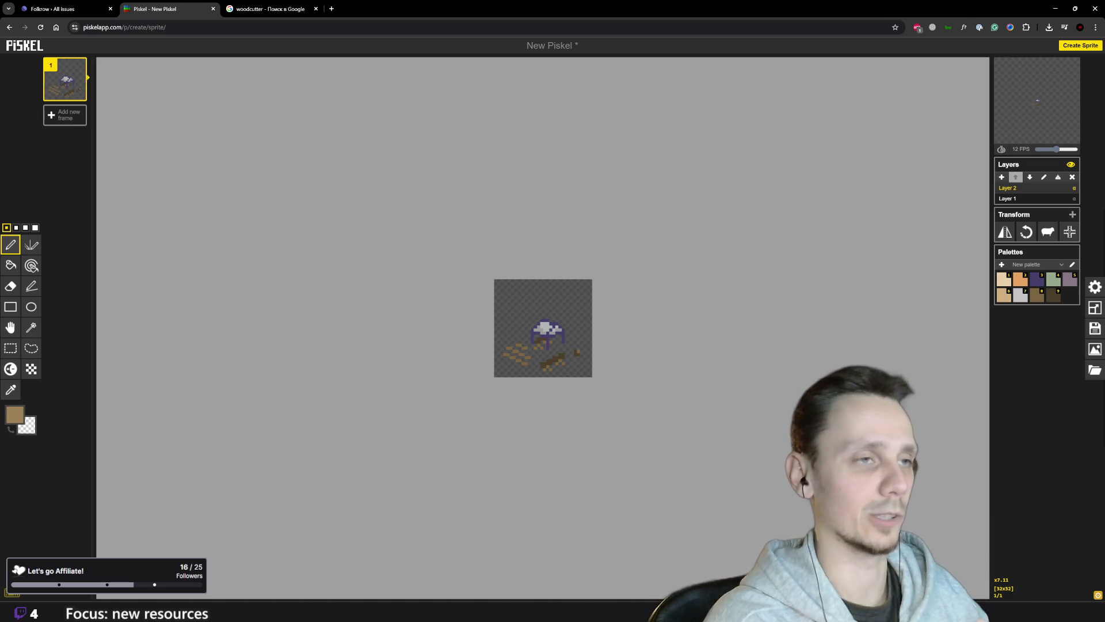
pyautogui.scroll(3, 649, 345)
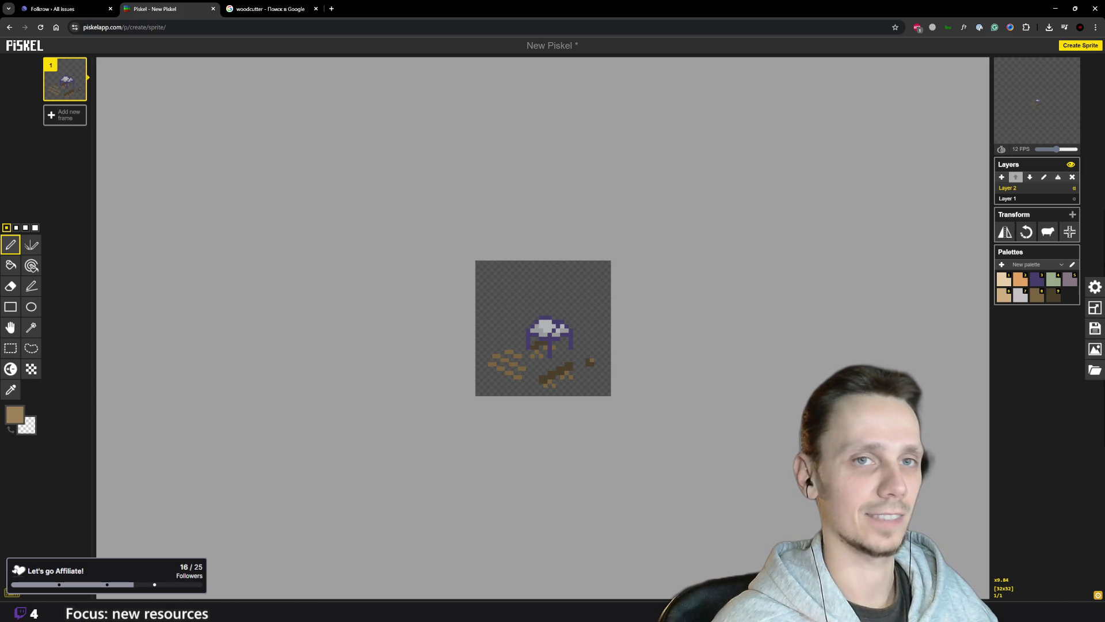
pyautogui.click(1094, 350)
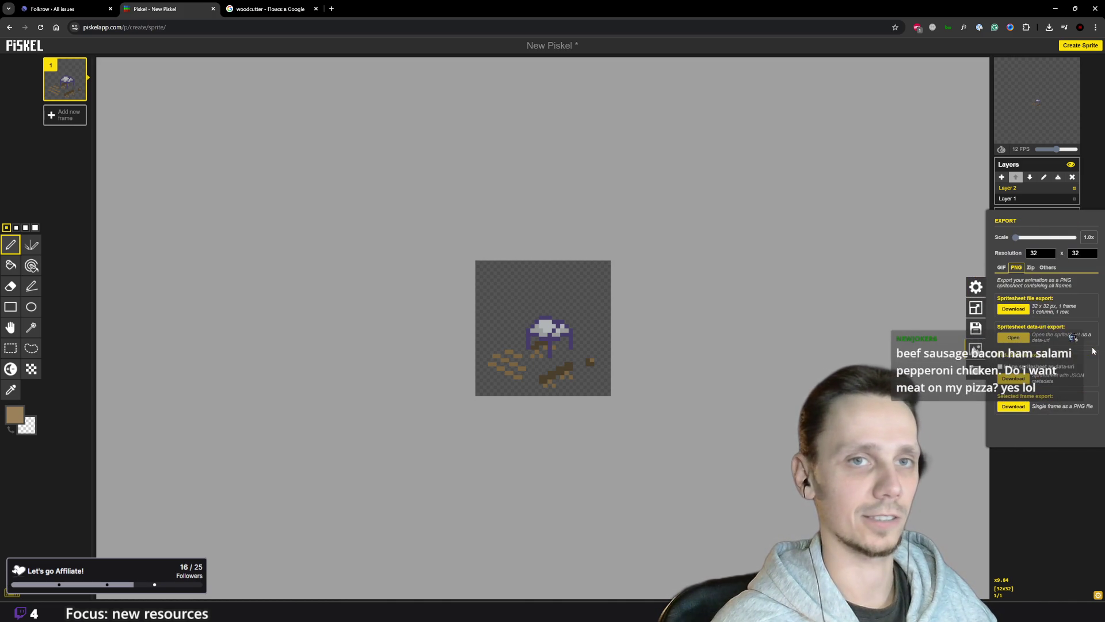
# - Download the sprite as a 32x32 PNG spritesheet and show New Piskel (8).png in its folder
pyautogui.click(1014, 310)
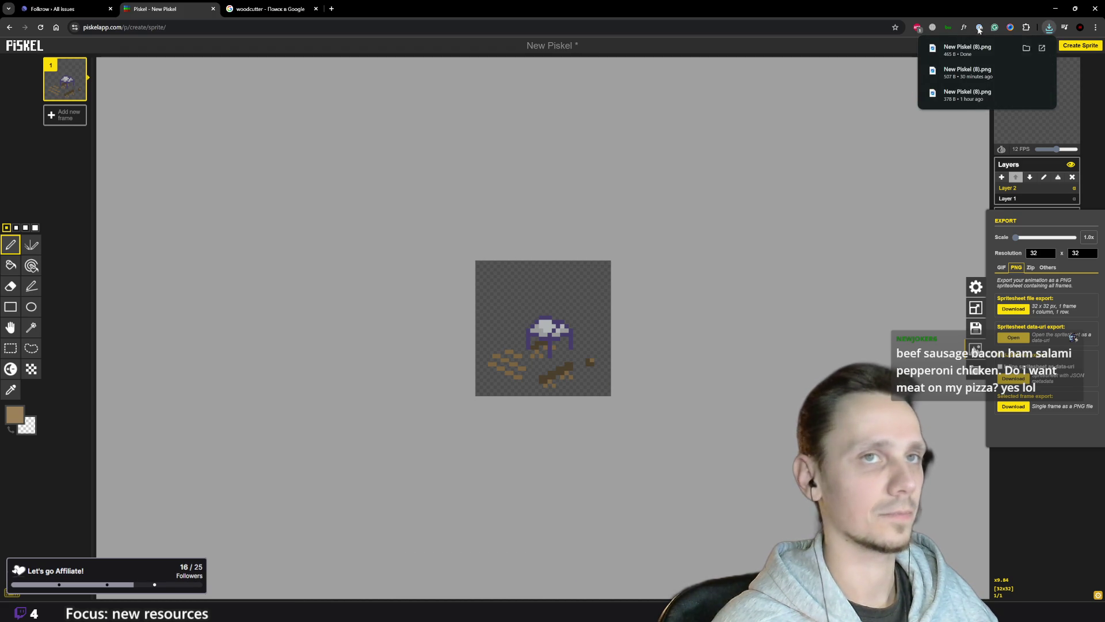
pyautogui.click(1028, 46)
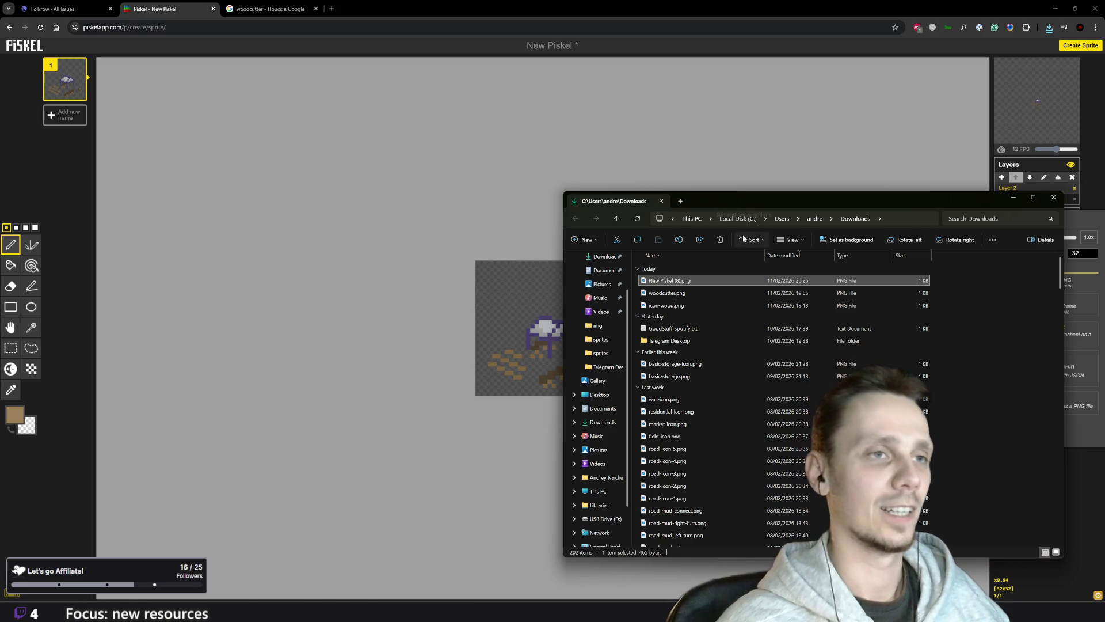
# - Rename the old woodcutter.png to woodcutterold.png
pyautogui.click(664, 282)
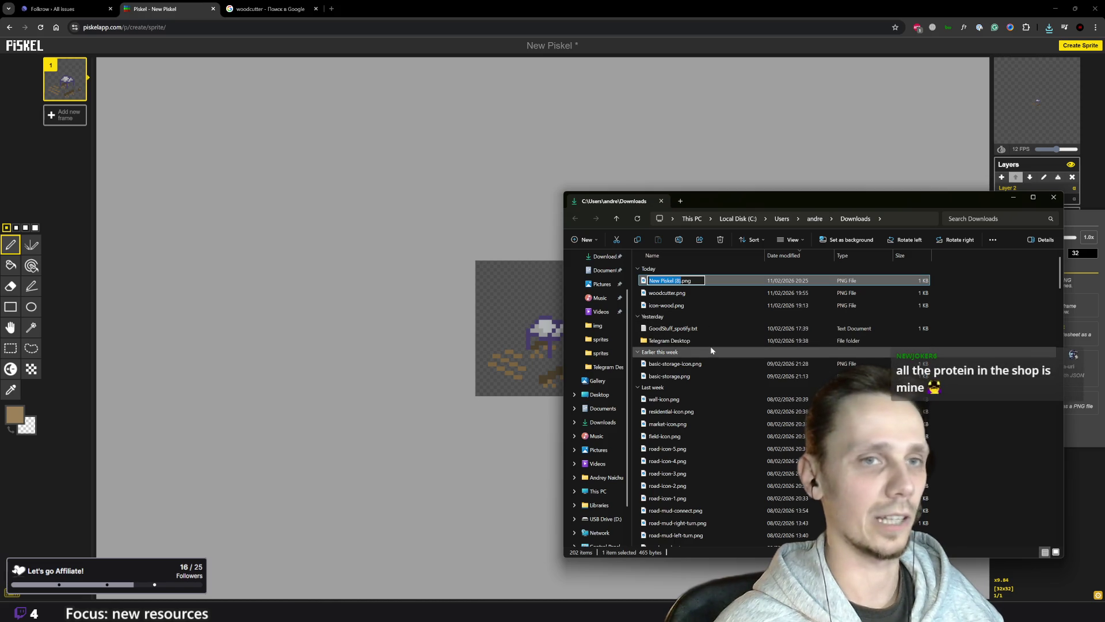
pyautogui.click(677, 298)
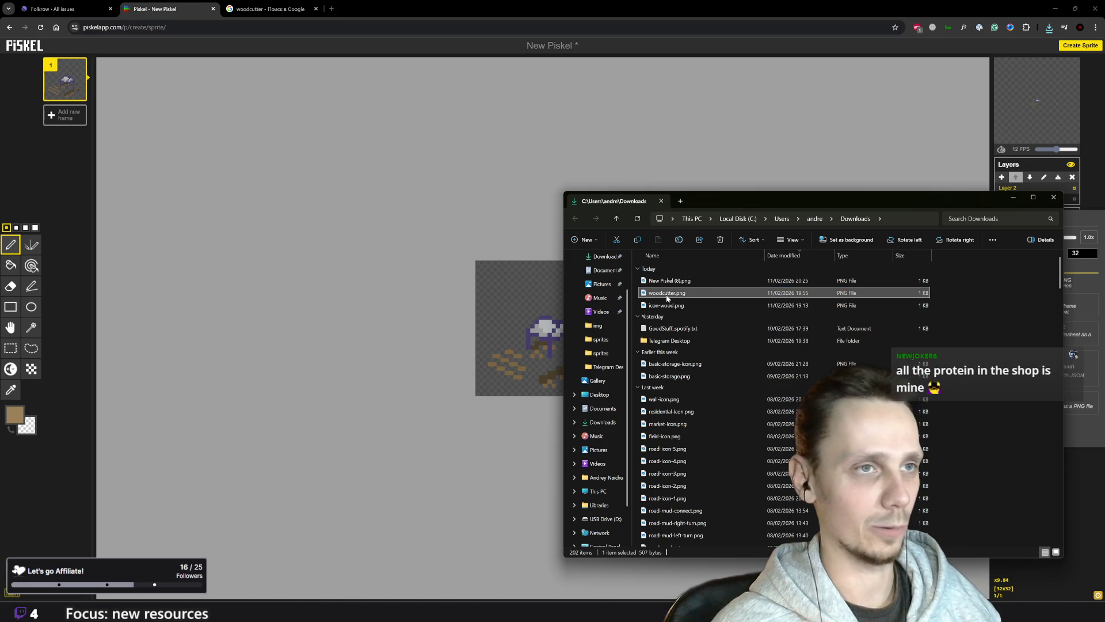
pyautogui.click(667, 293)
pyautogui.press('Right')
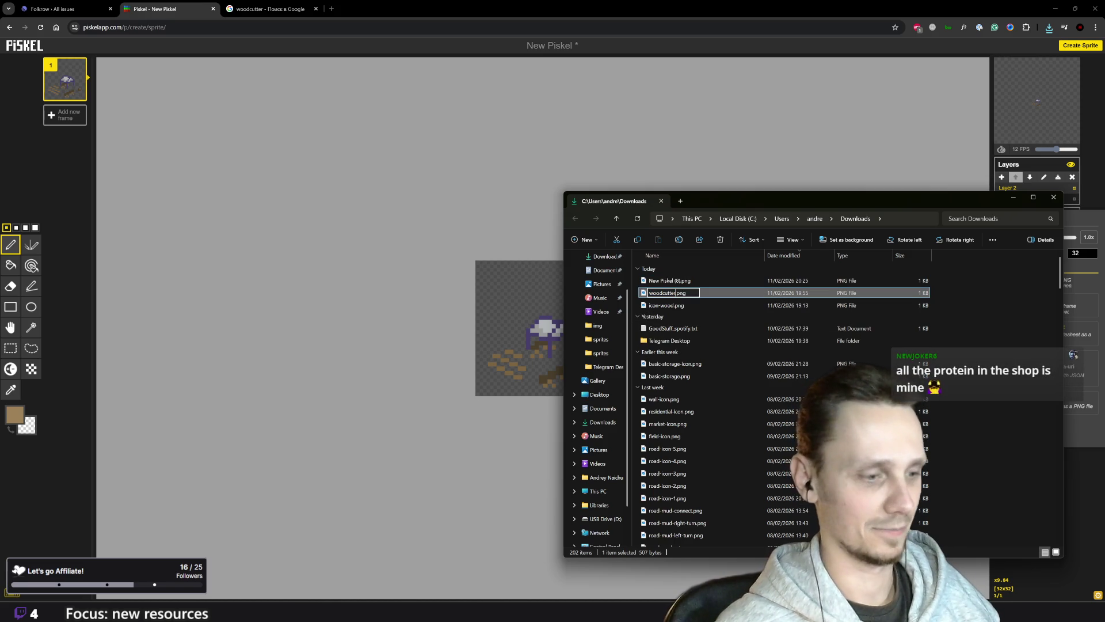
pyautogui.write('old')
pyautogui.press('Return')
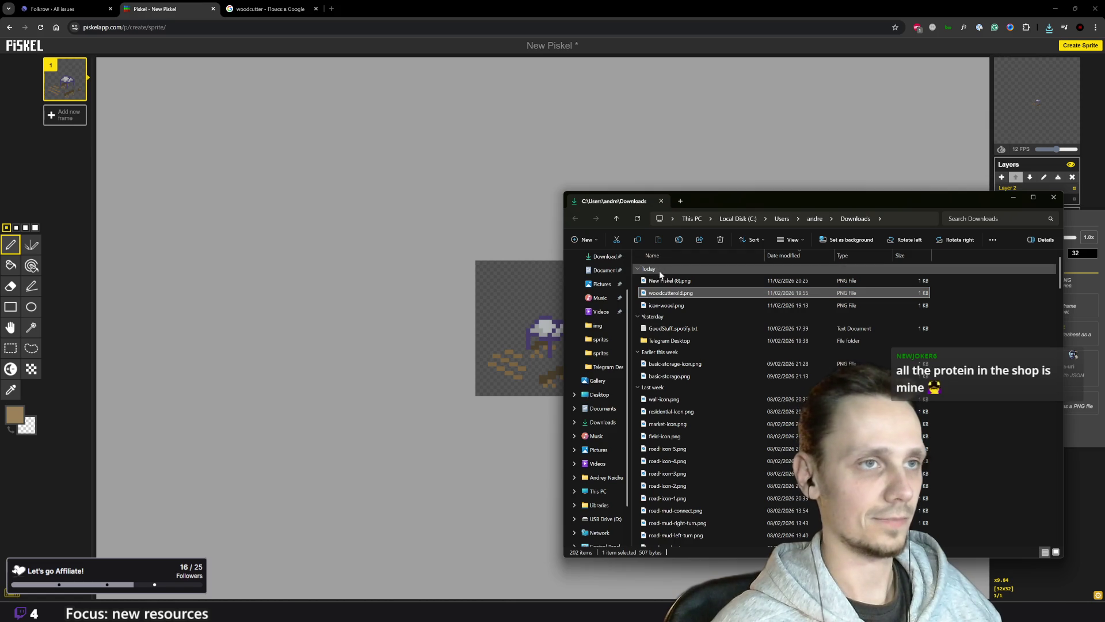
# - Rename New Piskel (8).png to woodcutter.png and return to Godot
pyautogui.click(662, 283)
pyautogui.click(668, 282)
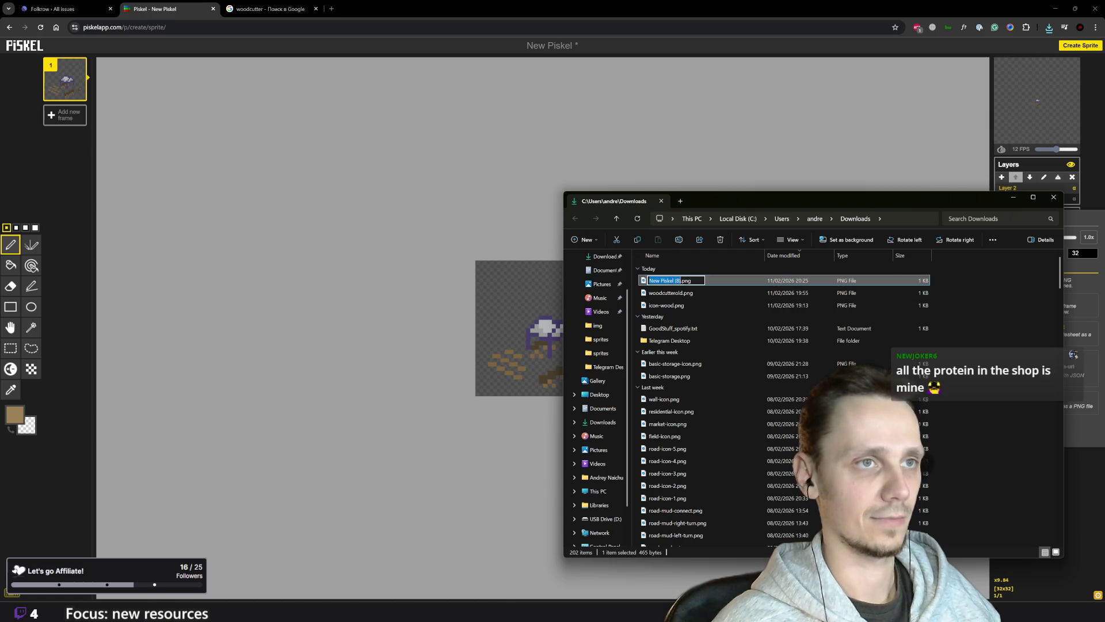
pyautogui.write('woodcutter')
pyautogui.press('Return')
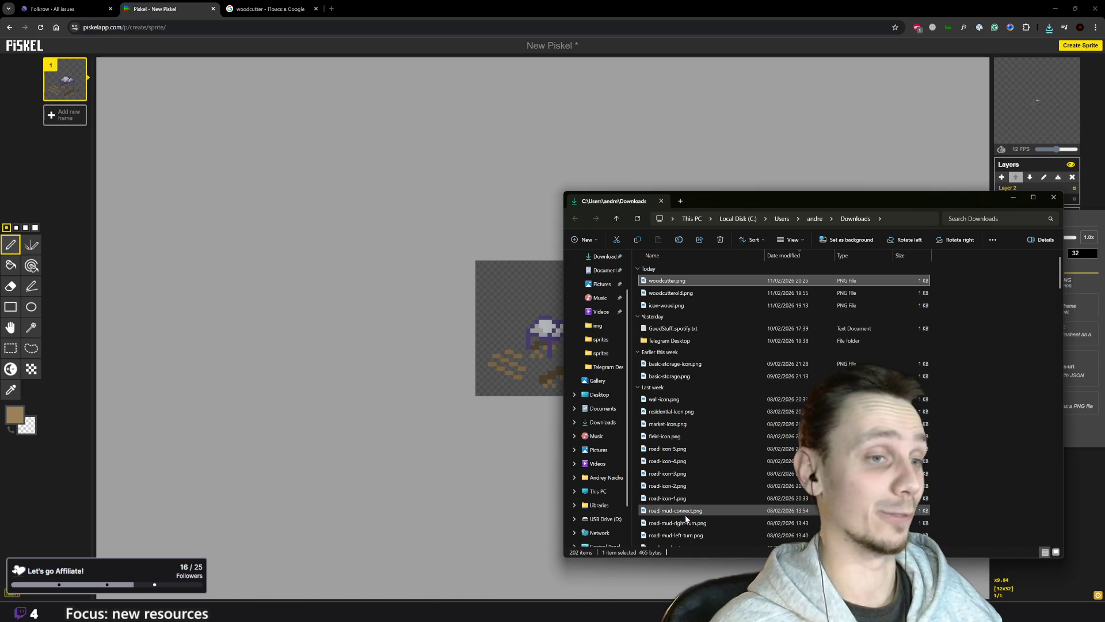
pyautogui.click(677, 580)
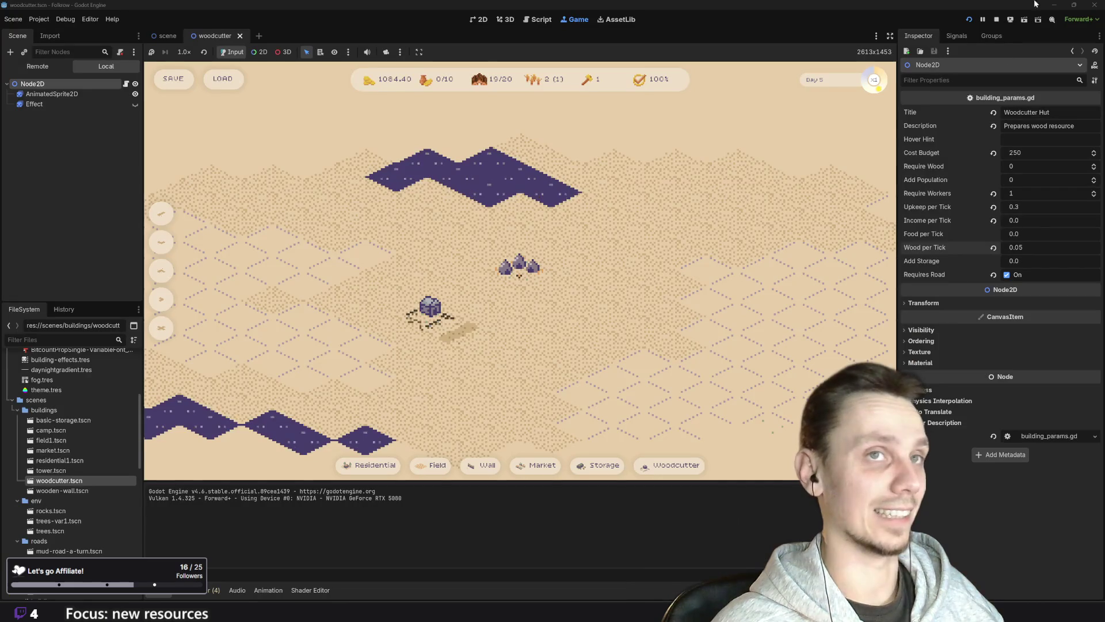
# - Stop the game, import woodcutter.png into the FileSystem dock, and run the project again
pyautogui.click(997, 19)
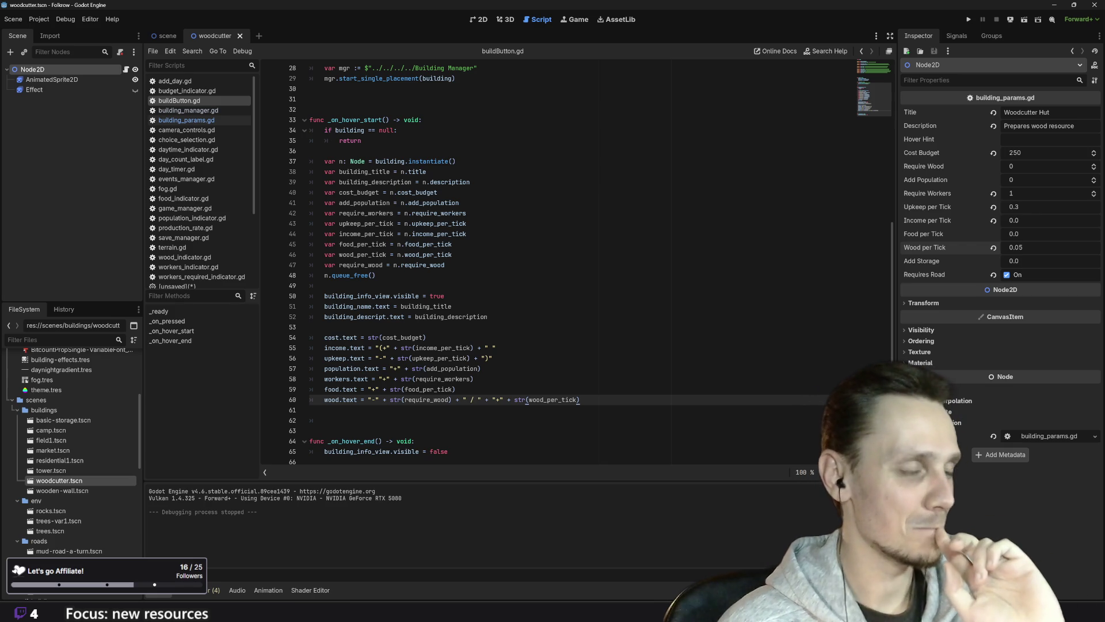
pyautogui.scroll(-1, 553, 397)
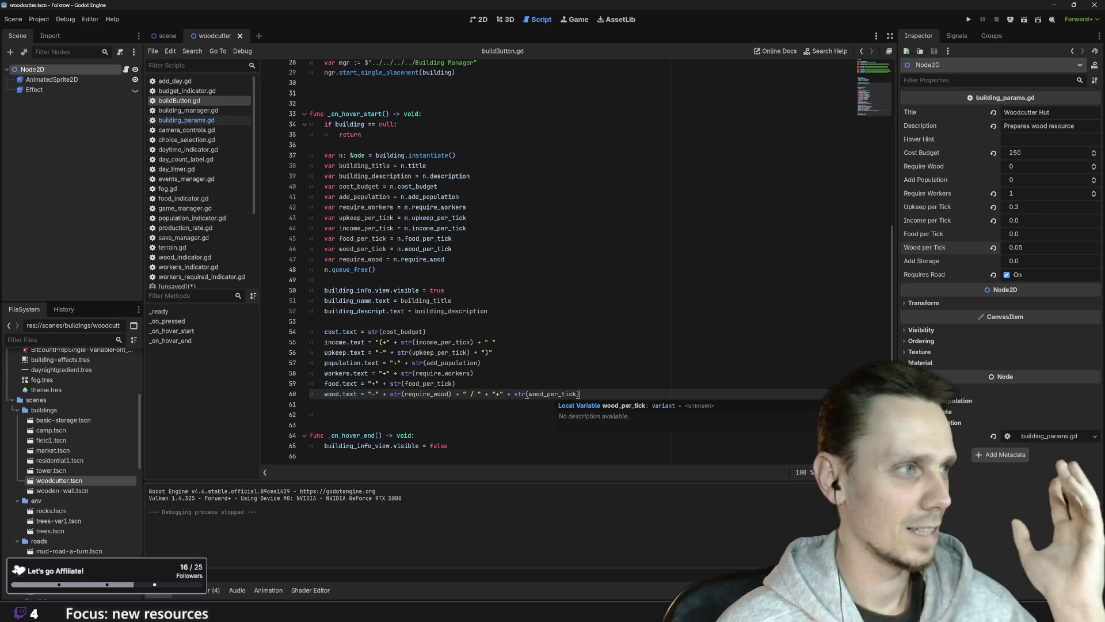
pyautogui.scroll(-5, 81, 518)
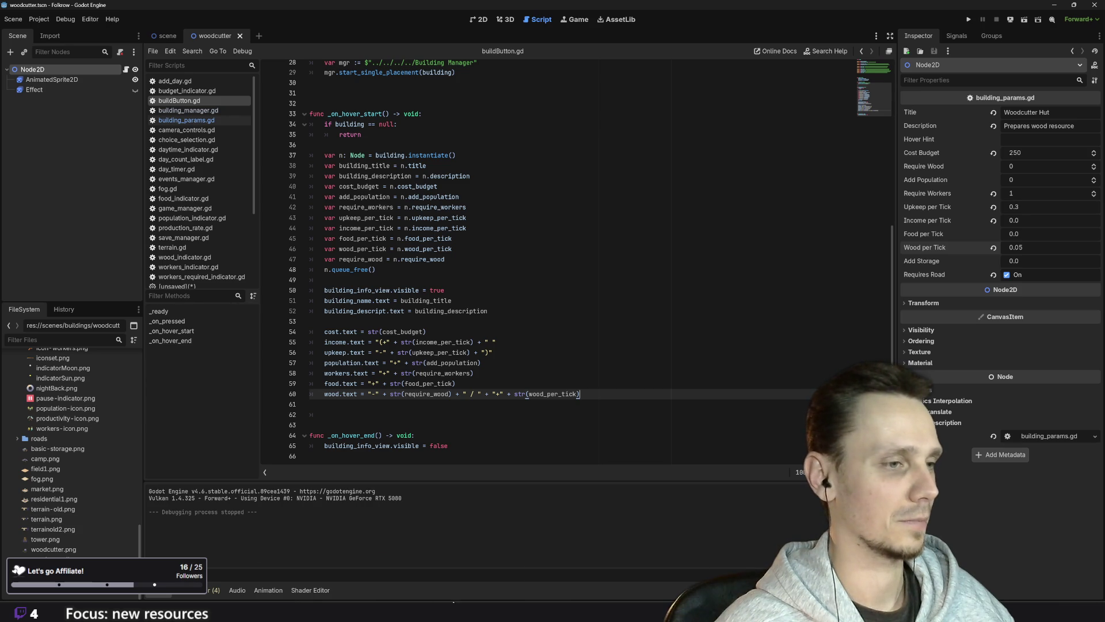
pyautogui.moveTo(455, 600)
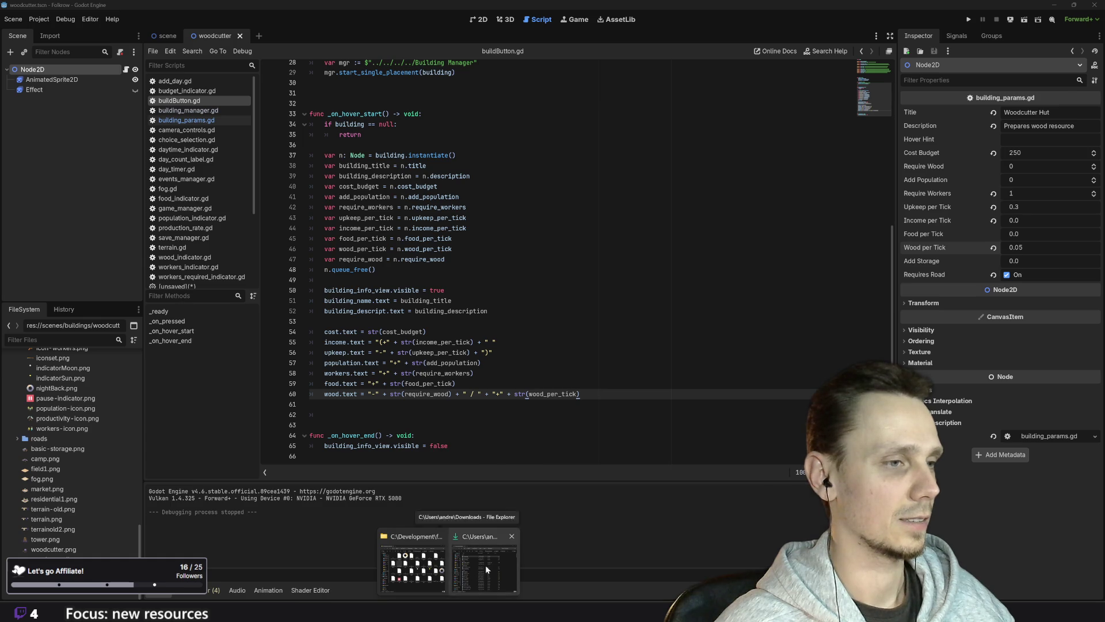
pyautogui.click(487, 569)
pyautogui.moveTo(681, 281)
pyautogui.mouseDown()
pyautogui.moveTo(668, 305)
pyautogui.moveTo(63, 501)
pyautogui.mouseUp()
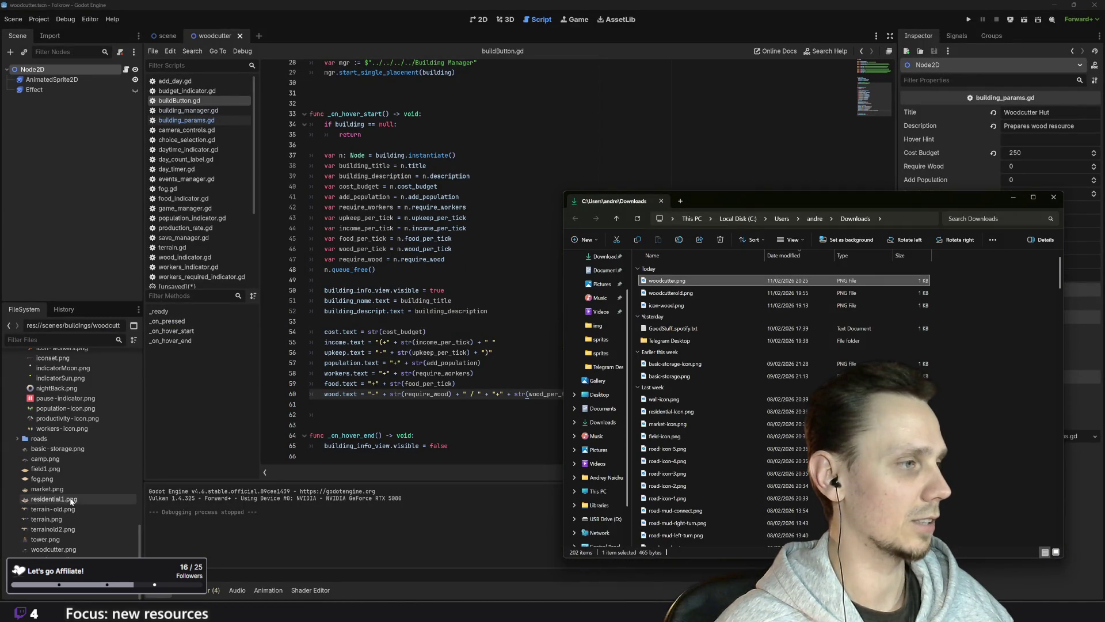
pyautogui.click(755, 14)
pyautogui.press('F5')
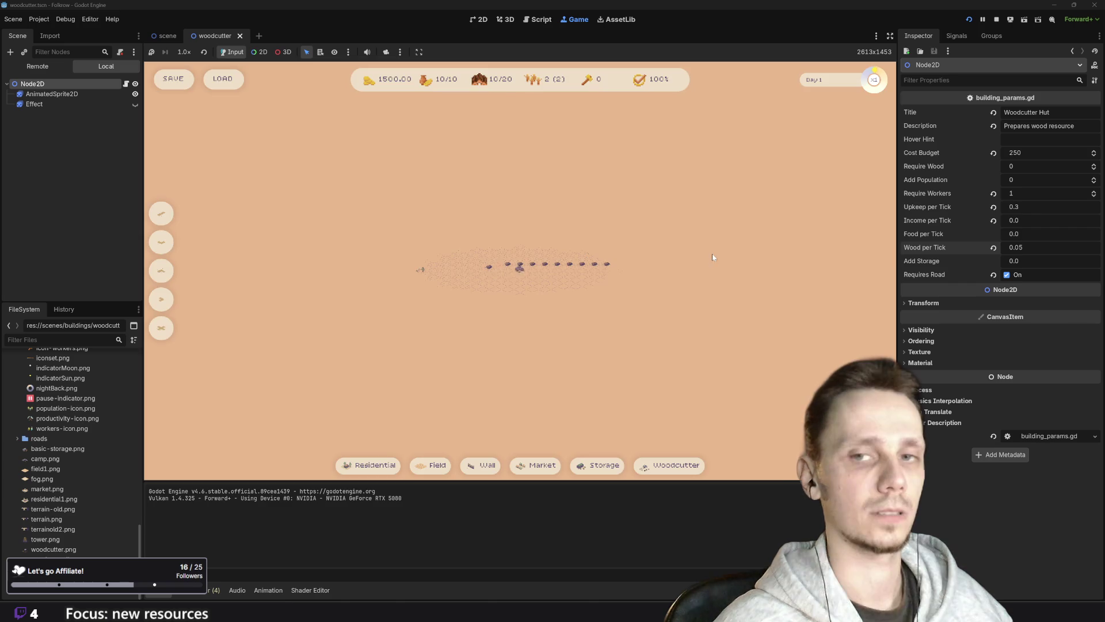
# - Place a woodcutter hut on the map and pan the view around it
pyautogui.click(434, 465)
pyautogui.click(671, 465)
pyautogui.click(408, 319)
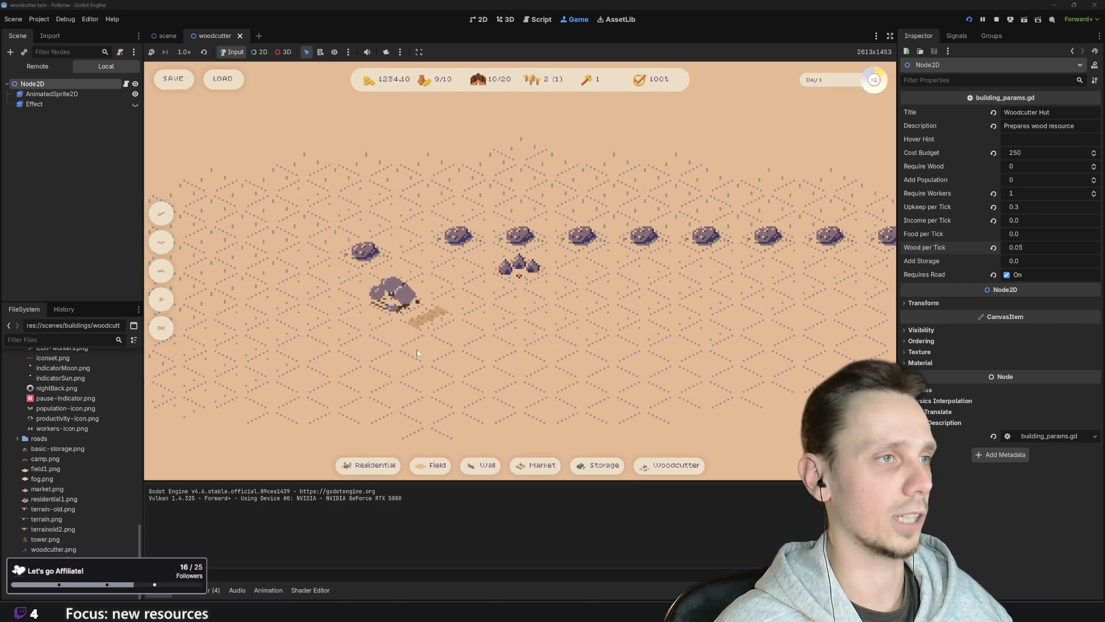
pyautogui.press('w')
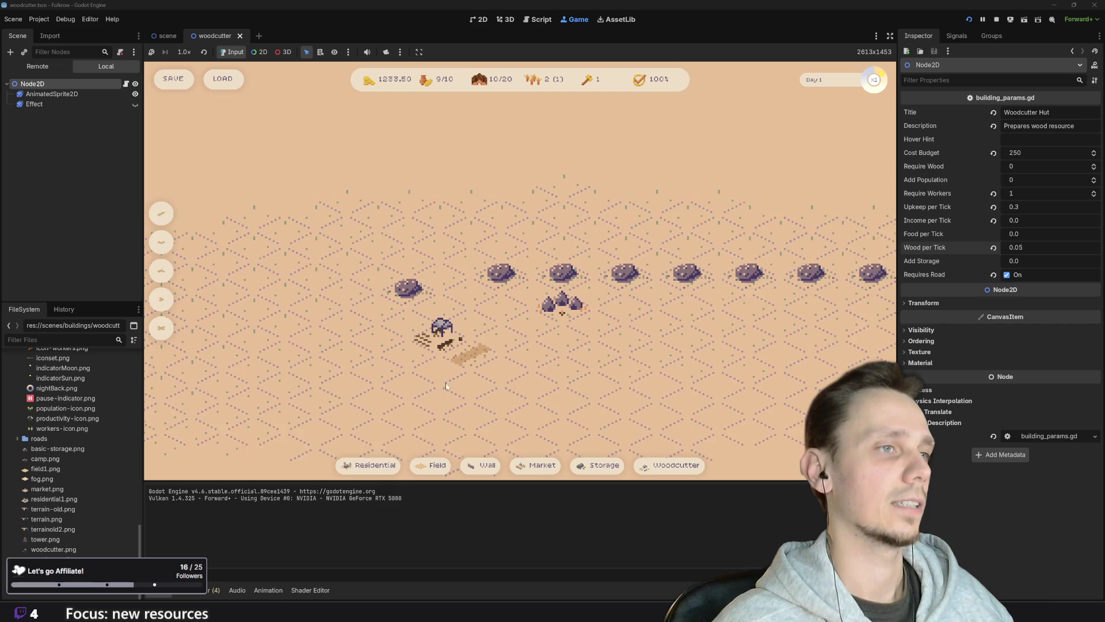
pyautogui.press('a')
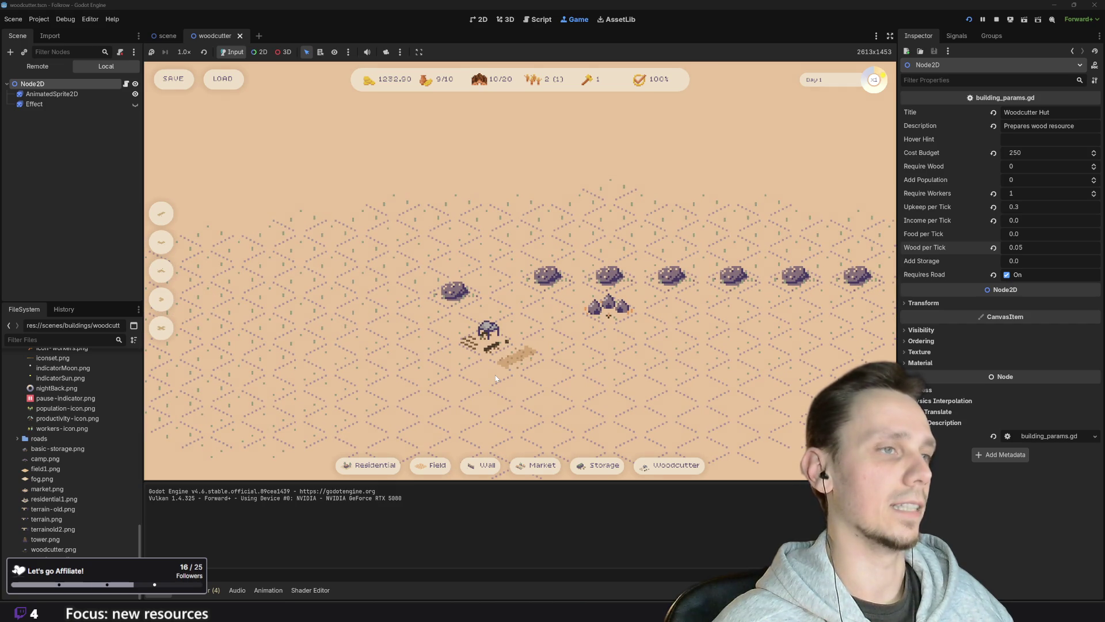
pyautogui.scroll(-2, 498, 375)
pyautogui.scroll(2, 512, 351)
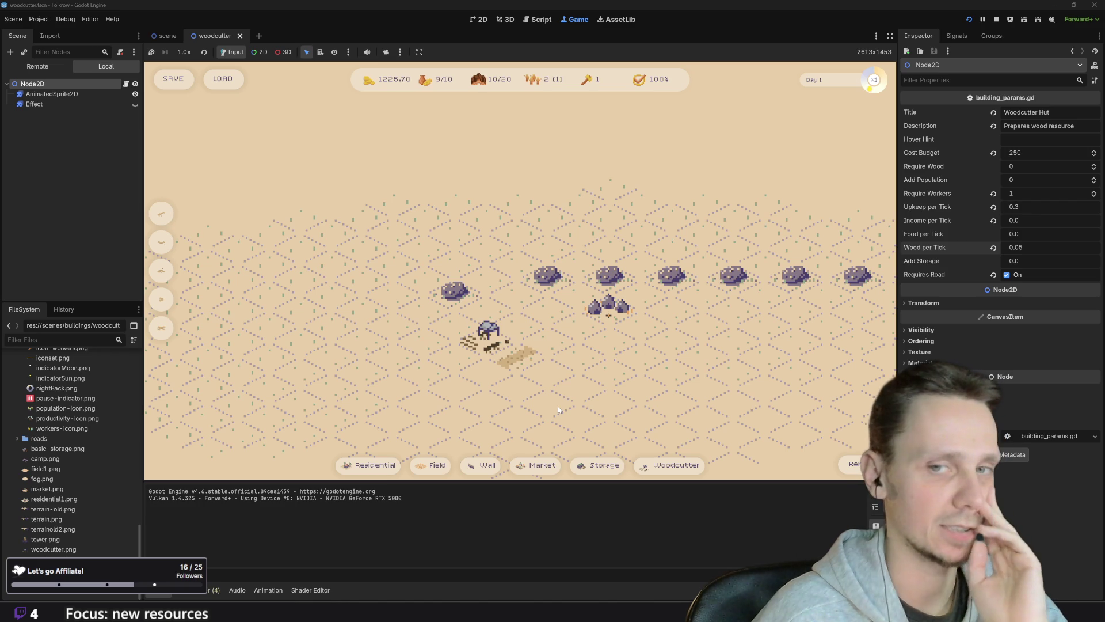
# - Place a storage building next to the hut and restart the game
pyautogui.click(593, 464)
pyautogui.click(541, 334)
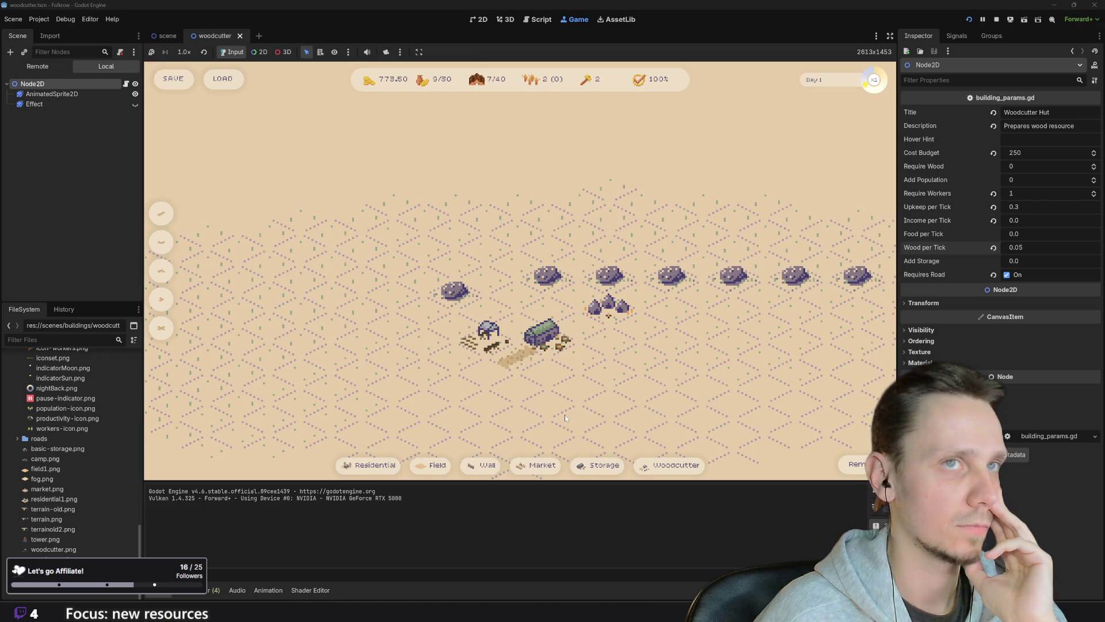
pyautogui.click(969, 19)
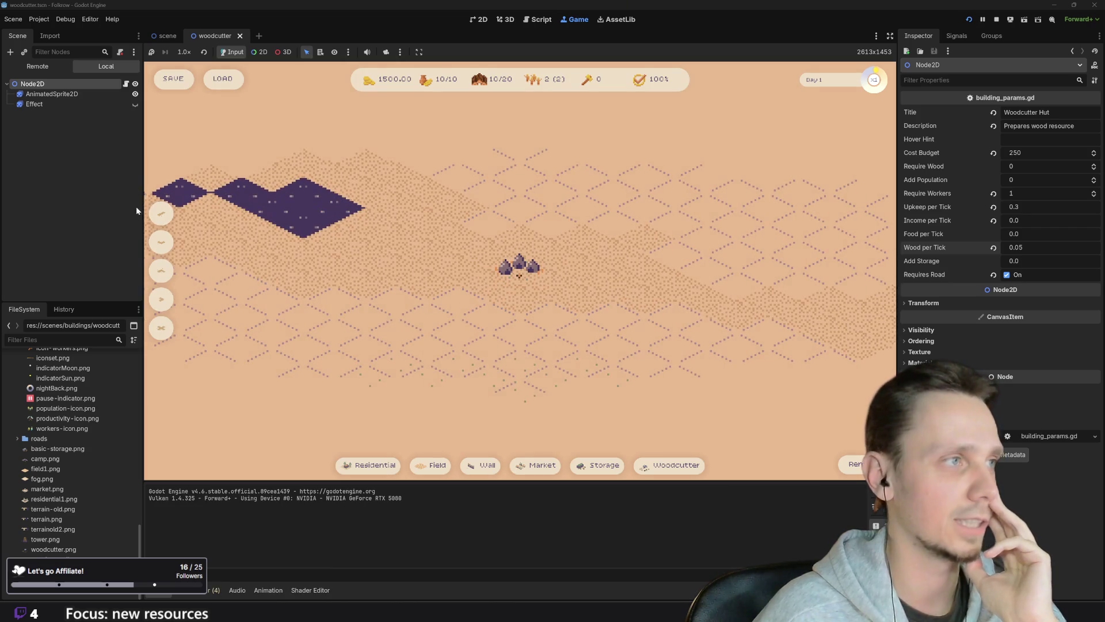
# - Lay two road tiles and place a rotated woodcutter hut beside the road
pyautogui.click(166, 212)
pyautogui.click(458, 333)
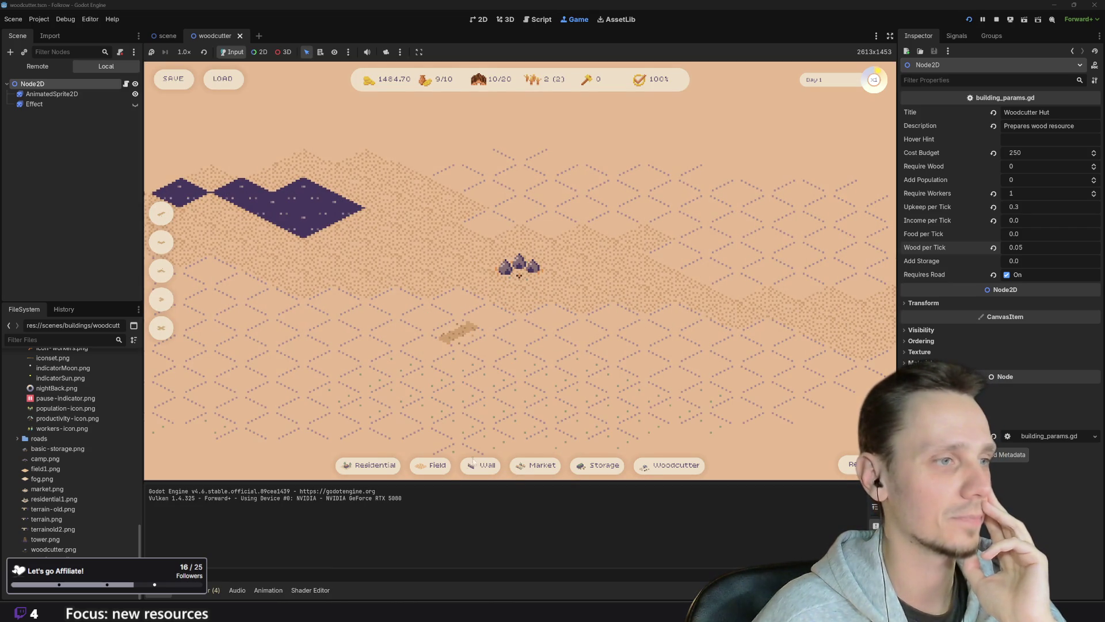
pyautogui.click(535, 465)
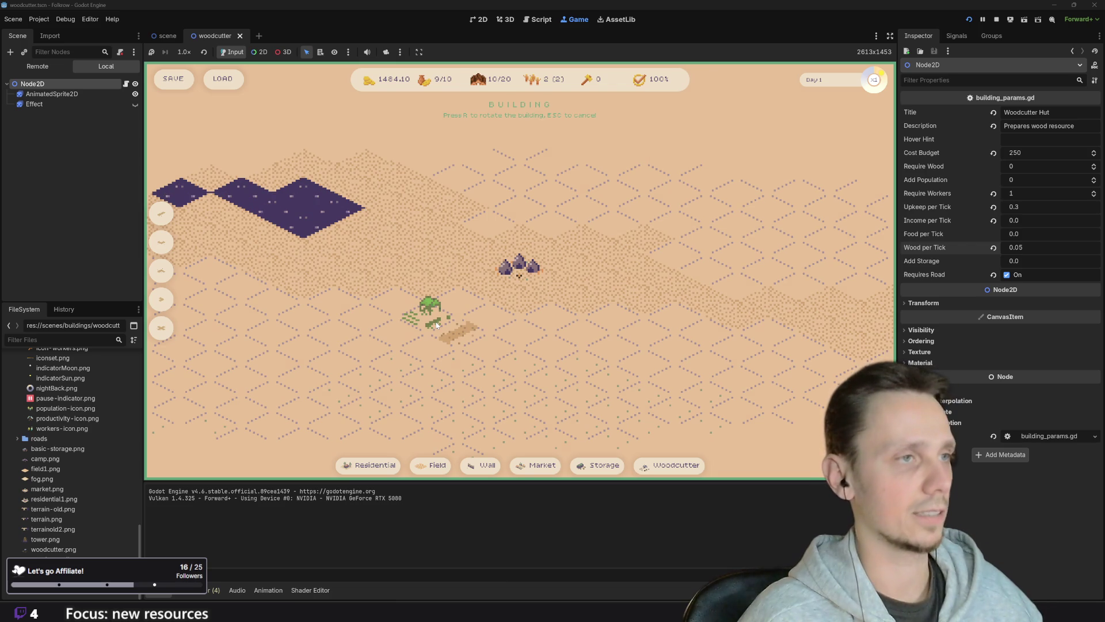
pyautogui.press('r')
pyautogui.click(491, 315)
# - Place a second woodcutter hut left of the first, recentre the view, and stop the game
pyautogui.click(687, 472)
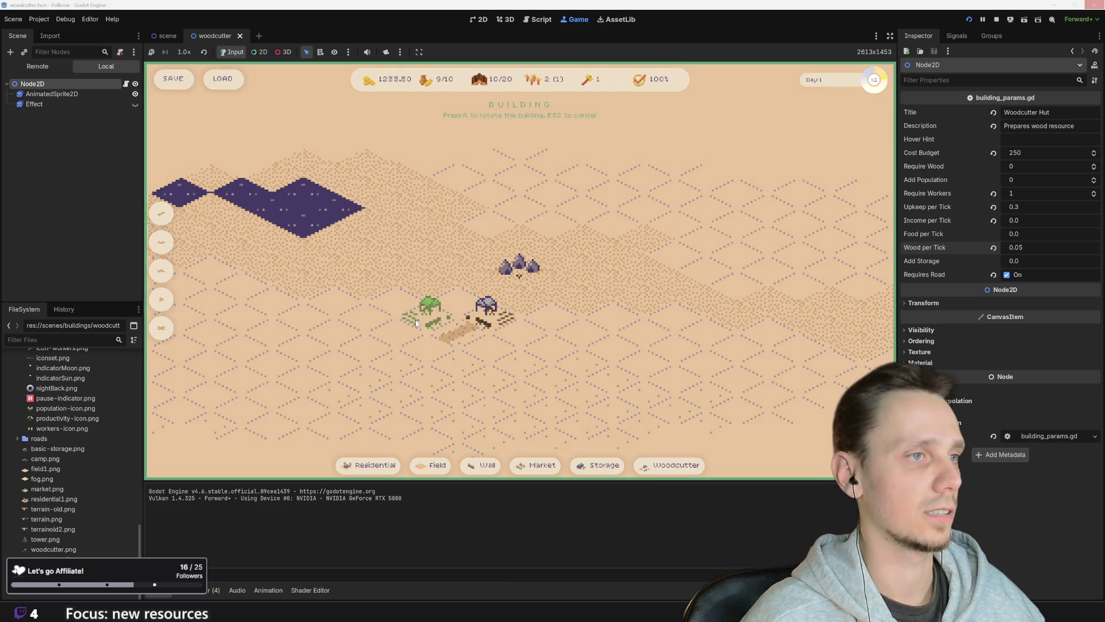
pyautogui.click(427, 313)
pyautogui.scroll(-3, 408, 297)
pyautogui.scroll(3, 502, 355)
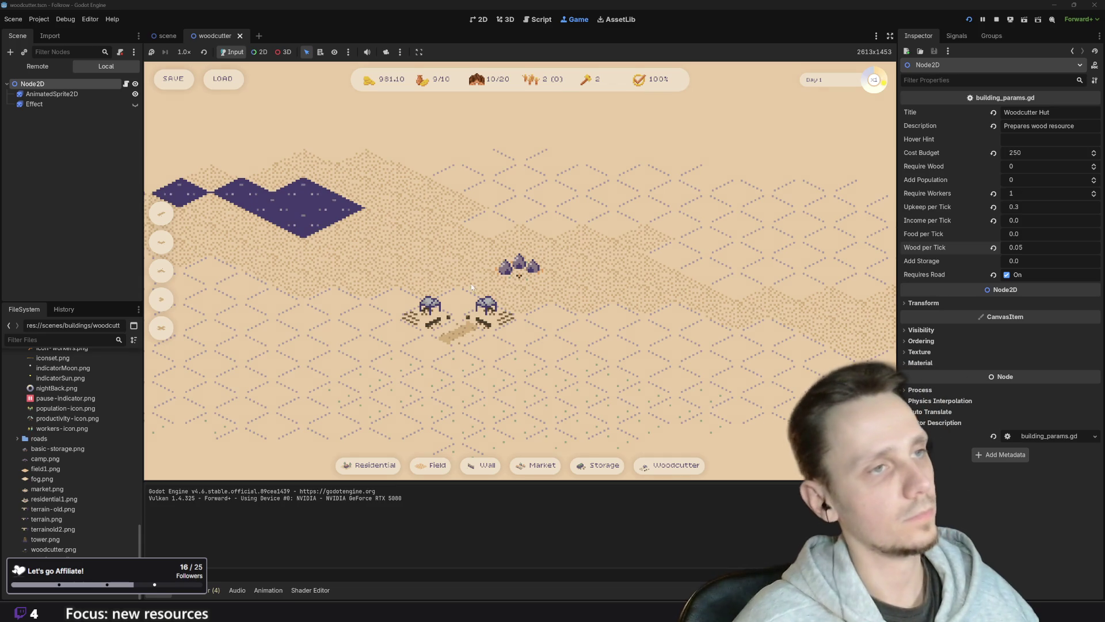
pyautogui.scroll(-2, 530, 314)
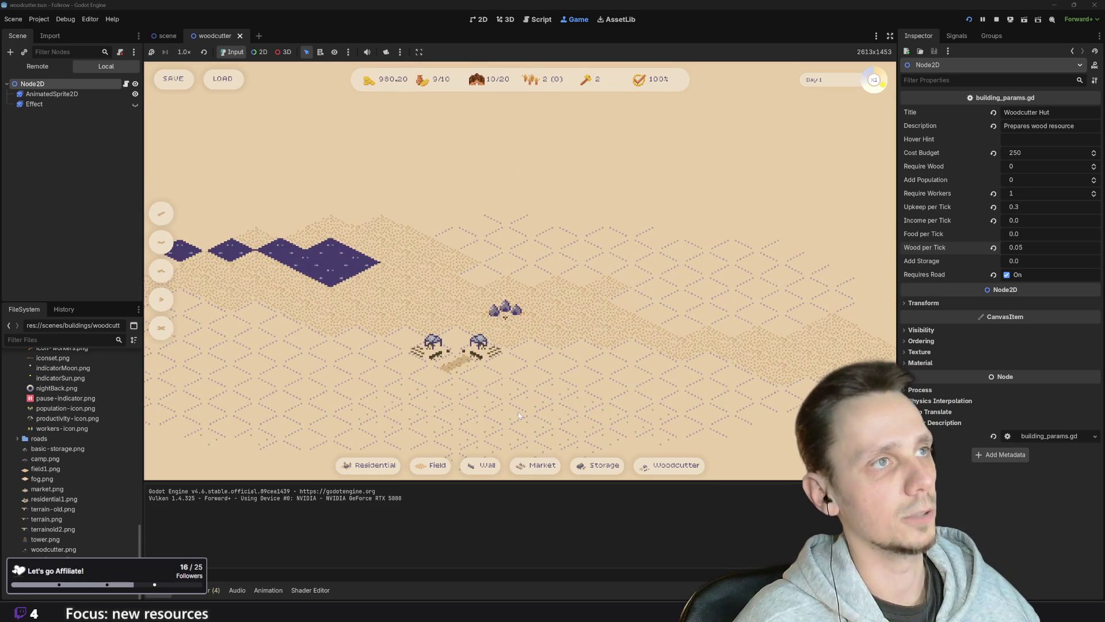
pyautogui.moveTo(519, 415); pyautogui.dragTo(510, 401)
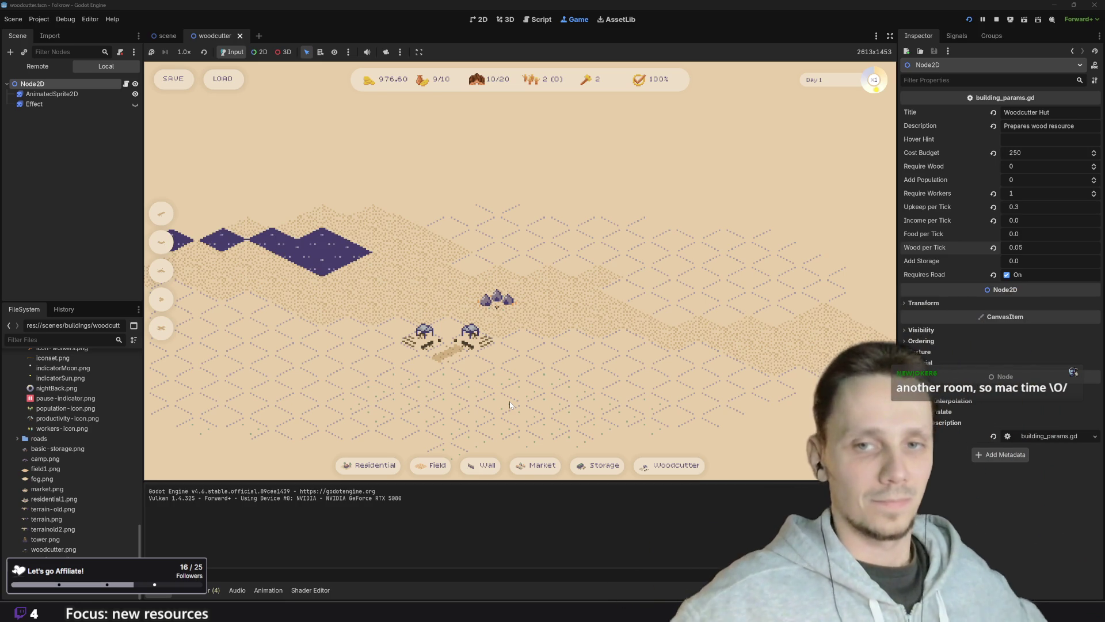
pyautogui.scroll(2, 543, 377)
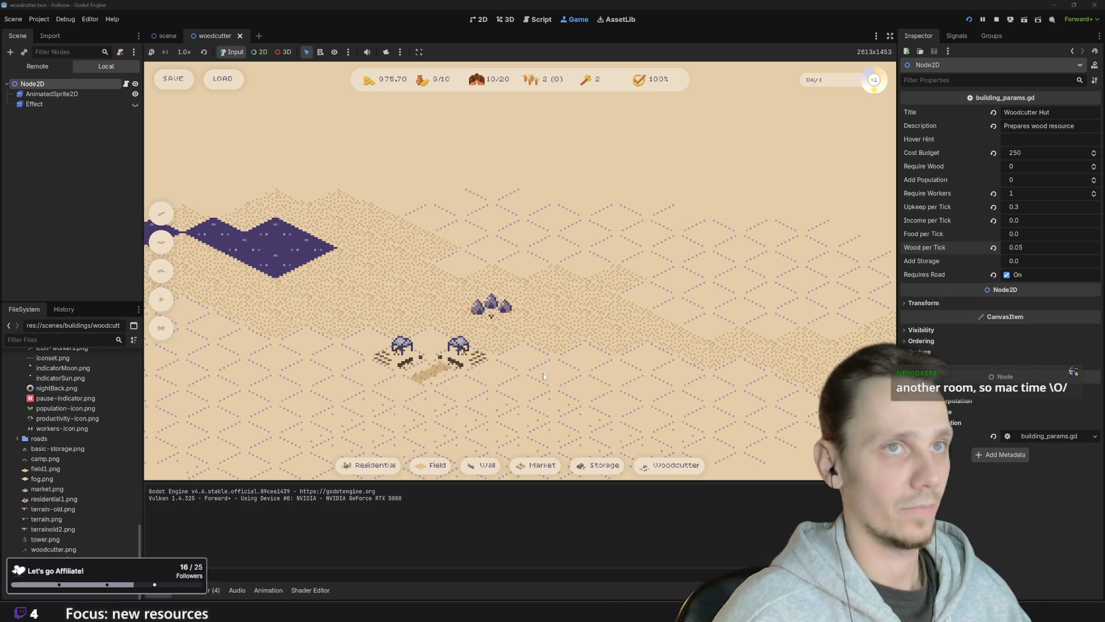
pyautogui.moveTo(543, 377); pyautogui.dragTo(599, 333)
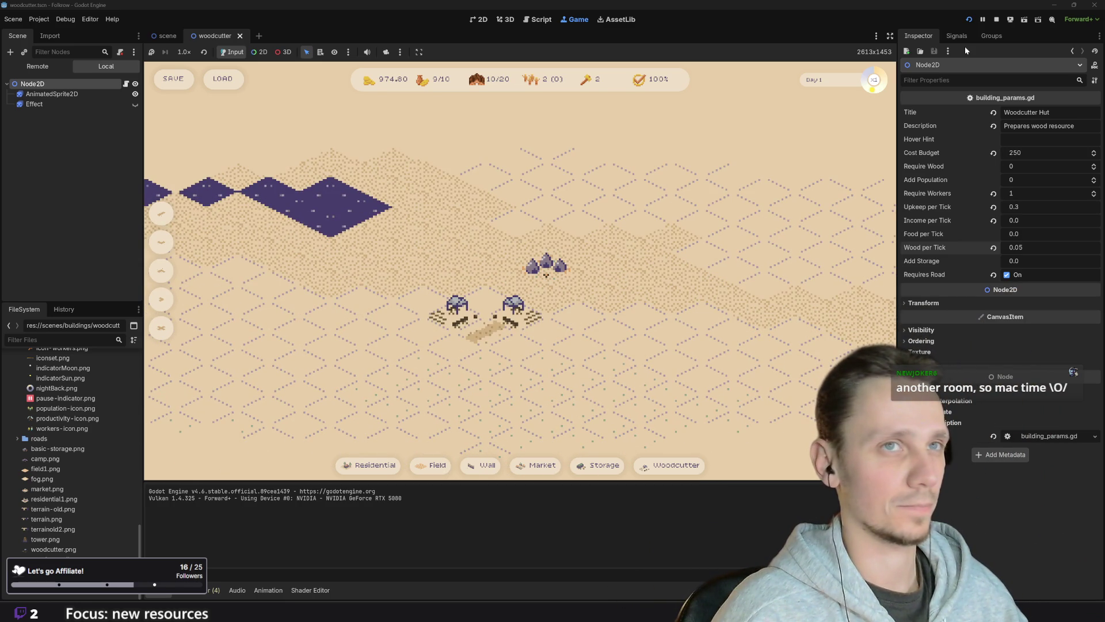
pyautogui.click(997, 20)
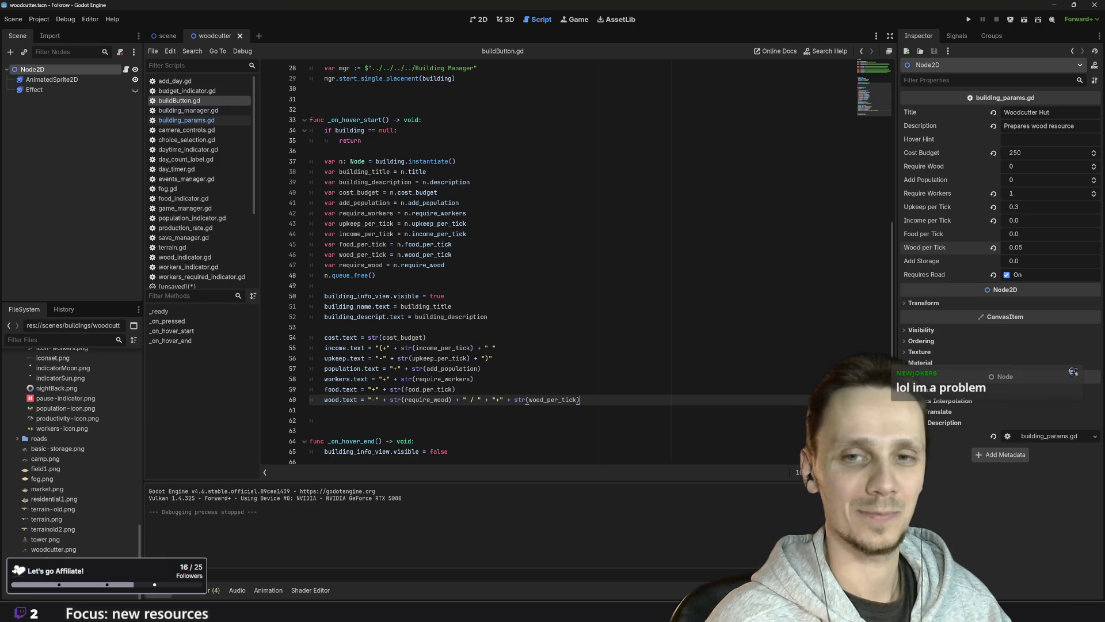
pyautogui.click(311, 410)
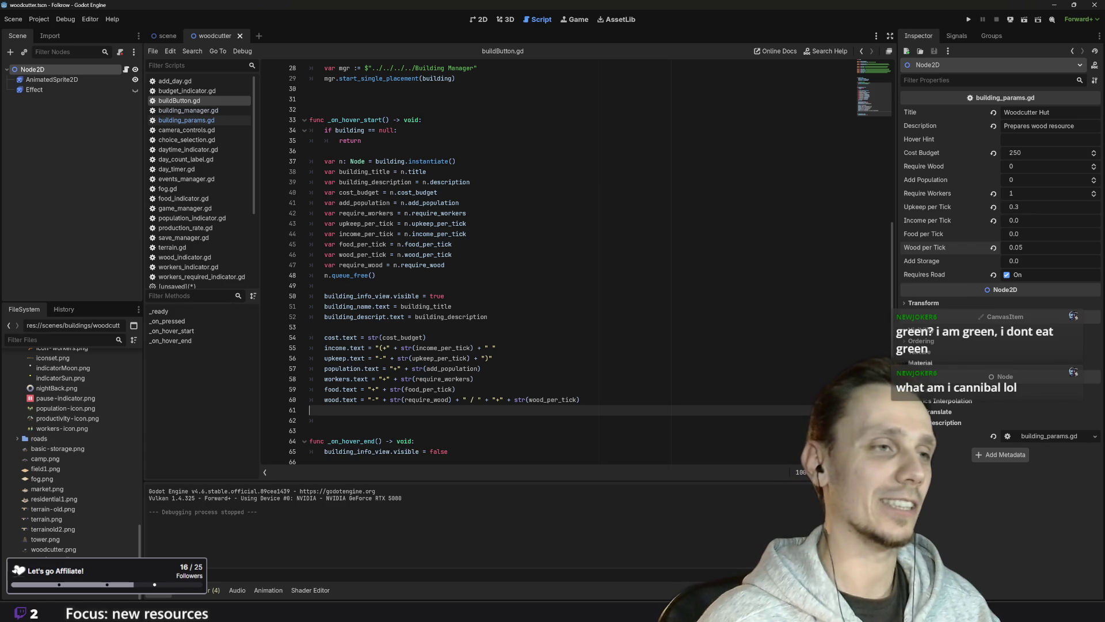
pyautogui.press('Down')
pyautogui.press('Tab')
pyautogui.click(310, 410)
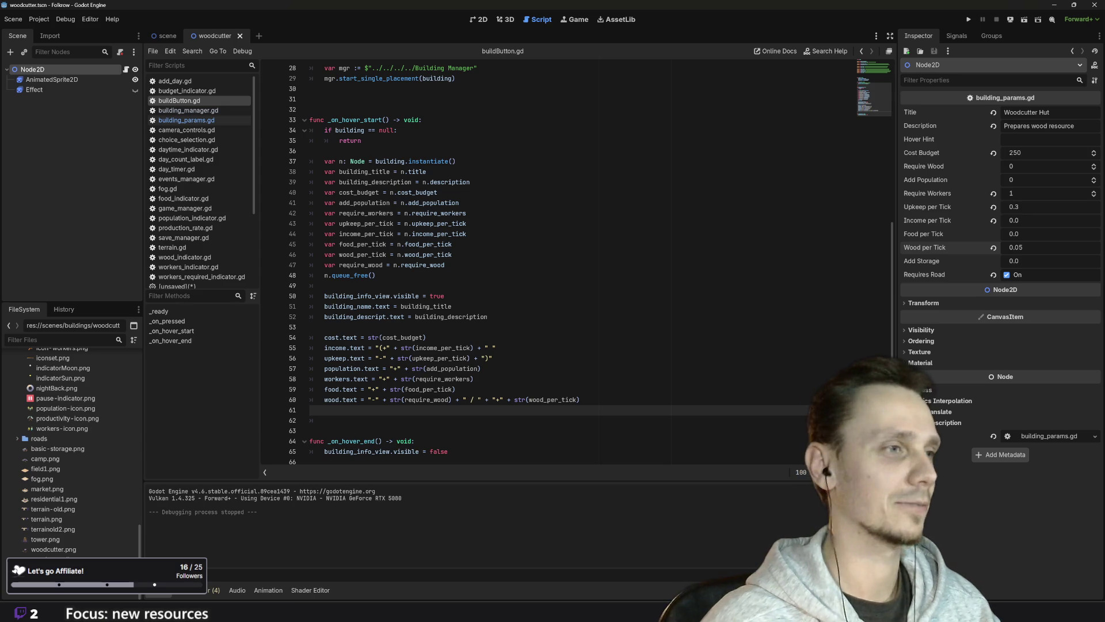
pyautogui.scroll(-1, 518, 259)
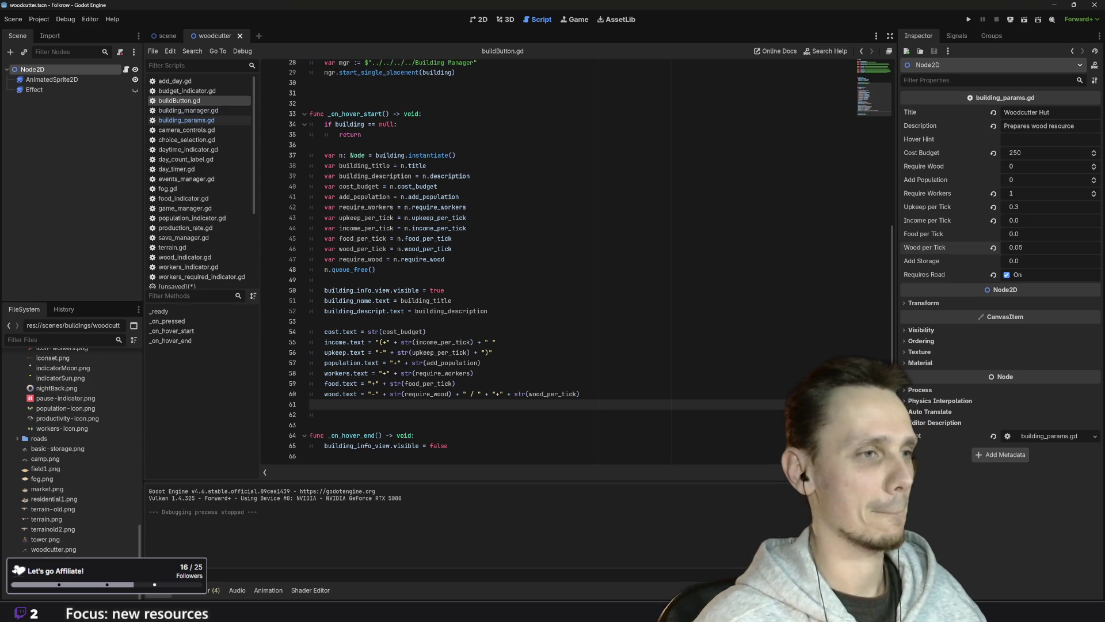
pyautogui.scroll(9, 518, 259)
pyautogui.scroll(-9, 518, 259)
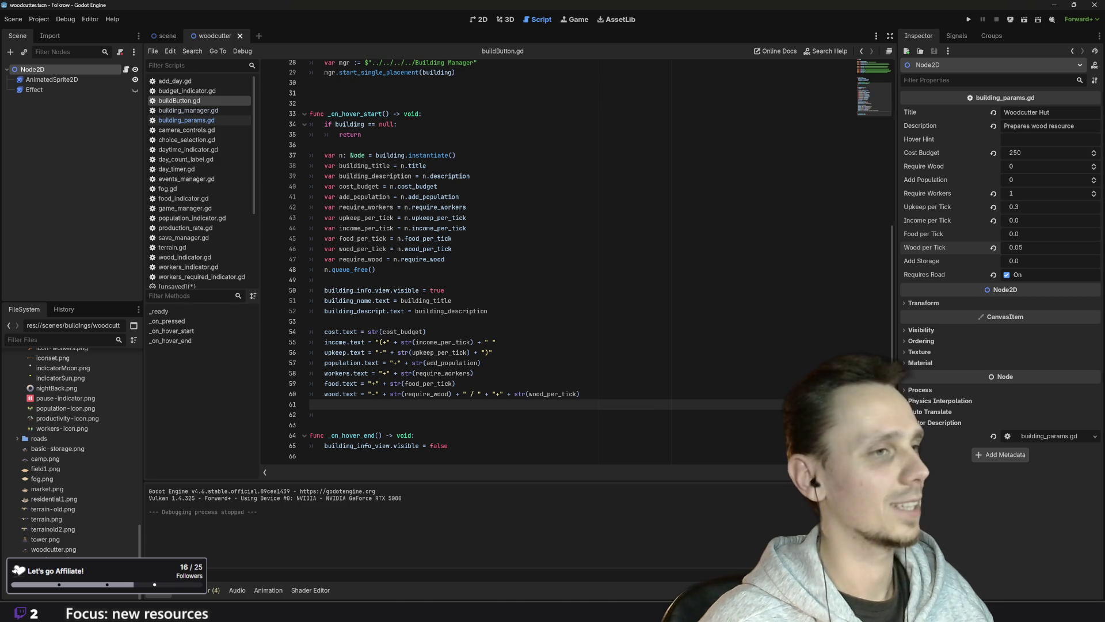
pyautogui.scroll(9, 461, 259)
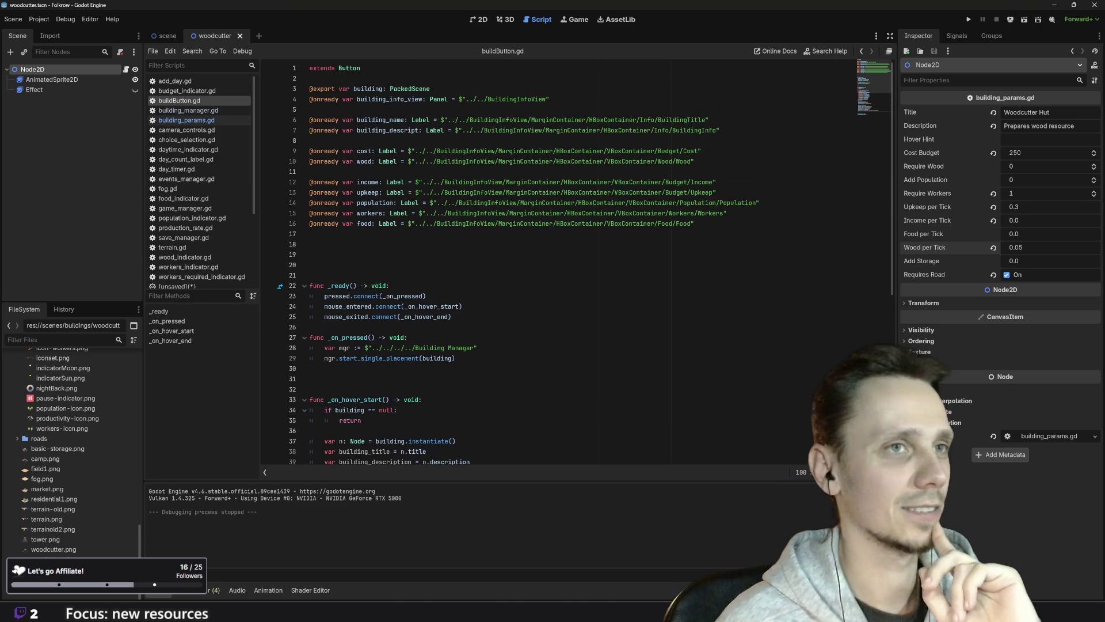
pyautogui.scroll(-6, 460, 259)
pyautogui.scroll(-3, 576, 259)
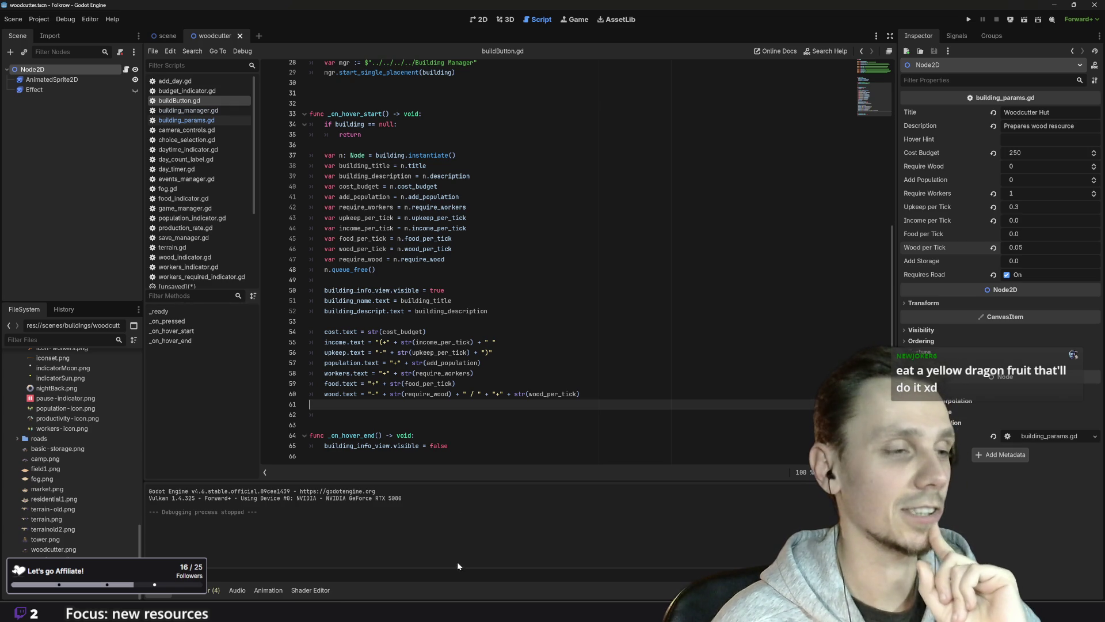
# - Search Google Images for 'dragon fruit' in Chrome
pyautogui.moveTo(468, 591)
pyautogui.click(472, 546)
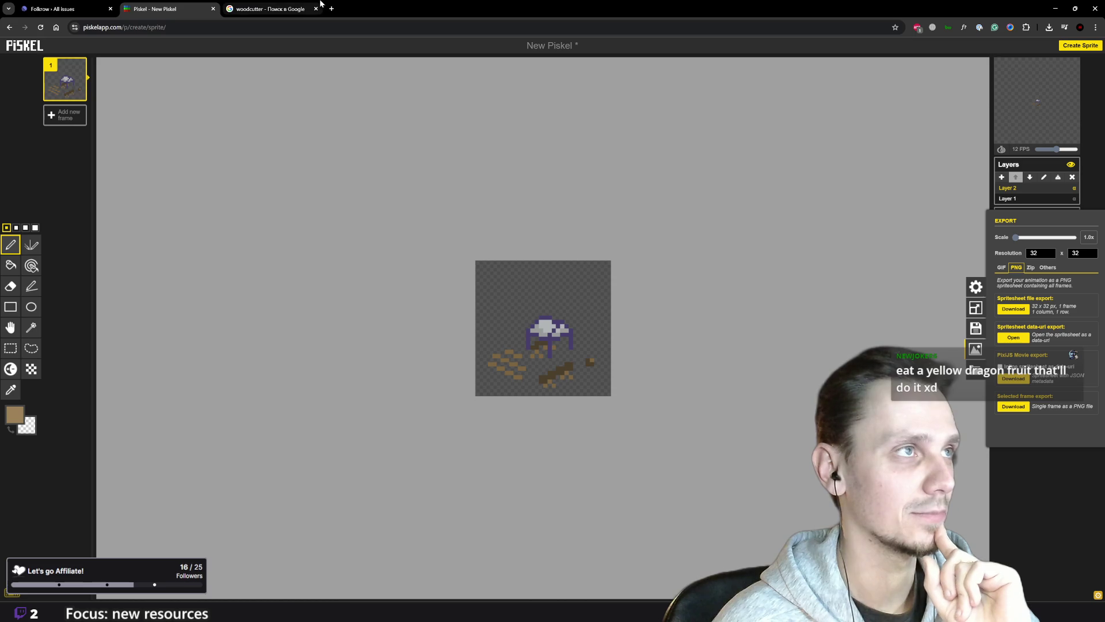
pyautogui.click(279, 9)
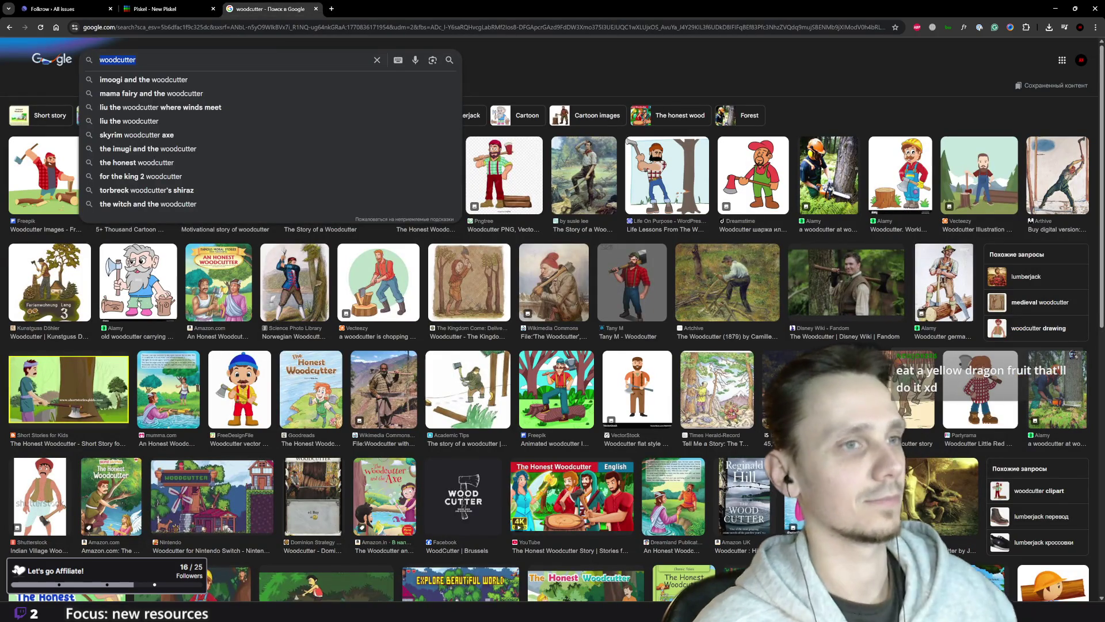
pyautogui.write('dr')
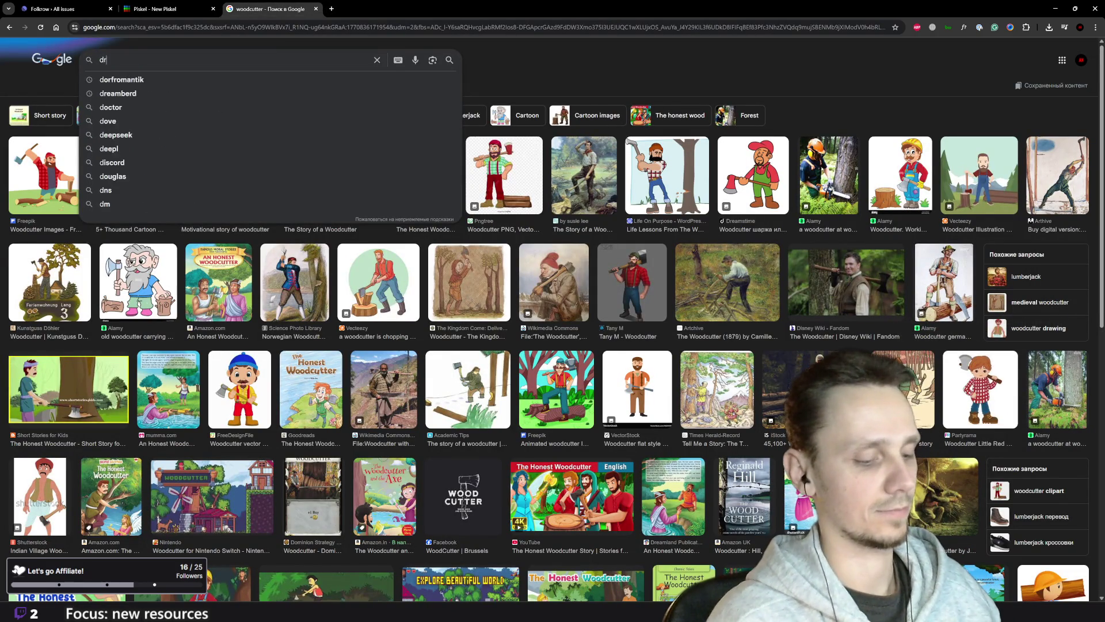
pyautogui.write('agon fruit')
pyautogui.press('Return')
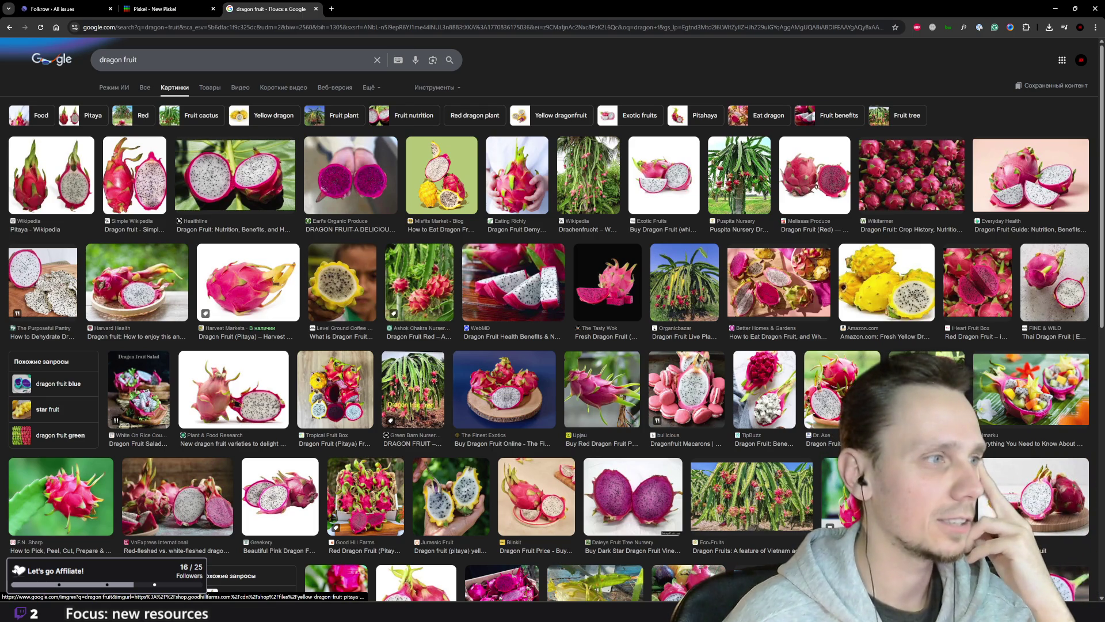
# - Switch from the dragon fruit images to the general All results
pyautogui.scroll(-5, 182, 426)
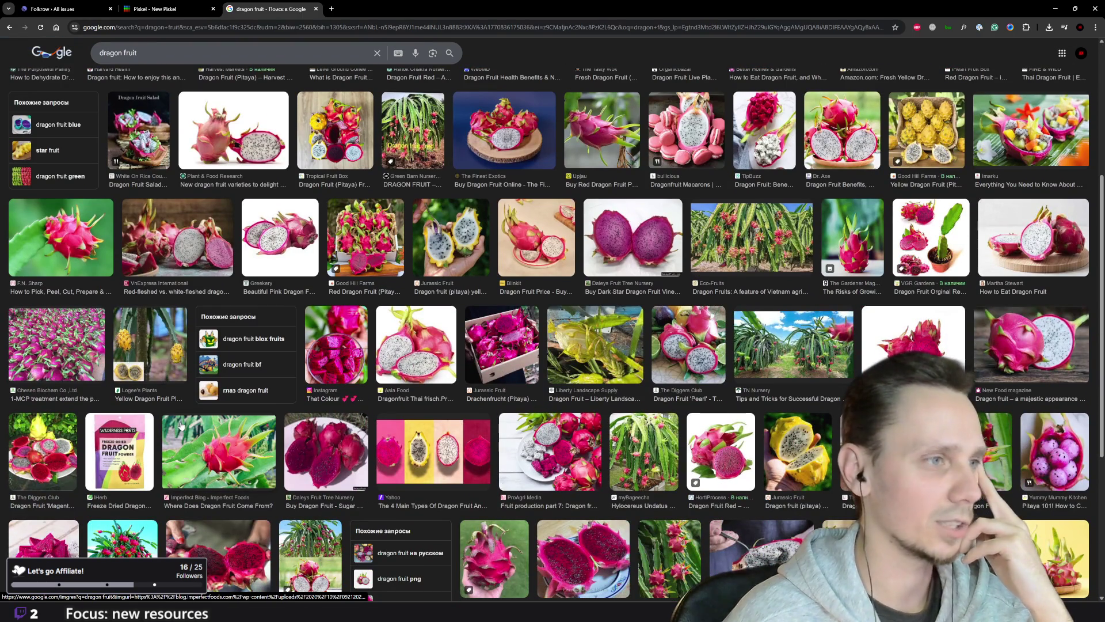
pyautogui.scroll(5, 143, 411)
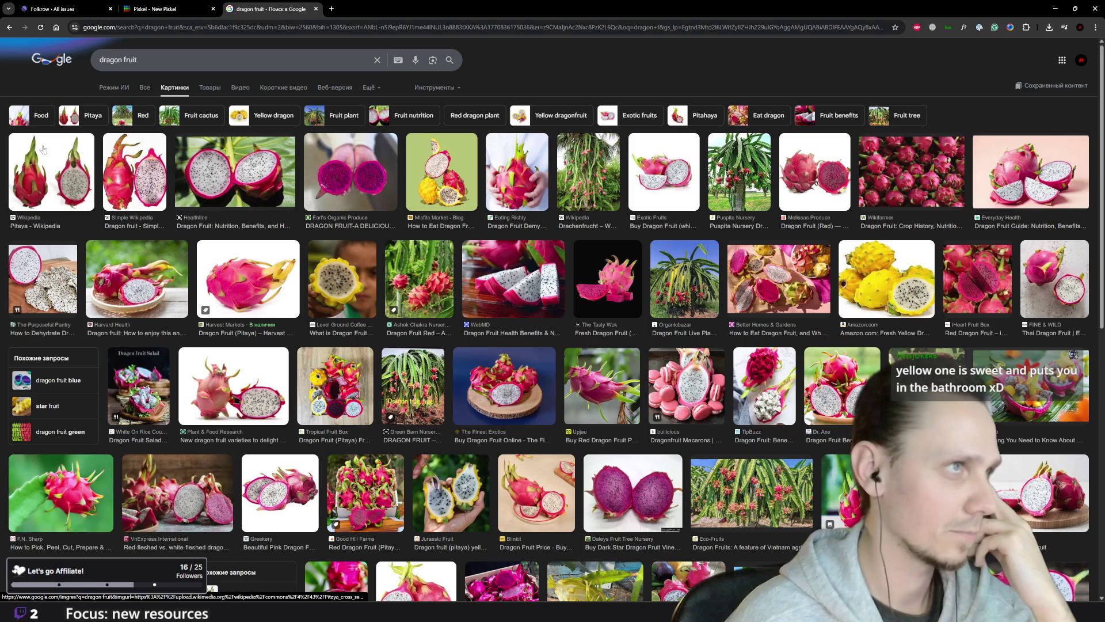
pyautogui.click(143, 87)
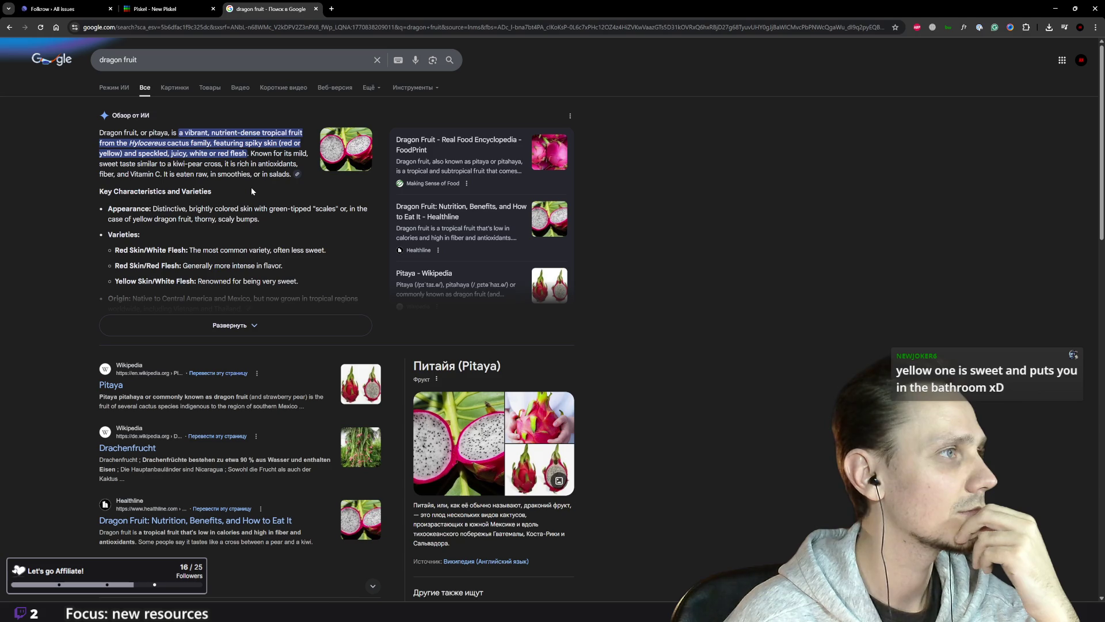
# - Expand and read the dragon fruit AI overview, then return to the image results
pyautogui.click(229, 325)
pyautogui.scroll(-2, 170, 372)
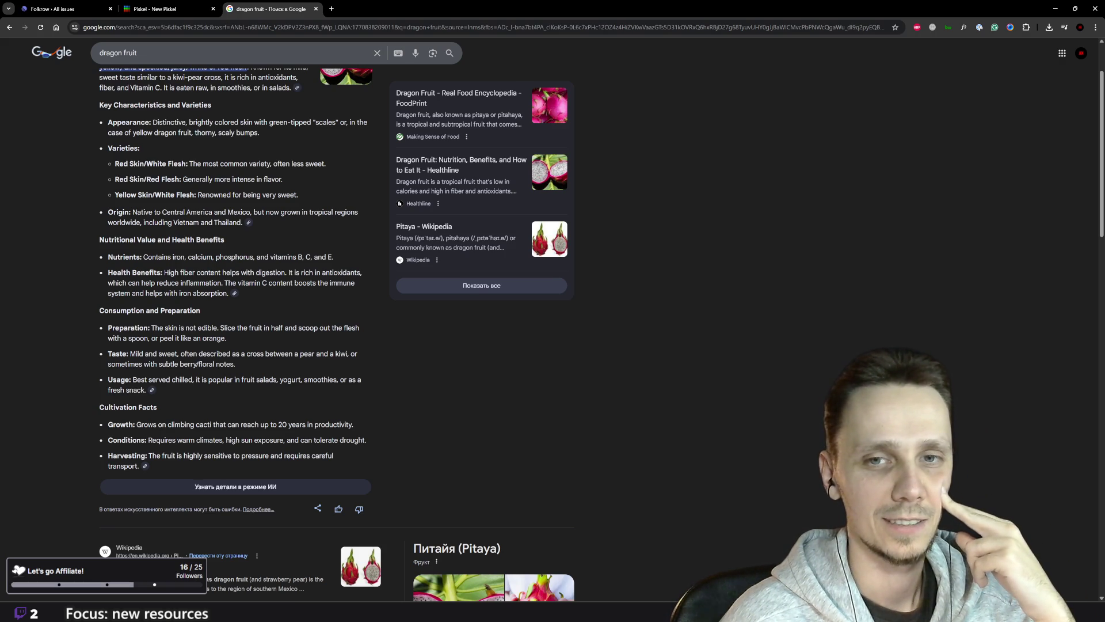
pyautogui.scroll(2, 209, 330)
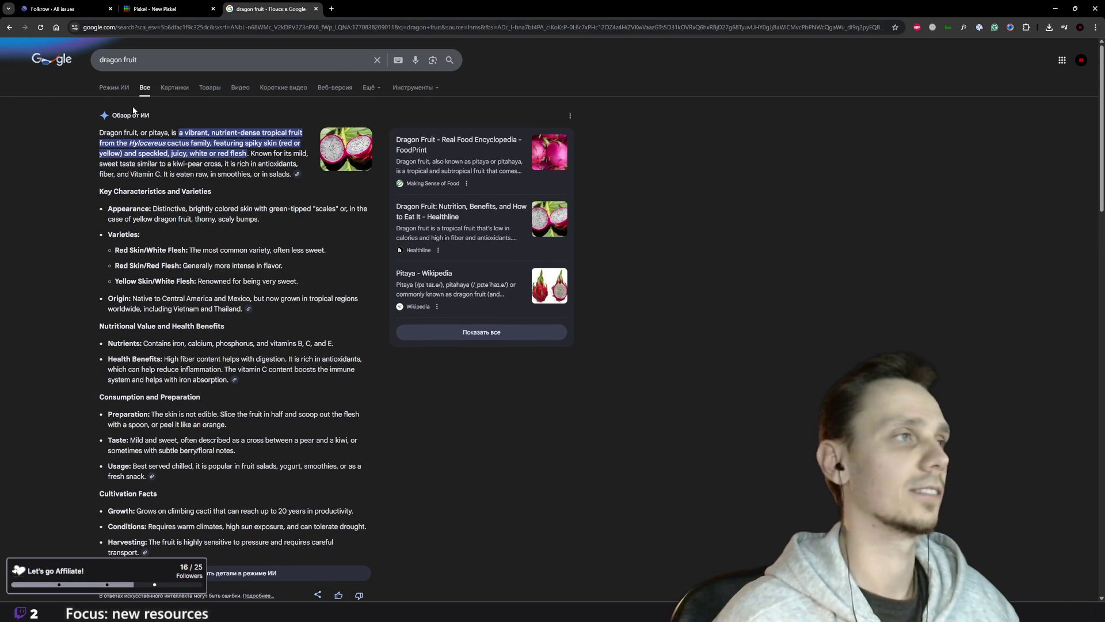
pyautogui.click(187, 91)
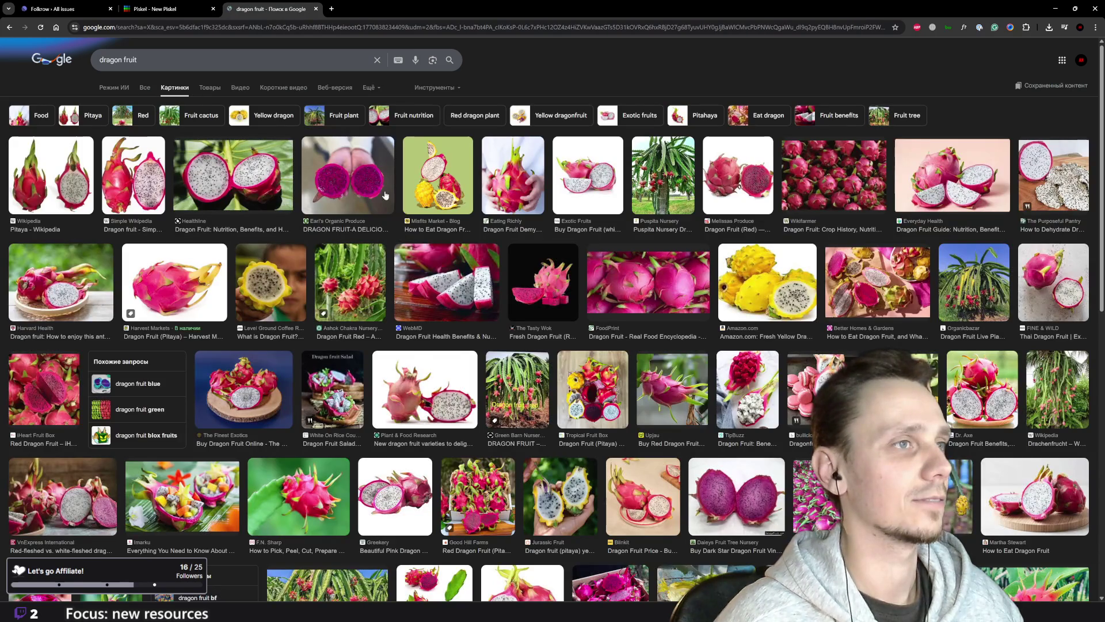
# - Preview the halved and yellow dragon fruit images, scroll the results, then close the tab
pyautogui.click(441, 194)
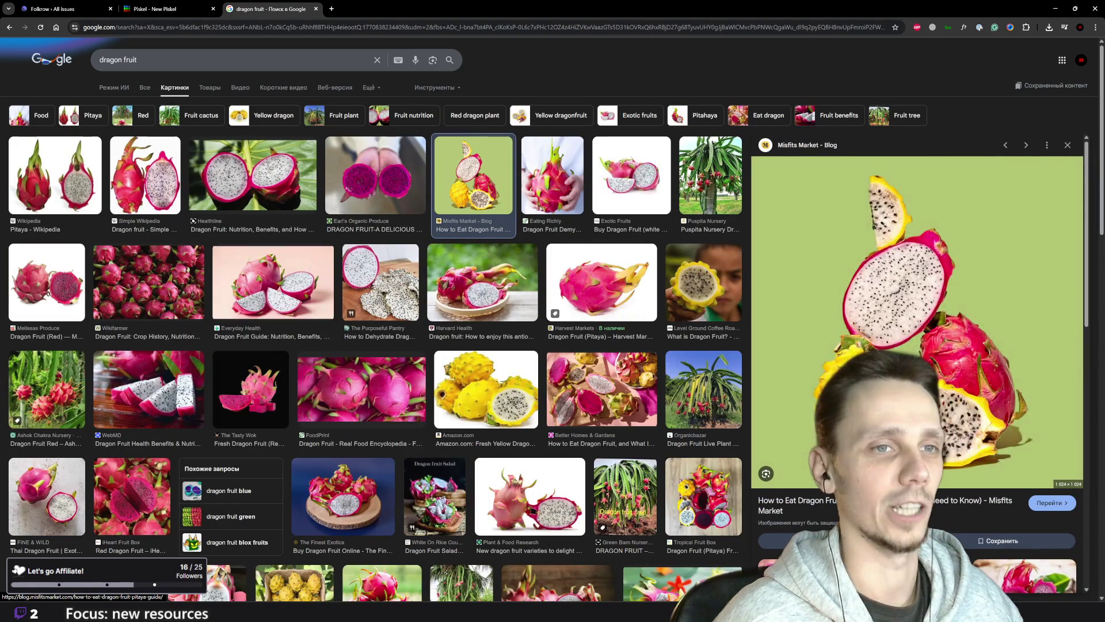
pyautogui.click(486, 389)
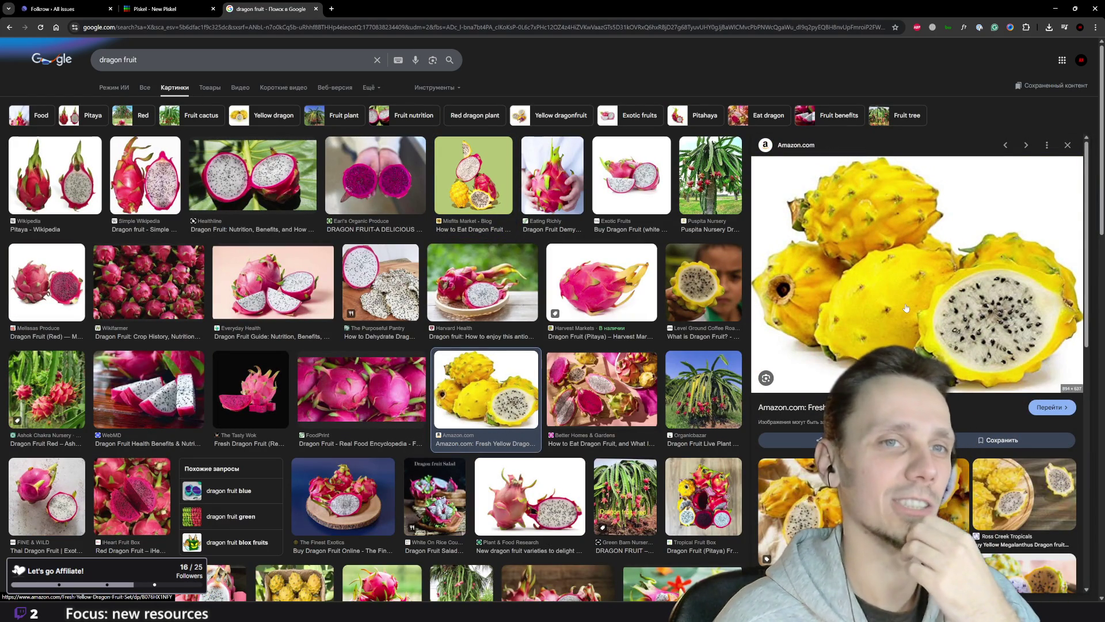
pyautogui.scroll(-2, 925, 304)
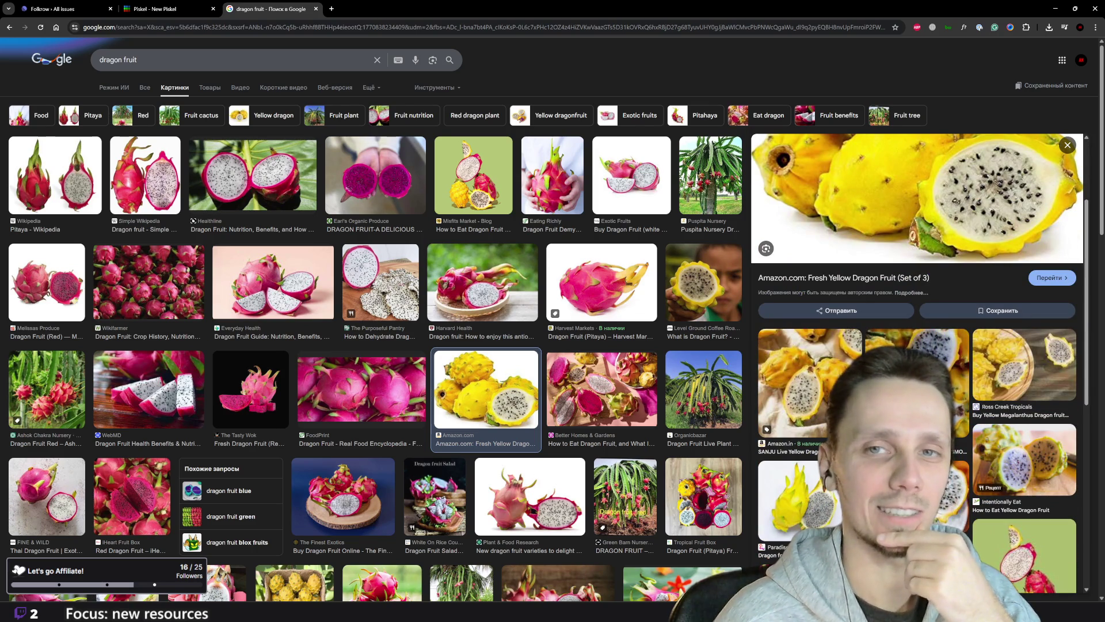
pyautogui.scroll(-10, 472, 360)
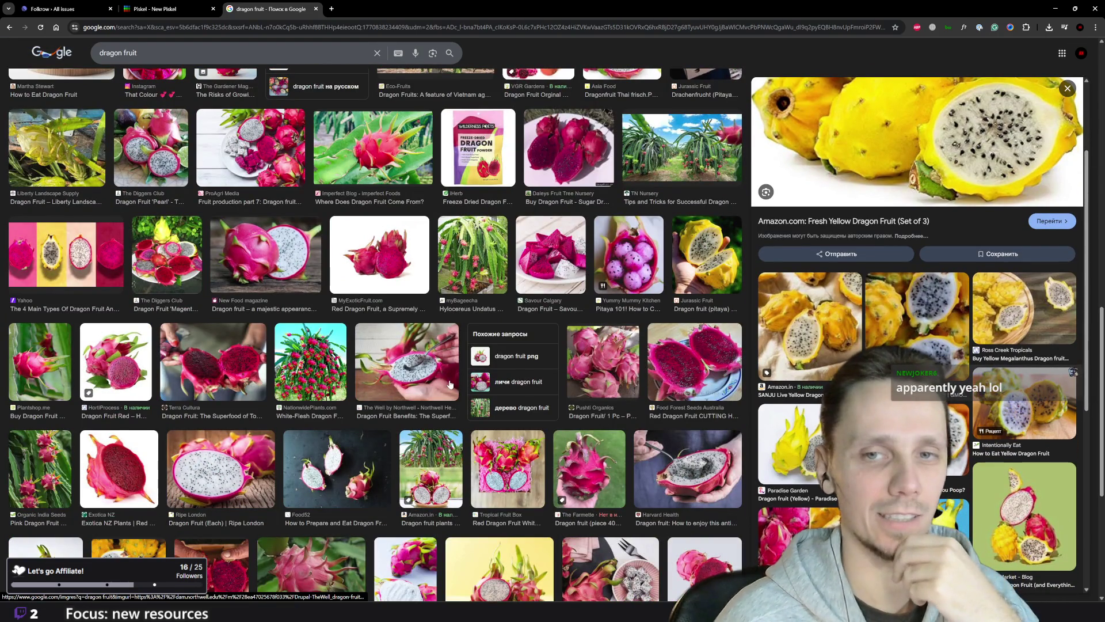
pyautogui.scroll(-5, 403, 383)
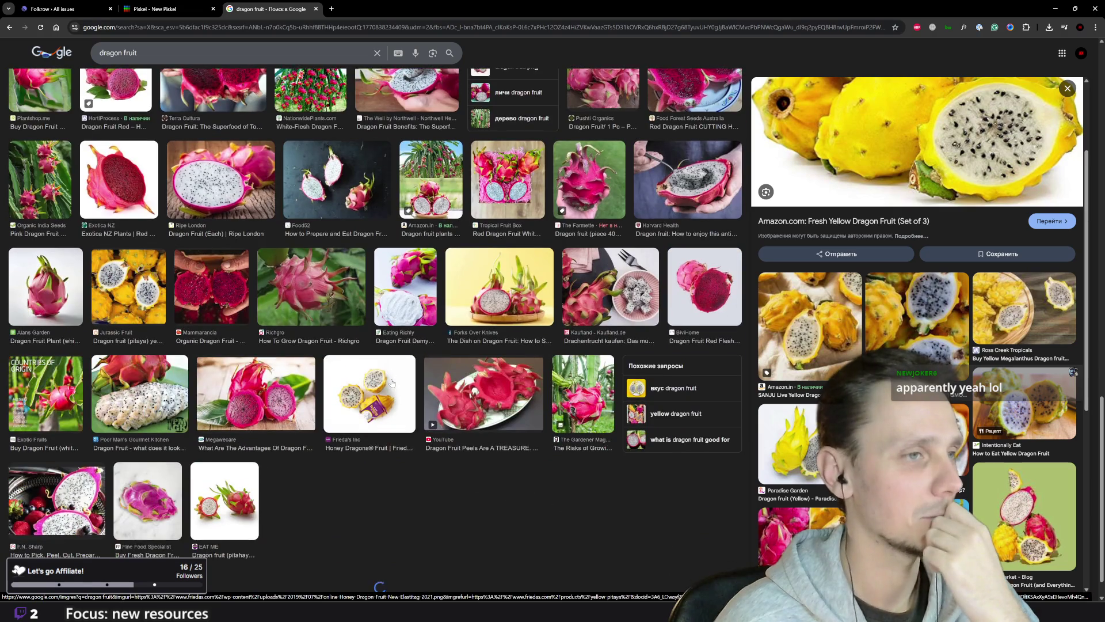
pyautogui.scroll(-4, 385, 380)
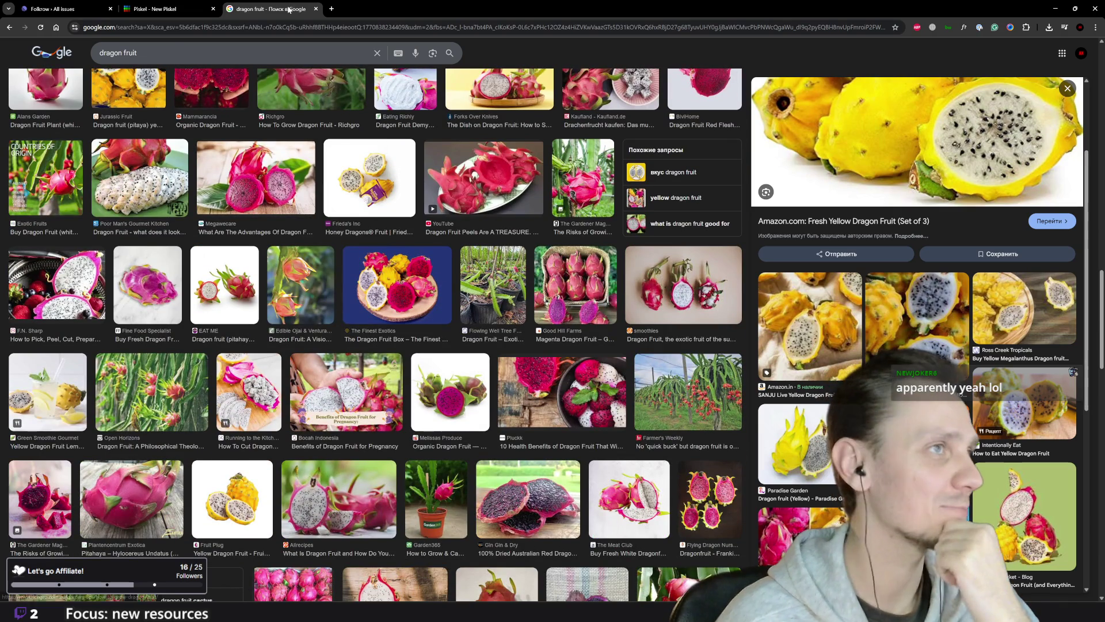
pyautogui.hotkey('ctrl', 'w')
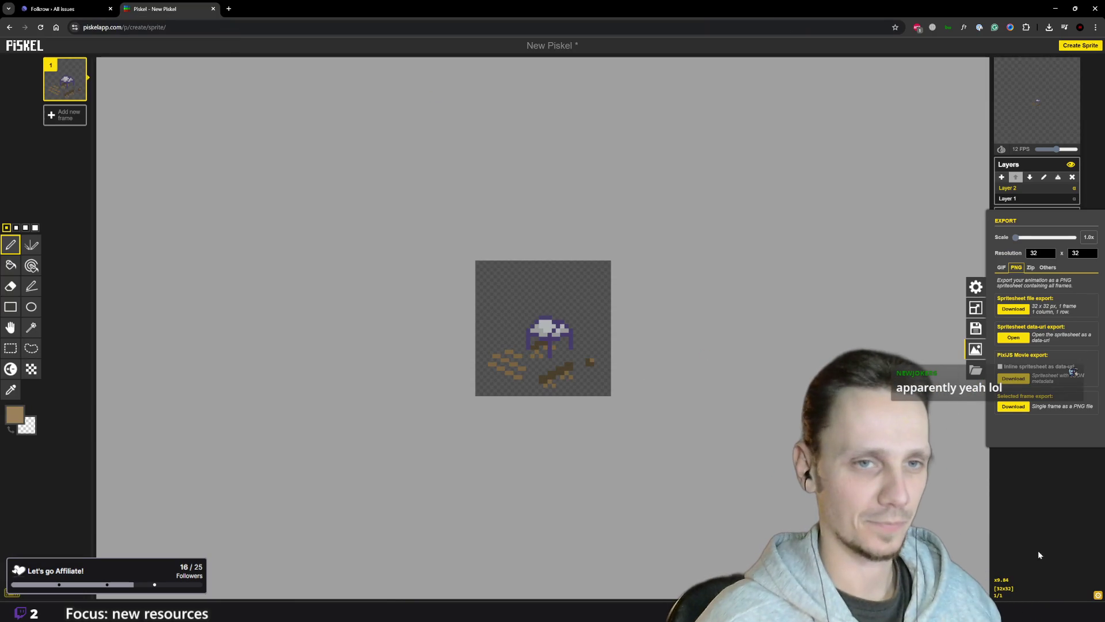
# - Close the export settings and sample the log's dark brown from the sprite
pyautogui.click(551, 415)
pyautogui.scroll(2, 551, 415)
pyautogui.scroll(1, 524, 410)
pyautogui.press('o')
pyautogui.click(564, 415)
pyautogui.press('p')
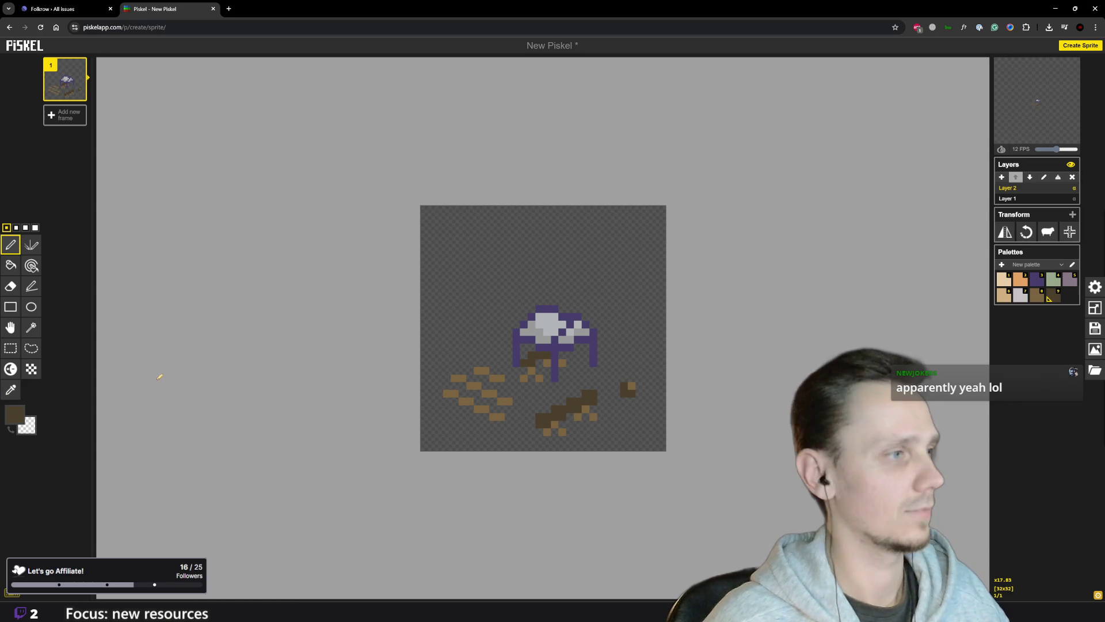
# - Try lighter brown #6f5632 on a few log pixels, then undo it
pyautogui.click(15, 413)
pyautogui.moveTo(67, 477); pyautogui.dragTo(74, 467)
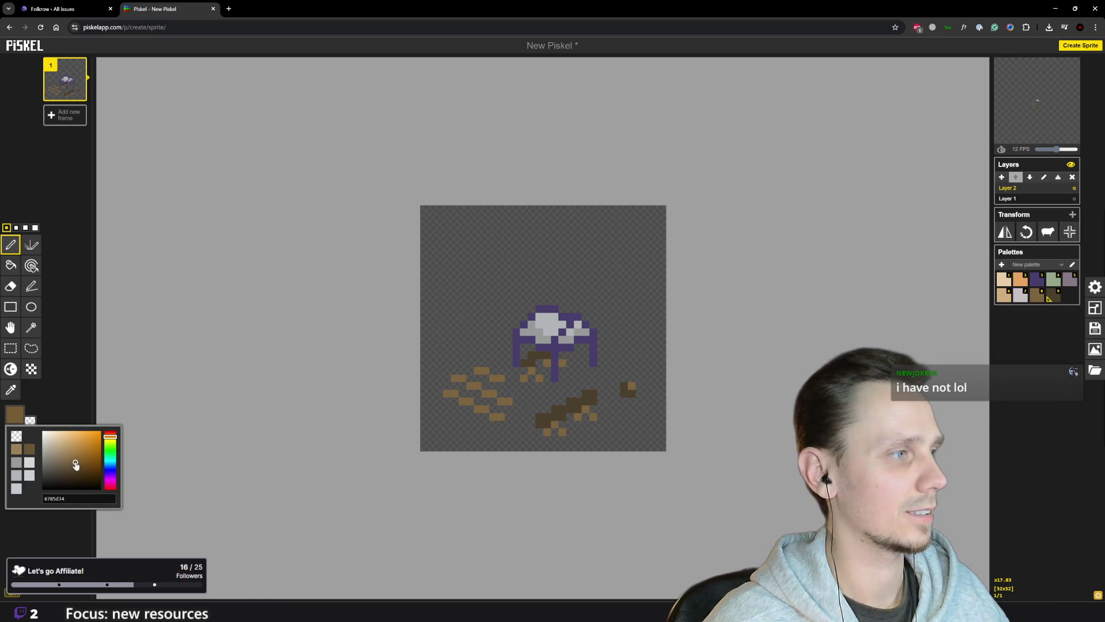
pyautogui.click(541, 416)
pyautogui.click(546, 422)
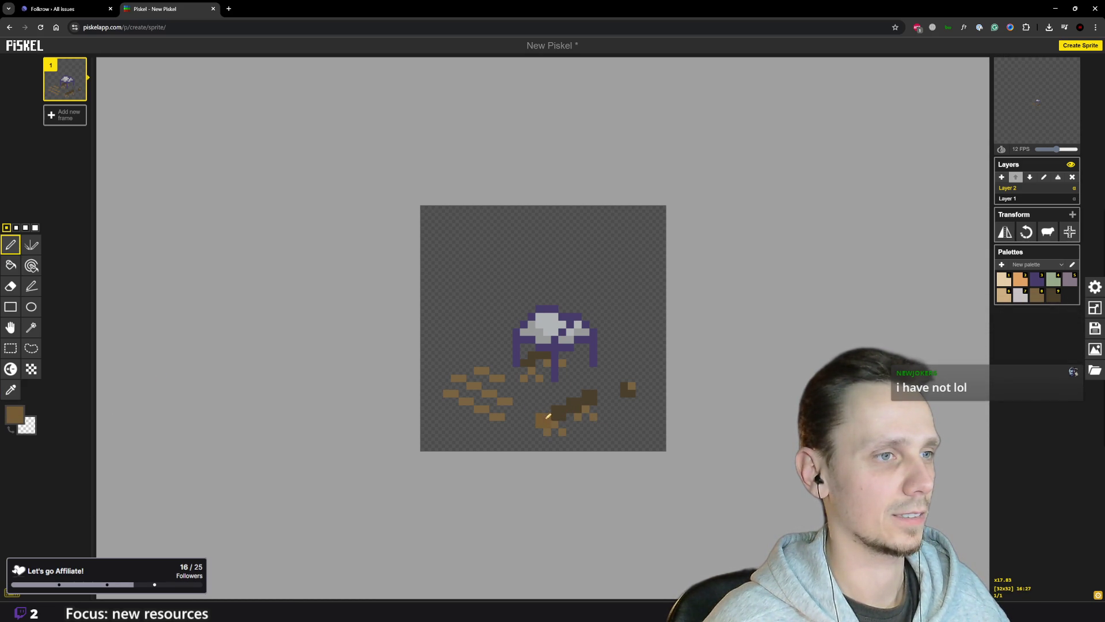
pyautogui.hotkey('ctrl', 'z')
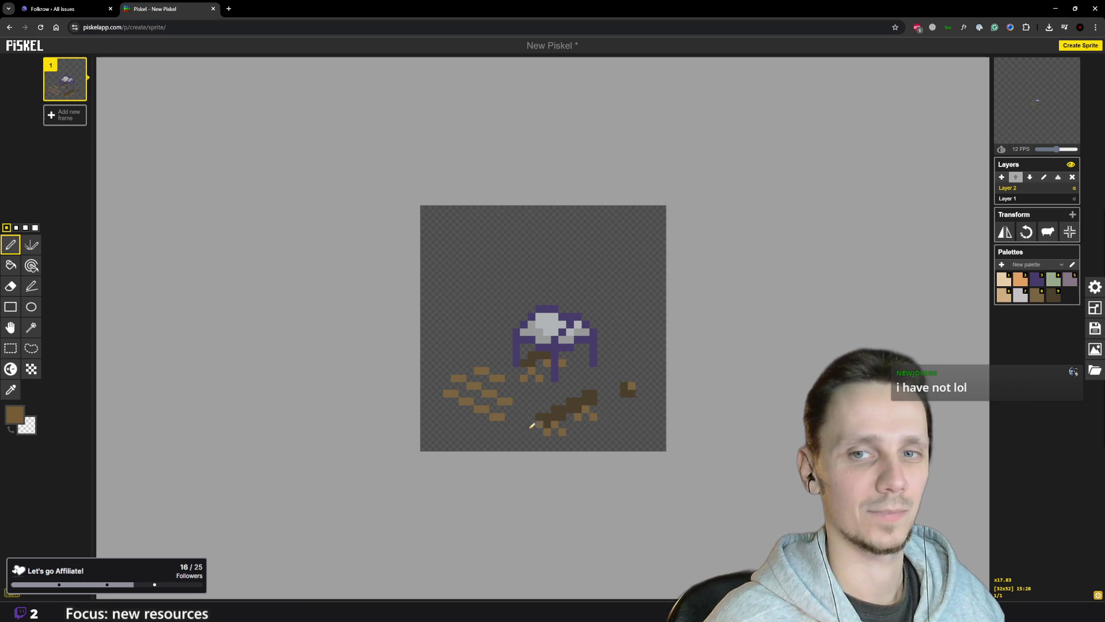
# - Repaint the log's lower-left pixels in brown #725831
pyautogui.click(17, 417)
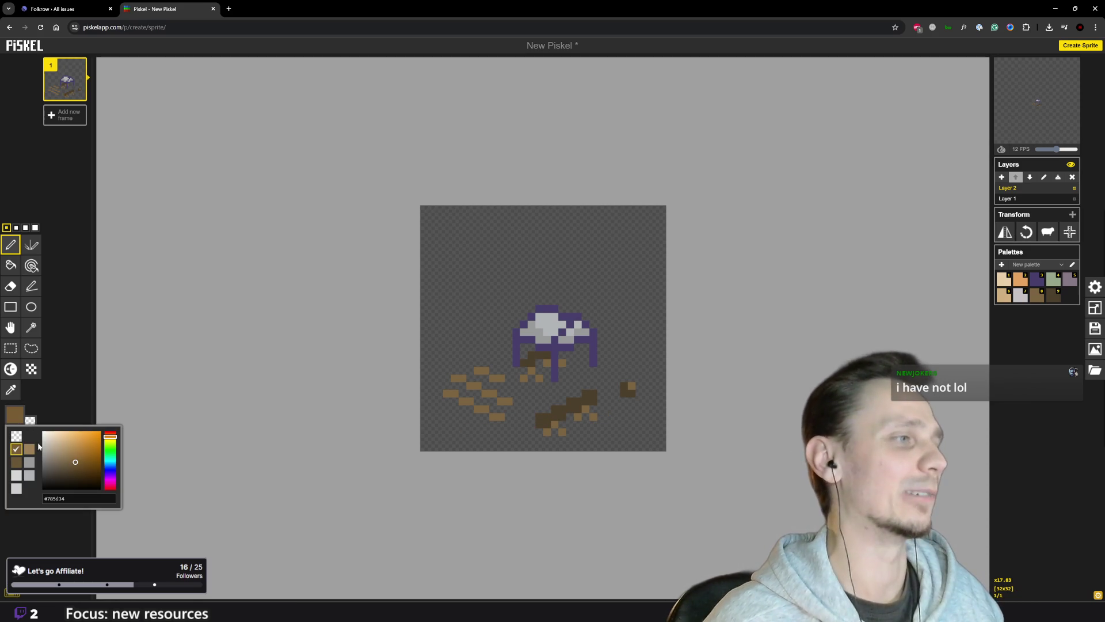
pyautogui.click(75, 464)
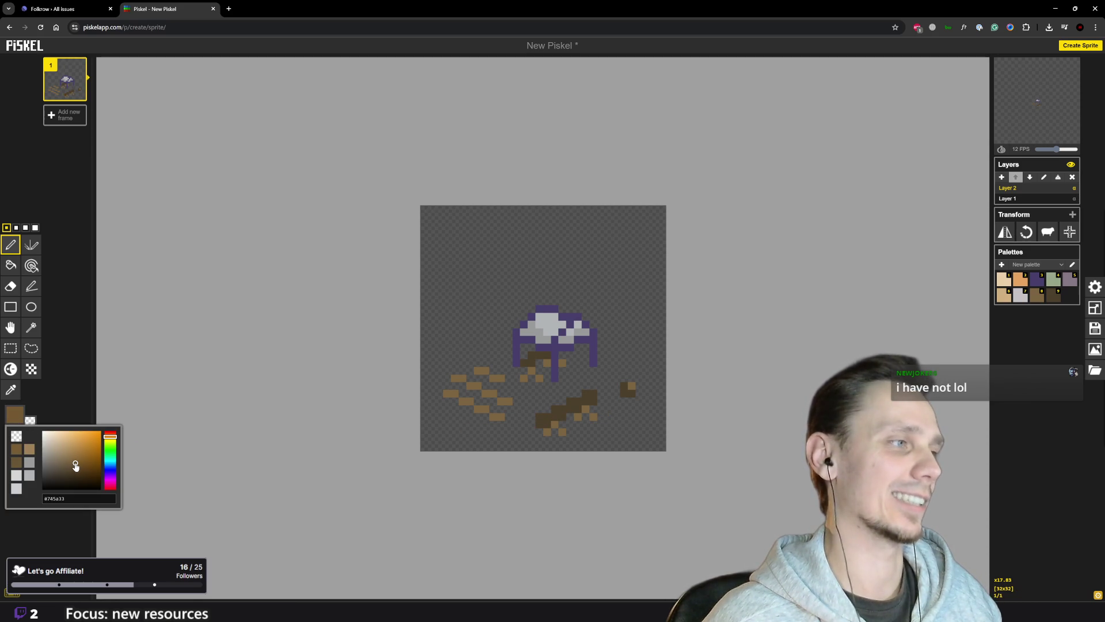
pyautogui.moveTo(549, 416)
pyautogui.mouseDown()
pyautogui.moveTo(542, 423)
pyautogui.moveTo(589, 393)
pyautogui.mouseUp()
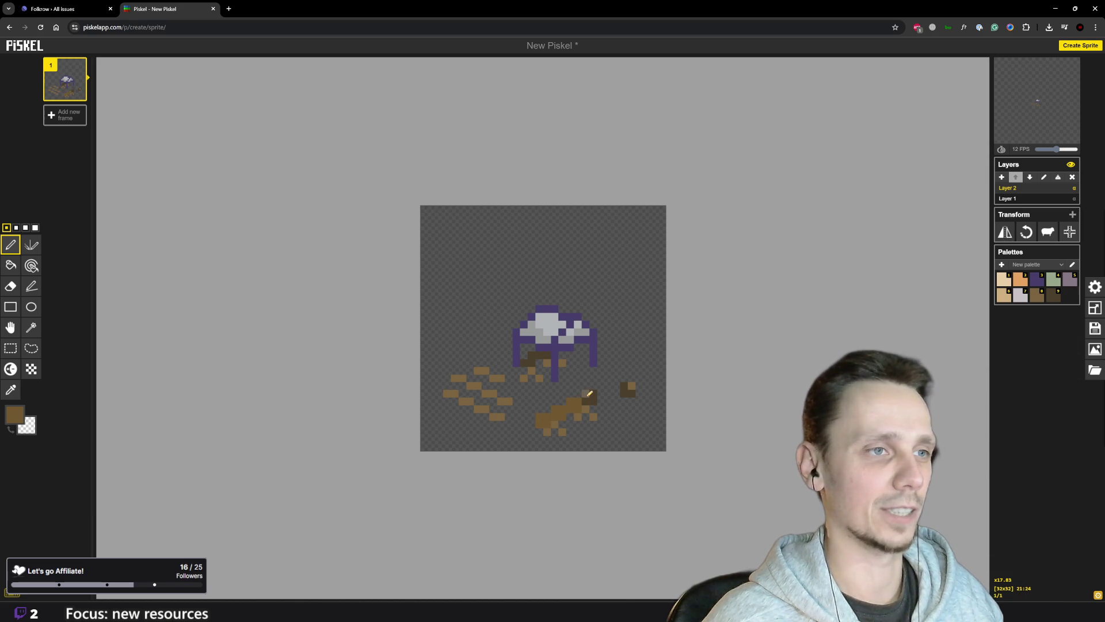
pyautogui.scroll(-5, 590, 396)
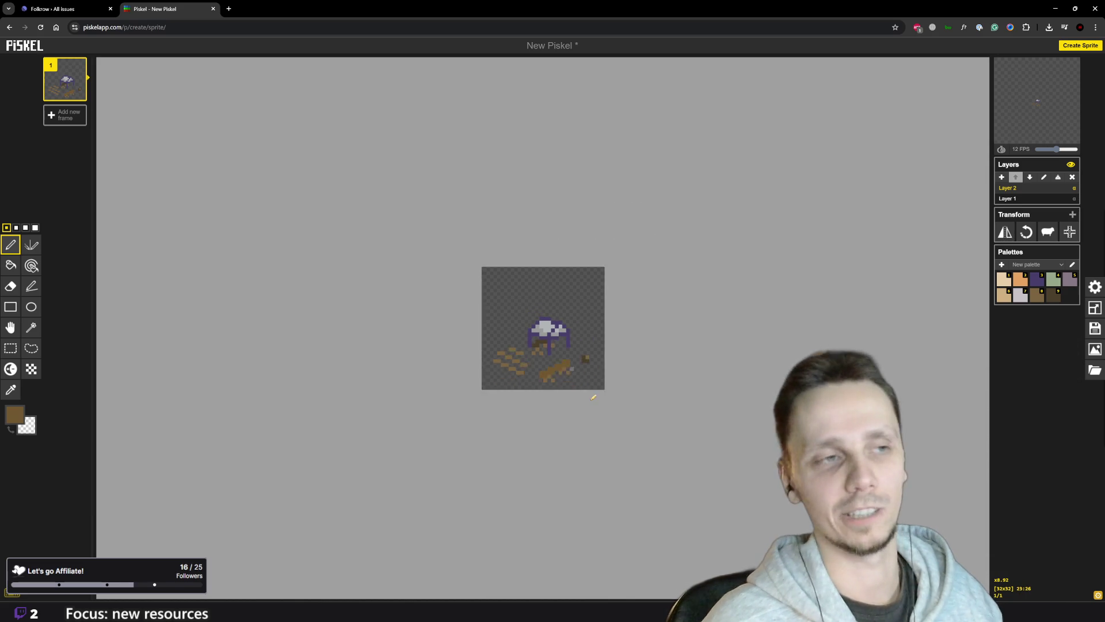
pyautogui.scroll(2, 589, 397)
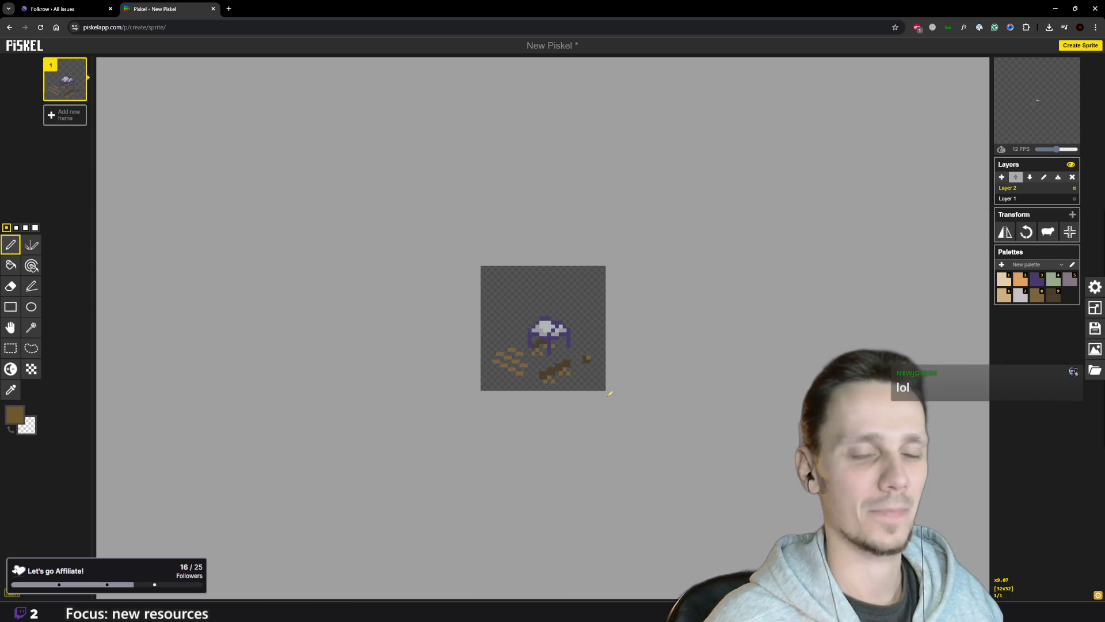
pyautogui.scroll(4, 610, 393)
# - Shade part of the log with darker brown #654b26
pyautogui.click(15, 414)
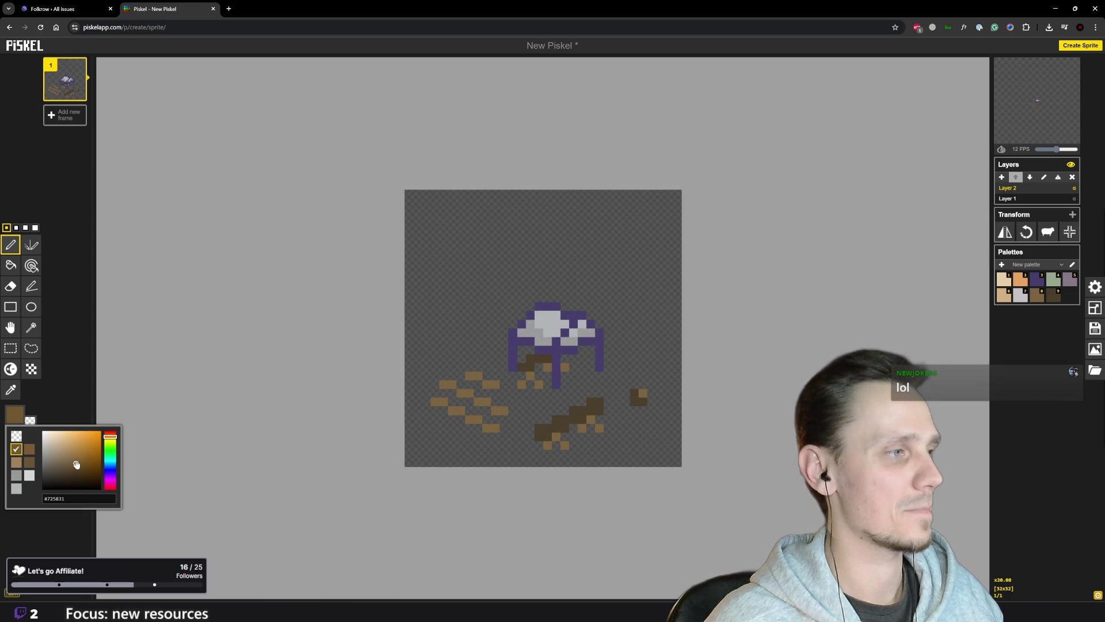
pyautogui.click(79, 466)
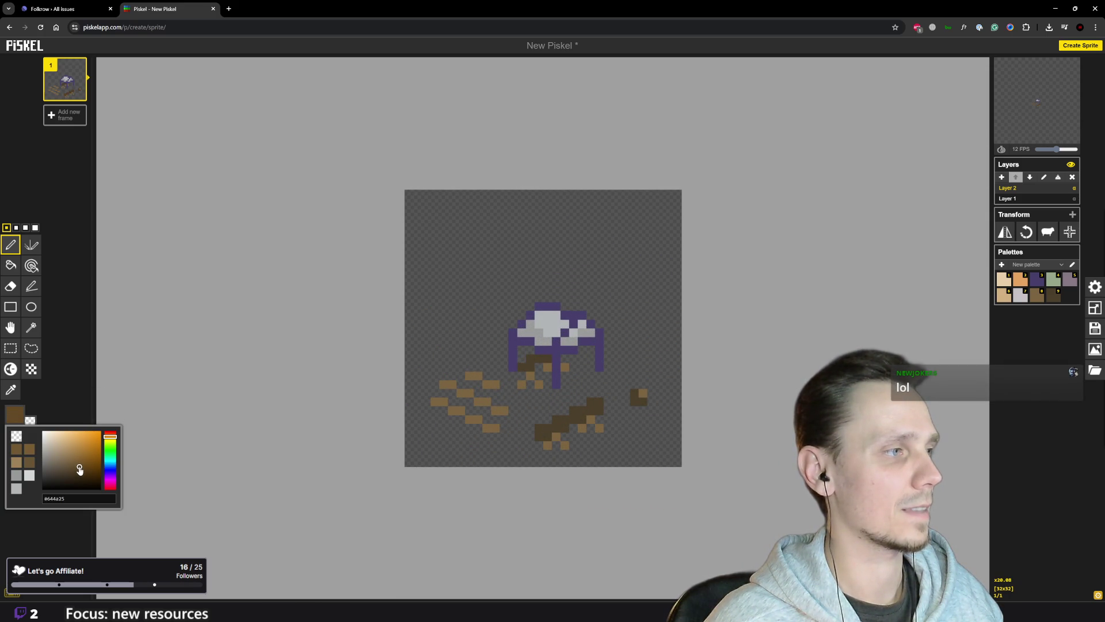
pyautogui.moveTo(541, 434); pyautogui.dragTo(581, 412)
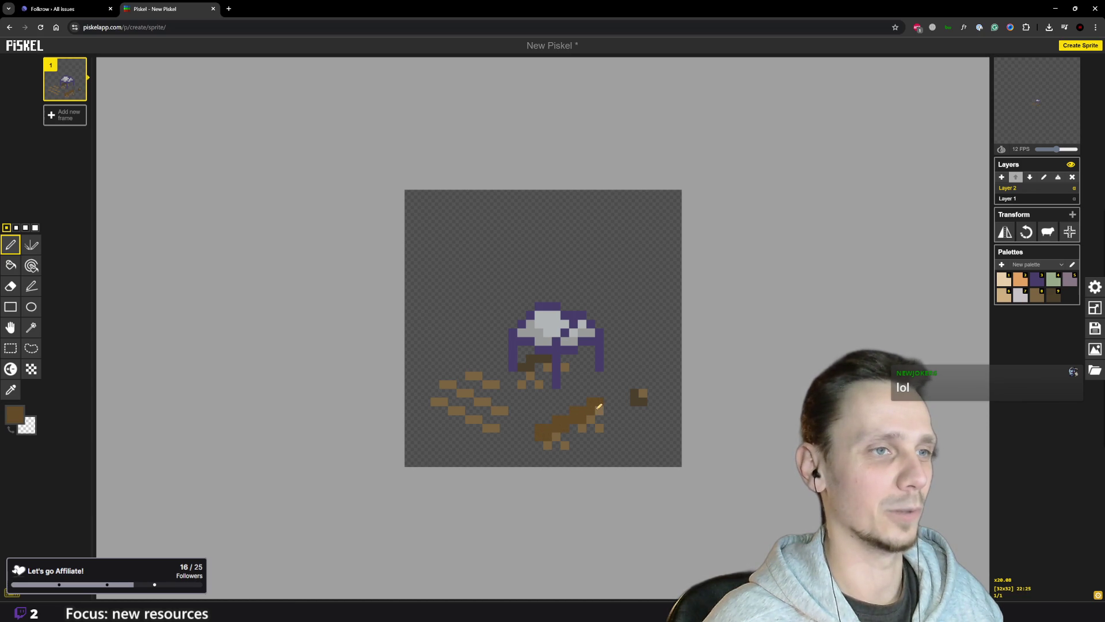
# - Switch to the Godot project and run the game with F5
pyautogui.scroll(-3, 594, 393)
pyautogui.scroll(-4, 576, 378)
pyautogui.scroll(2, 553, 357)
pyautogui.scroll(5, 553, 356)
pyautogui.scroll(-1, 546, 352)
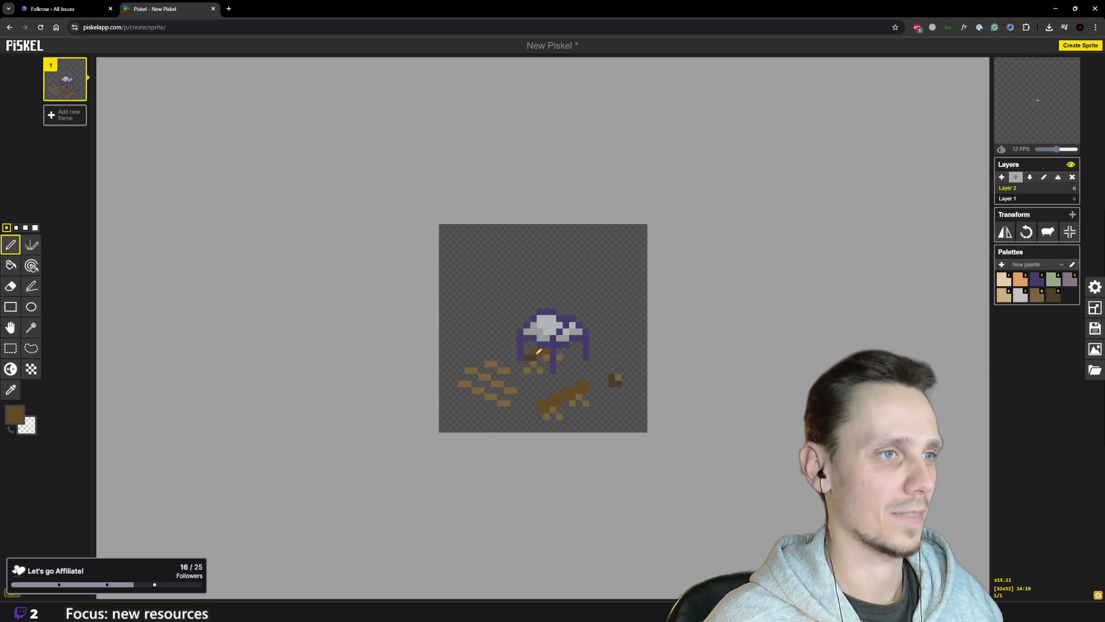
pyautogui.scroll(4, 621, 385)
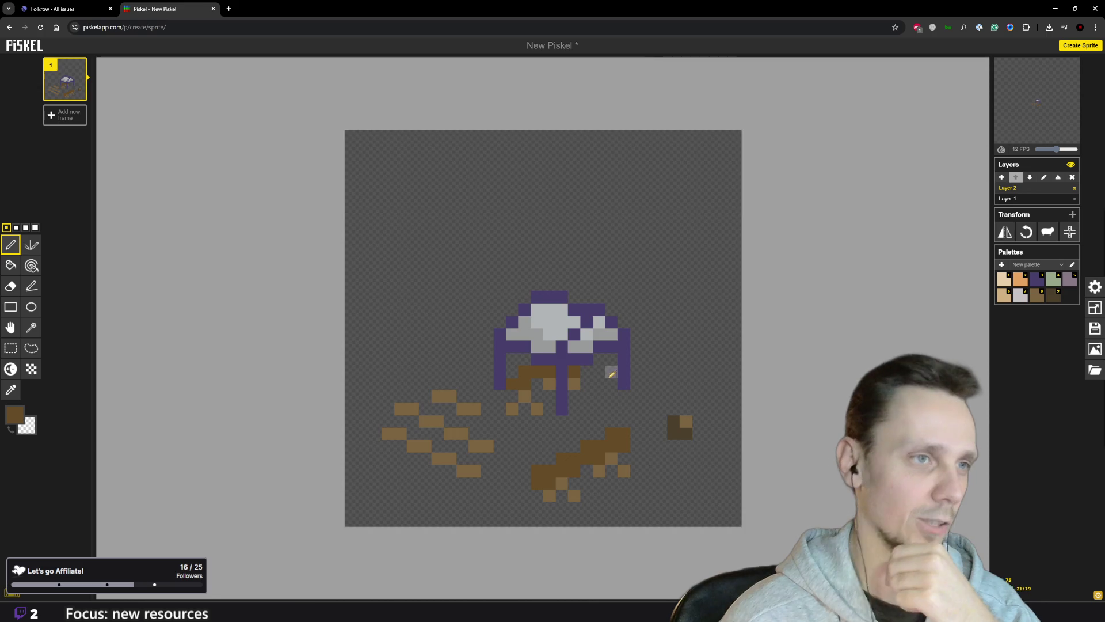
pyautogui.scroll(-4, 533, 373)
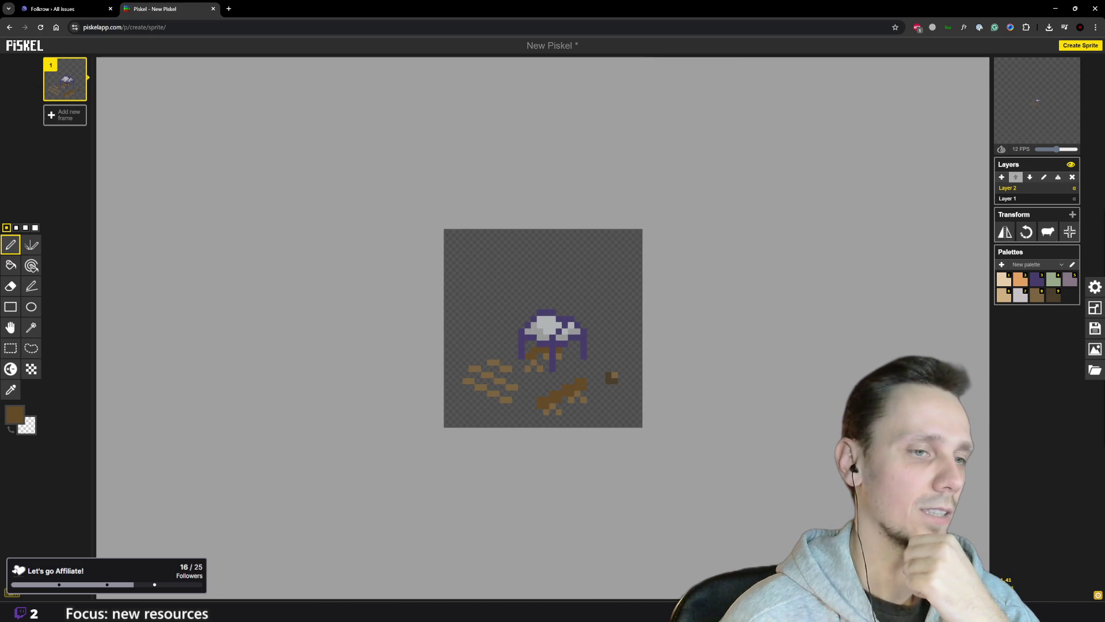
pyautogui.click(678, 611)
pyautogui.press('F5')
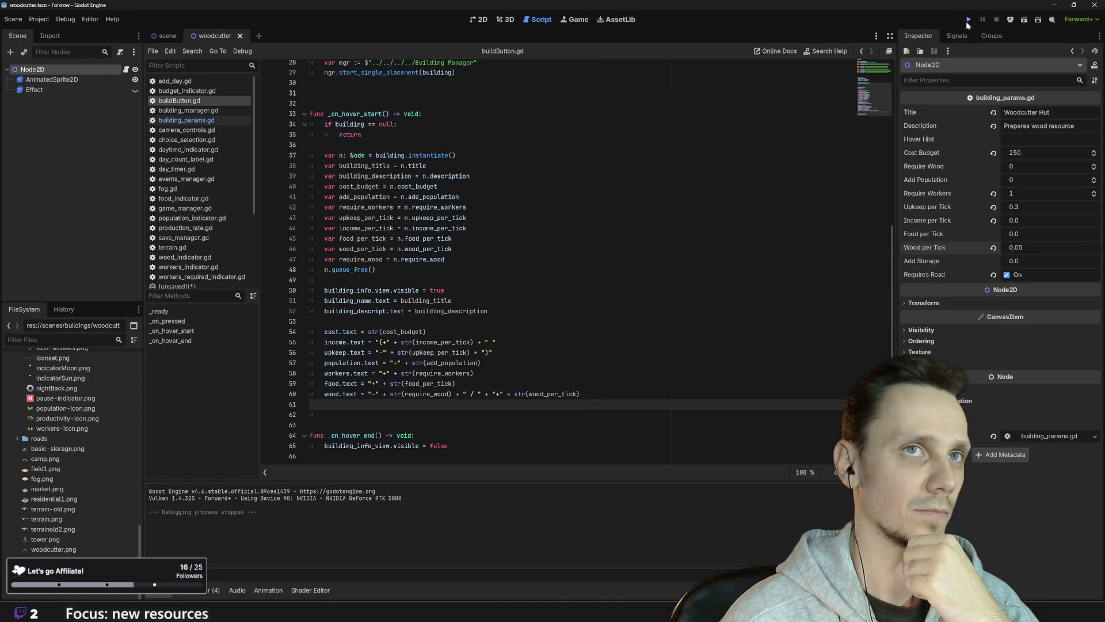
# - In the Remote scene tree, expand the Scene node and hide the Fog node
pyautogui.scroll(3, 553, 336)
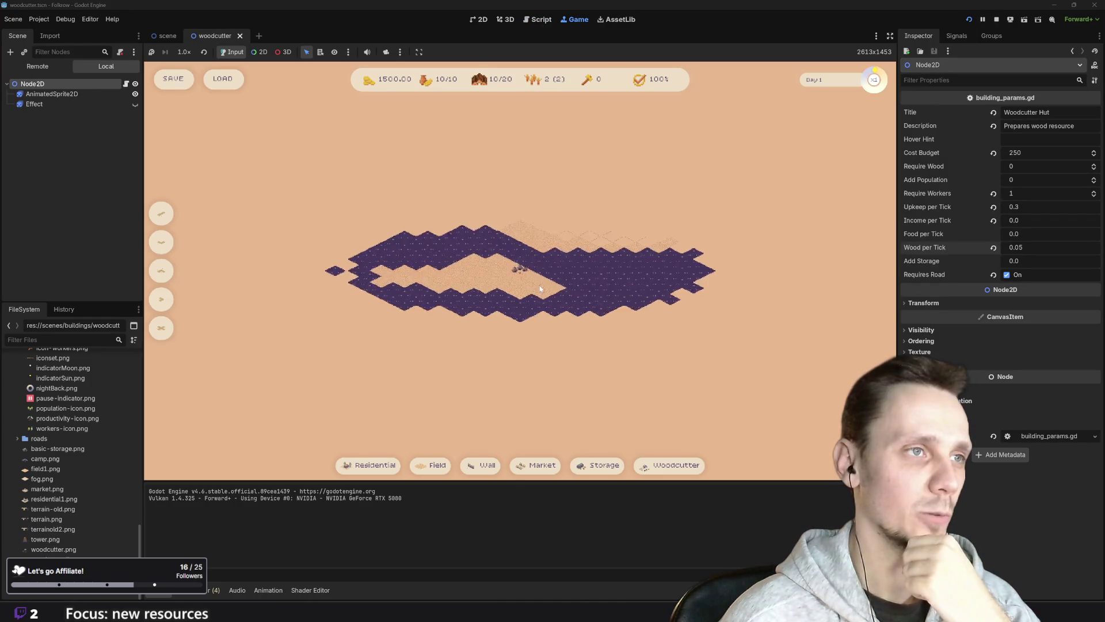
pyautogui.scroll(-2, 517, 305)
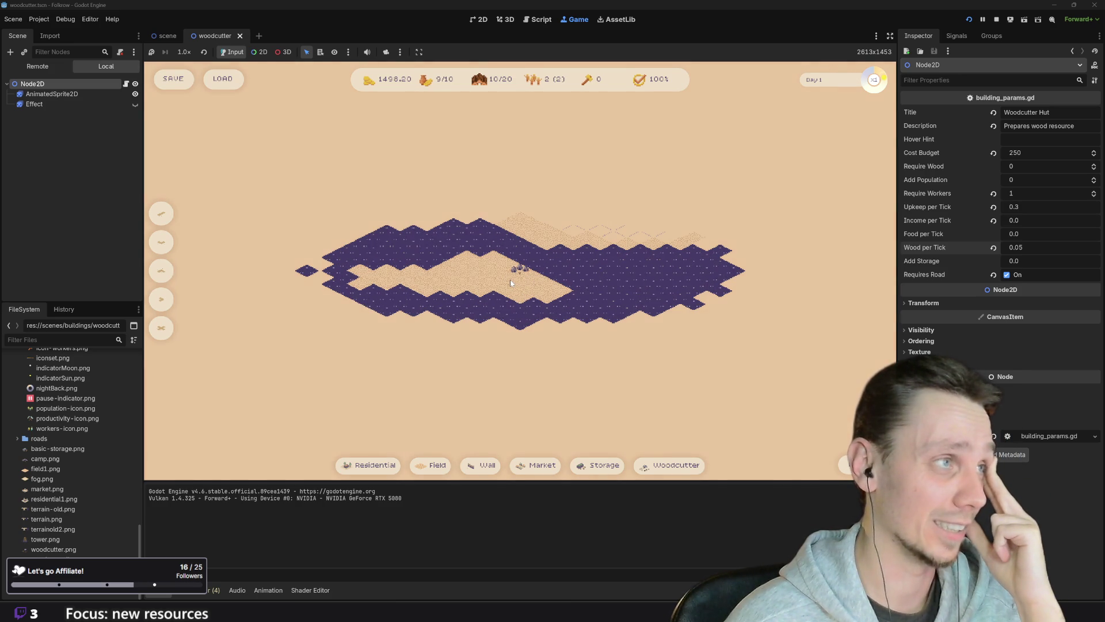
pyautogui.click(38, 66)
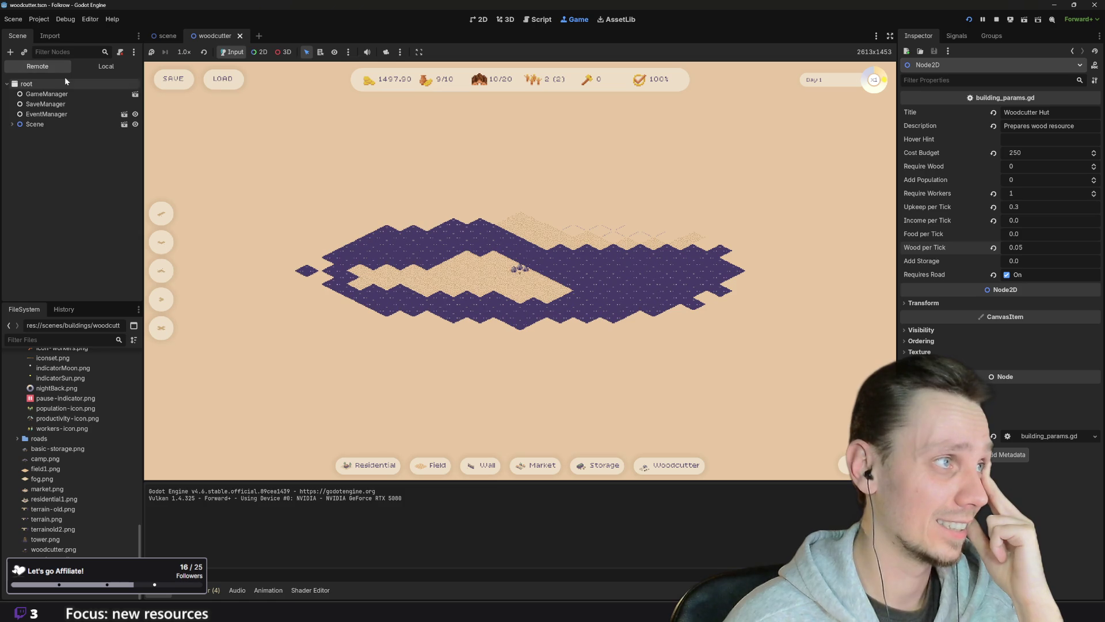
pyautogui.click(12, 125)
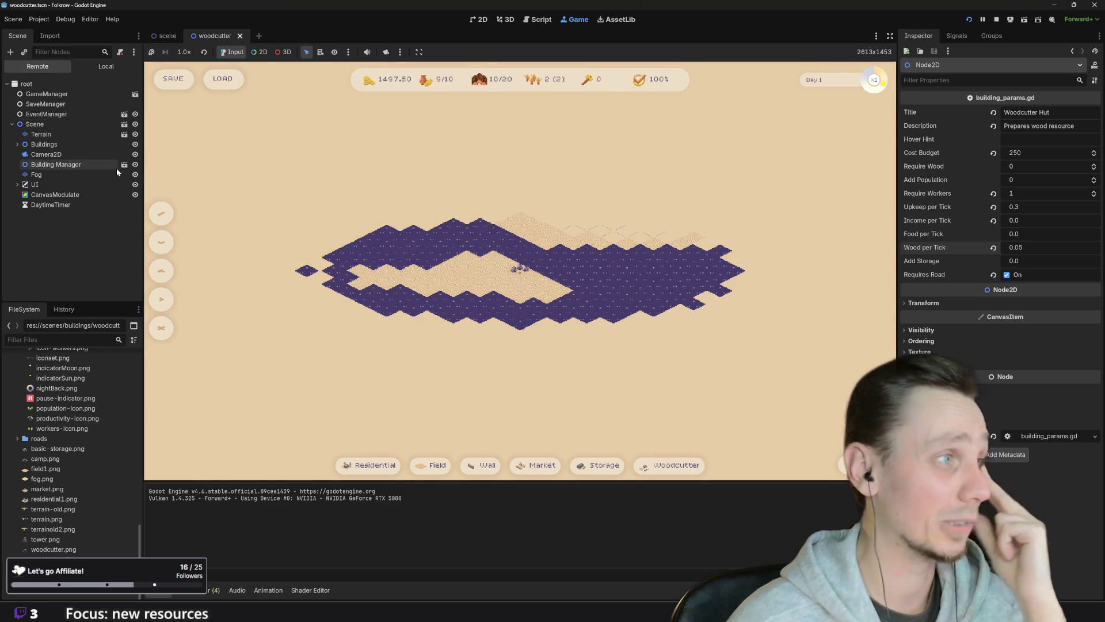
pyautogui.click(136, 176)
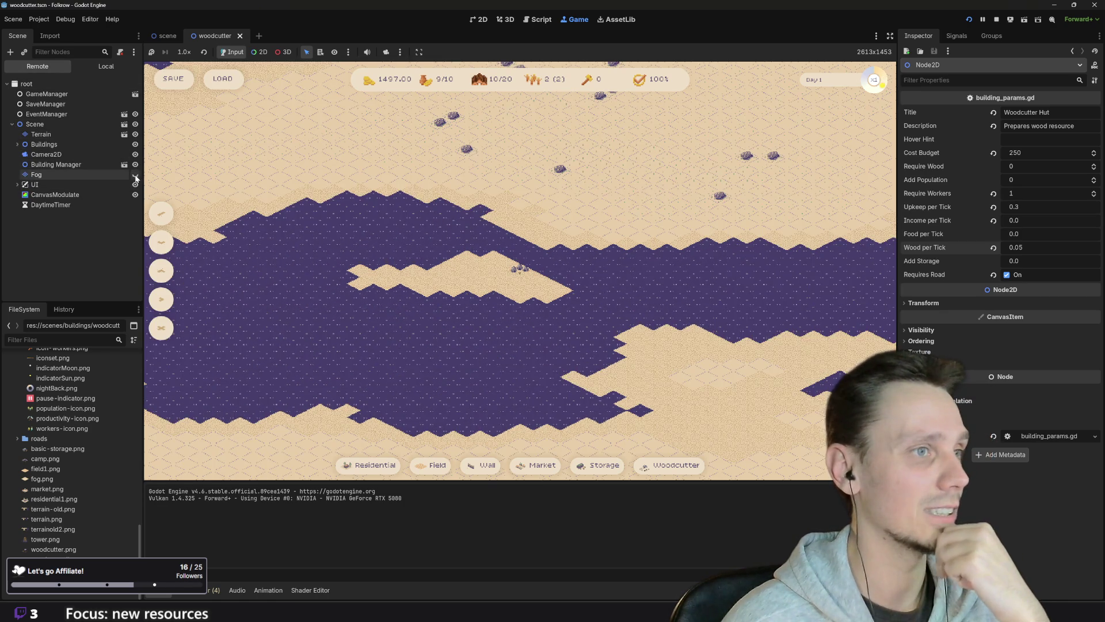
# - Pan across the map to view sand, trees and water, then hide the Fog layer
pyautogui.scroll(6, 529, 292)
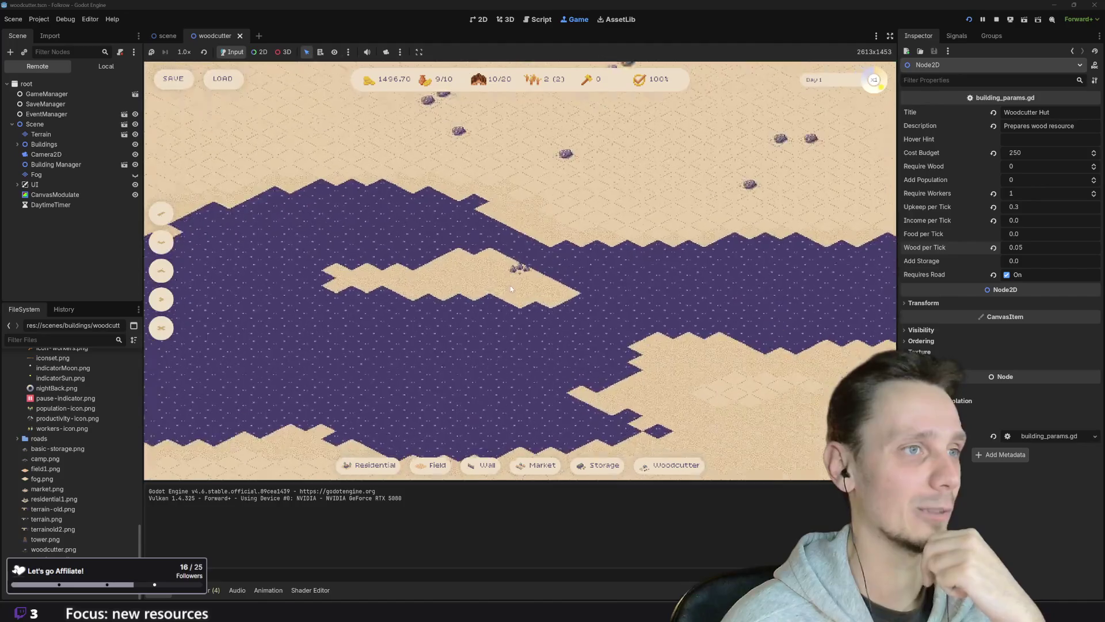
pyautogui.scroll(-5, 515, 281)
pyautogui.moveTo(515, 282)
pyautogui.mouseDown()
pyautogui.moveTo(525, 301)
pyautogui.moveTo(644, 326)
pyautogui.moveTo(676, 358)
pyautogui.moveTo(525, 265)
pyautogui.mouseUp()
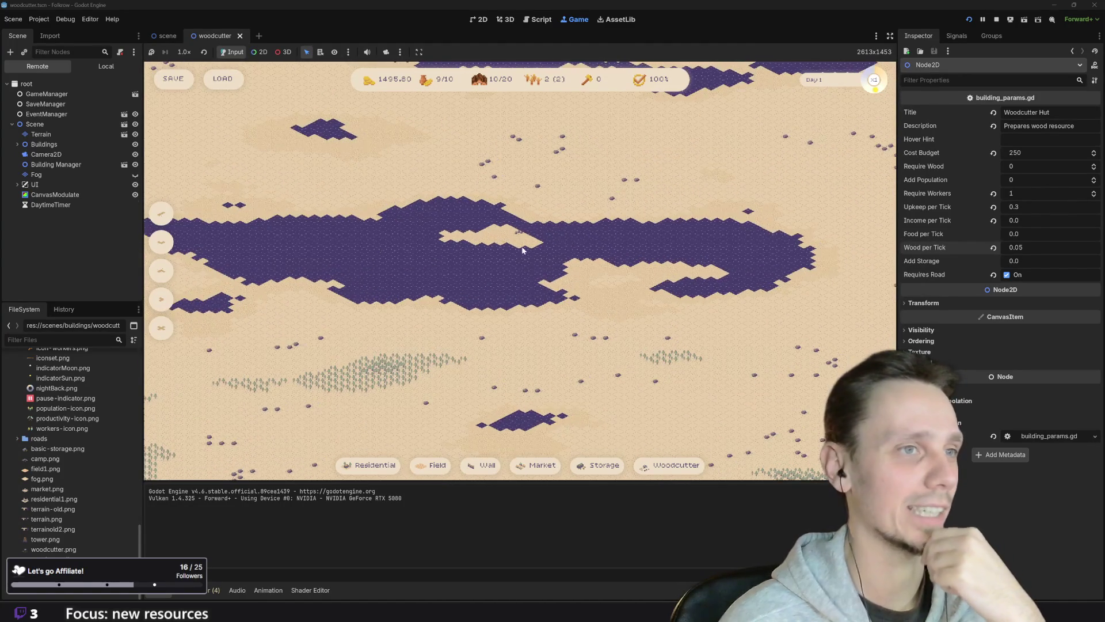
pyautogui.scroll(6, 516, 248)
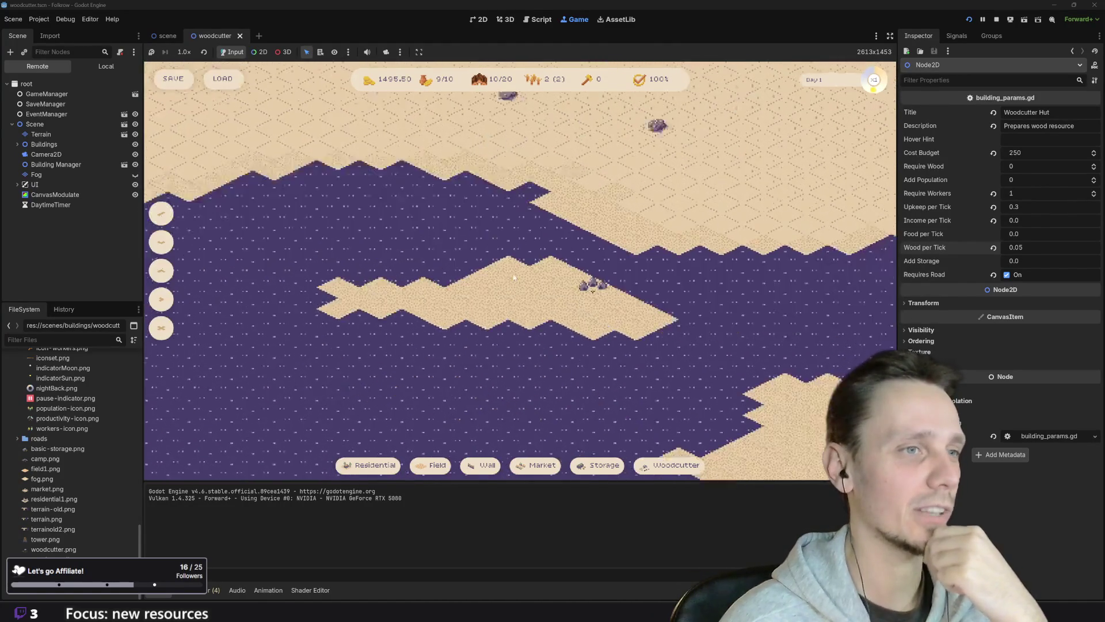
pyautogui.scroll(-5, 547, 286)
pyautogui.moveTo(563, 293)
pyautogui.mouseDown()
pyautogui.moveTo(723, 358)
pyautogui.moveTo(497, 262)
pyautogui.moveTo(533, 149)
pyautogui.moveTo(562, 418)
pyautogui.moveTo(490, 358)
pyautogui.moveTo(440, 265)
pyautogui.moveTo(518, 403)
pyautogui.moveTo(506, 437)
pyautogui.moveTo(568, 498)
pyautogui.moveTo(550, 503)
pyautogui.moveTo(518, 231)
pyautogui.moveTo(489, 323)
pyautogui.moveTo(450, 284)
pyautogui.moveTo(412, 308)
pyautogui.moveTo(703, 272)
pyautogui.moveTo(518, 299)
pyautogui.moveTo(543, 286)
pyautogui.moveTo(624, 337)
pyautogui.mouseUp()
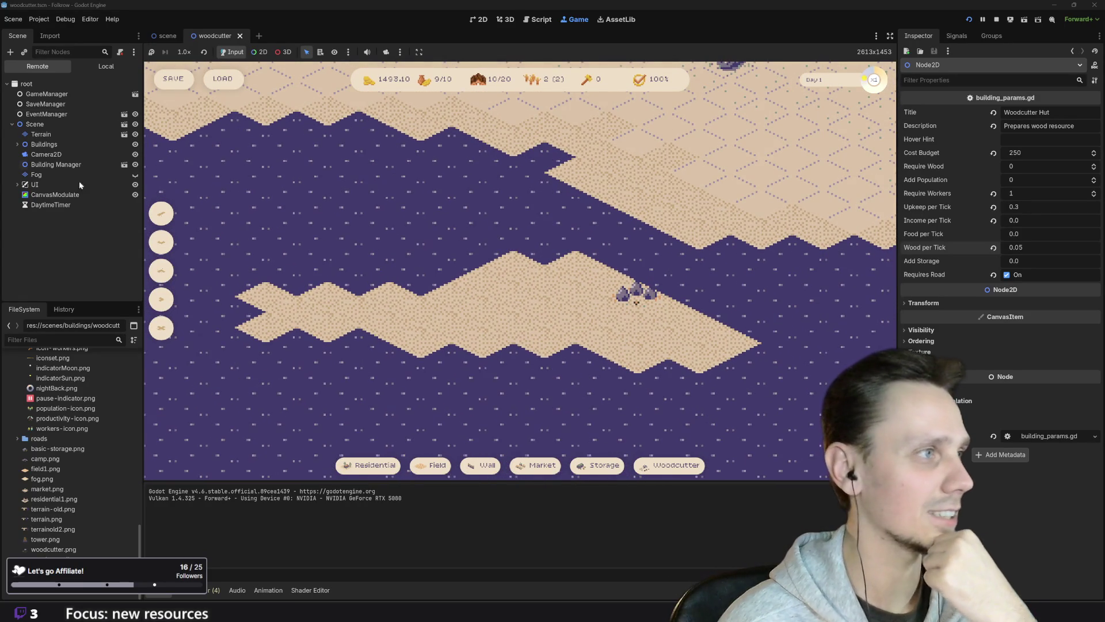
pyautogui.click(136, 174)
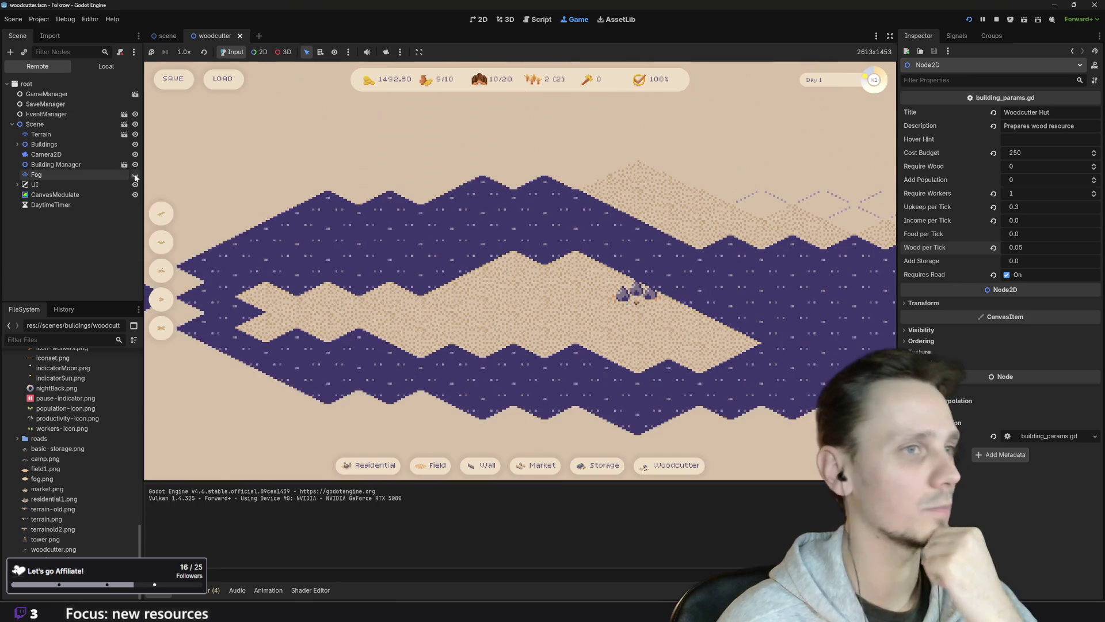
# - Place a road tile on the sand island and a Woodcutter Hut beside it, then stop the game
pyautogui.click(165, 215)
pyautogui.click(544, 311)
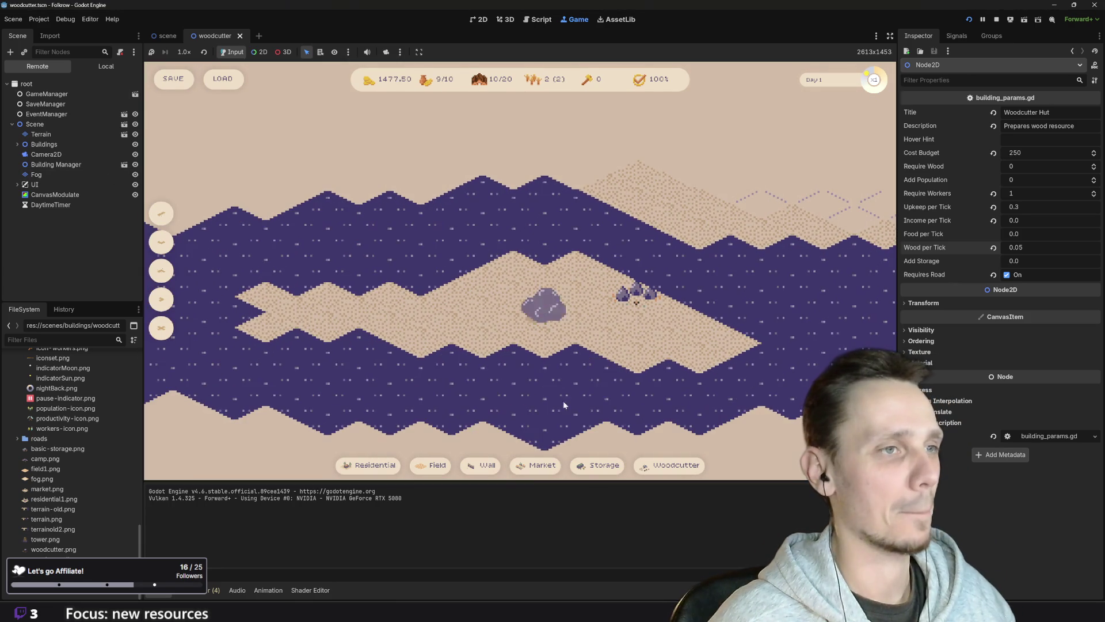
pyautogui.click(676, 468)
pyautogui.click(516, 293)
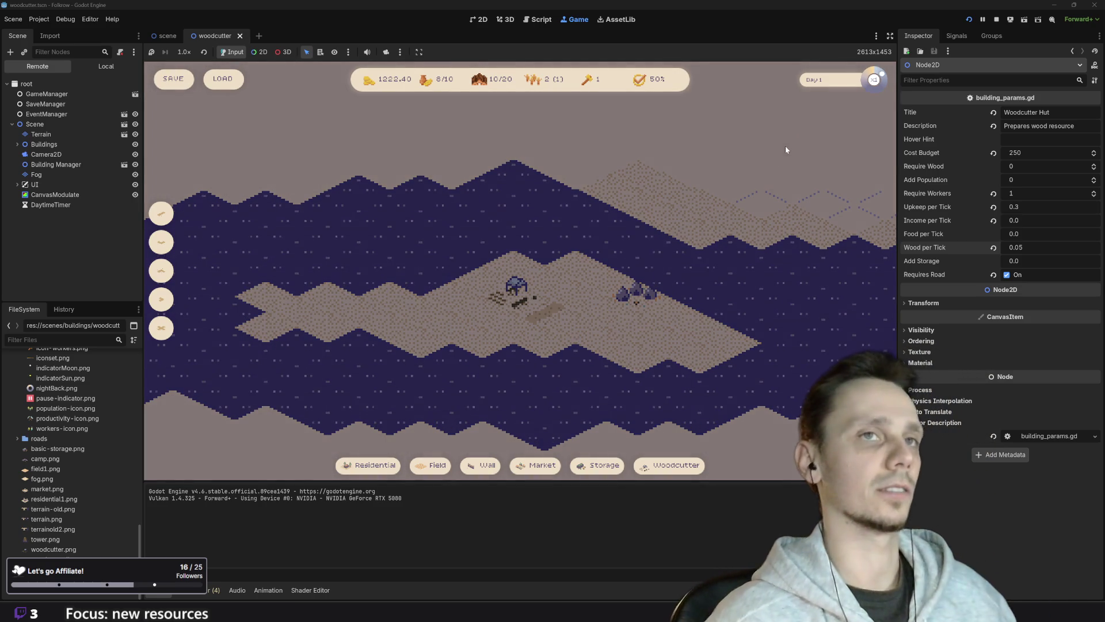
pyautogui.click(996, 19)
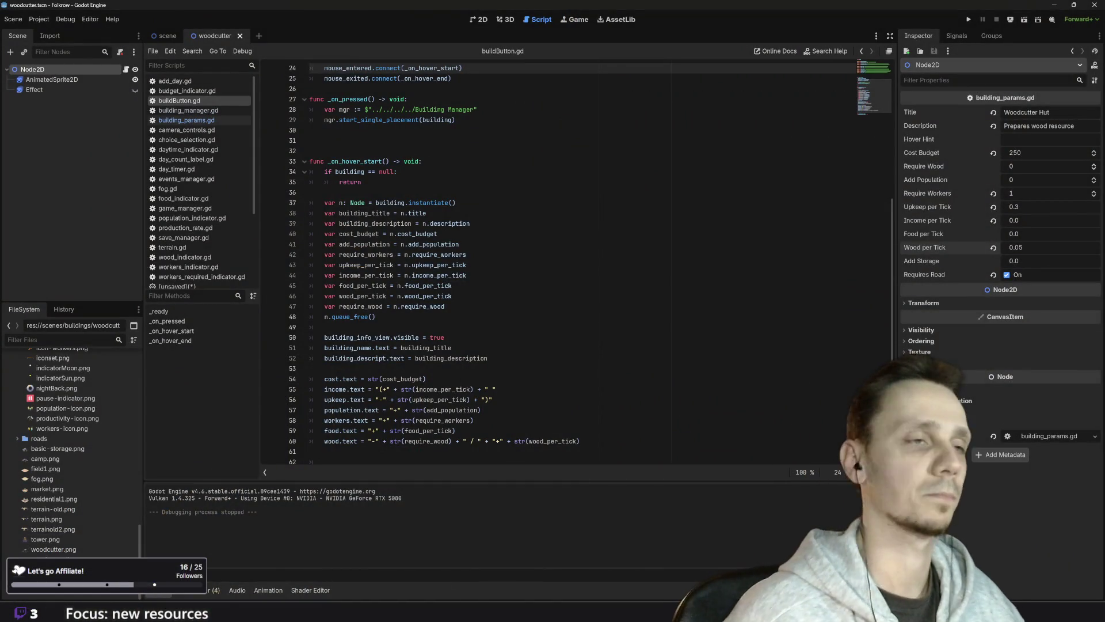
# - Look through building_manager.gd and buildButton.gd, then open building_params.gd and select the requires_road export line
pyautogui.scroll(-2, 576, 259)
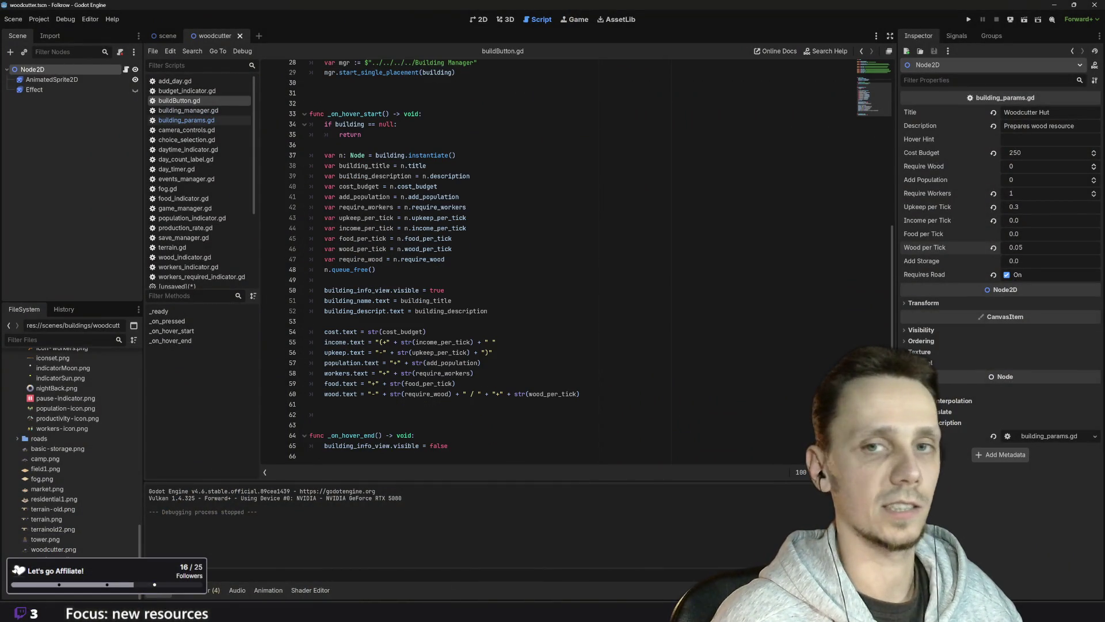
pyautogui.scroll(9, 420, 359)
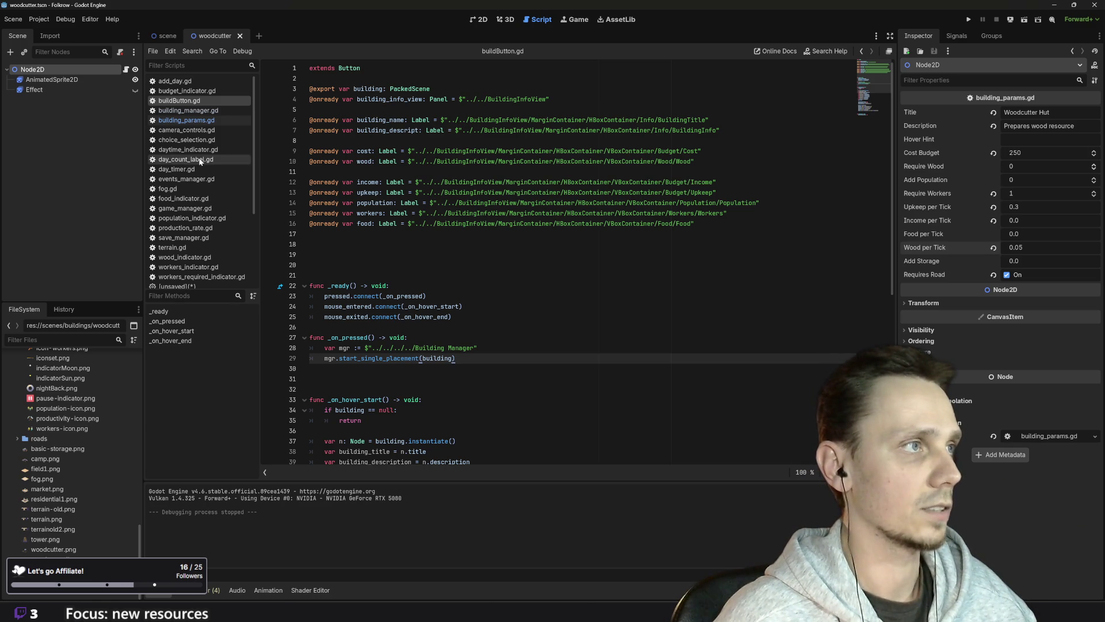
pyautogui.click(198, 110)
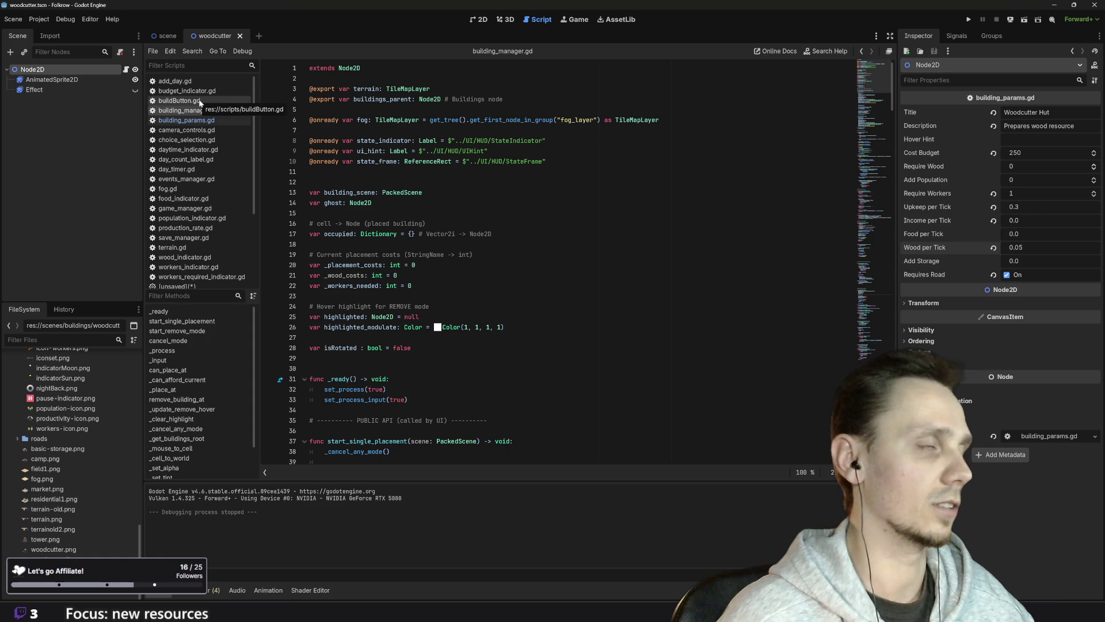
pyautogui.click(200, 102)
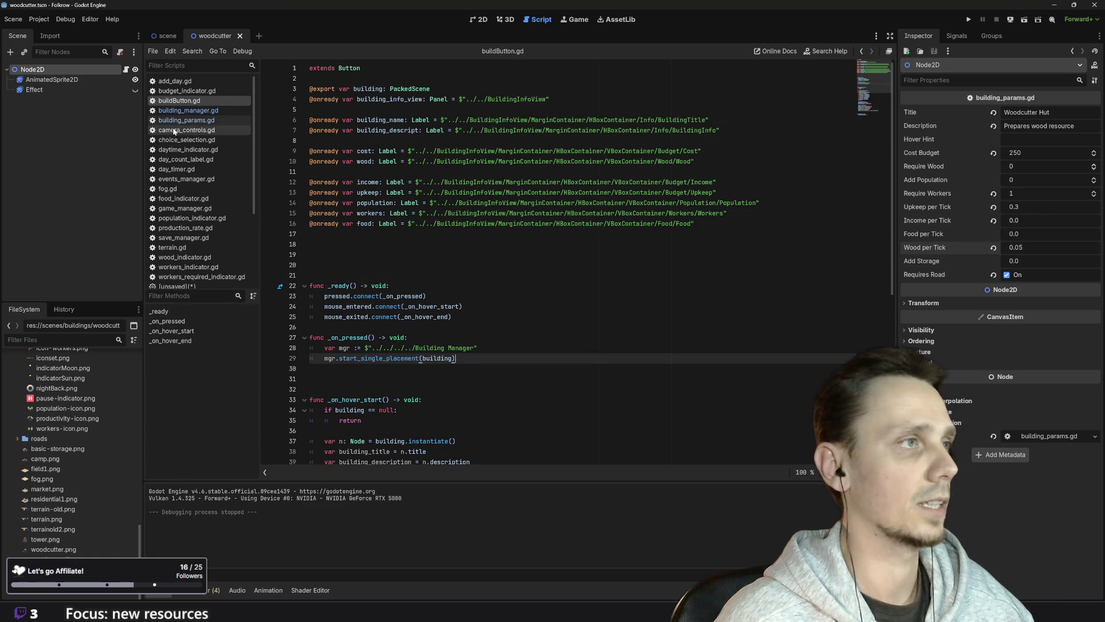
pyautogui.click(181, 120)
pyautogui.moveTo(452, 327); pyautogui.dragTo(309, 327)
pyautogui.hotkey('ctrl', 'c')
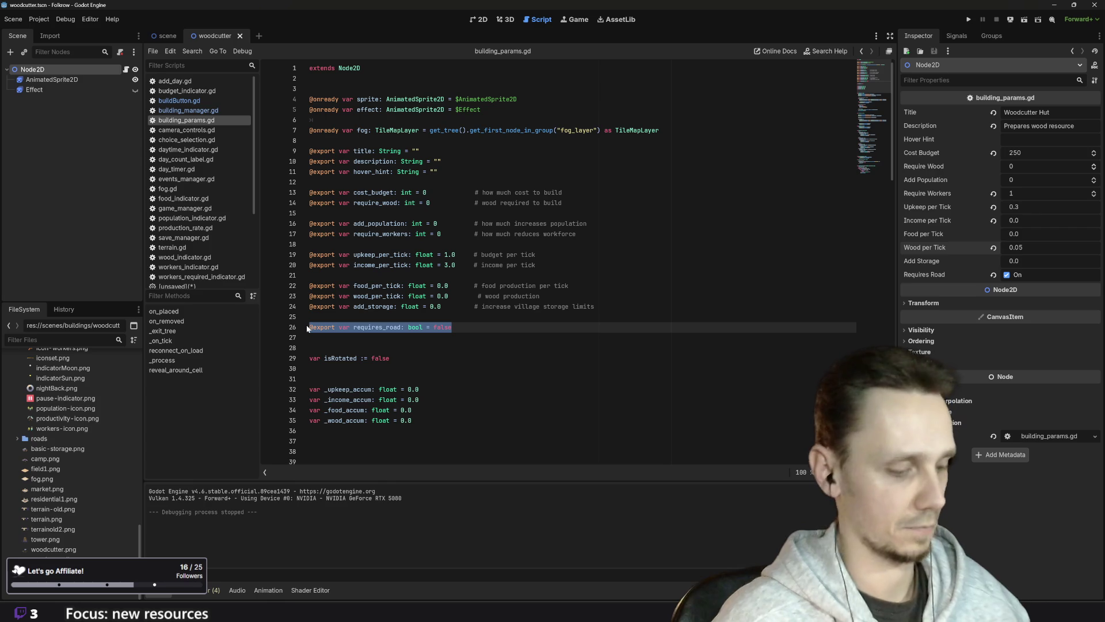
# - Copy the requires_road export to a new line 27 renamed requires_trees, then save building_params.gd
pyautogui.click(452, 327)
pyautogui.press('Return')
pyautogui.hotkey('ctrl', 'v')
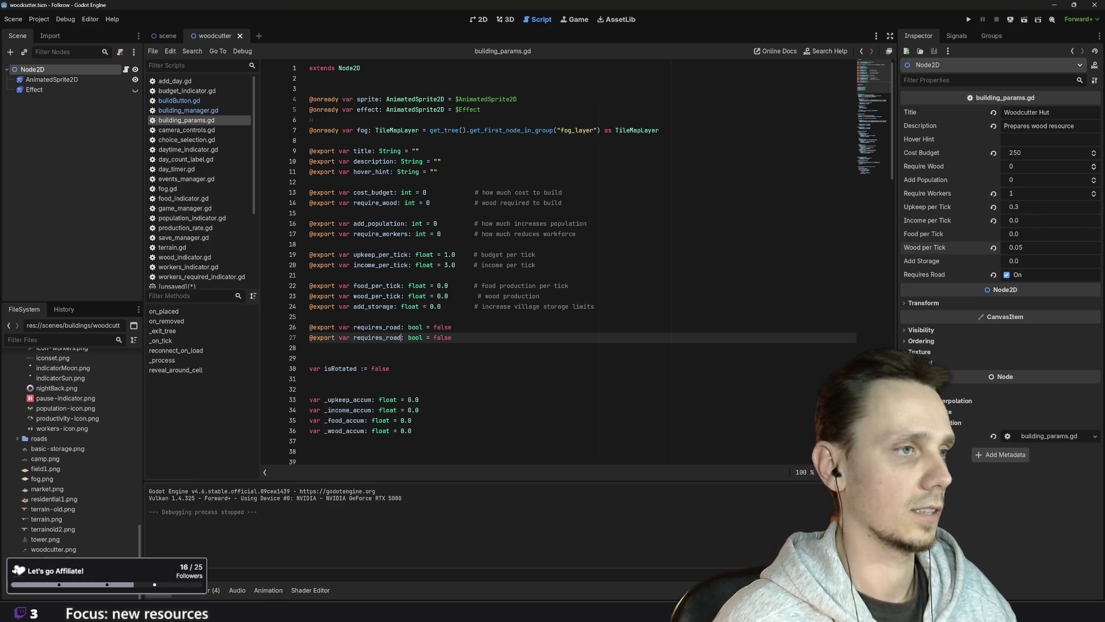
pyautogui.press('BackSpace')
pyautogui.press('BackSpace')
pyautogui.press('BackSpace')
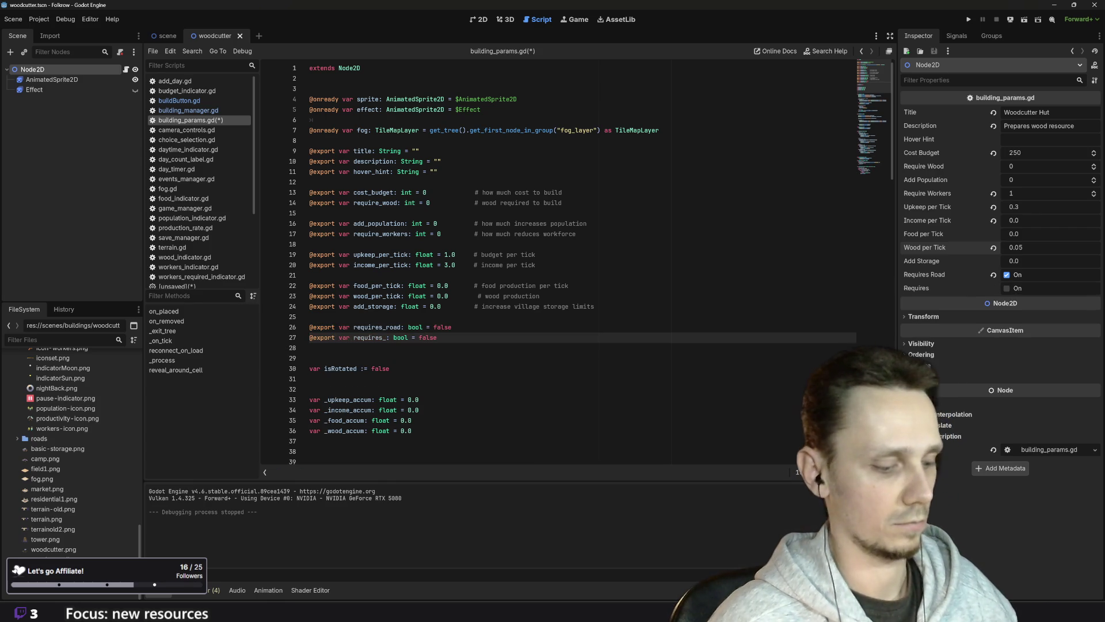
pyautogui.write('trees')
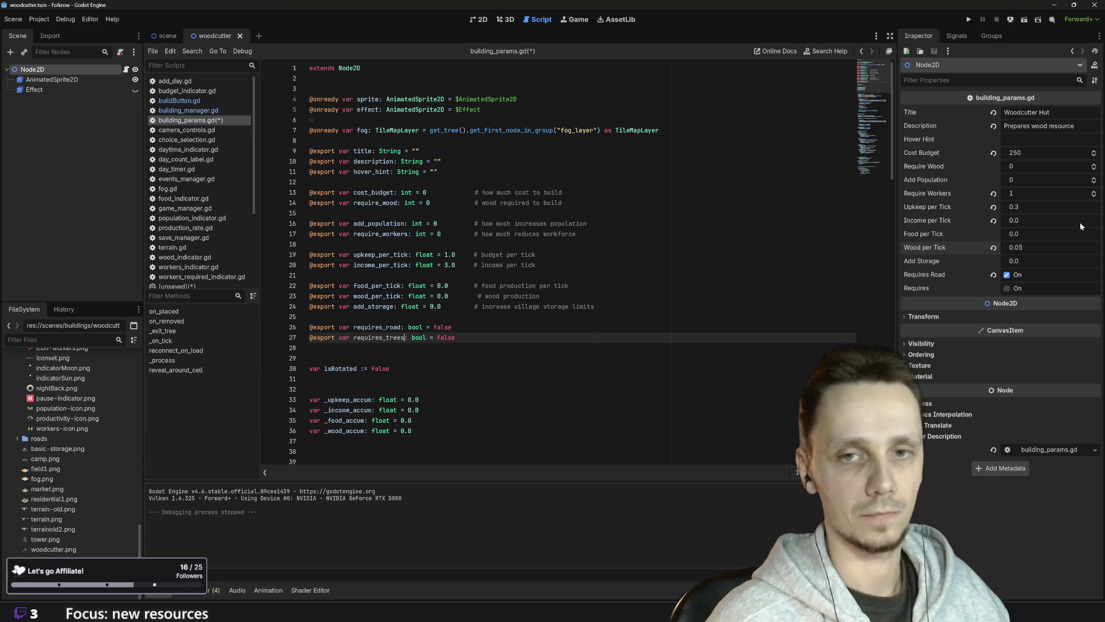
pyautogui.scroll(-1, 592, 262)
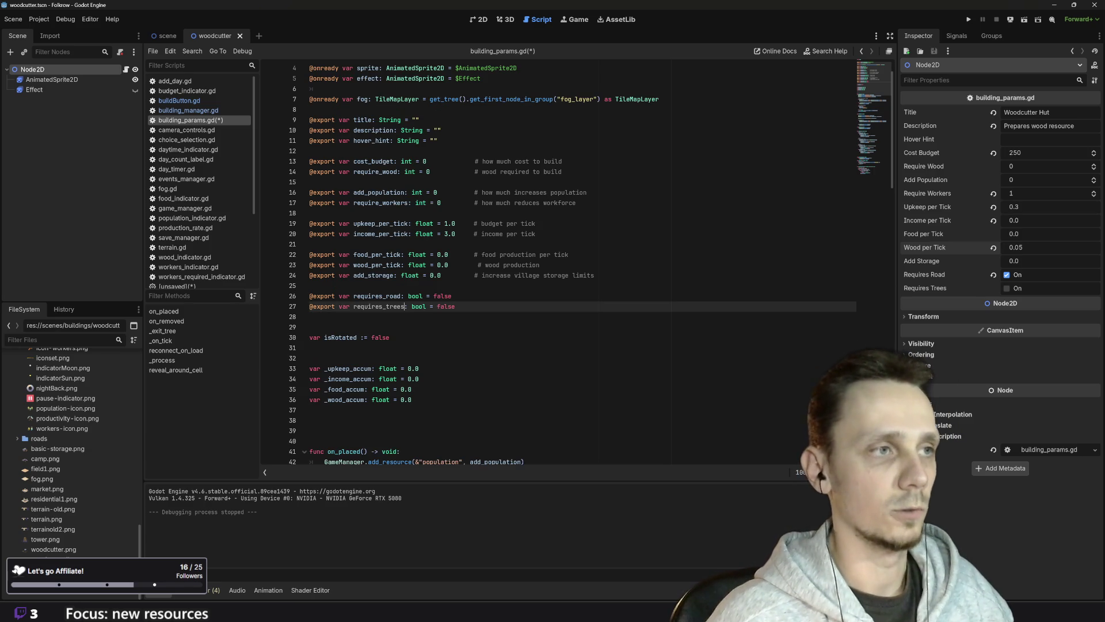
pyautogui.doubleClick(377, 296)
pyautogui.scroll(-20, 377, 296)
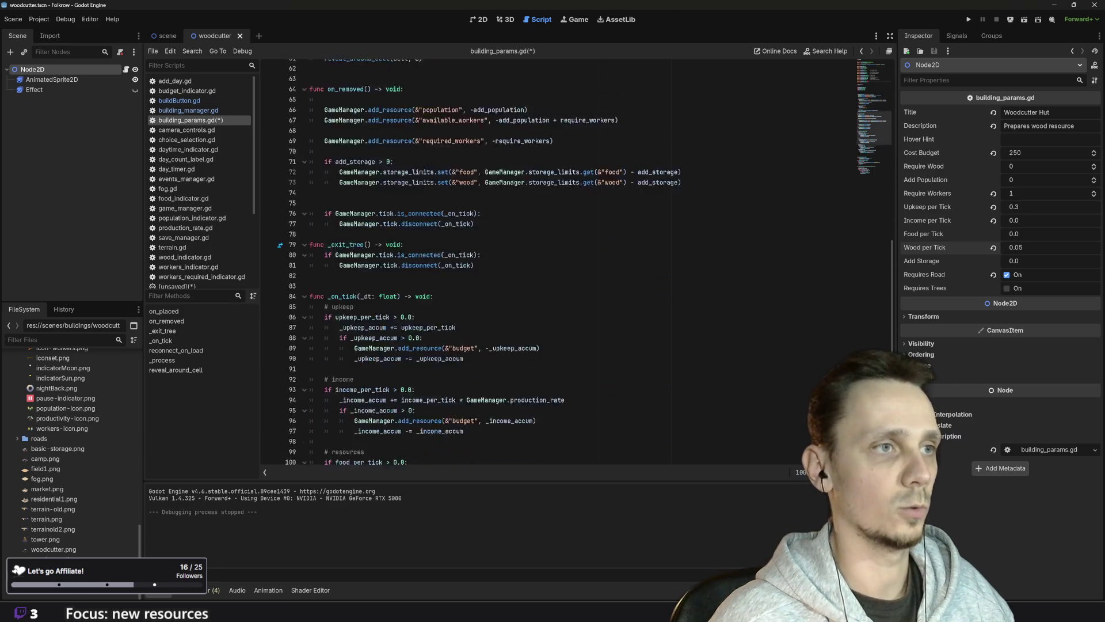
pyautogui.scroll(20, 576, 259)
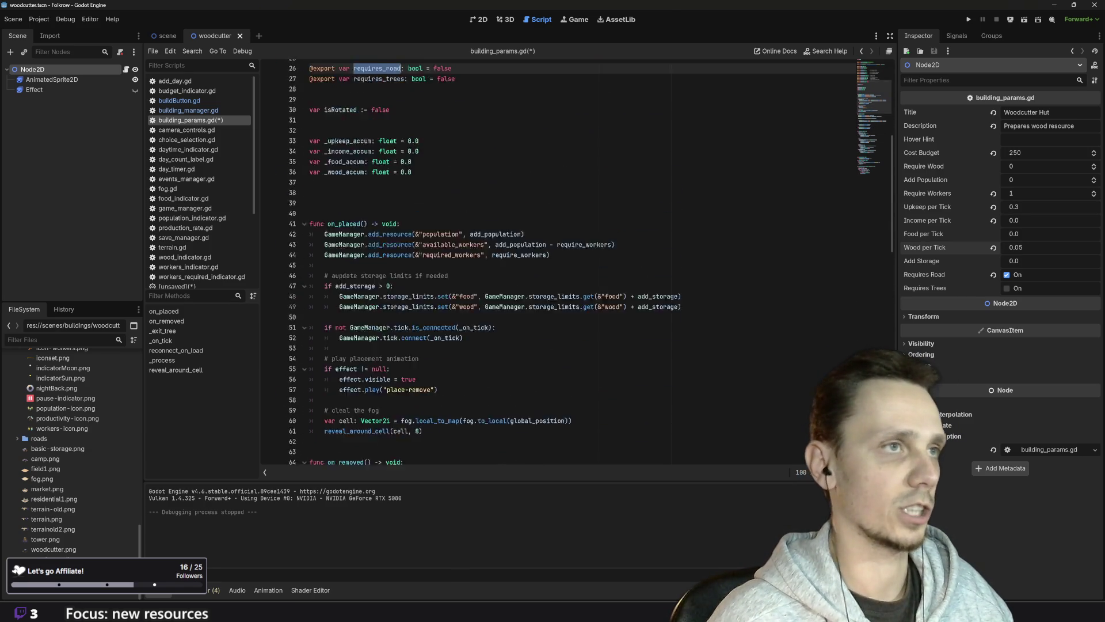
pyautogui.doubleClick(379, 337)
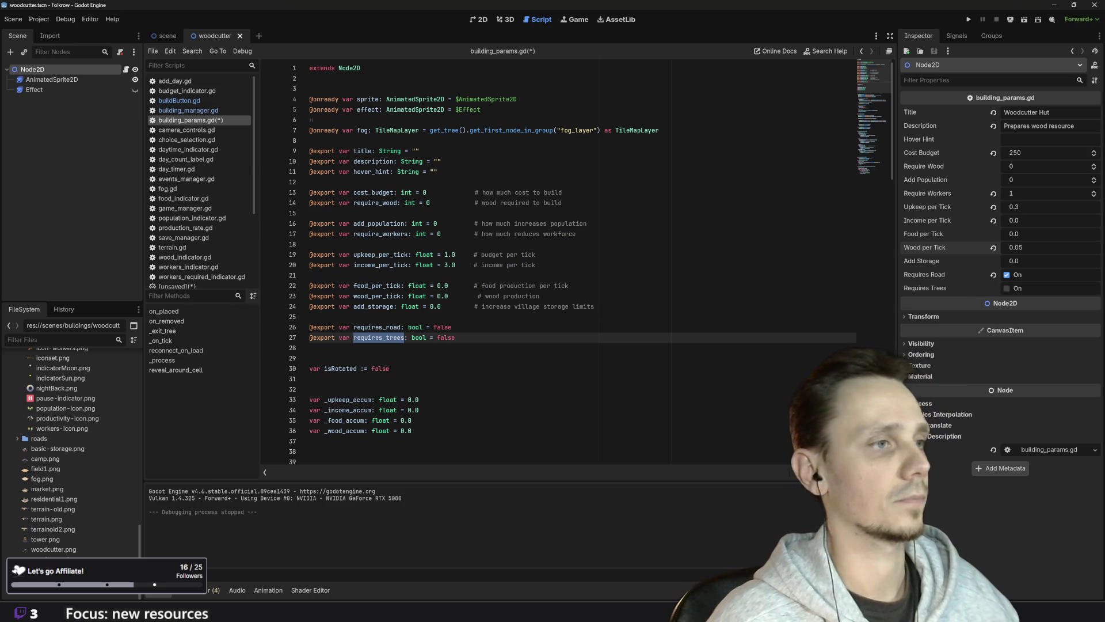
pyautogui.click(456, 337)
pyautogui.hotkey('ctrl', 's')
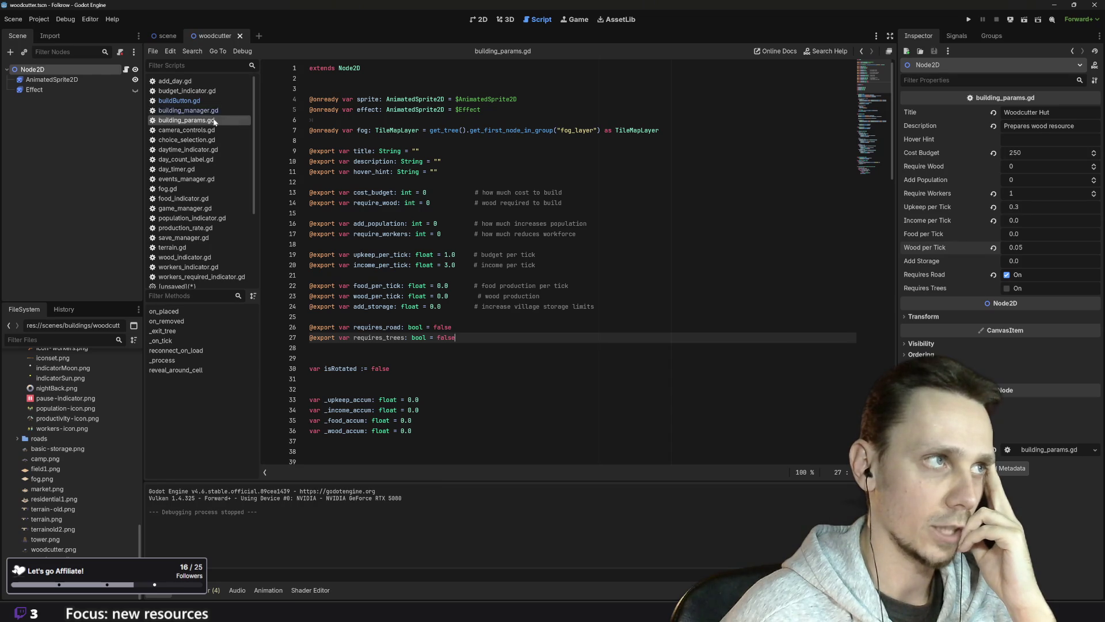
# - Open building_manager.gd and scroll to _current_requires_road and _has_road_near
pyautogui.click(190, 115)
pyautogui.scroll(-20, 576, 259)
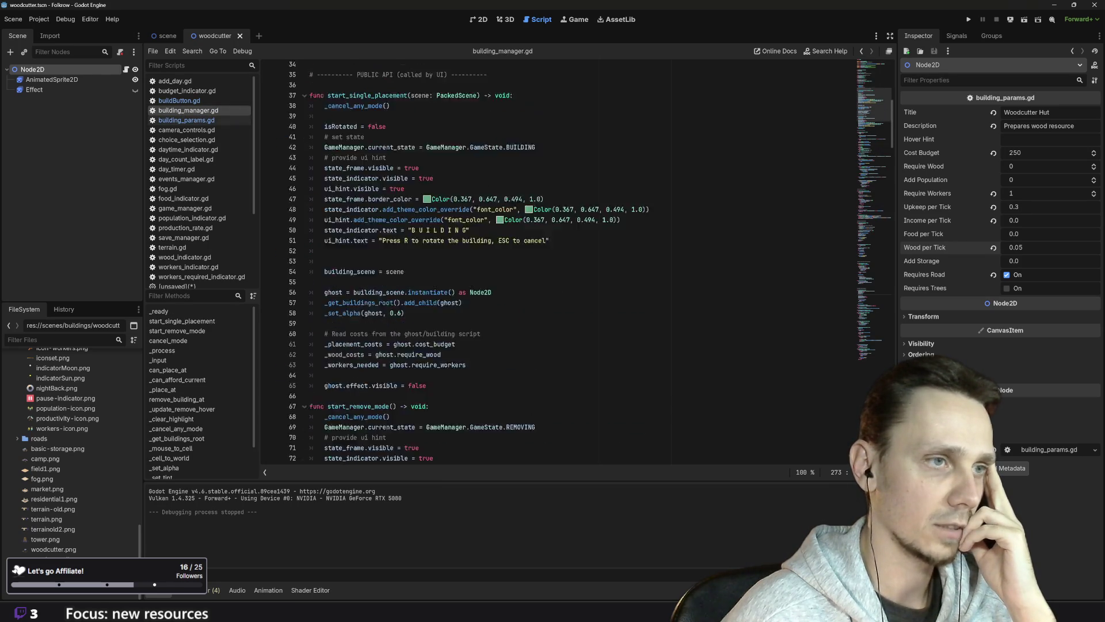
pyautogui.scroll(-20, 576, 259)
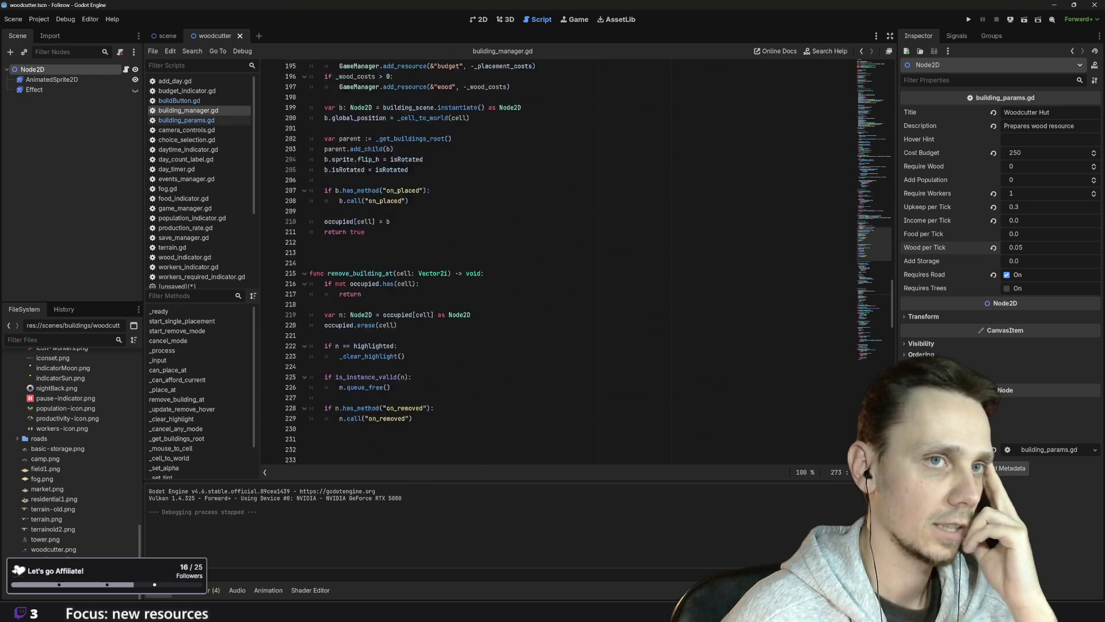
pyautogui.scroll(-20, 575, 259)
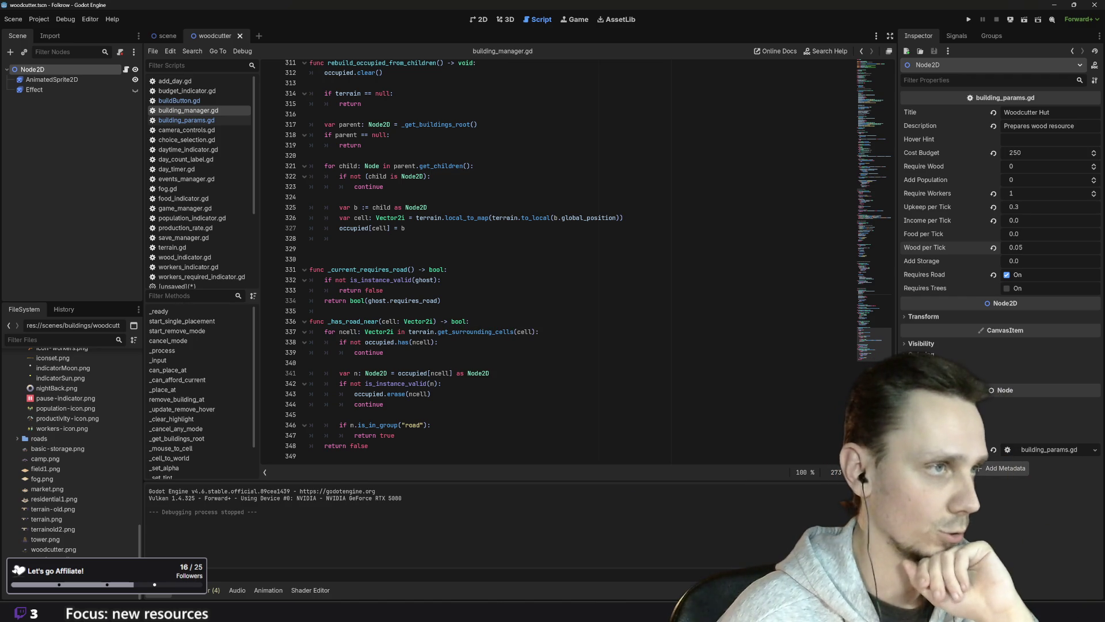
pyautogui.moveTo(403, 300)
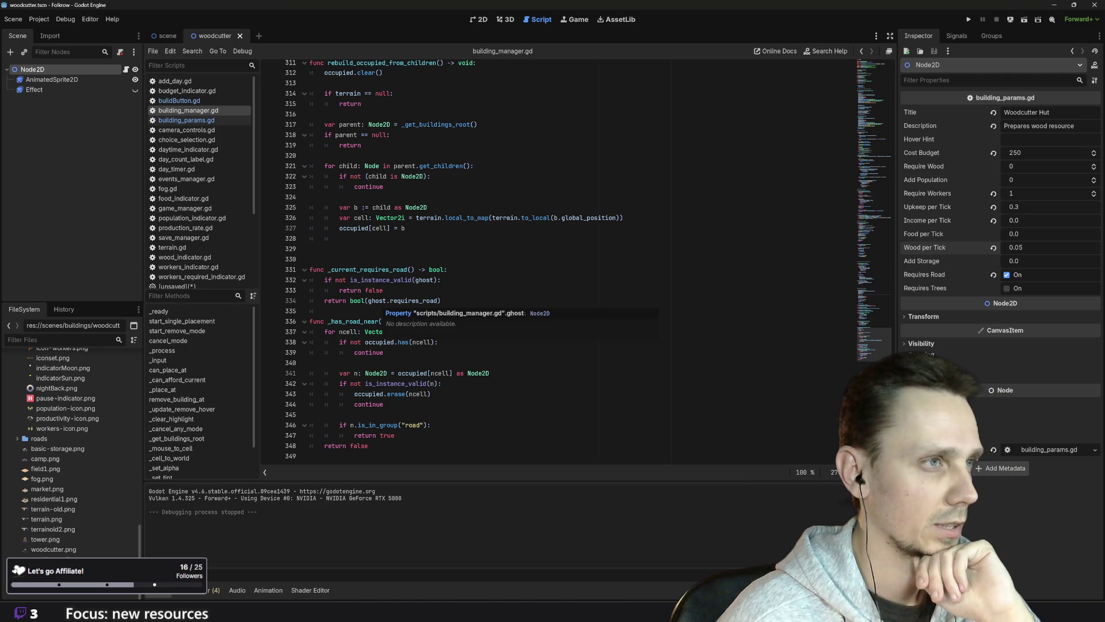